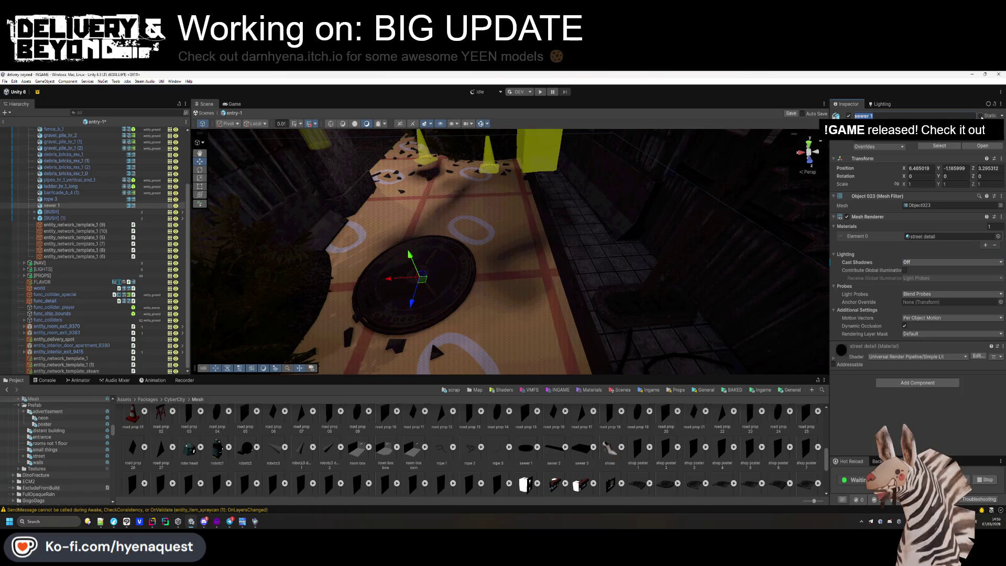
Tick Contribute Global Illumination on the sewer 1 mesh and toggle two more Static flags.
click(905, 270)
click(1001, 115)
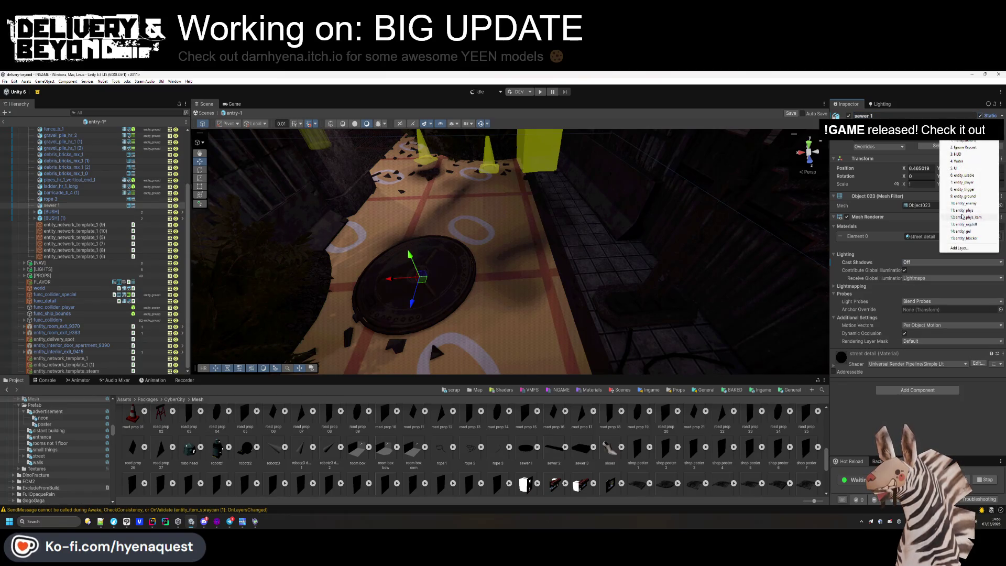
click(945, 203)
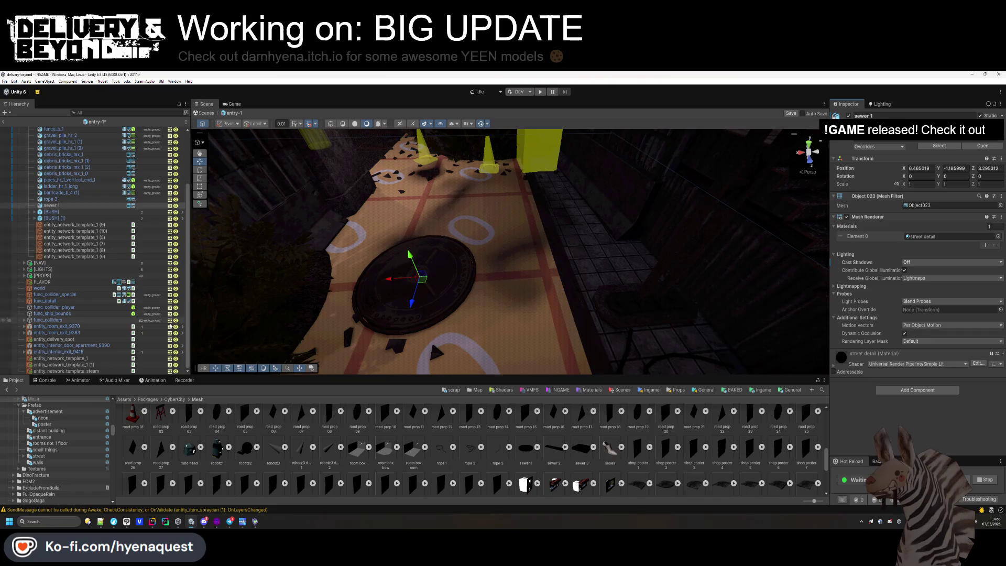
Select rope 3, look down at the street and manhole, then select the yellow trash barrel template.
click(104, 199)
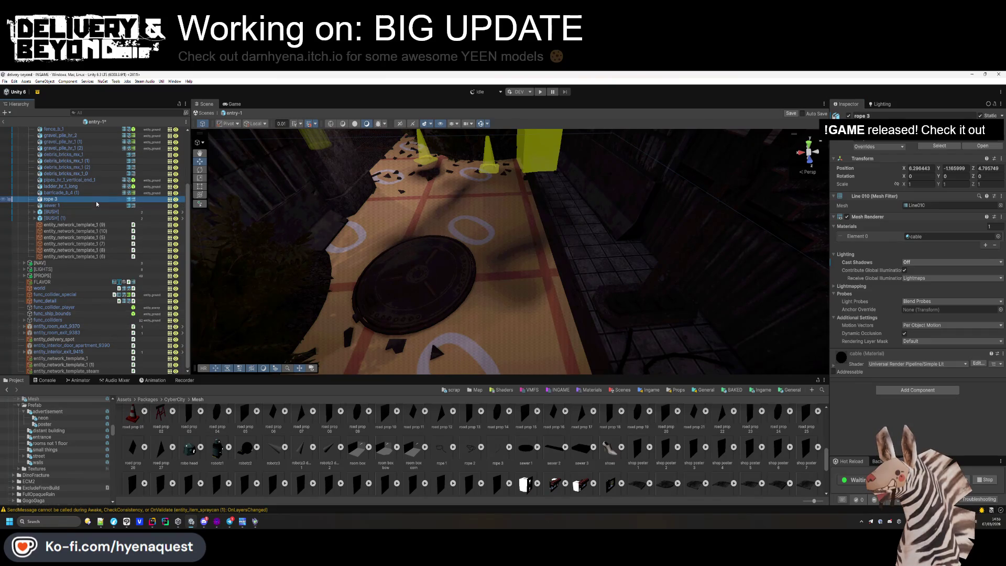
drag(388, 251, 397, 247)
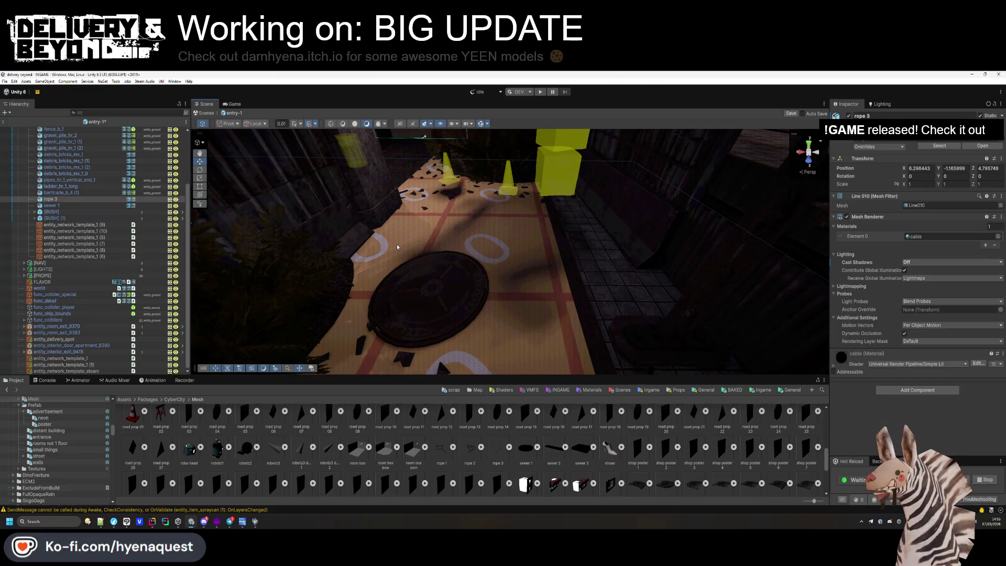
mouse_move(397, 244)
mouse_down()
mouse_move(483, 343)
mouse_move(424, 304)
mouse_move(432, 266)
mouse_move(339, 250)
mouse_move(336, 231)
mouse_move(306, 306)
mouse_move(414, 298)
mouse_move(388, 294)
mouse_move(469, 186)
mouse_move(497, 271)
mouse_up()
click(441, 273)
Nudge the vertical pipe end slightly along X with its move gizmo.
click(498, 271)
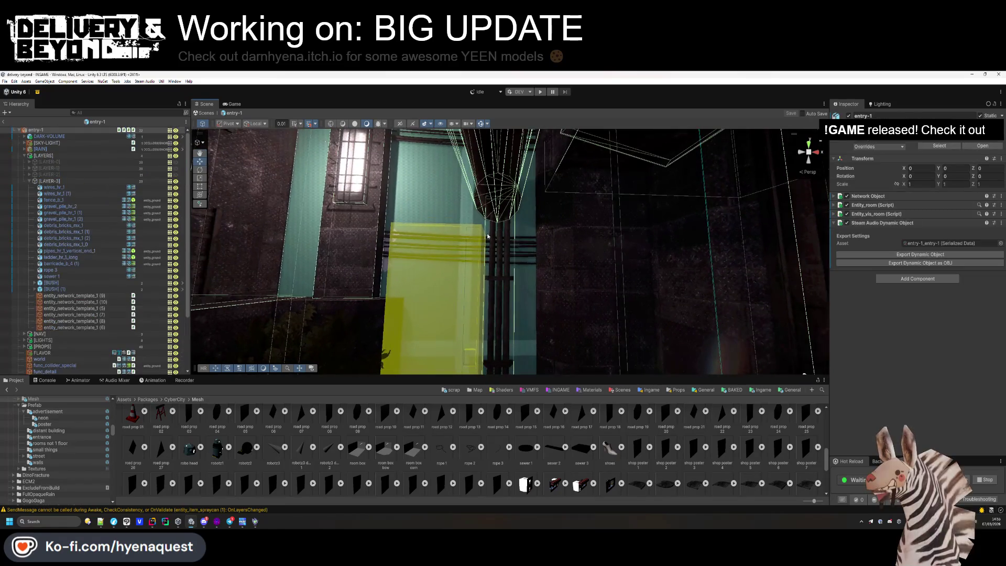
drag(477, 360, 472, 361)
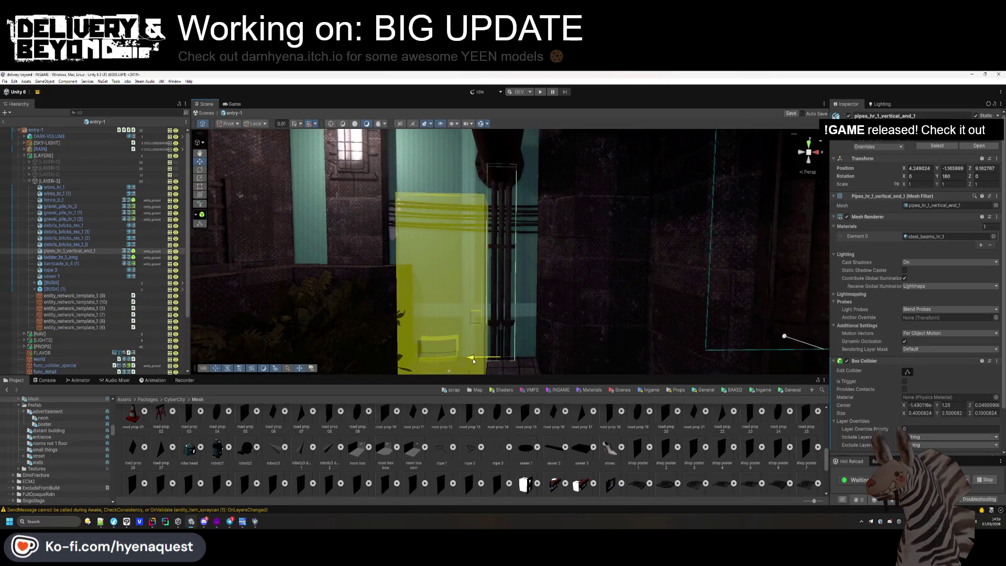
click(515, 424)
mouse_move(516, 424)
mouse_down()
mouse_move(537, 277)
mouse_move(246, 203)
mouse_move(639, 291)
mouse_up()
Set the yellow bench template's Rotation Y to 91.4, then pull the view back.
click(640, 291)
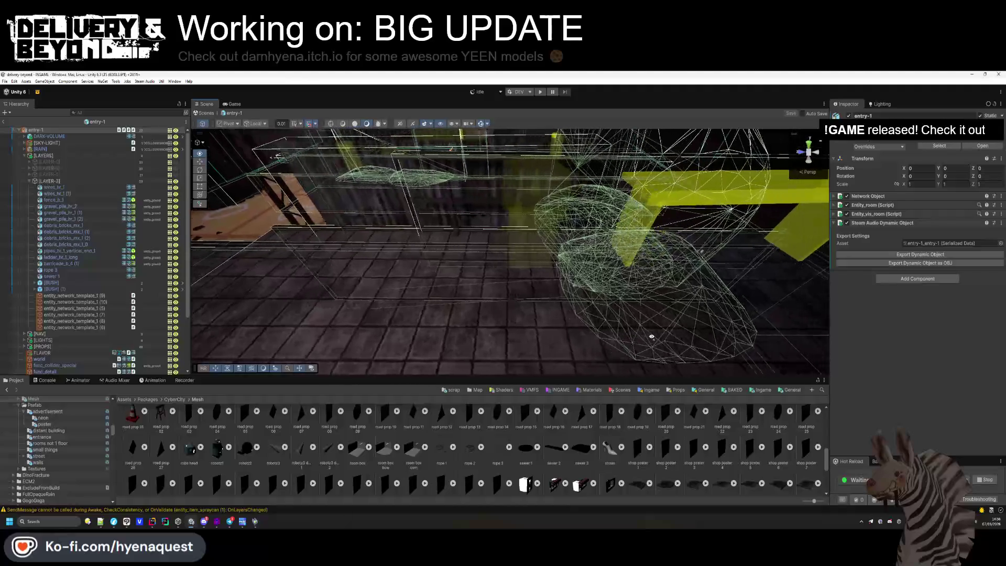
click(664, 256)
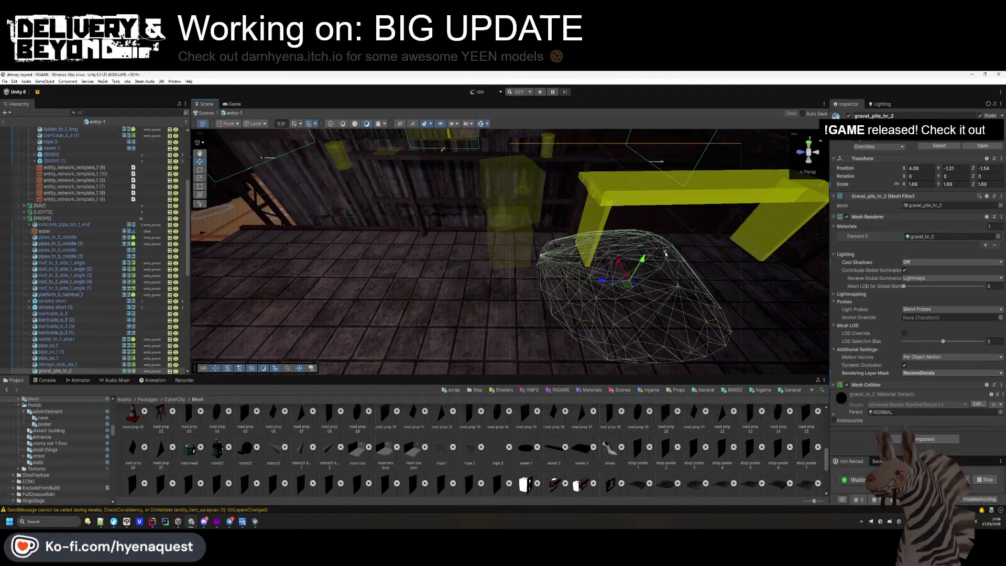
mouse_move(665, 252)
mouse_down()
mouse_move(640, 281)
mouse_move(653, 305)
mouse_move(652, 225)
mouse_move(492, 230)
mouse_move(458, 254)
mouse_up()
click(652, 224)
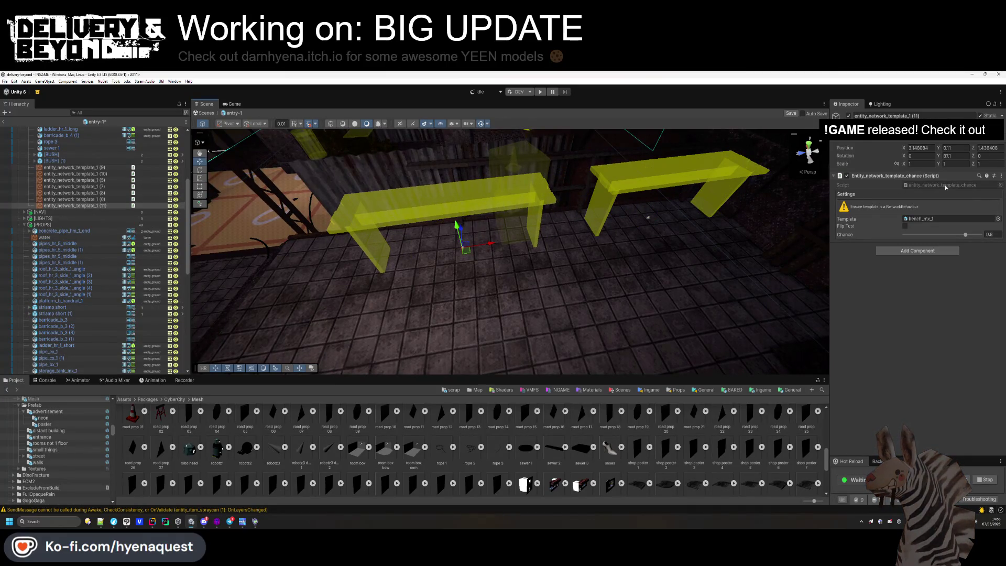
click(949, 156)
text(91.4)
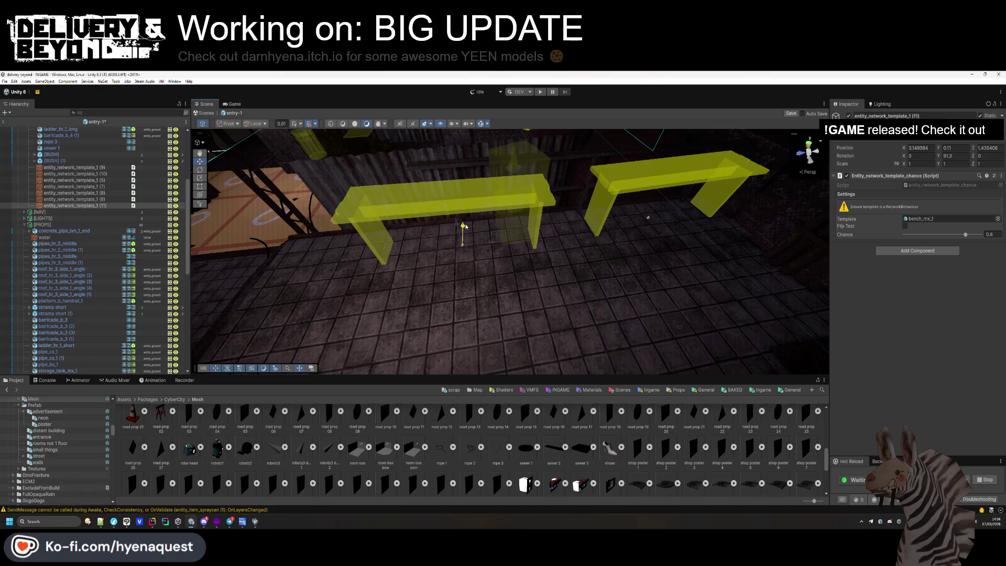
click(603, 315)
drag(603, 315, 579, 333)
scroll(69, 222, down, 2)
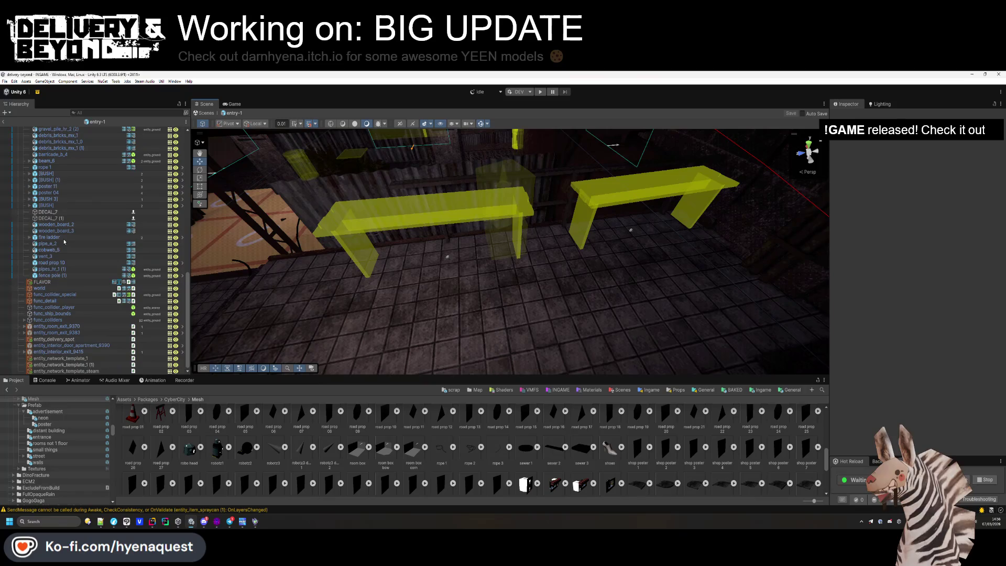
Collapse the PROPS group and hide the LAYER-3 group's objects.
scroll(63, 220, up, 10)
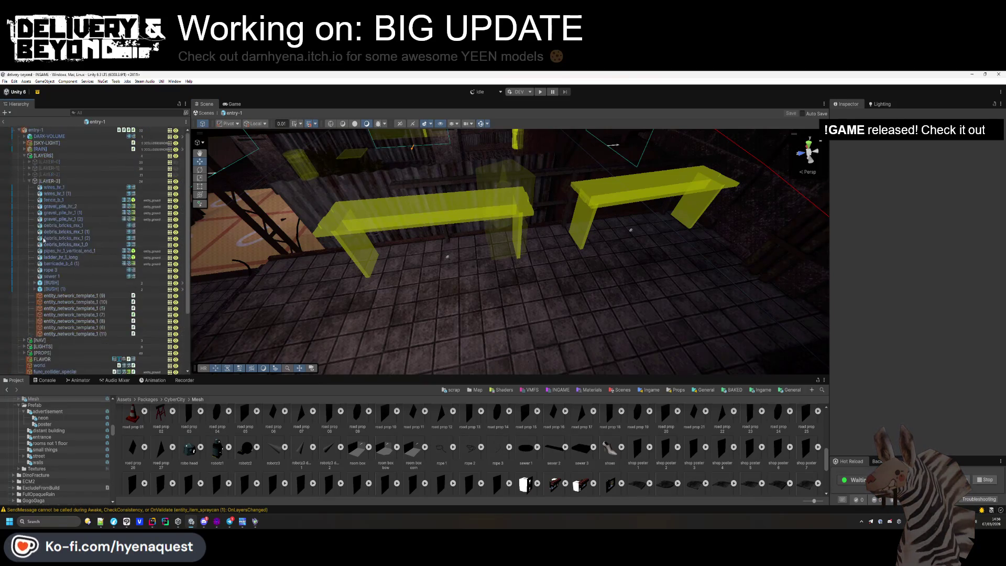
click(24, 200)
click(152, 181)
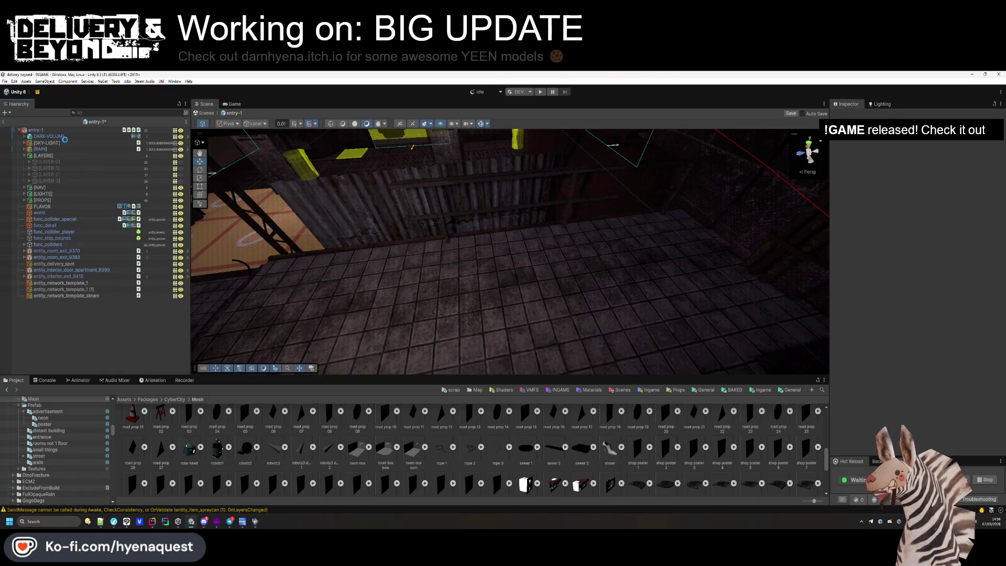
Export entry-1's Steam Audio dynamic object and inspect its Entity_vis_room and Entity_room components.
click(815, 330)
click(919, 254)
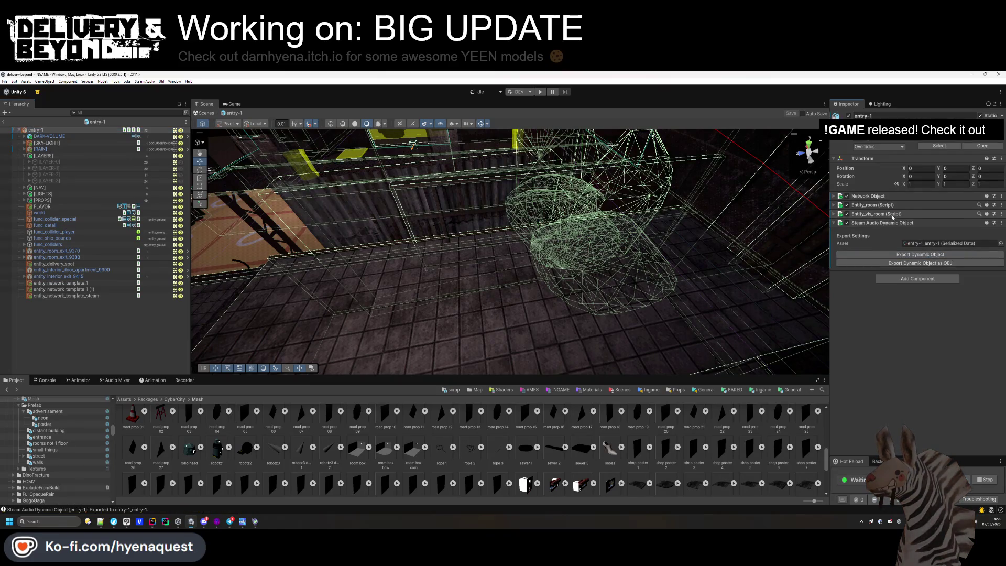
click(892, 214)
click(910, 214)
click(890, 205)
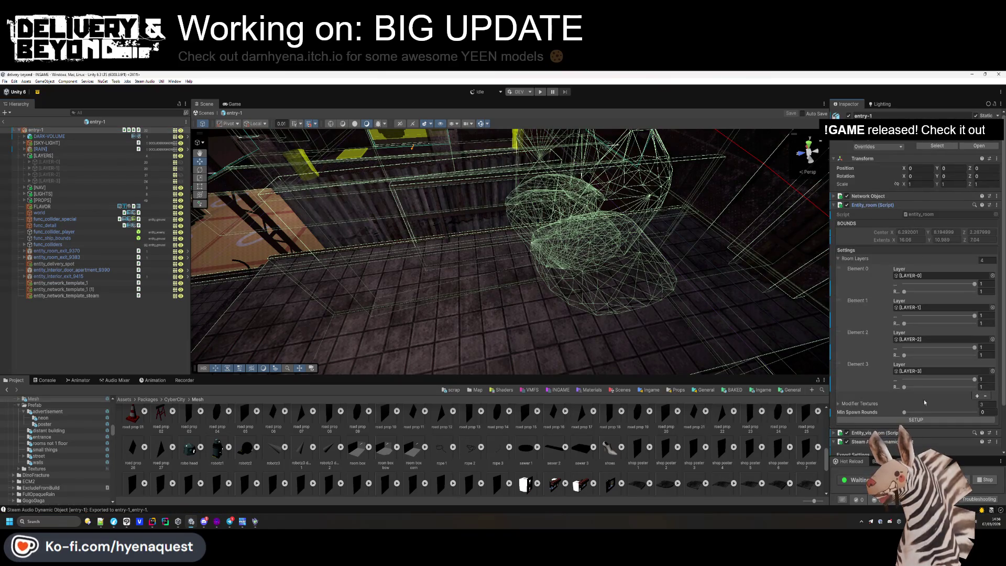
click(885, 206)
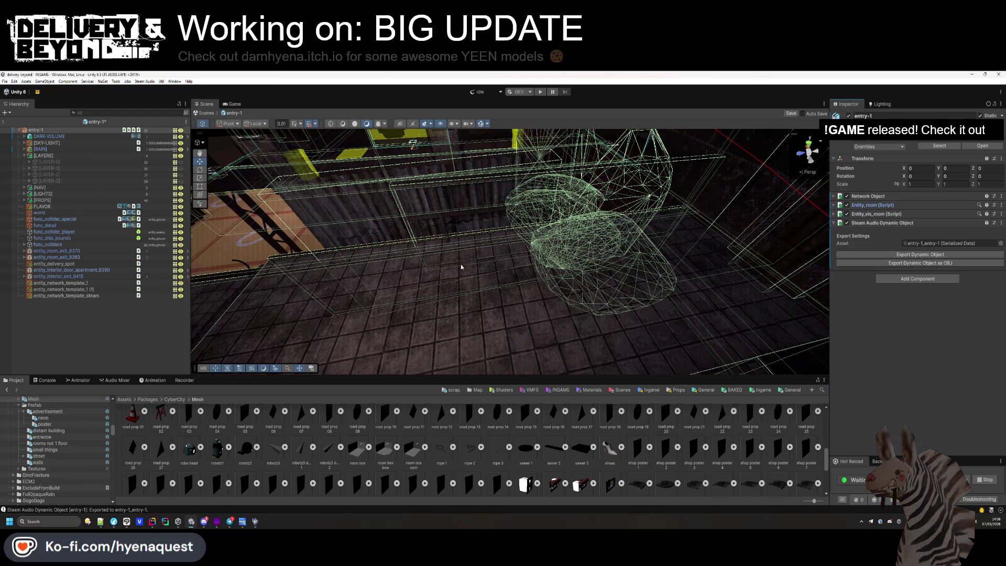
Reselect entry-1 to review Entity_room settings, then bring up the TODO notes in Notepad++.
click(85, 324)
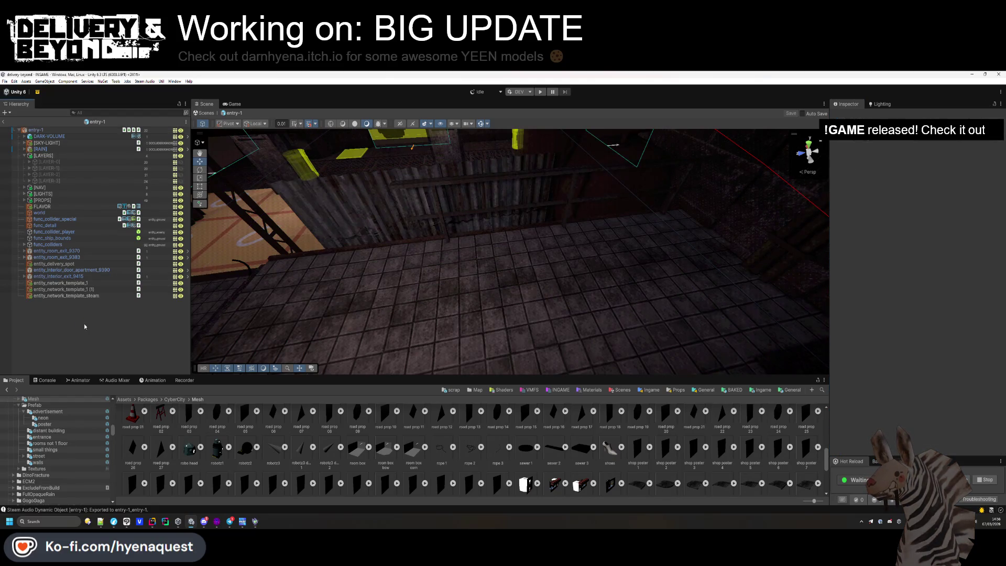
click(16, 129)
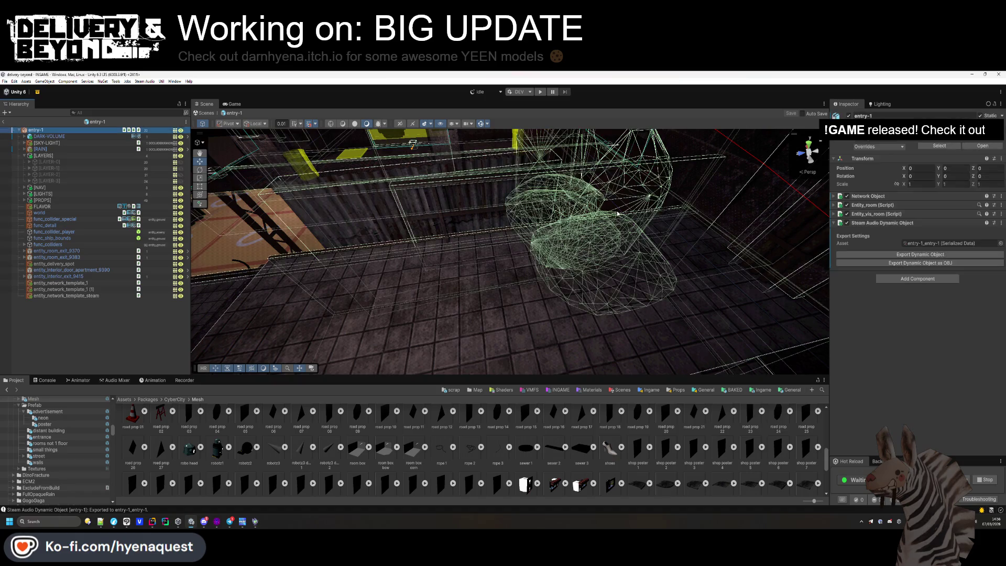
click(875, 204)
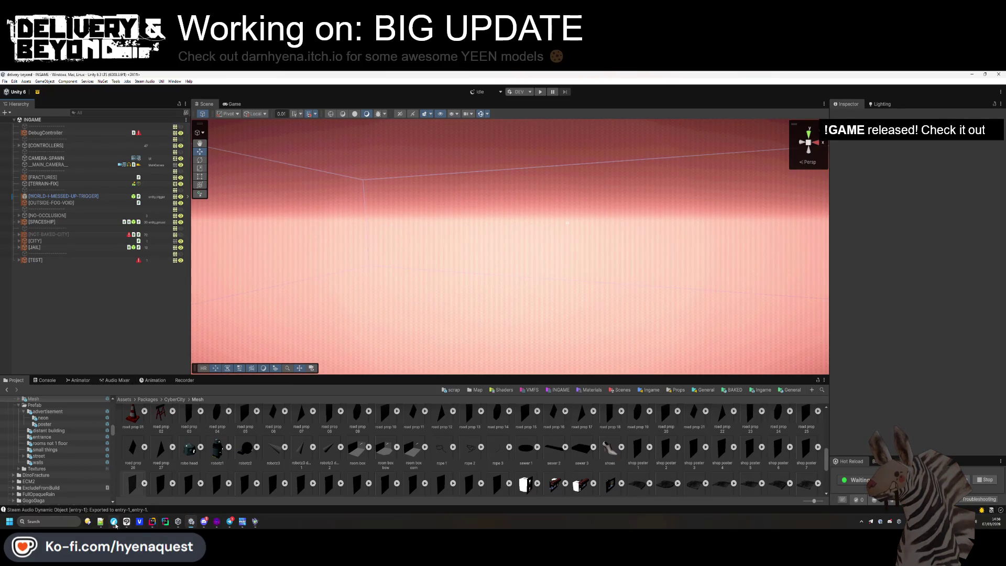
click(114, 522)
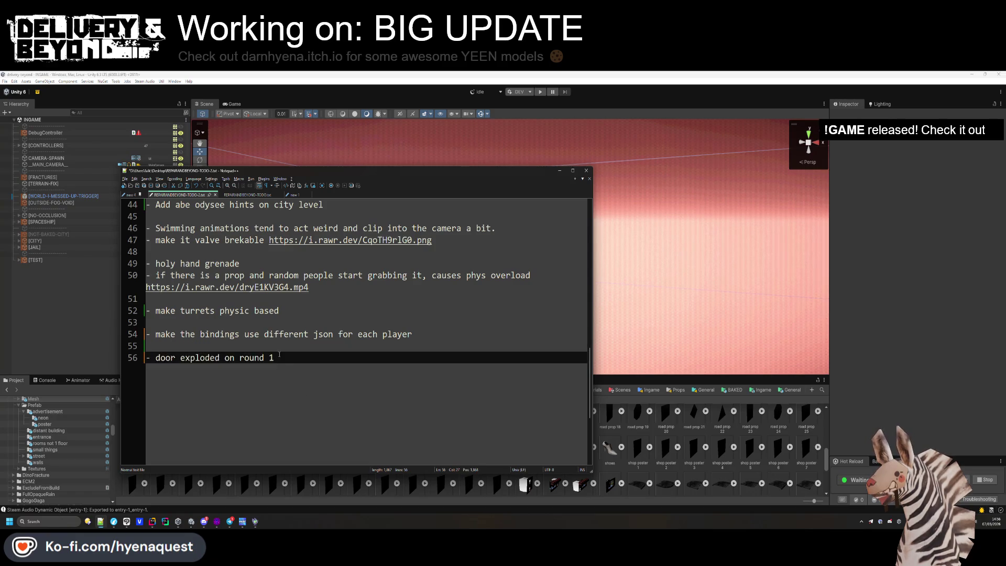
Save the TODO notes file with Ctrl+S and switch back to the Unity editor.
key(ctrl+s)
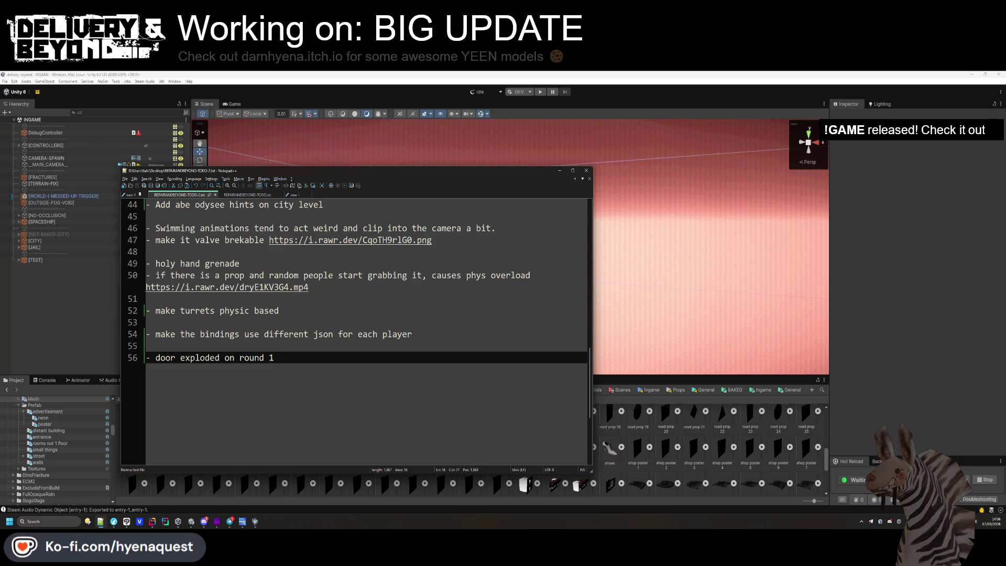
click(789, 478)
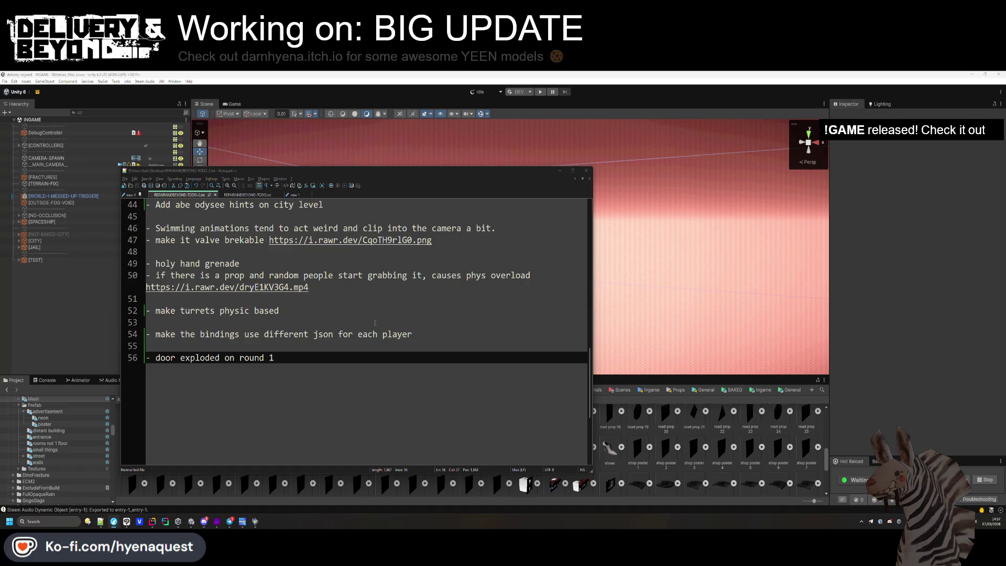
click(81, 321)
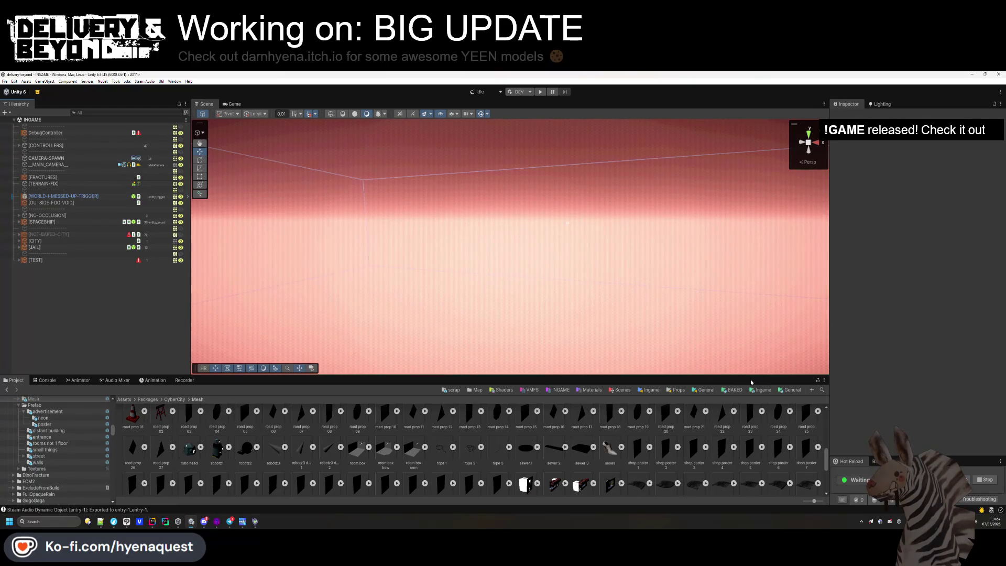
Switch to Hammer++, close spaceship.vmf, and open the file manager on the Videos folder.
key(alt+Tab)
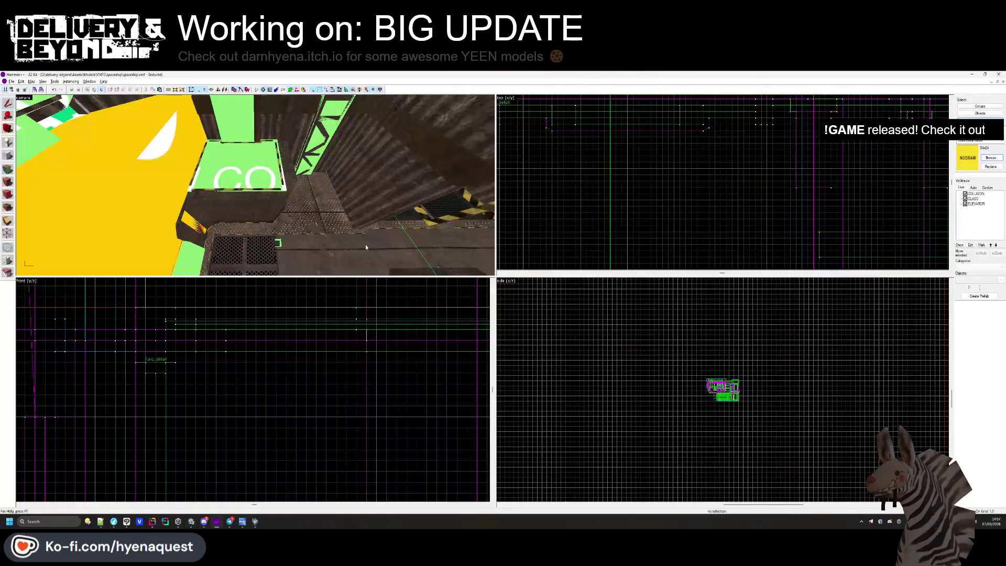
click(1002, 82)
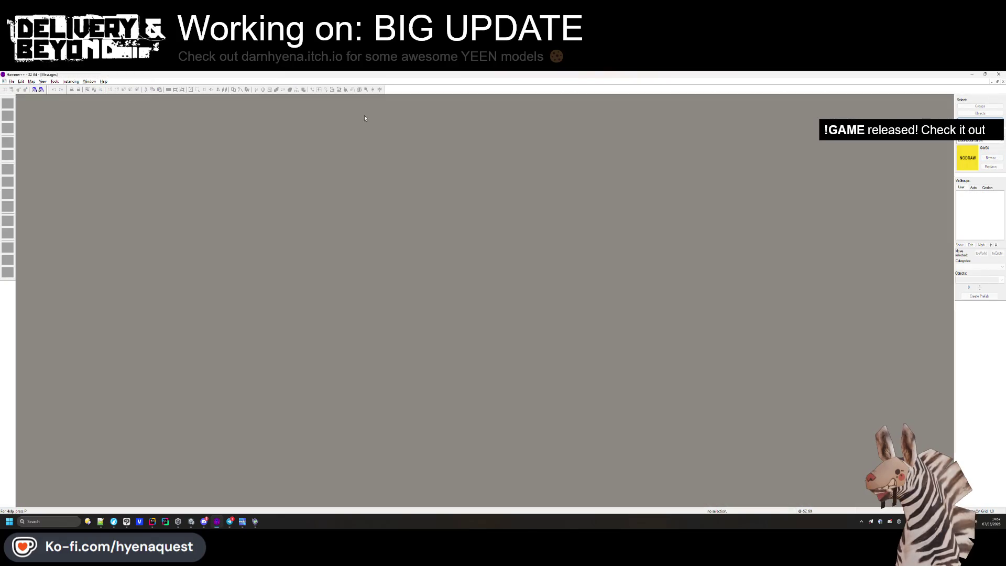
click(101, 521)
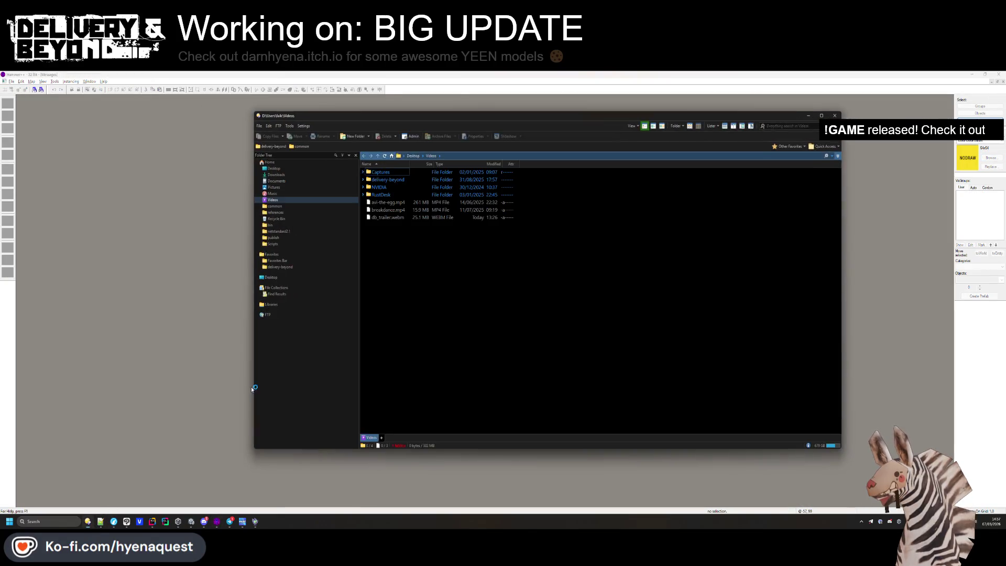
Open the delivery-beyond folder and choose Git Commit -> master from the TortoiseGit menu.
click(278, 267)
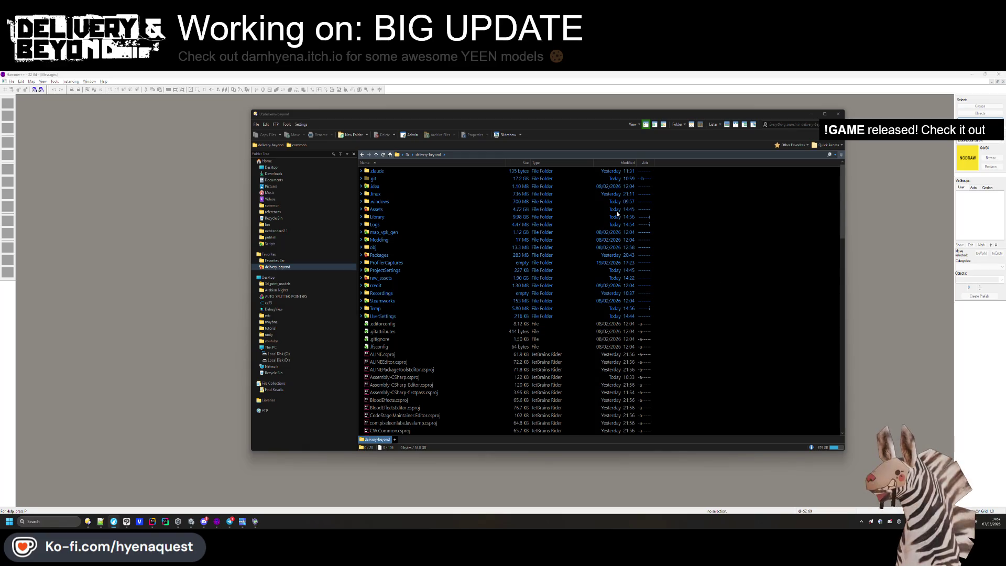
right_click(734, 250)
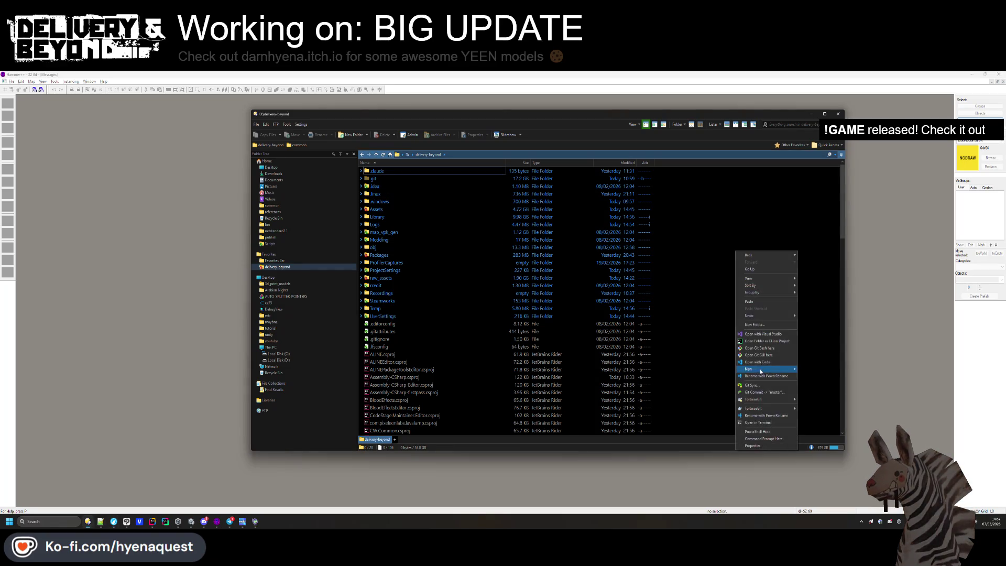
click(762, 391)
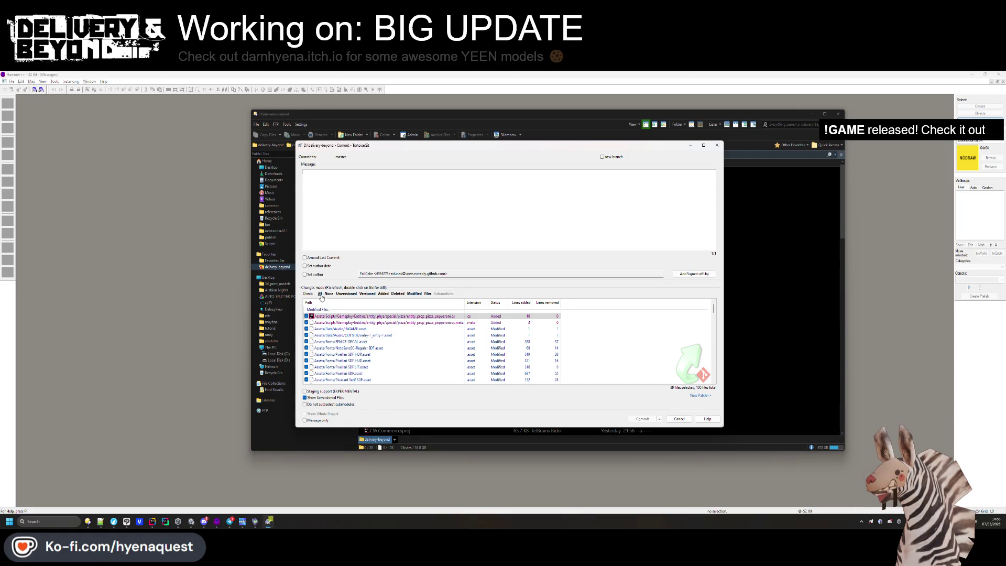
Include all changed files in the commit and scroll through the changes list.
click(320, 294)
scroll(361, 334, down, 15)
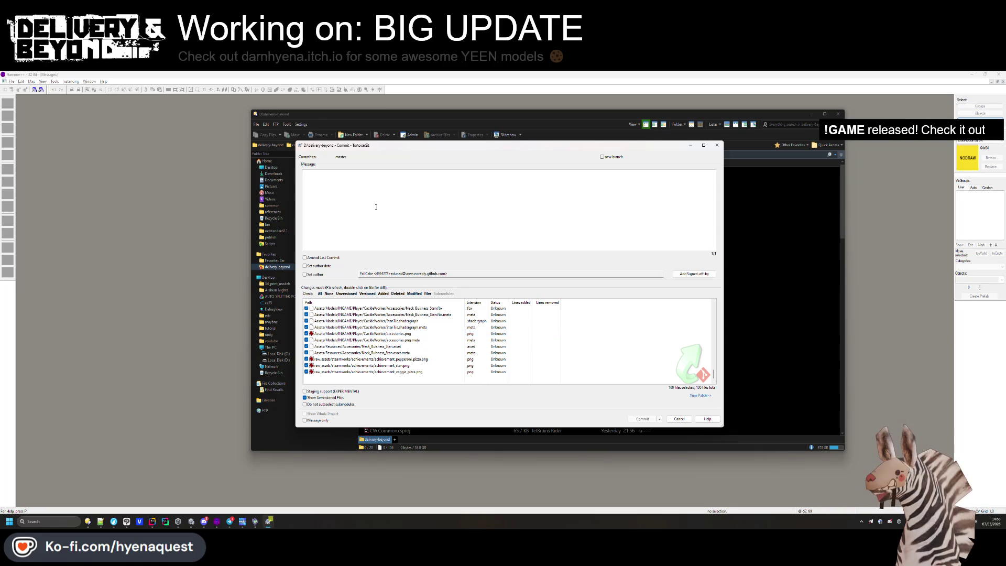
scroll(383, 378, up, 5)
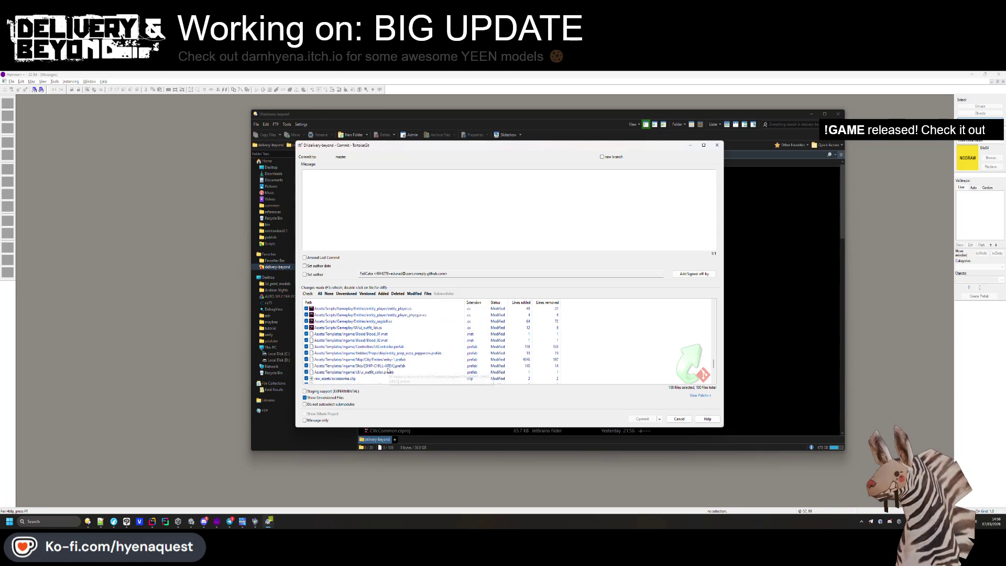
scroll(388, 369, up, 4)
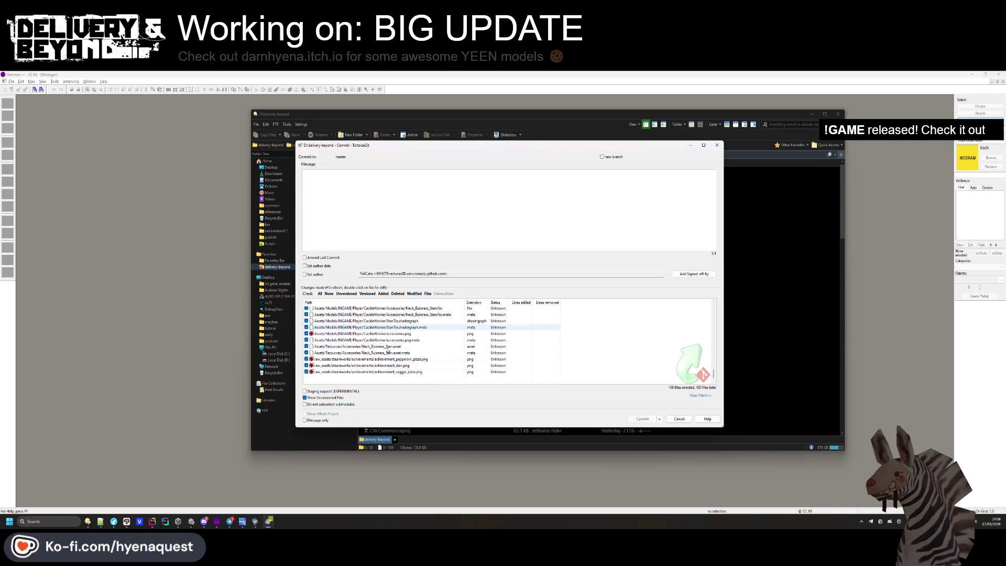
scroll(388, 351, up, 5)
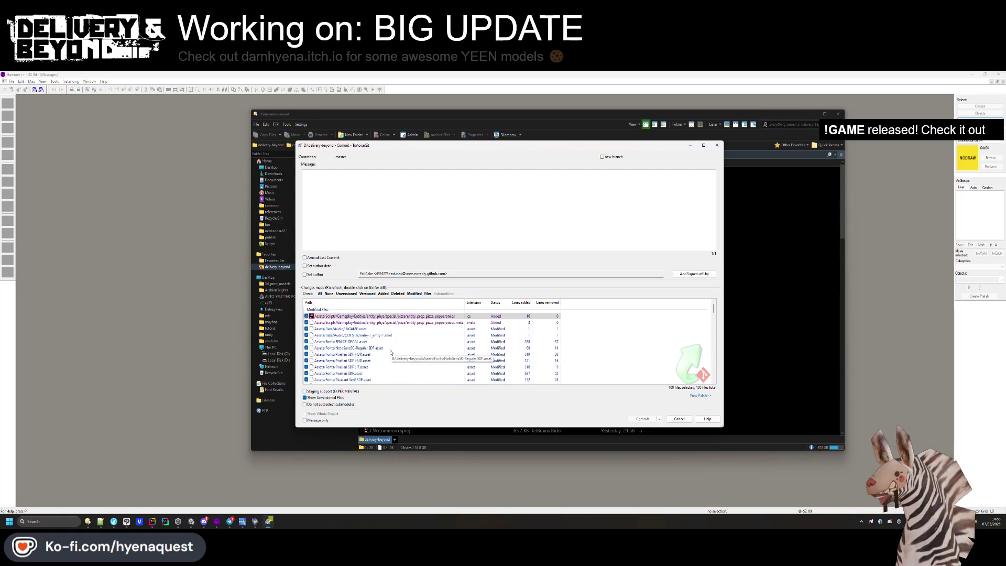
scroll(411, 329, down, 8)
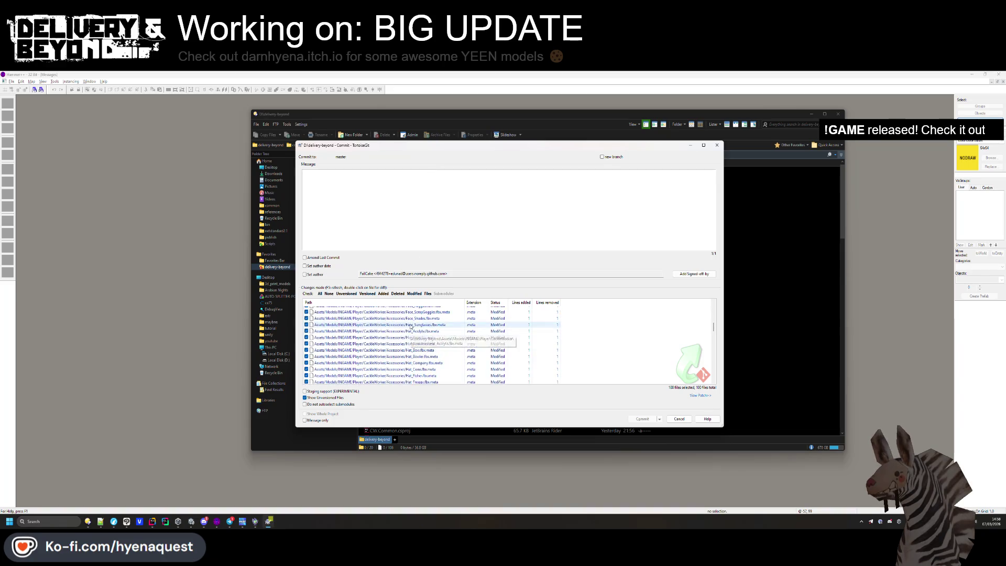
scroll(412, 329, down, 10)
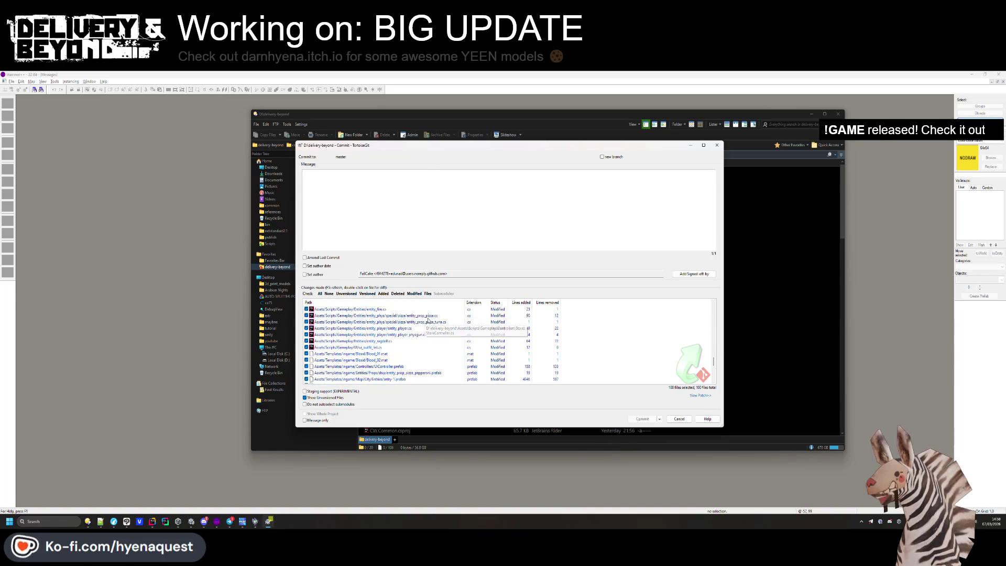
scroll(427, 325, up, 8)
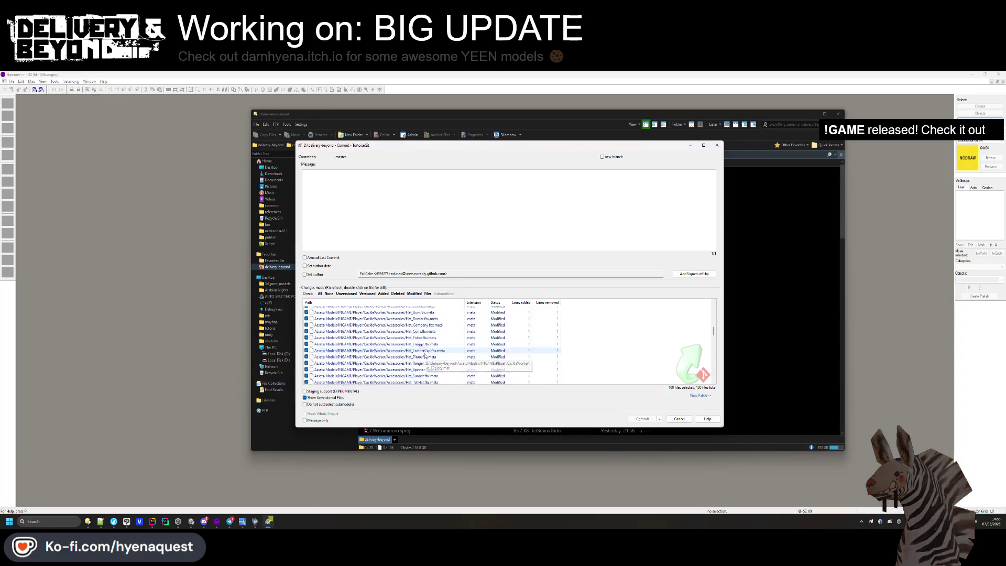
scroll(426, 343, up, 2)
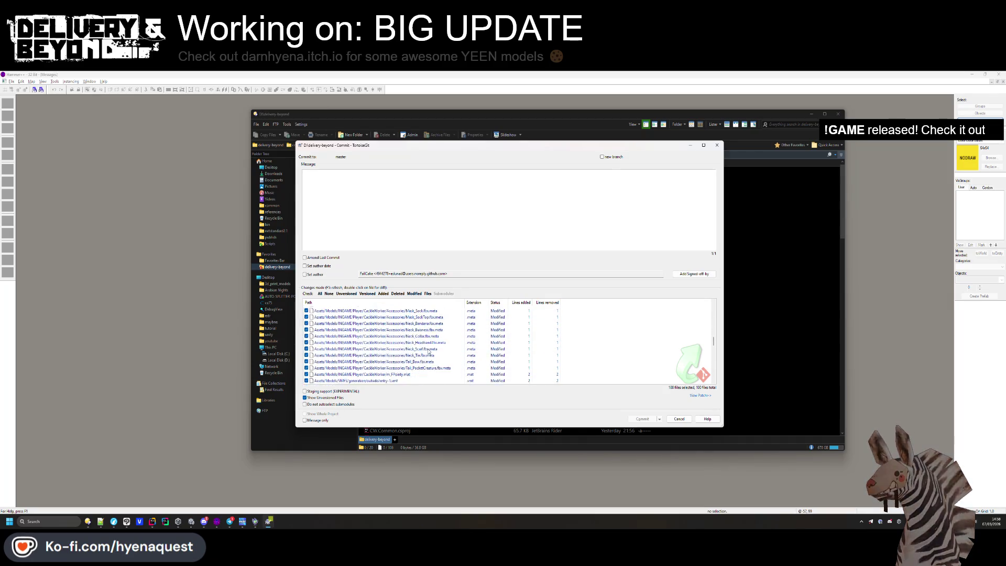
Write message lines fixing accessories not using blendshapes and adding the stan tie accessory.
click(407, 190)
text(fix d)
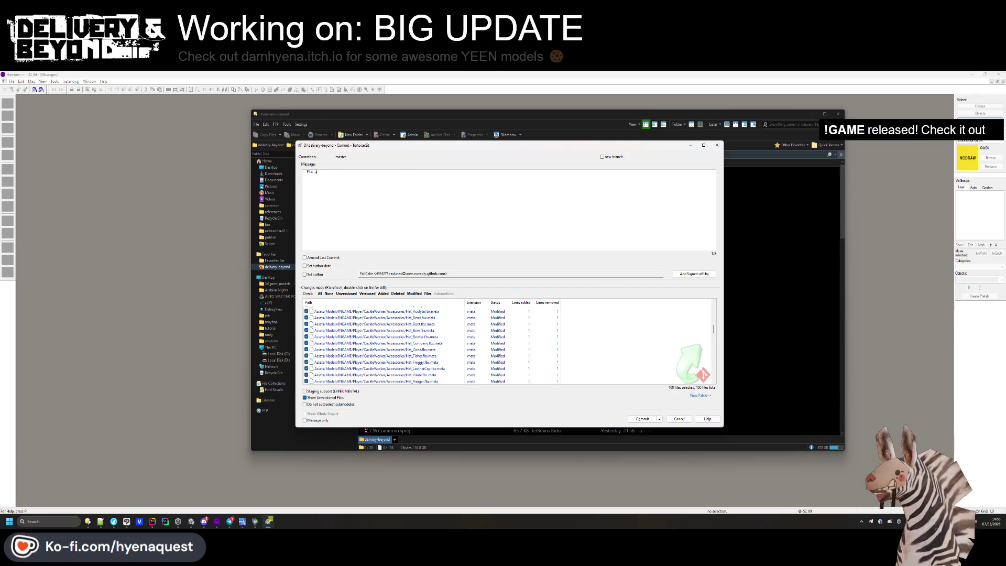
text(Fix accessories not using blendshapes ro)
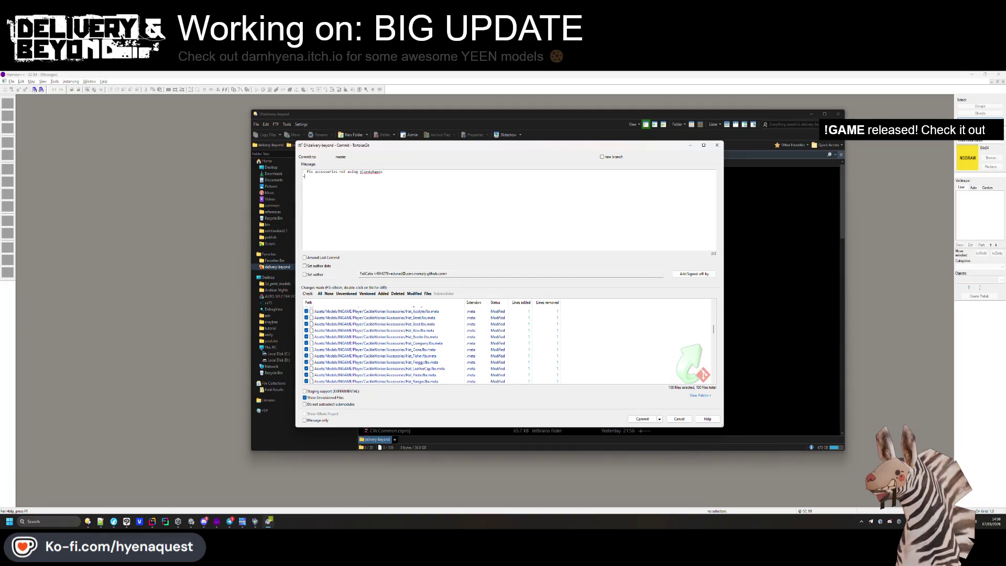
key(BackSpace)
text(Added stan )
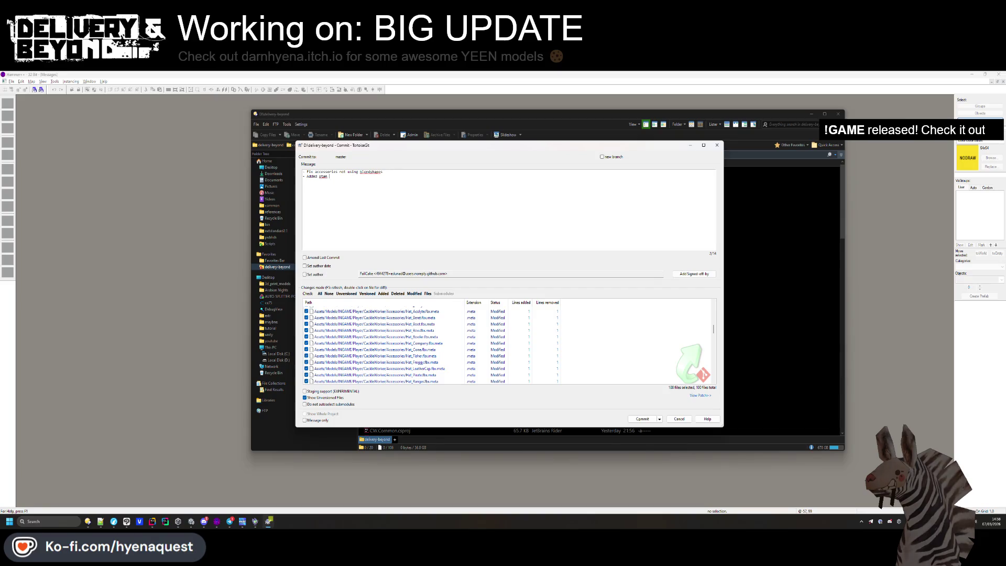
text(tie)
key(Return)
scroll(377, 341, up, 5)
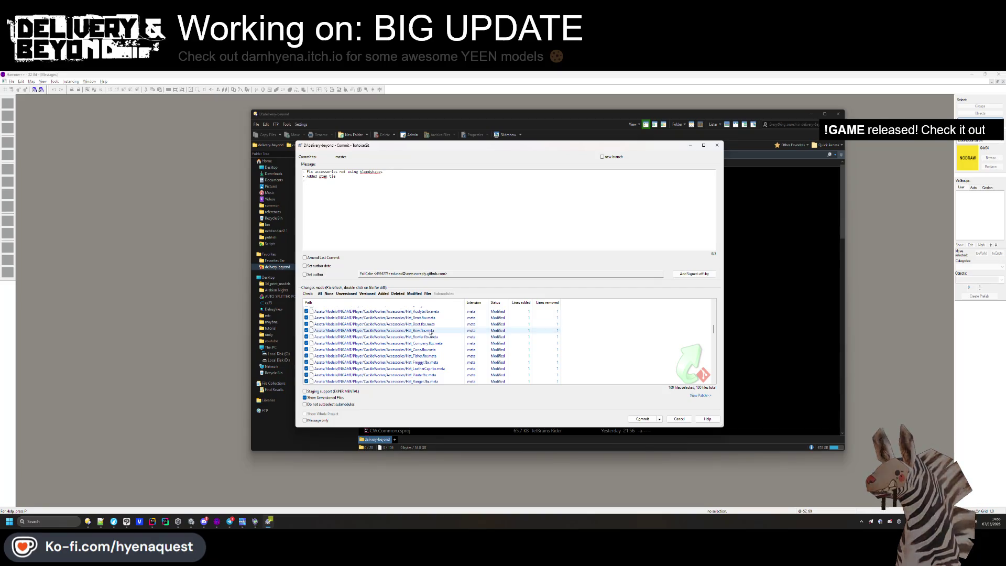
key(BackSpace)
key(BackSpace)
key(BackSpace)
text(a)
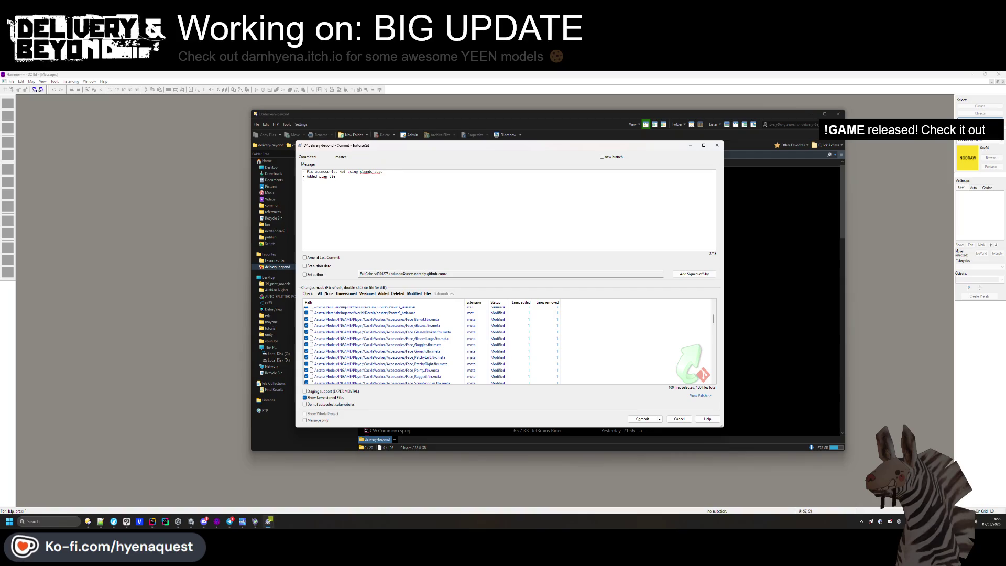
text(ccessory)
key(Return)
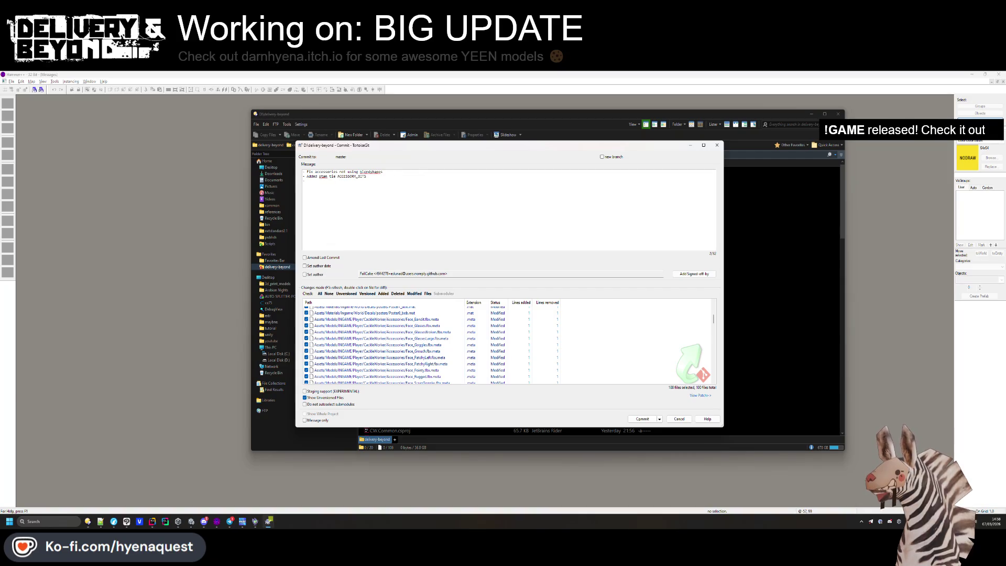
key(Return)
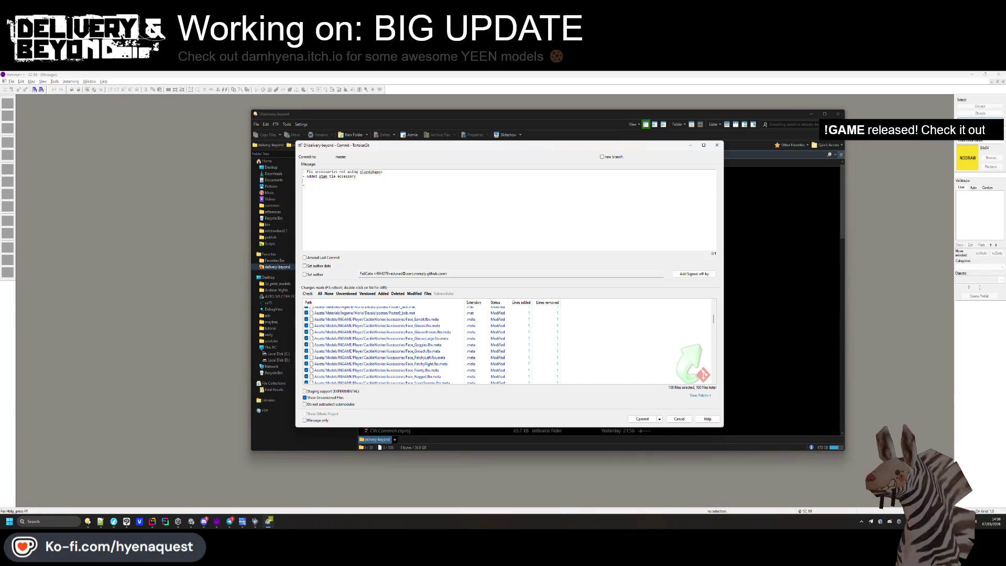
Add a third bullet line, 'Add pepperoni pizza', to the commit message.
text(-)
ctrl+scroll(372, 188, up, 5)
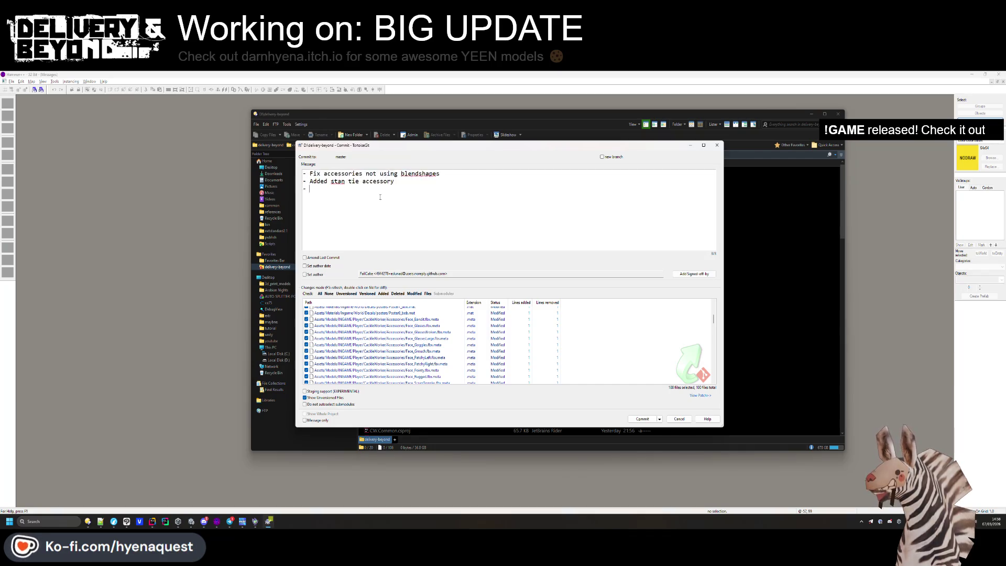
ctrl+scroll(352, 201, down, 2)
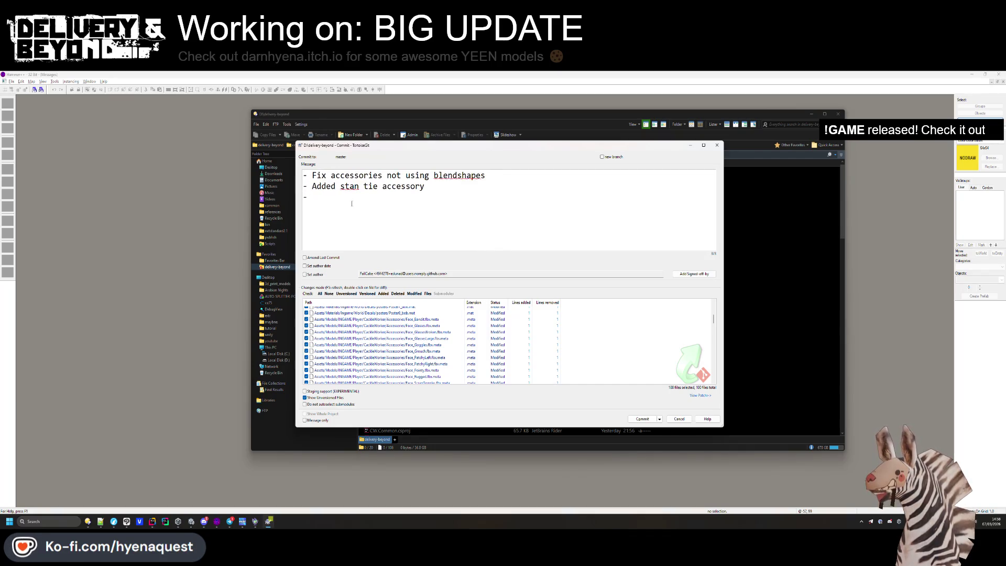
scroll(394, 352, up, 5)
scroll(394, 352, up, 1)
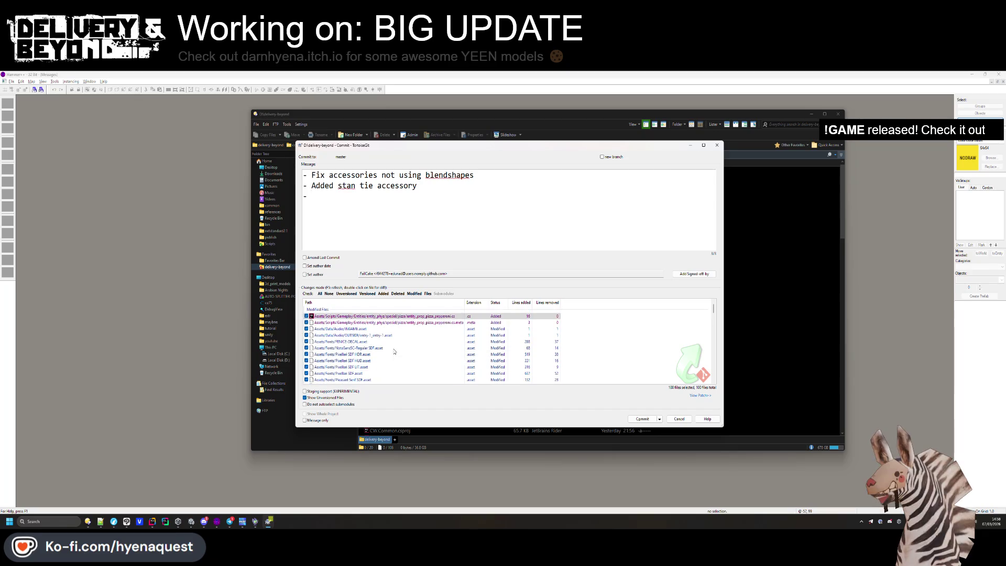
text(Add pepero)
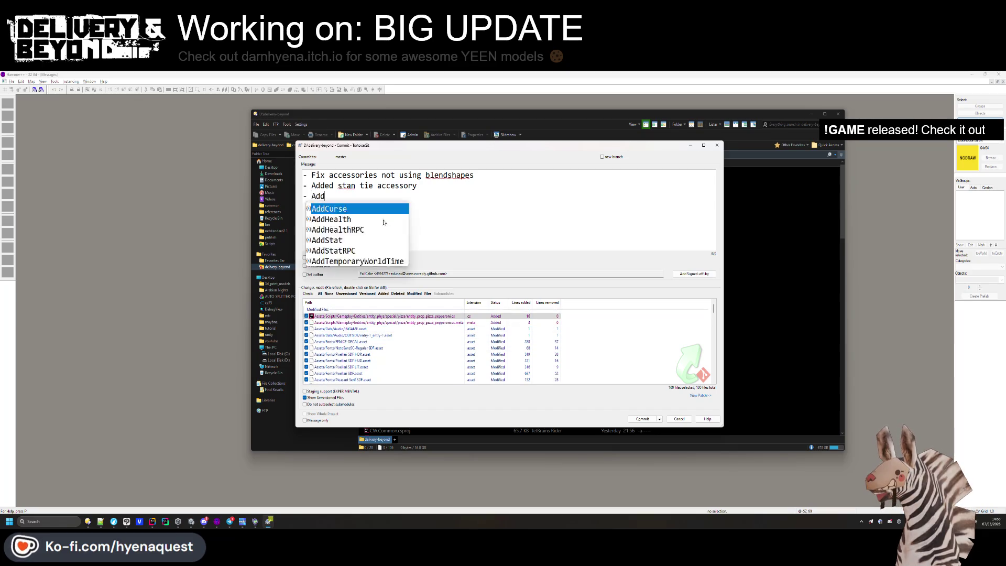
key(BackSpace)
text(pe)
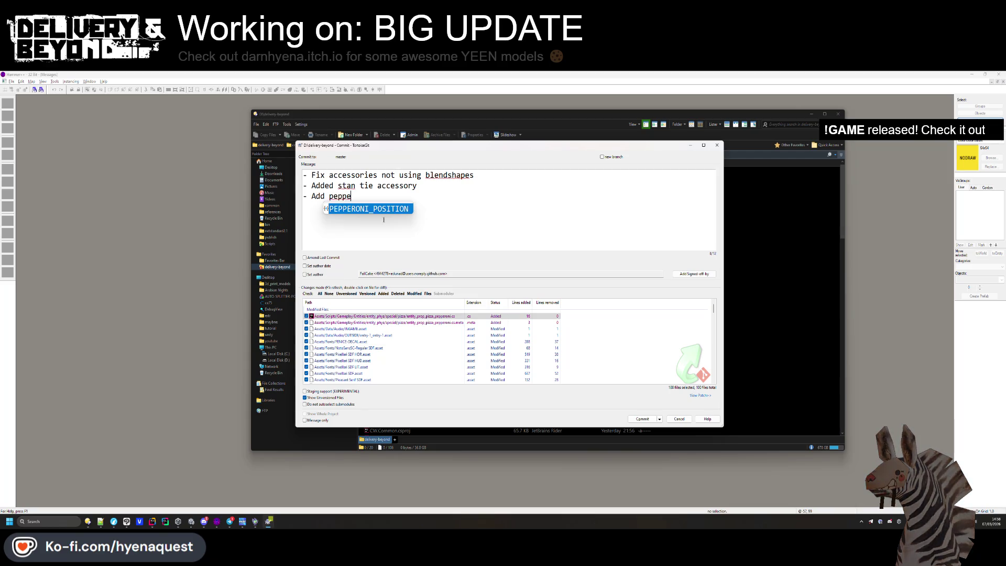
text(roni pizza)
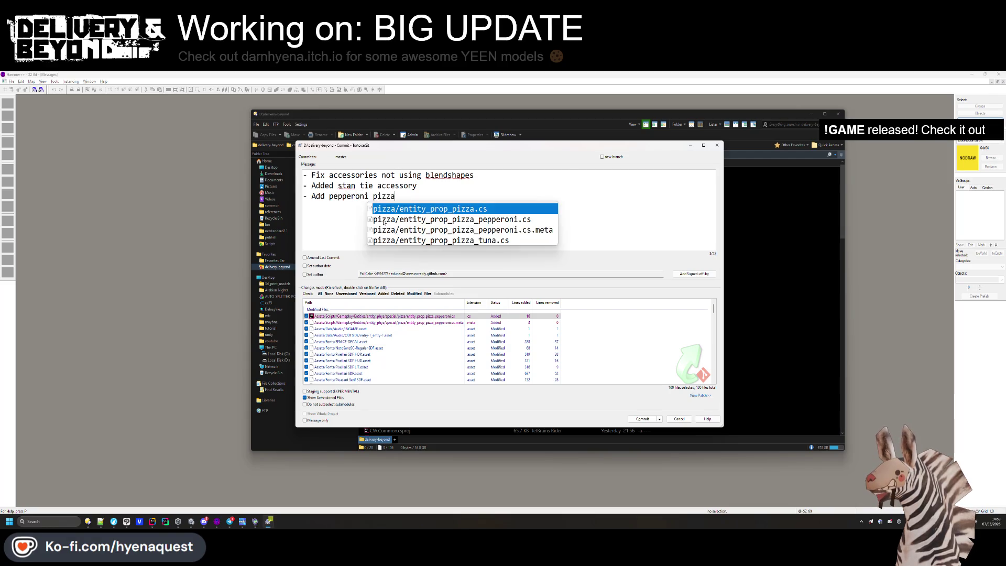
text(-)
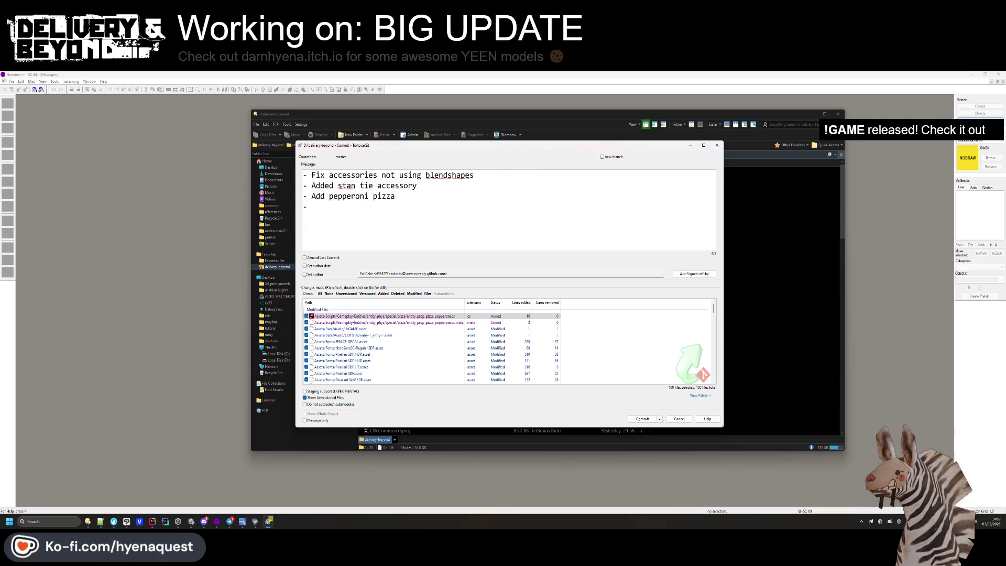
scroll(400, 355, down, 10)
scroll(400, 355, down, 10)
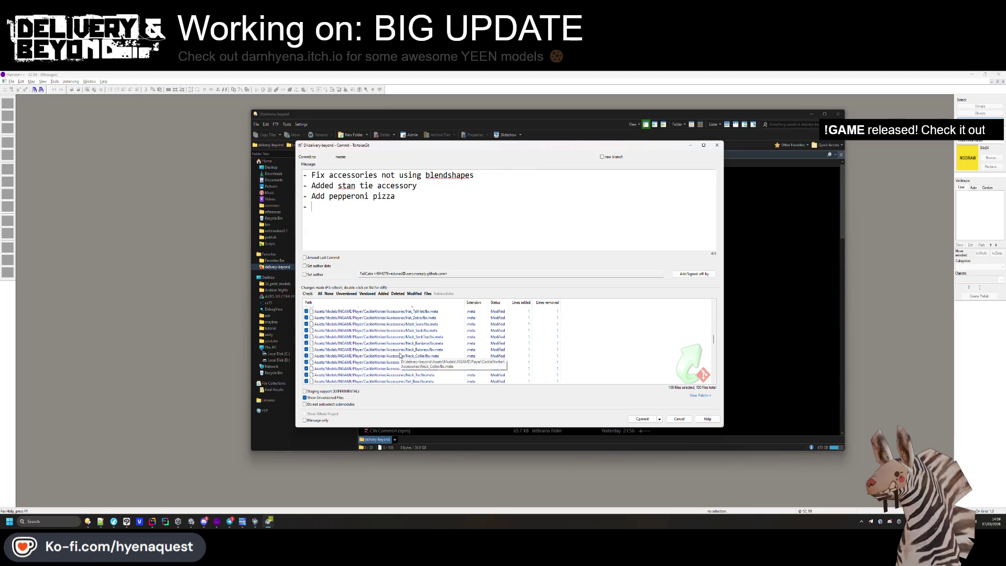
scroll(398, 347, down, 1)
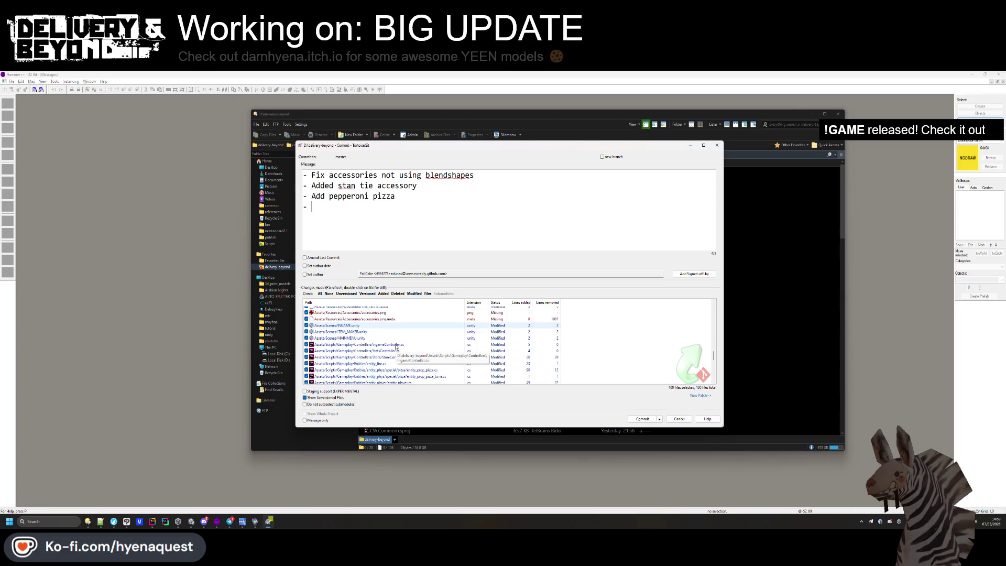
scroll(394, 347, down, 1)
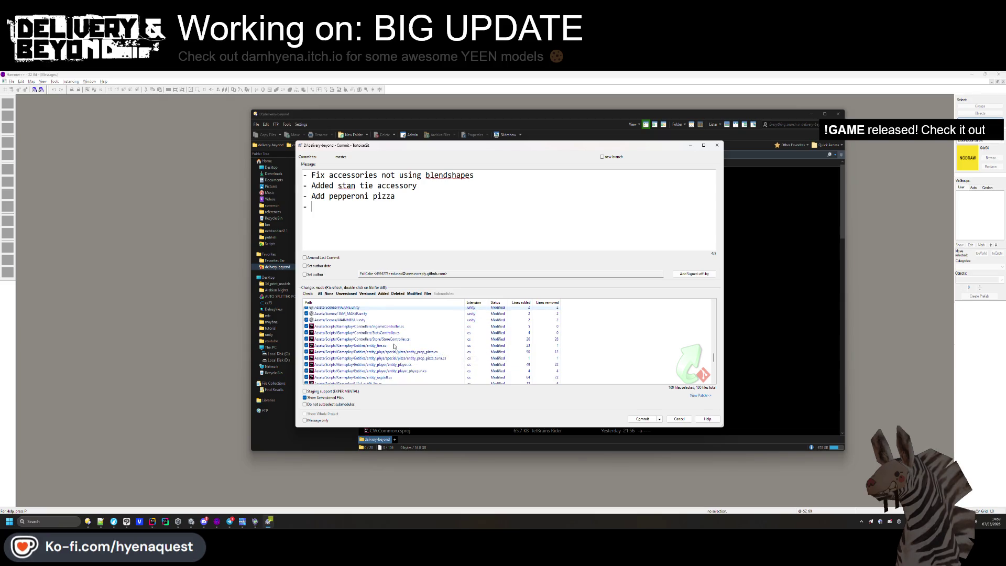
Review the StatsController.cs diff, then return to the commit's changes list.
double_click(393, 333)
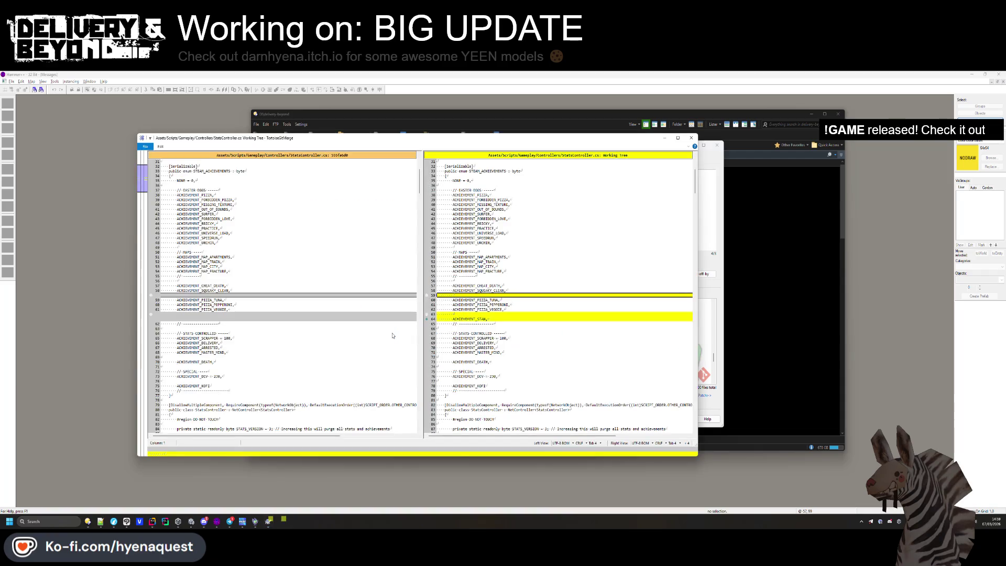
click(688, 136)
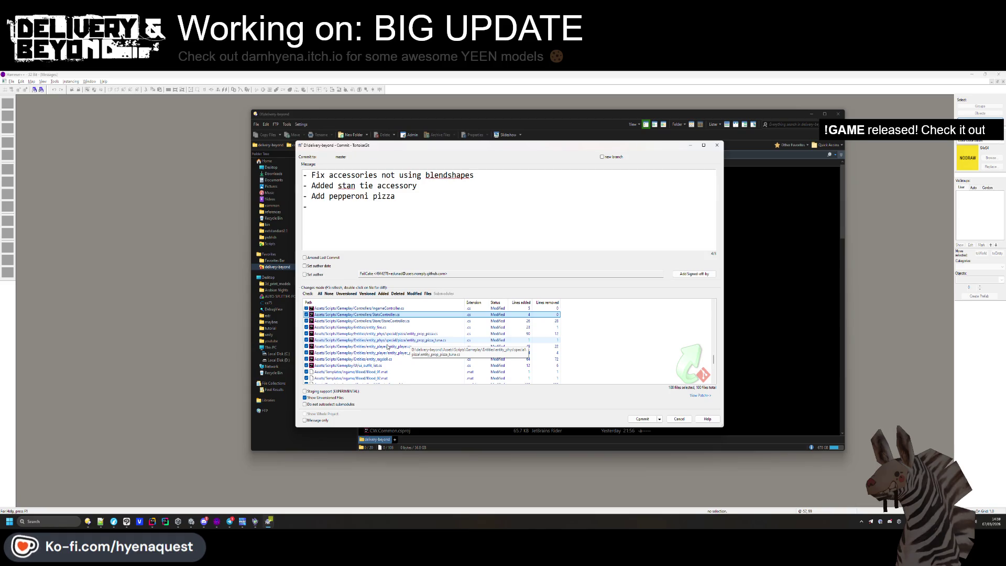
scroll(387, 347, down, 2)
scroll(388, 347, down, 1)
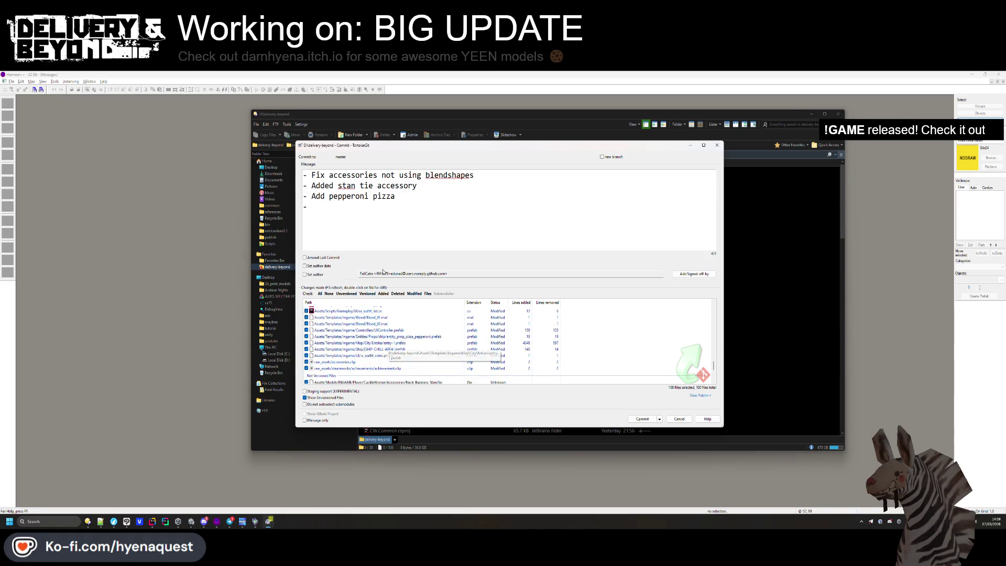
Add 'Fix ragdolls not using the accessories' as the fourth line and commit.
text(Fix)
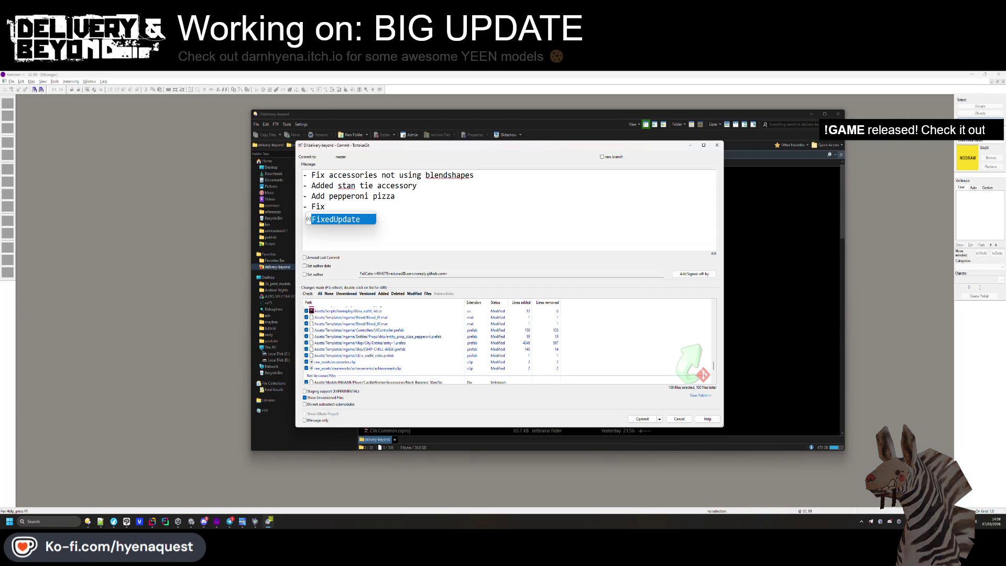
text( ragdolls not using th)
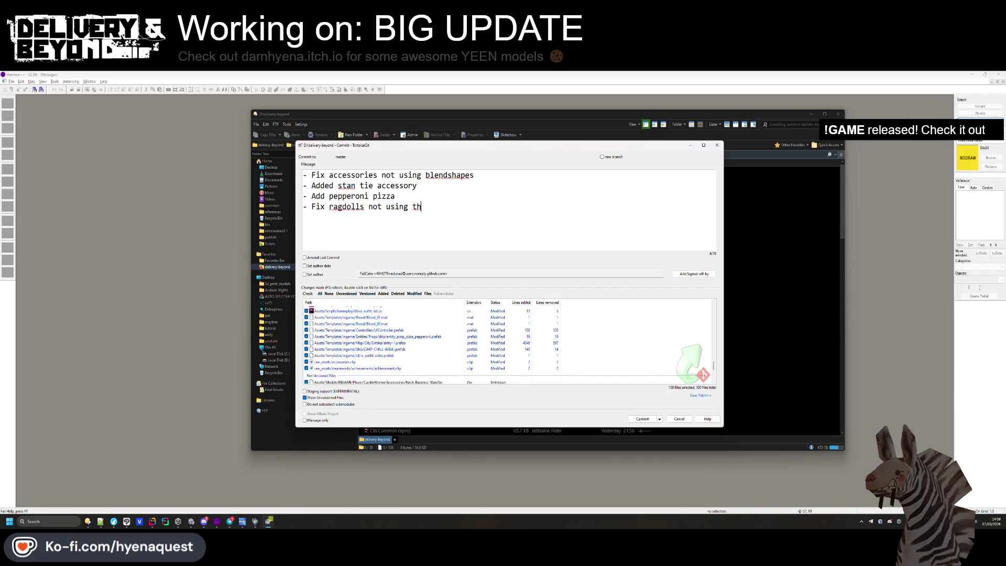
text(e accessories)
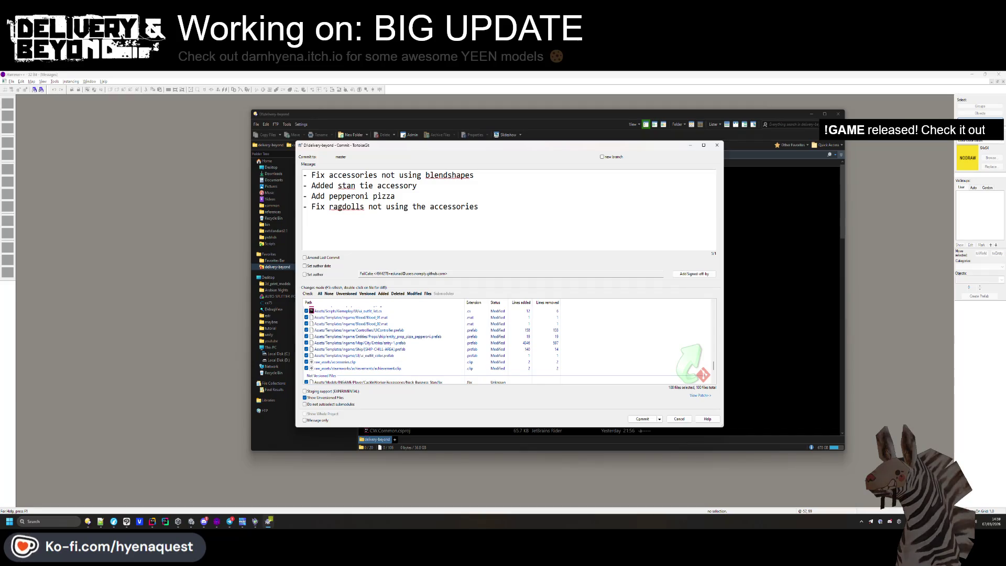
scroll(497, 351, down, 10)
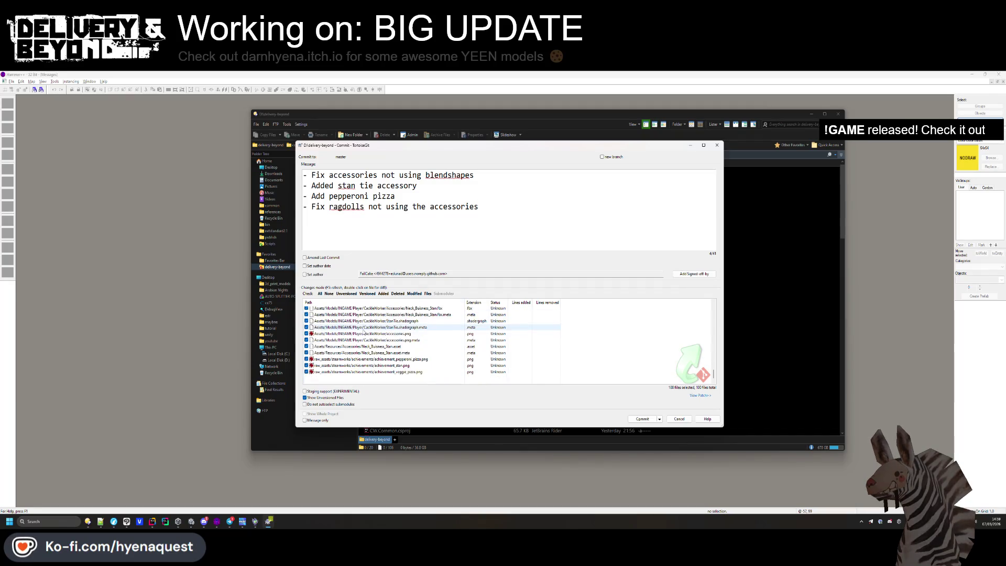
click(632, 419)
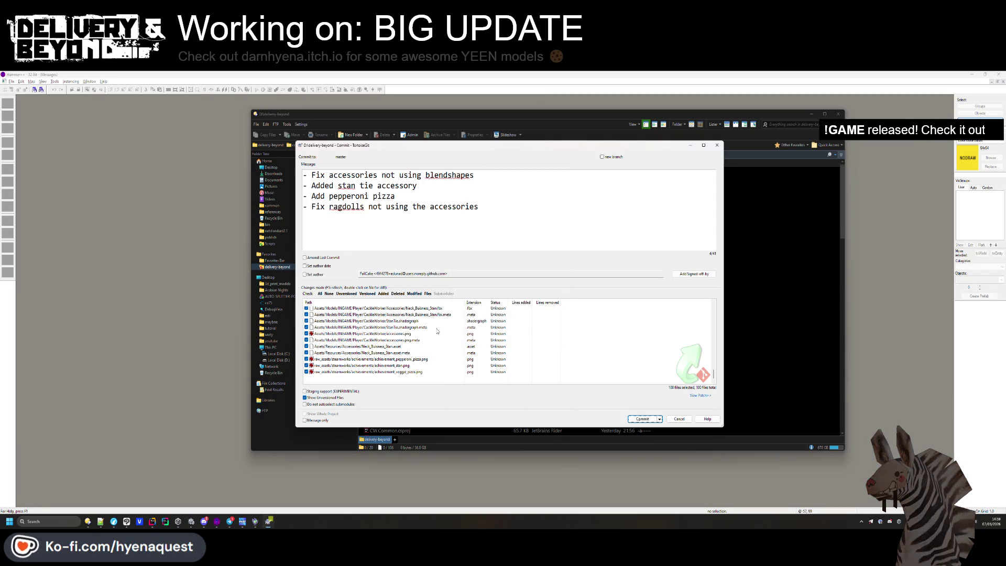
Push the commit to origin master, close the finished progress window, and return to Hammer.
click(681, 346)
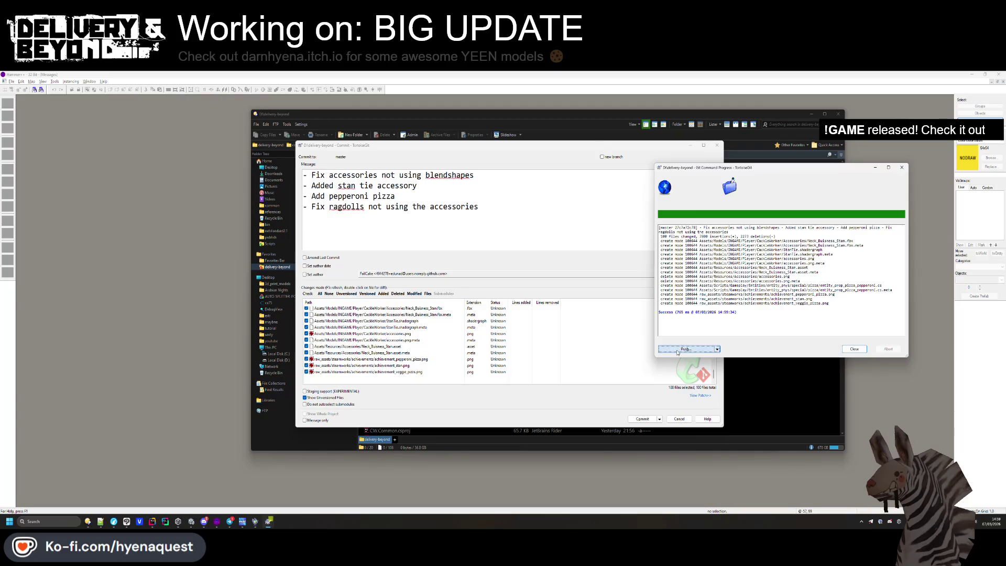
click(195, 355)
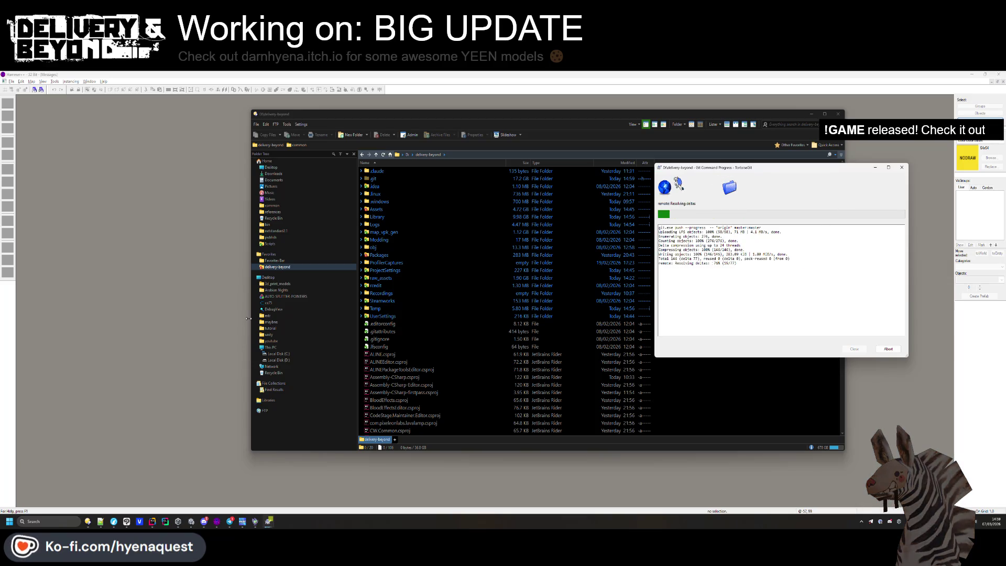
click(853, 349)
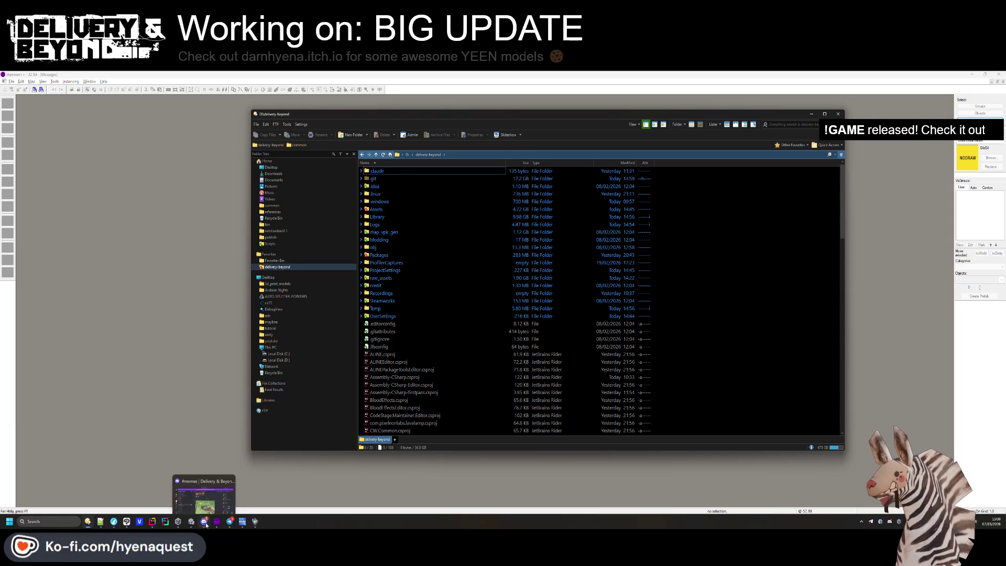
mouse_move(230, 523)
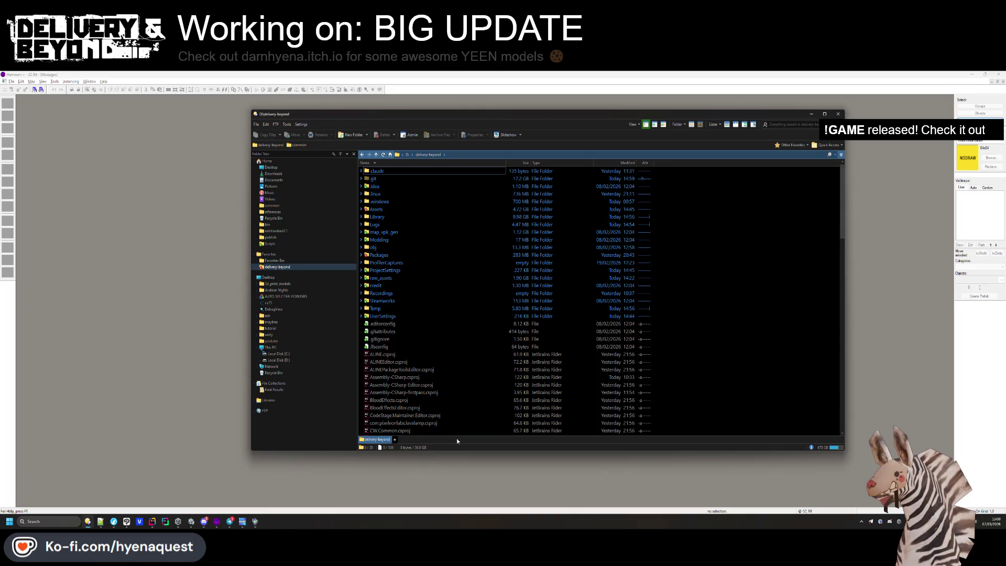
click(144, 359)
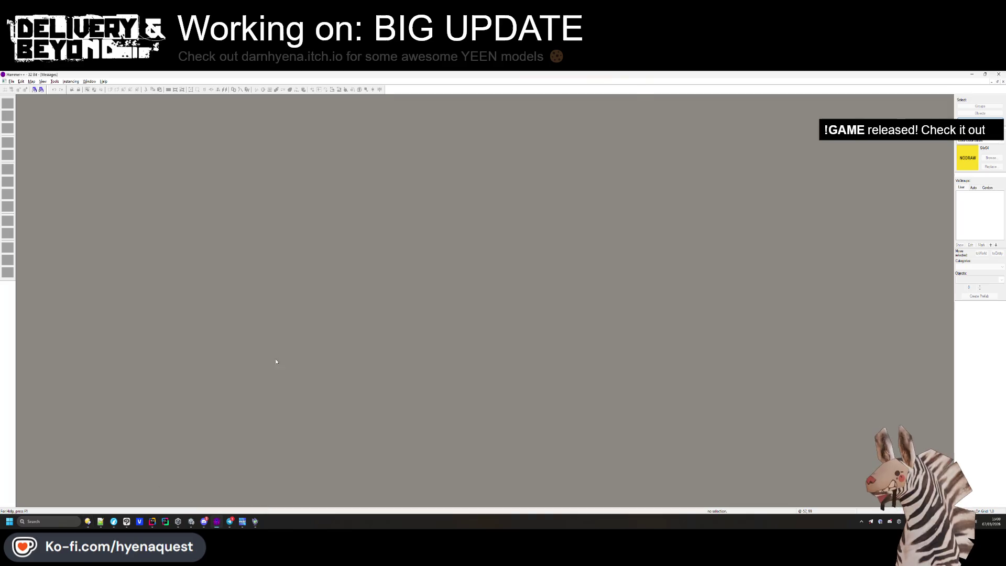
Scroll through UpdateSkin in entity_ragdoll.cs in Rider, then switch back to Unity.
click(158, 522)
click(321, 324)
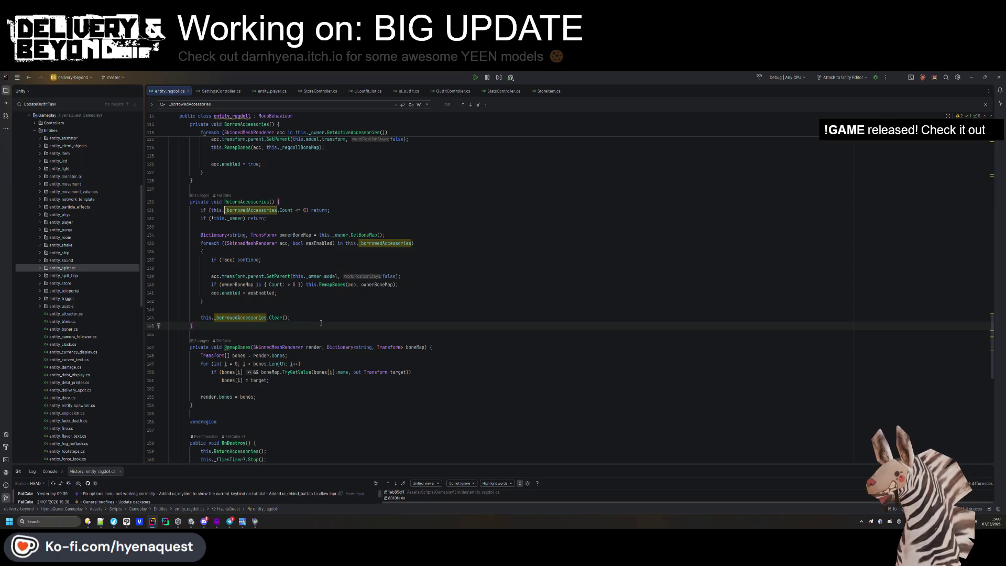
scroll(321, 323, down, 15)
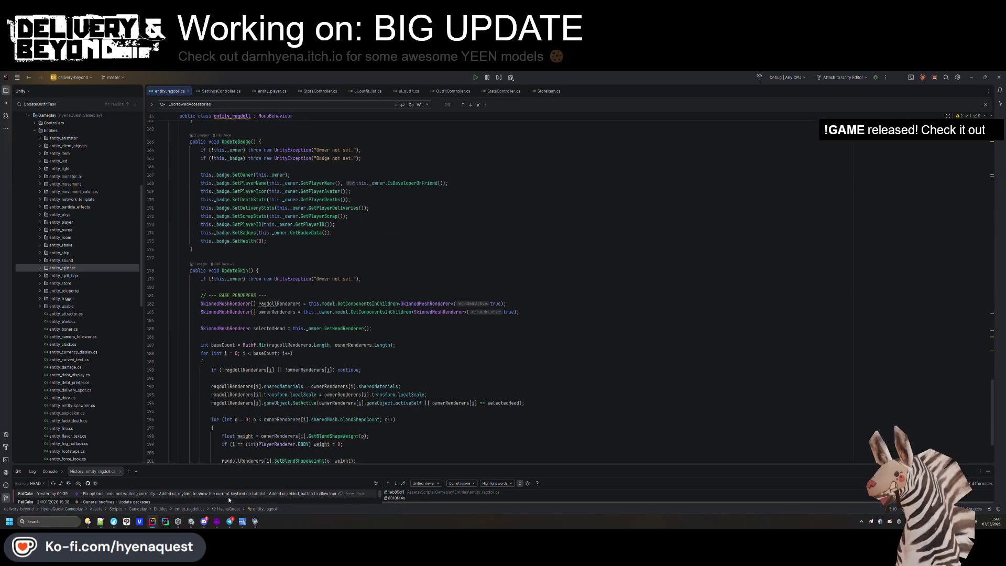
click(192, 521)
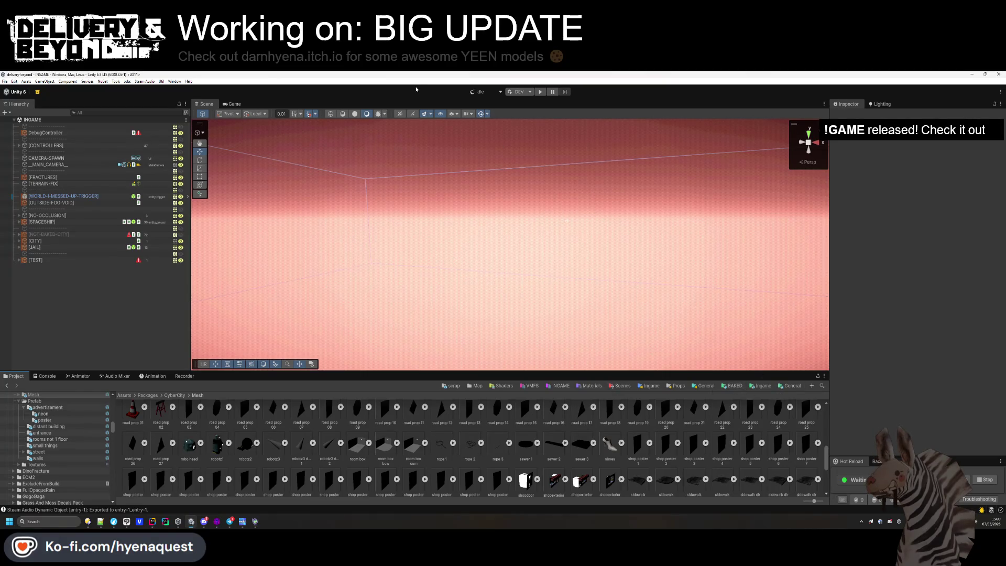
Set the DebugController's World Index to 3 in the Inspector.
click(54, 135)
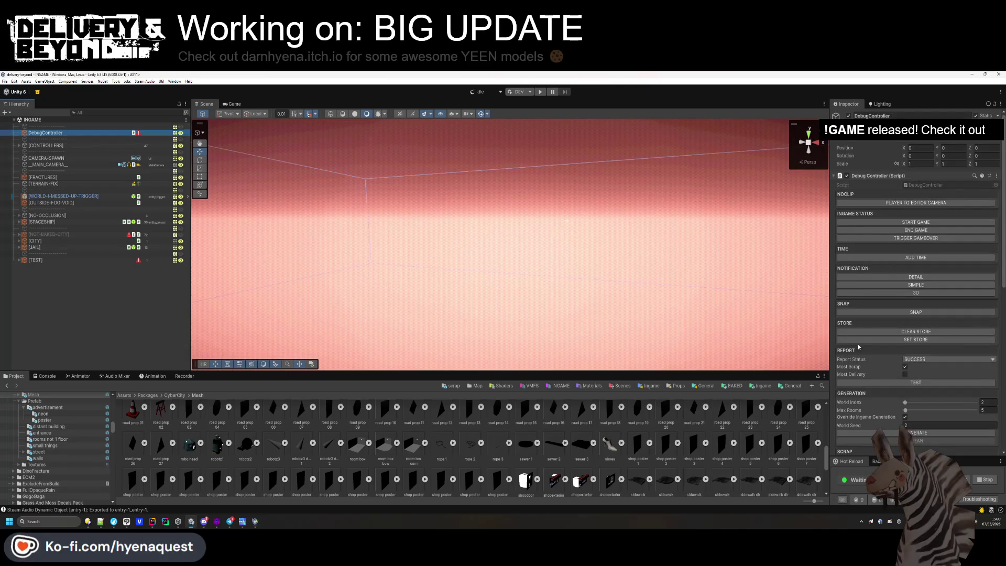
click(982, 381)
text(3)
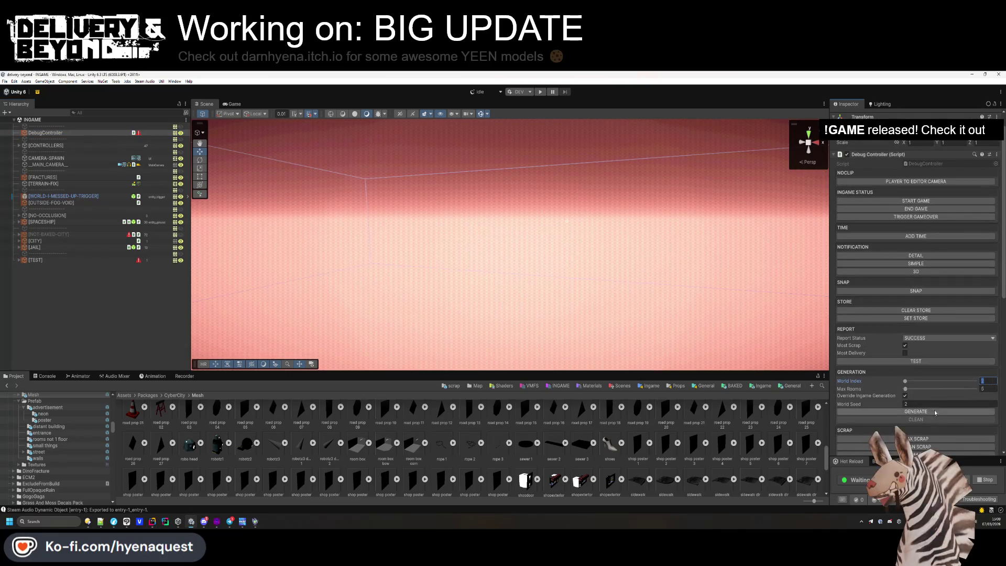
key(Tab)
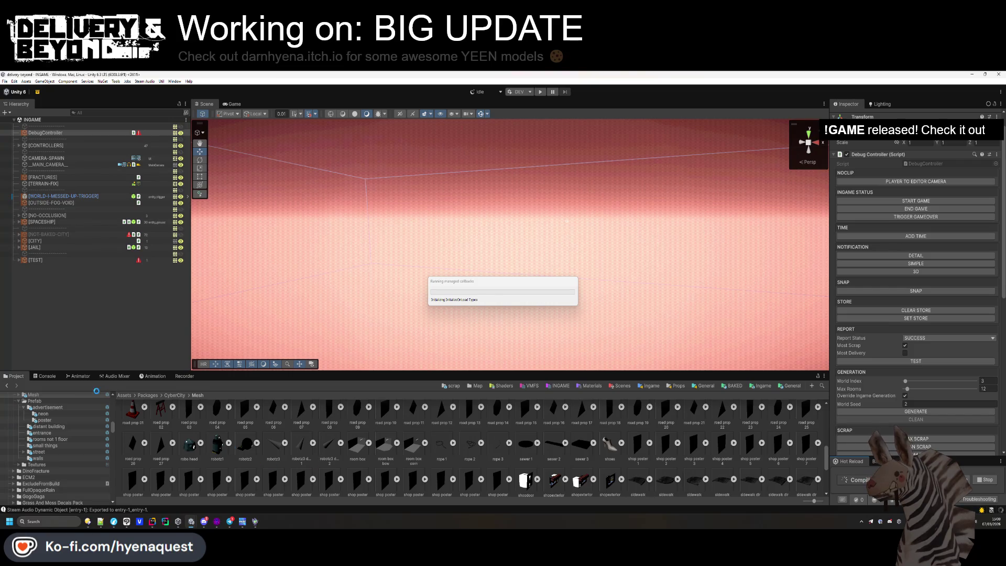
Create a new C# class util_rewired_settings in the Utils folder.
click(151, 522)
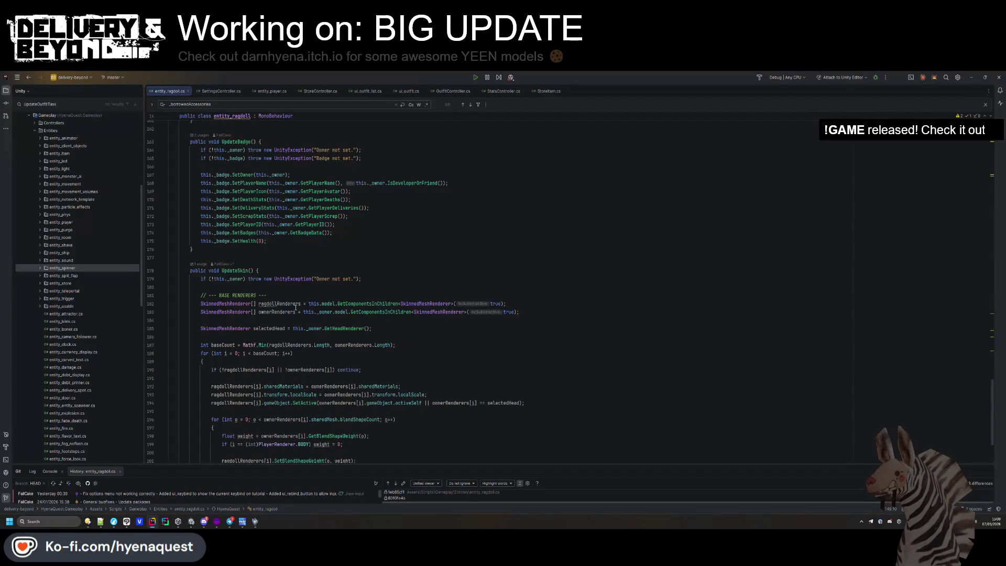
scroll(89, 243, down, 1)
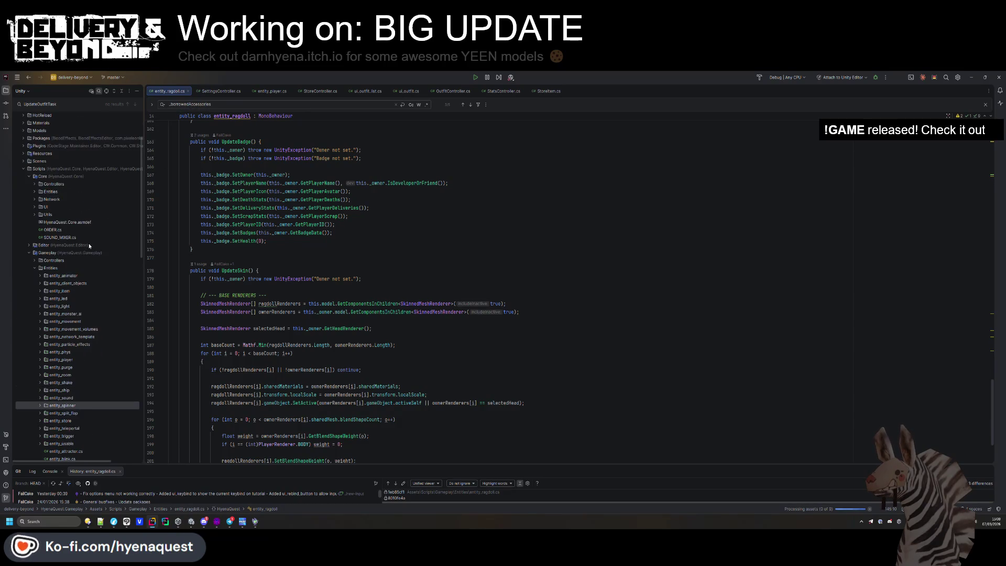
scroll(32, 250, down, 10)
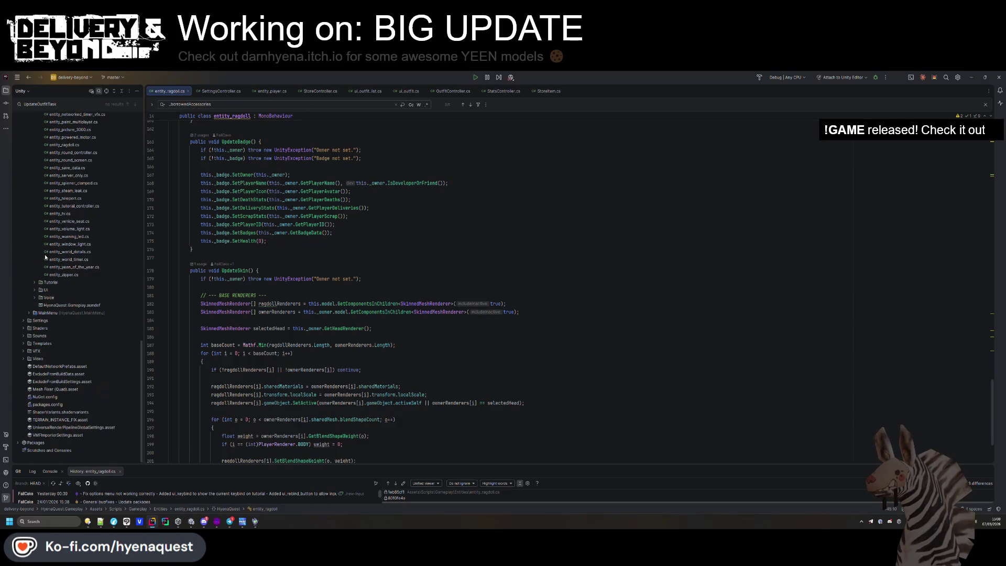
scroll(39, 293, up, 20)
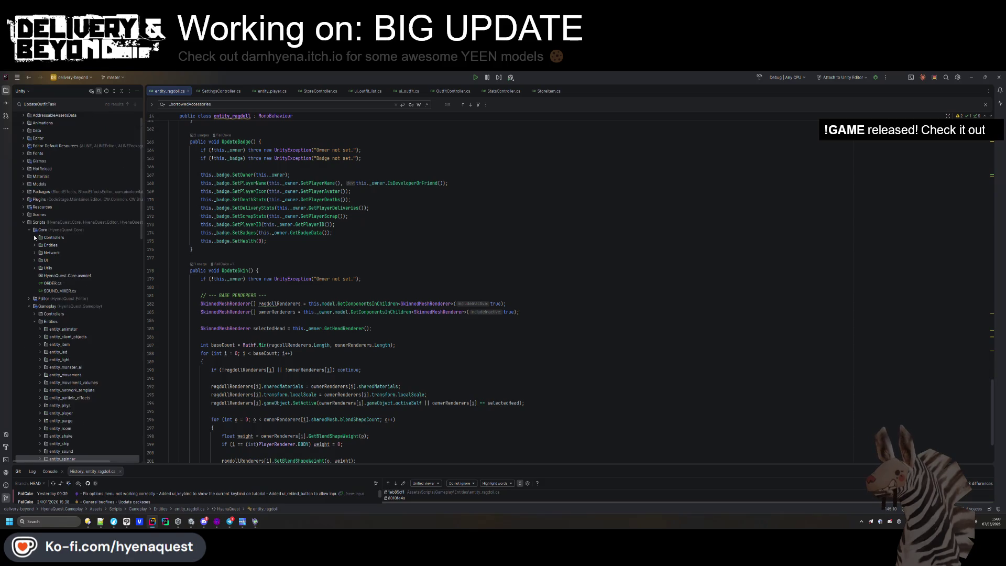
click(34, 268)
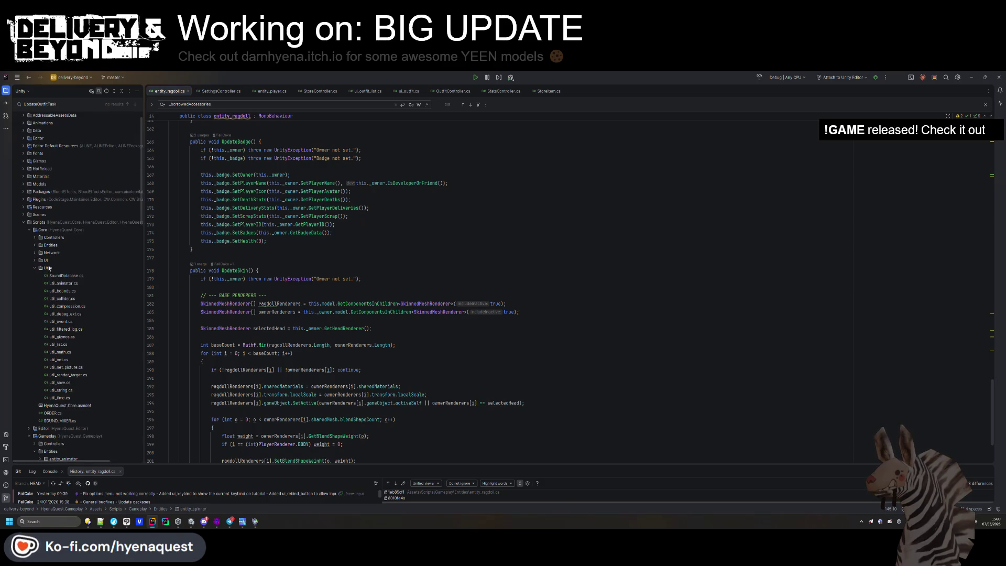
right_click(47, 269)
mouse_move(92, 271)
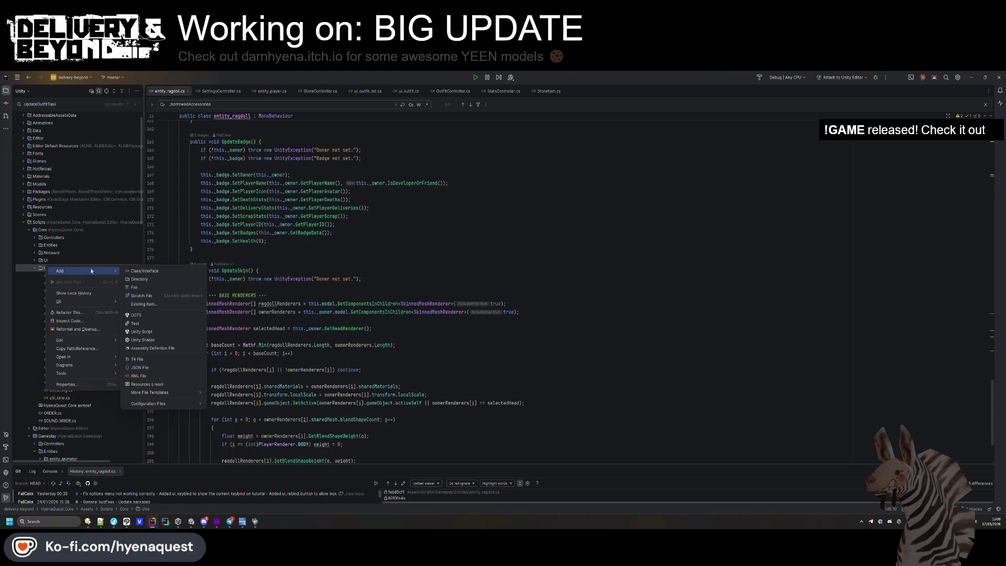
click(148, 272)
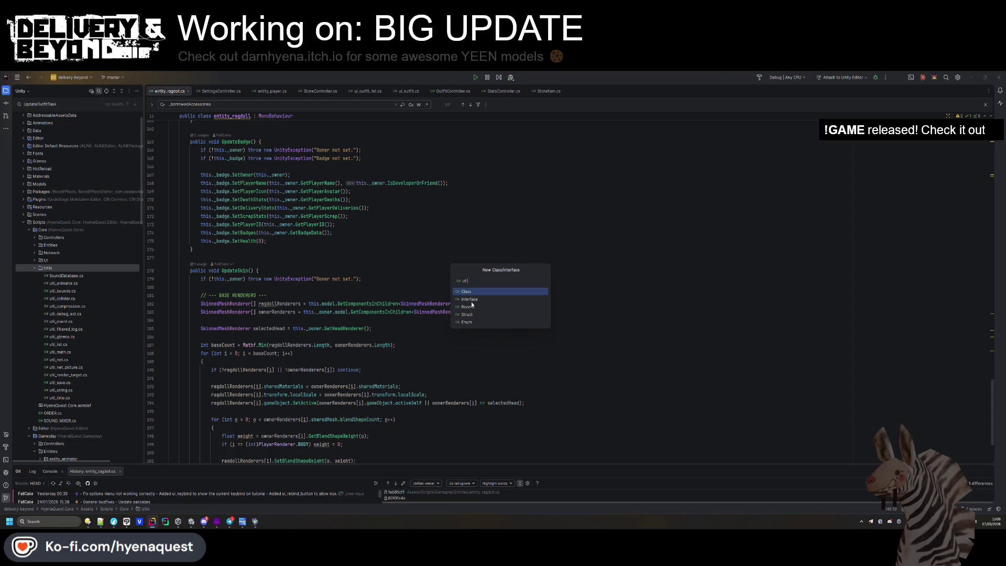
text(il_rewired_settings)
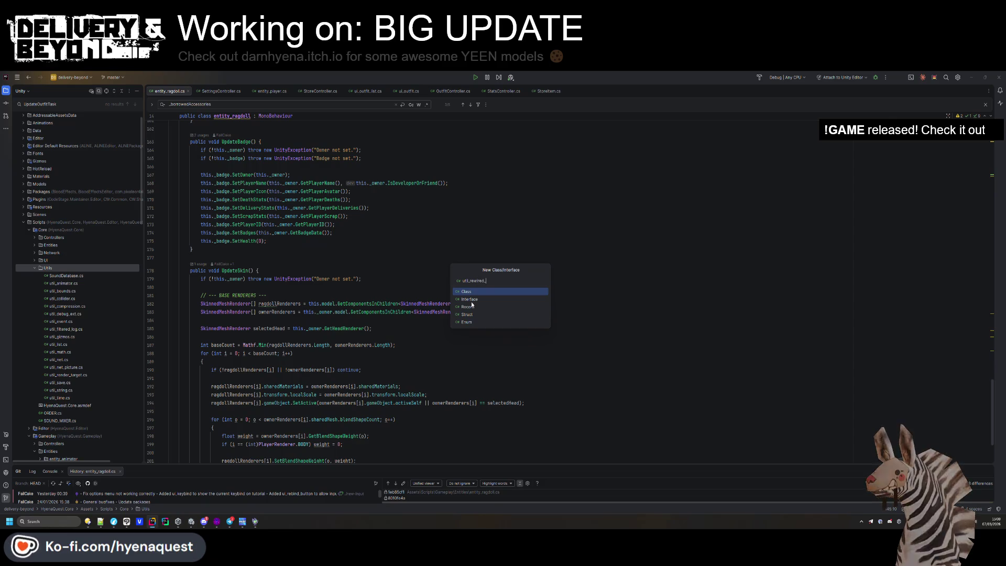
key(Return)
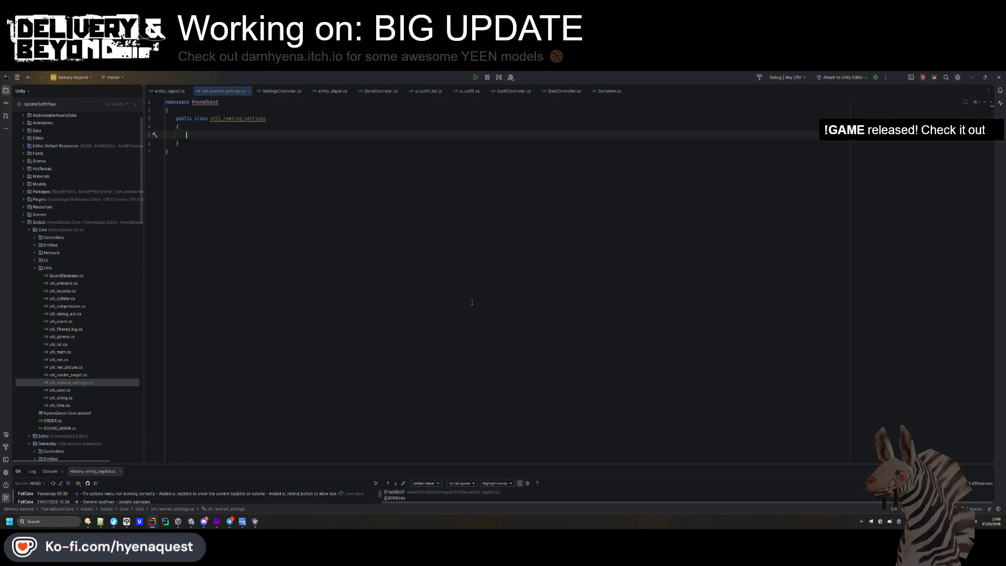
key(ctrl+a)
click(472, 301)
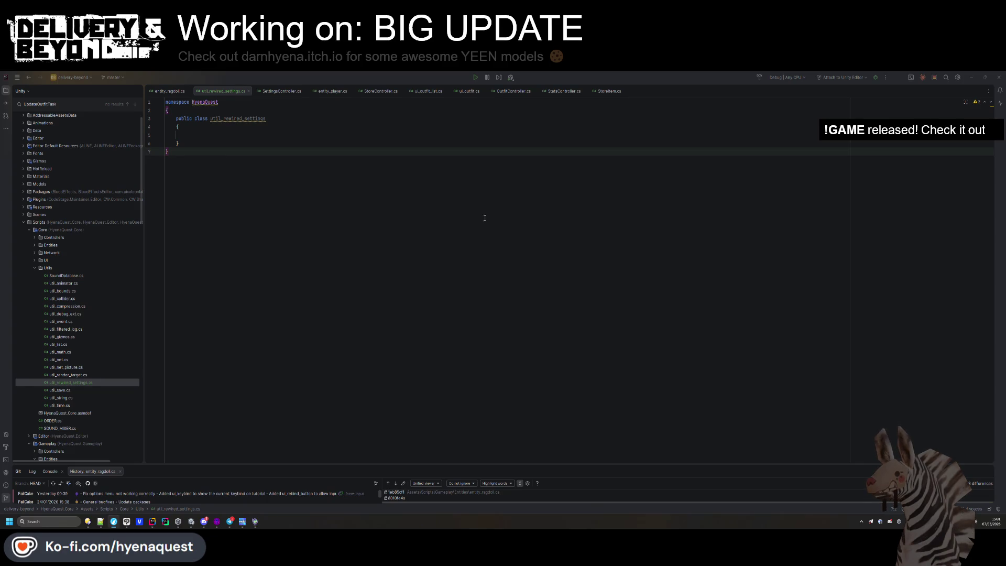
Add the UserDataStore_File base types to the class declaration.
click(273, 118)
key(ctrl+v)
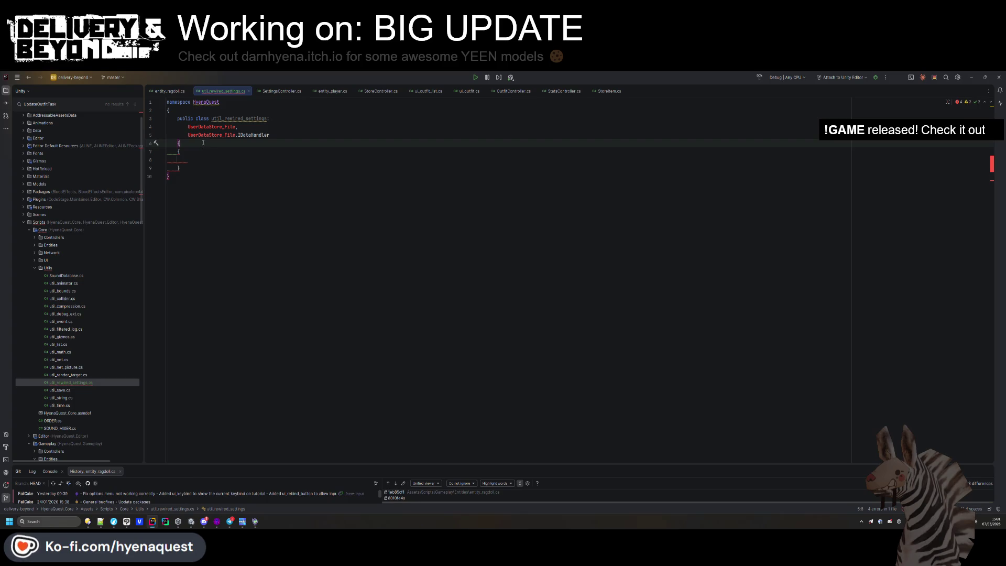
key(ctrl+z)
key(alt+Return)
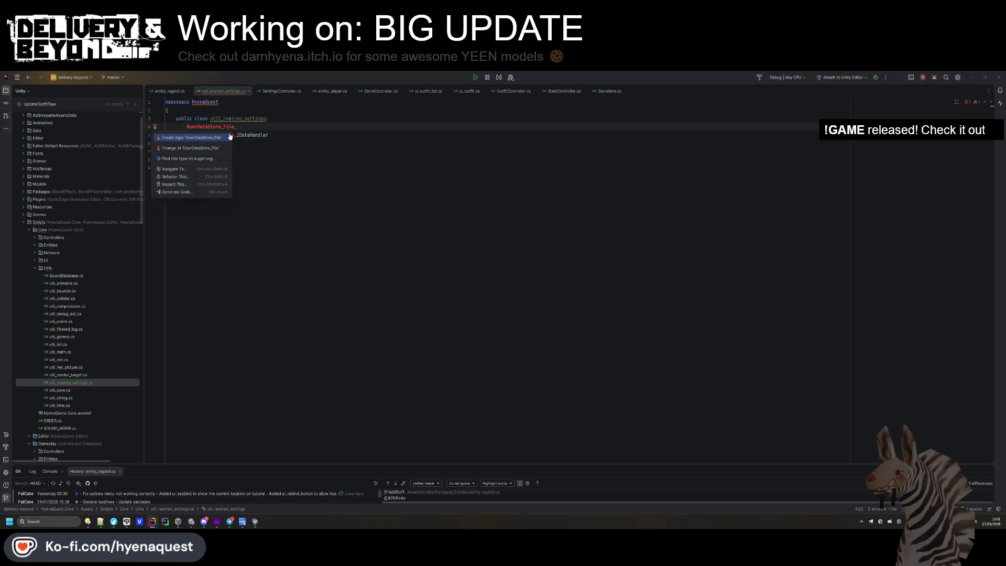
key(Escape)
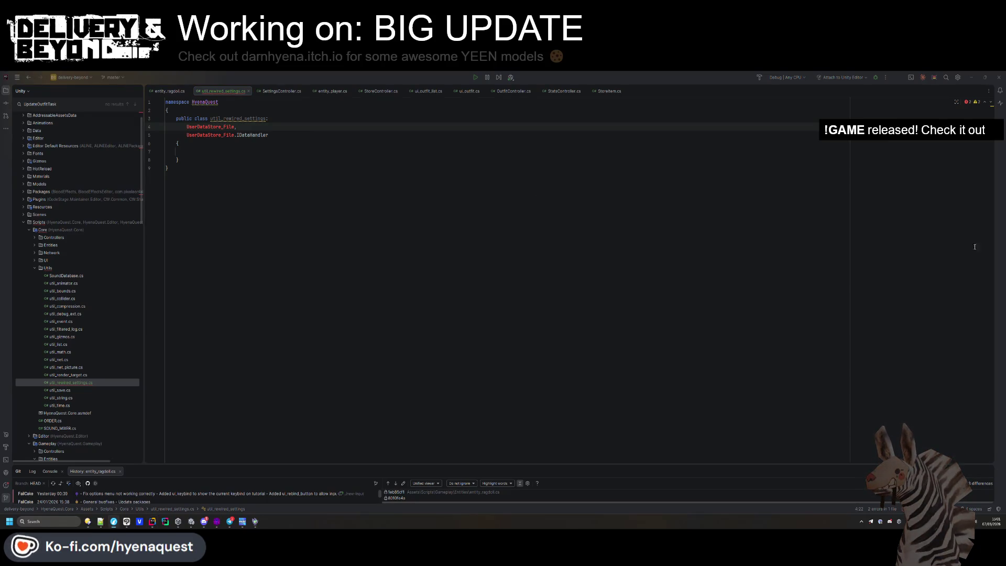
Add a 'using Rewired.Data;' directive at the top of the file.
click(169, 102)
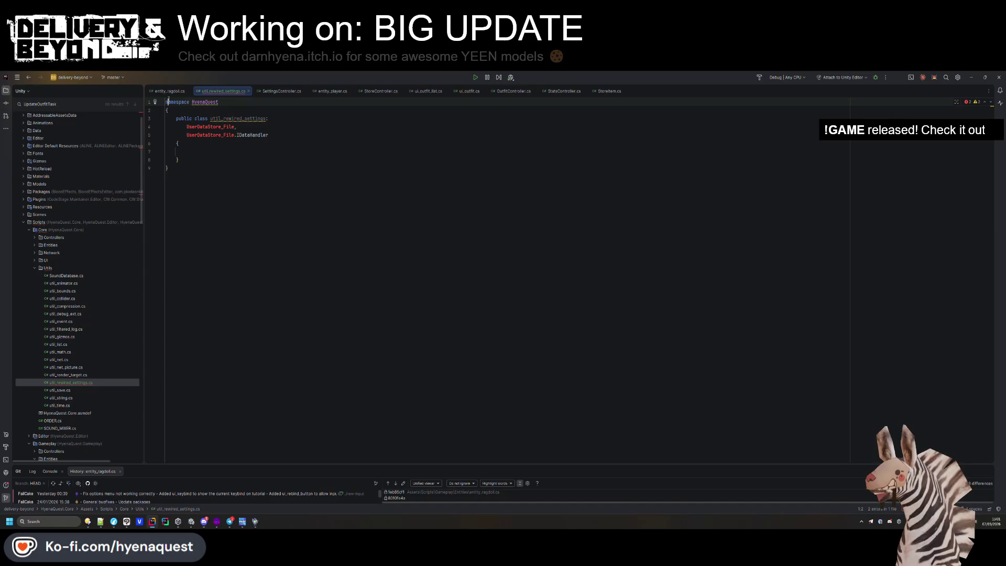
key(Return)
key(Return)
key(Up)
text(using Rewired.Data;)
key(Return)
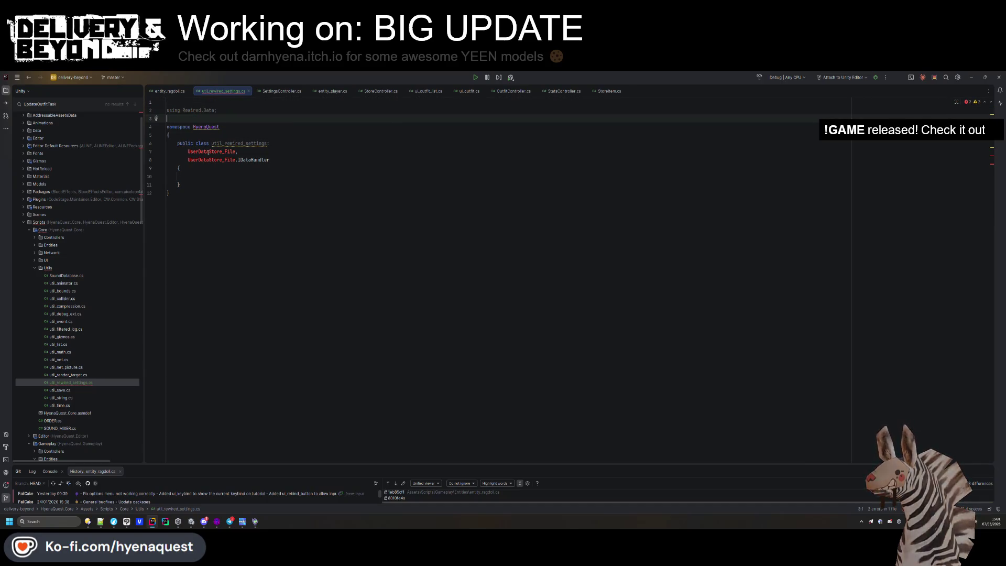
Paste the System, System.IO and System.Text imports into the file.
double_click(209, 152)
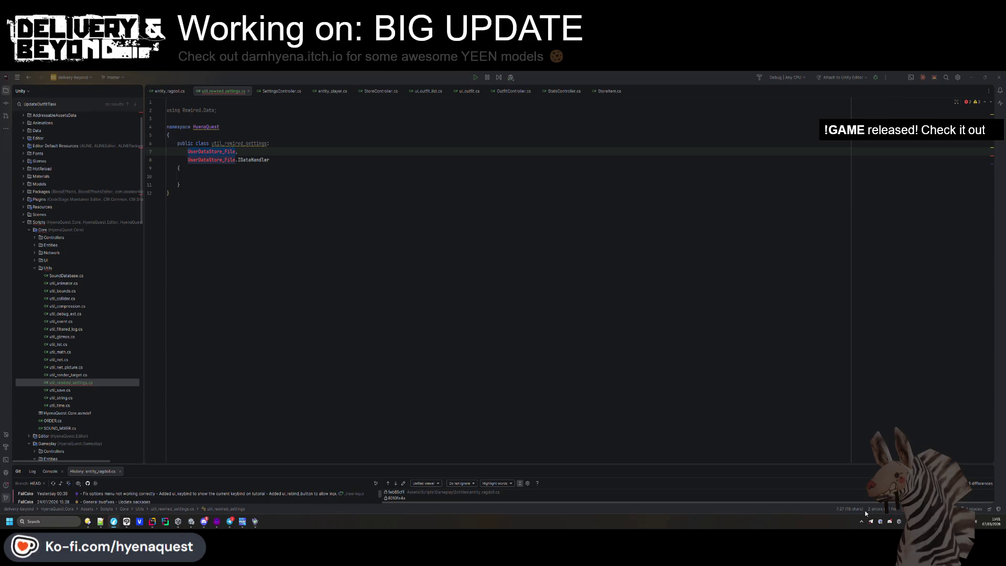
click(215, 110)
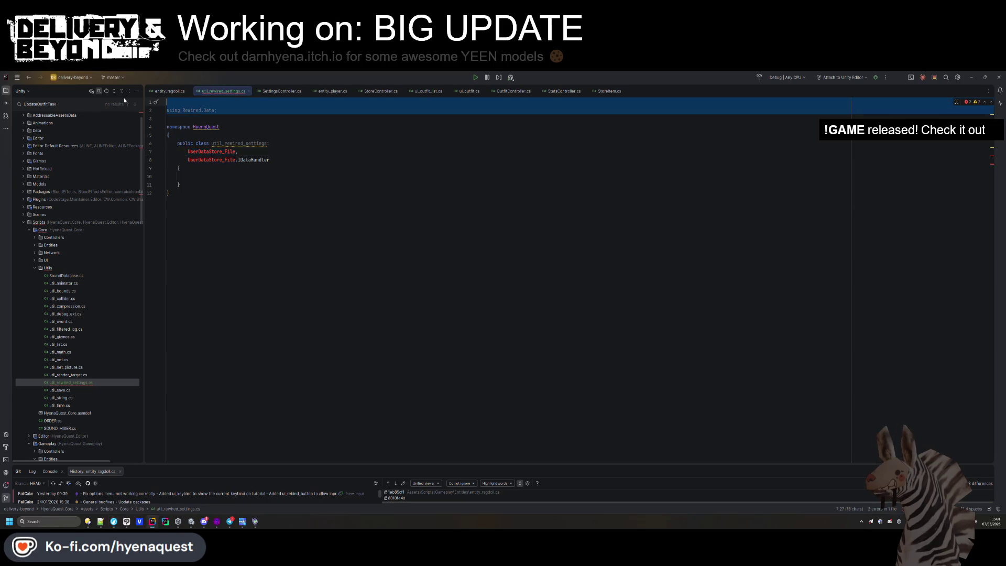
text(using System.IO; using System; using System.Text;)
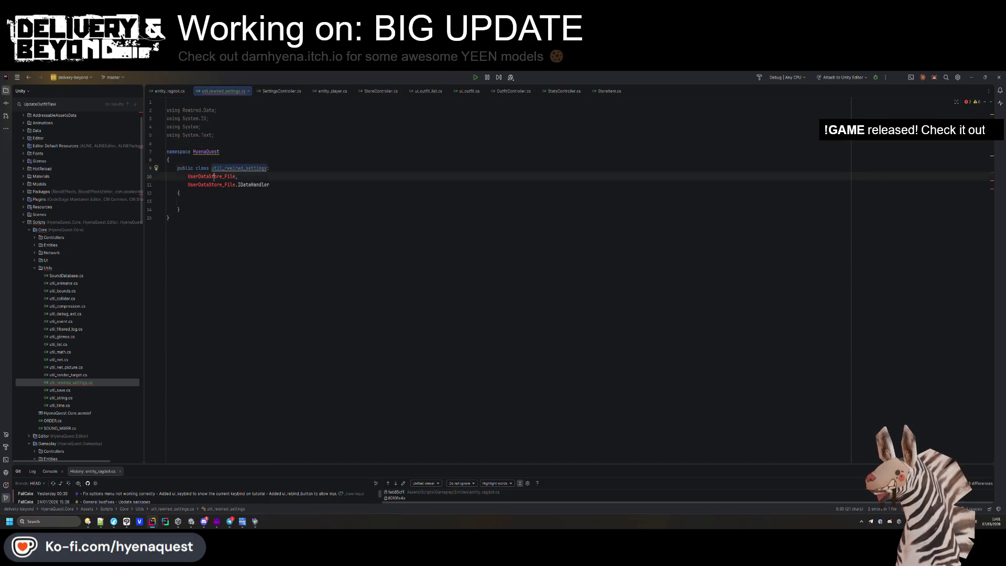
double_click(218, 176)
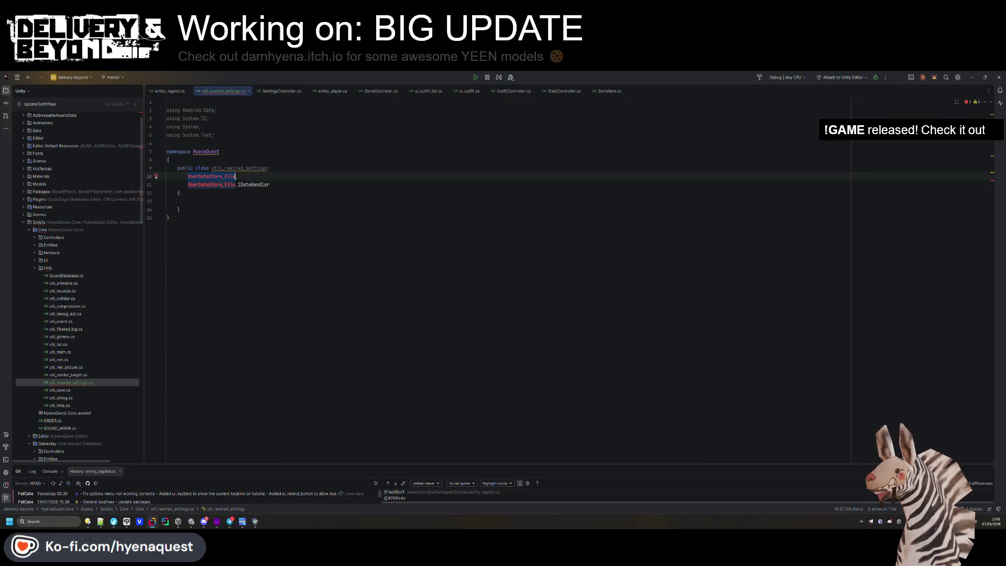
text(,)
click(795, 548)
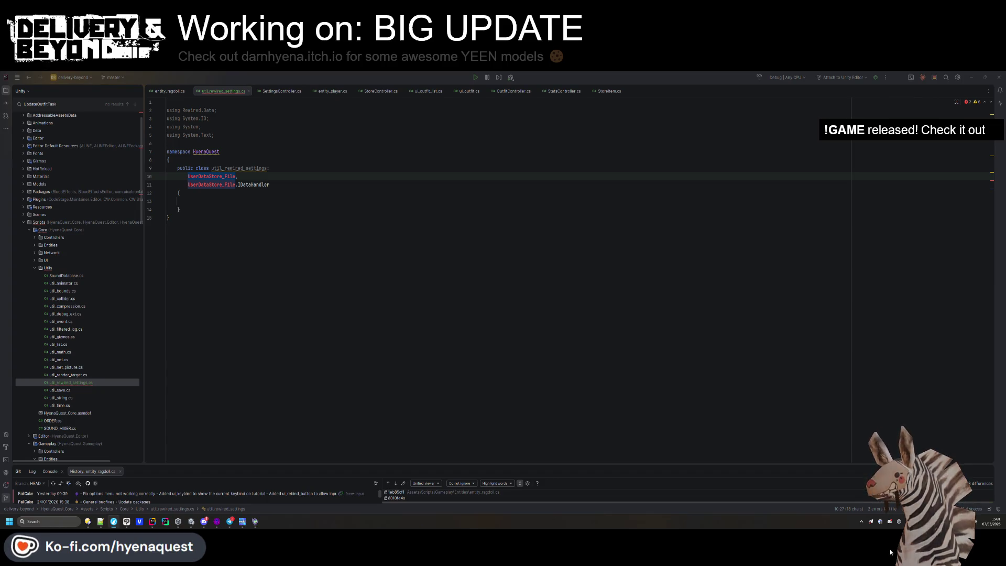
click(173, 201)
key(ctrl+v)
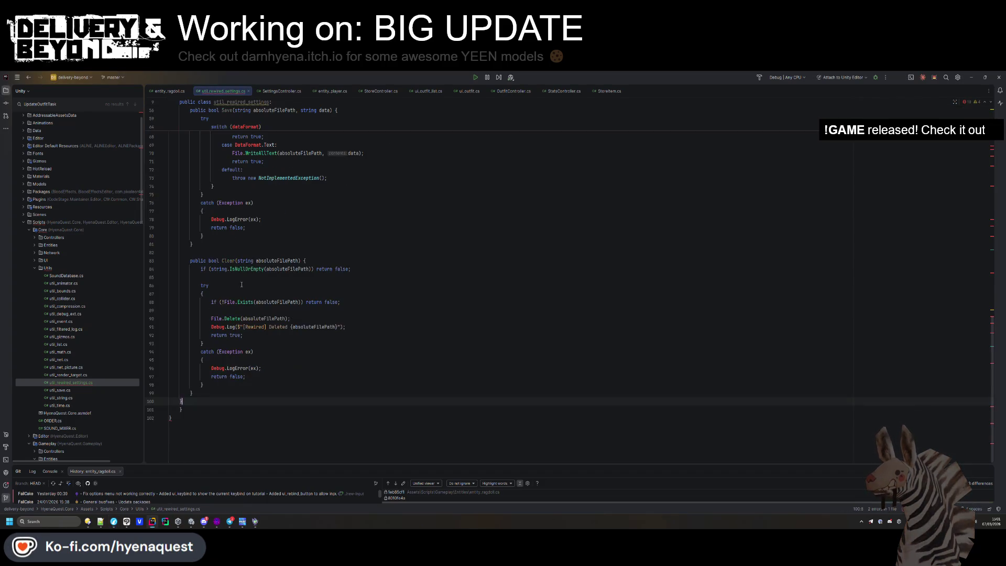
click(241, 285)
scroll(230, 236, up, 15)
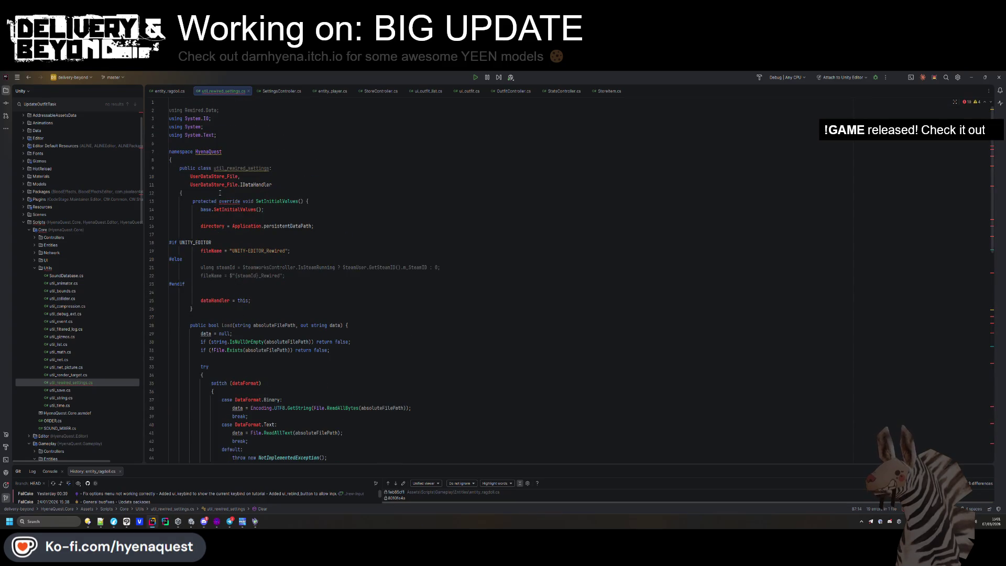
click(213, 185)
scroll(247, 198, down, 6)
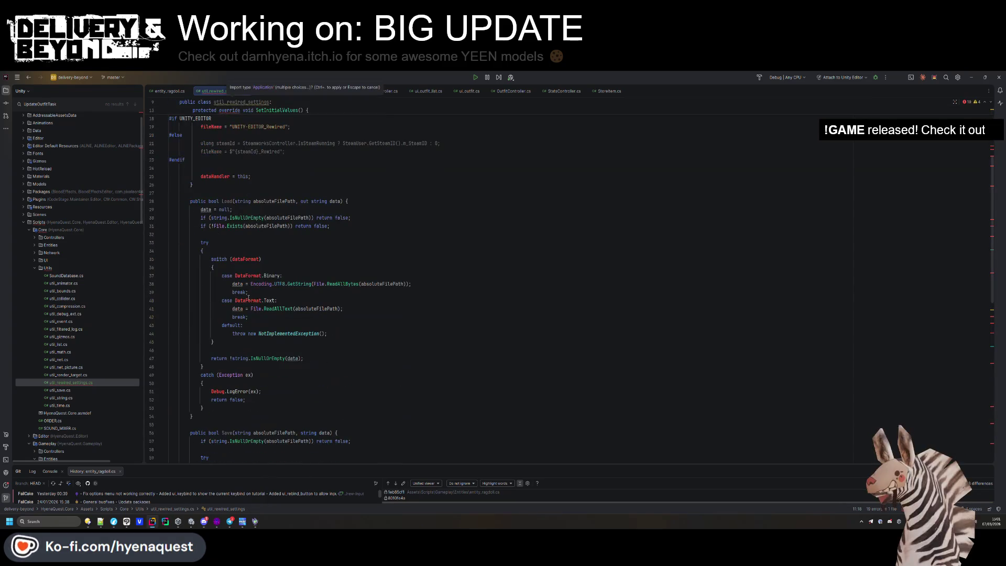
click(245, 258)
click(245, 275)
key(alt+Return)
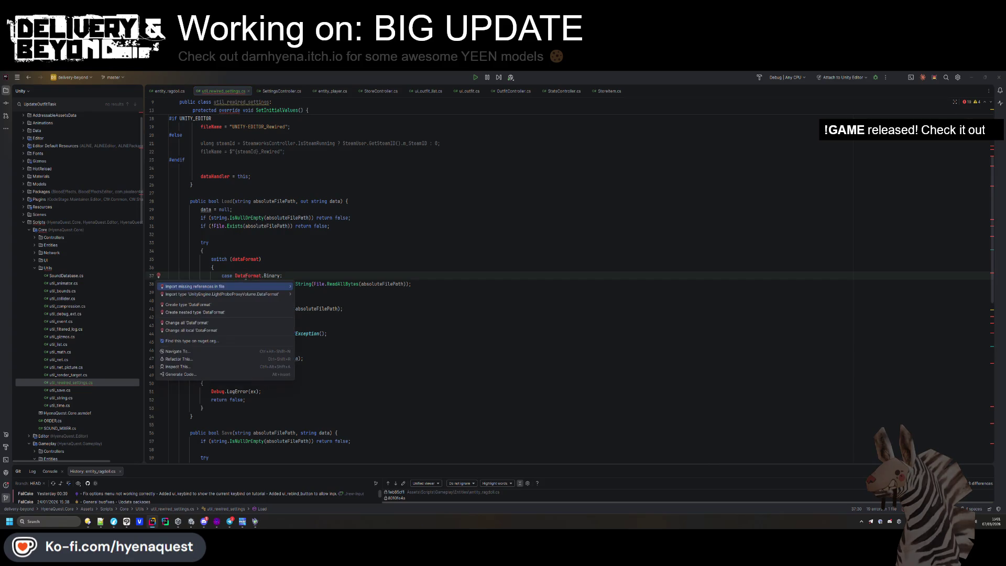
key(Escape)
scroll(246, 278, down, 1)
click(213, 258)
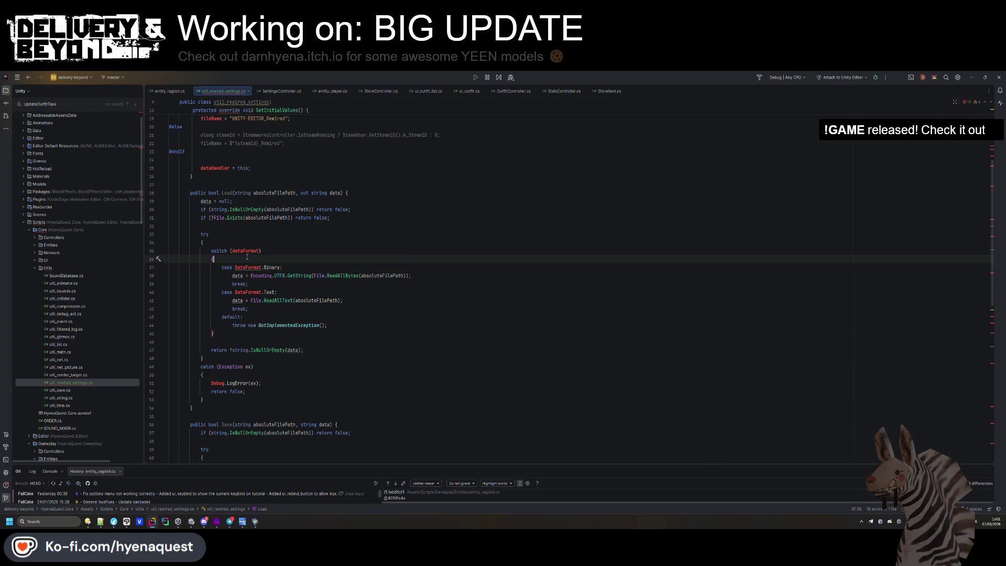
scroll(225, 293, down, 2)
click(224, 334)
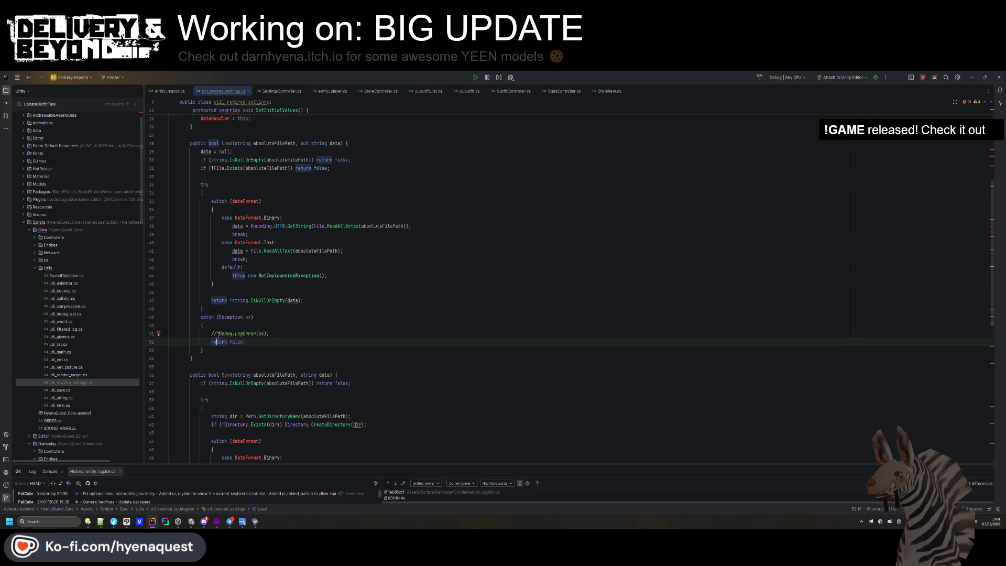
key(alt+Return)
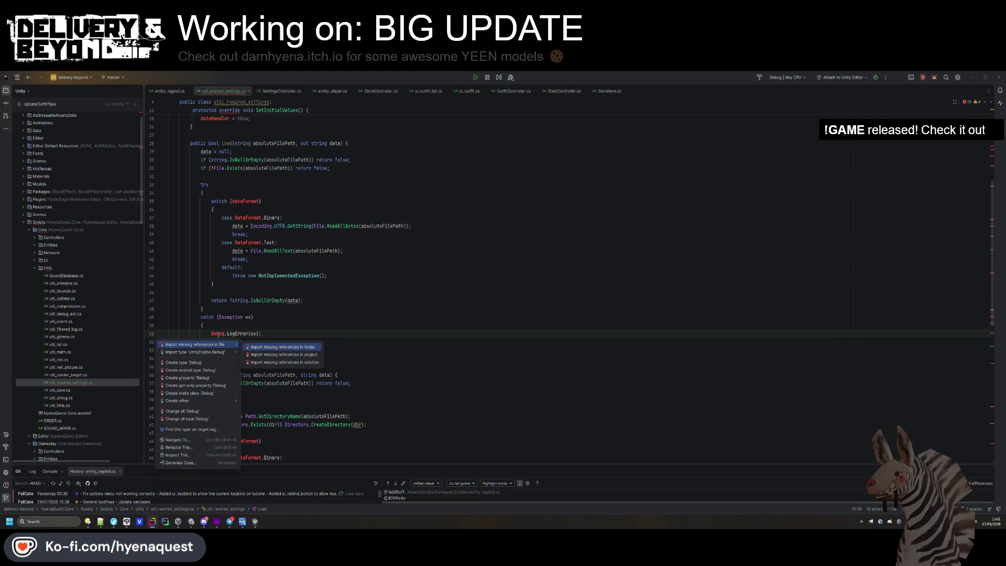
key(Return)
key(ctrl+z)
key(ctrl+z)
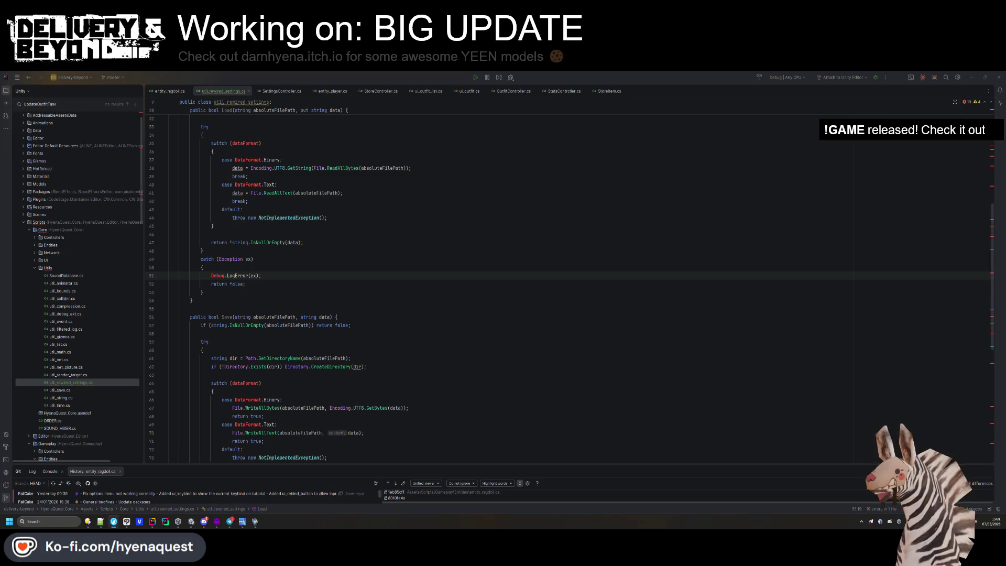
key(alt+Tab)
Copy the documentation example's using lines, including UnityEngine, to the top of the settings script.
scroll(451, 325, up, 10)
scroll(451, 325, up, 3)
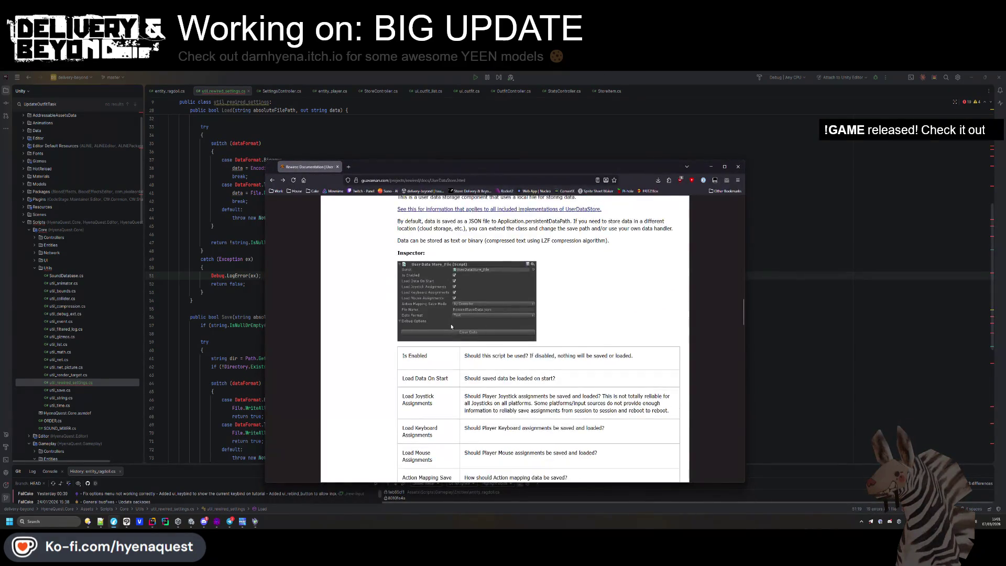
scroll(435, 341, down, 10)
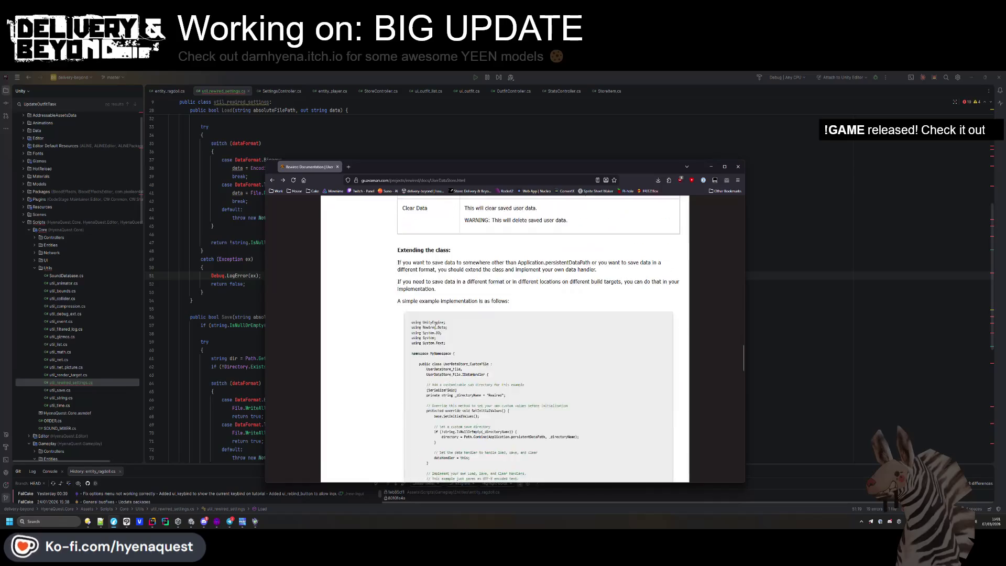
scroll(436, 341, up, 3)
drag(446, 312, 410, 296)
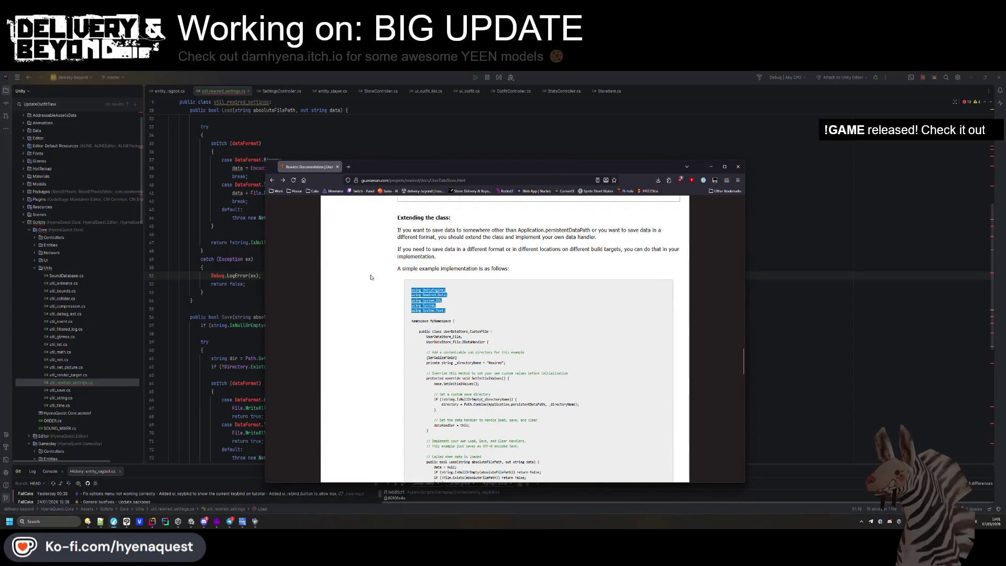
key(alt+Tab)
key(ctrl+Home)
text(using UnityEngine;)
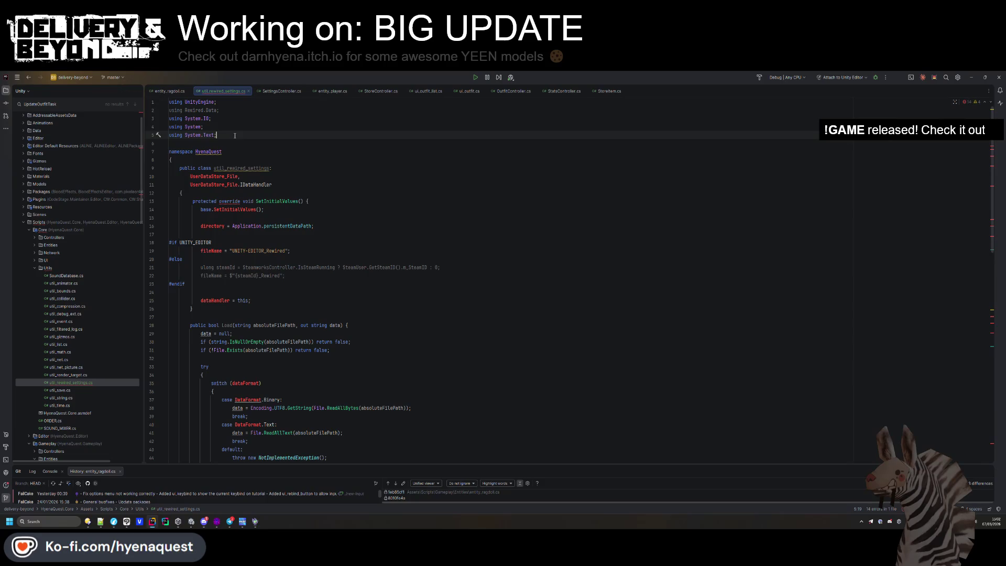
Select the UserDataStore_CustomFile class name in the 'Extending the class' example.
click(286, 156)
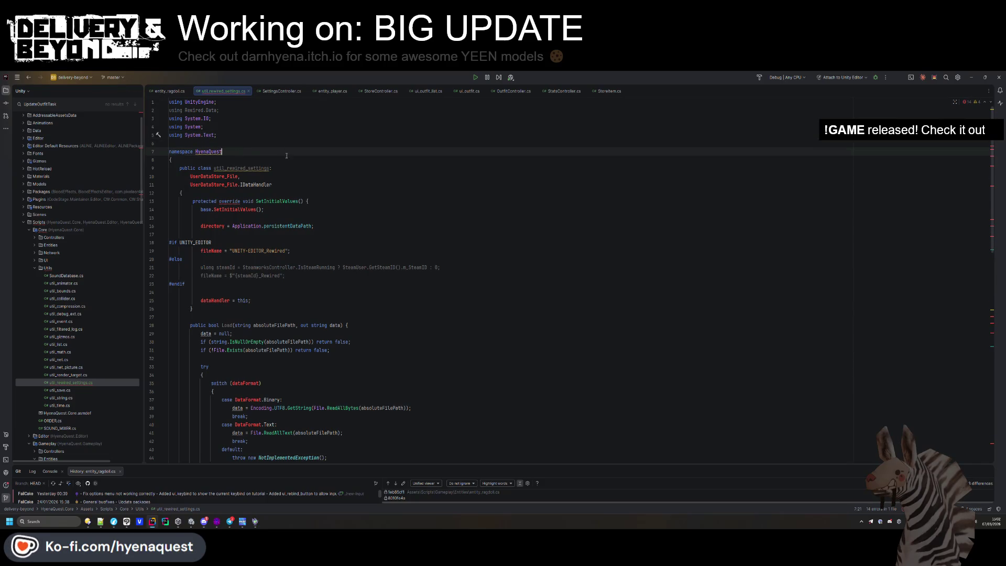
scroll(230, 203, down, 15)
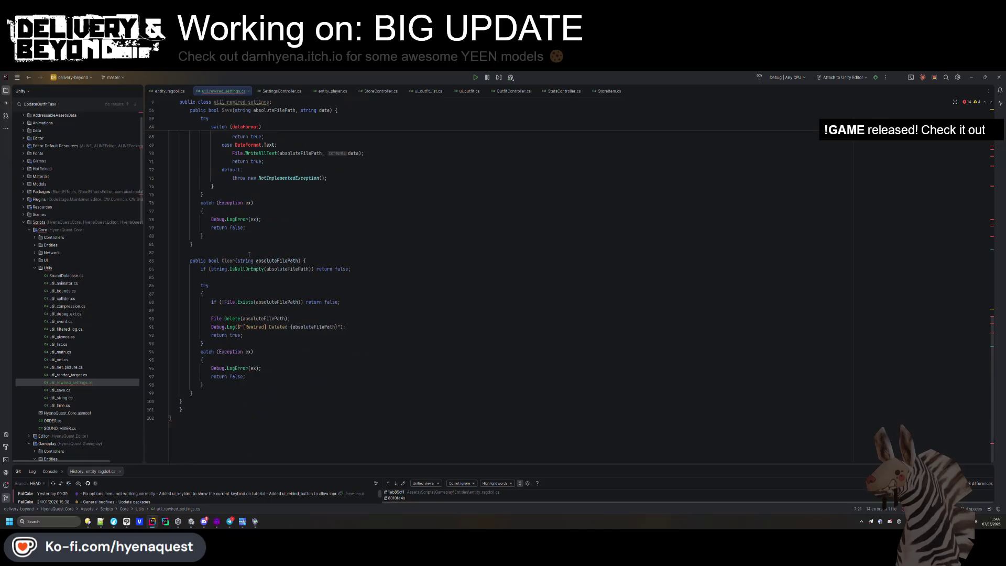
click(249, 277)
key(alt+Tab)
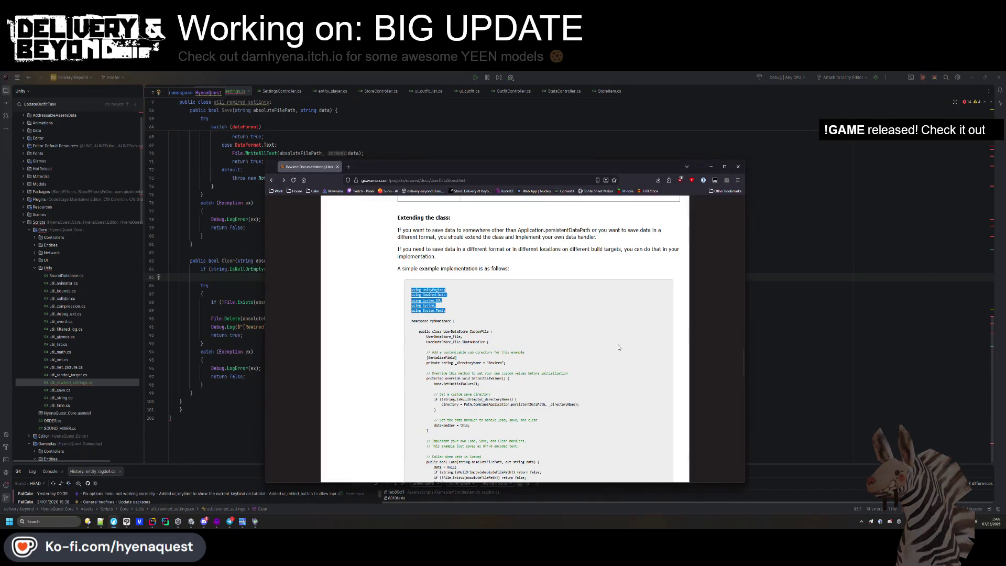
key(alt+Tab)
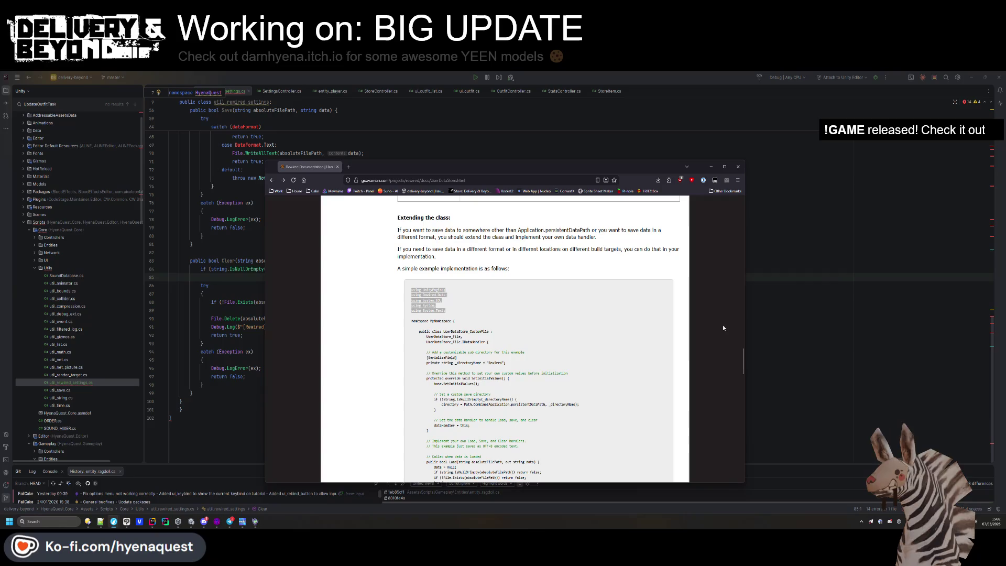
scroll(326, 294, up, 5)
scroll(190, 278, up, 15)
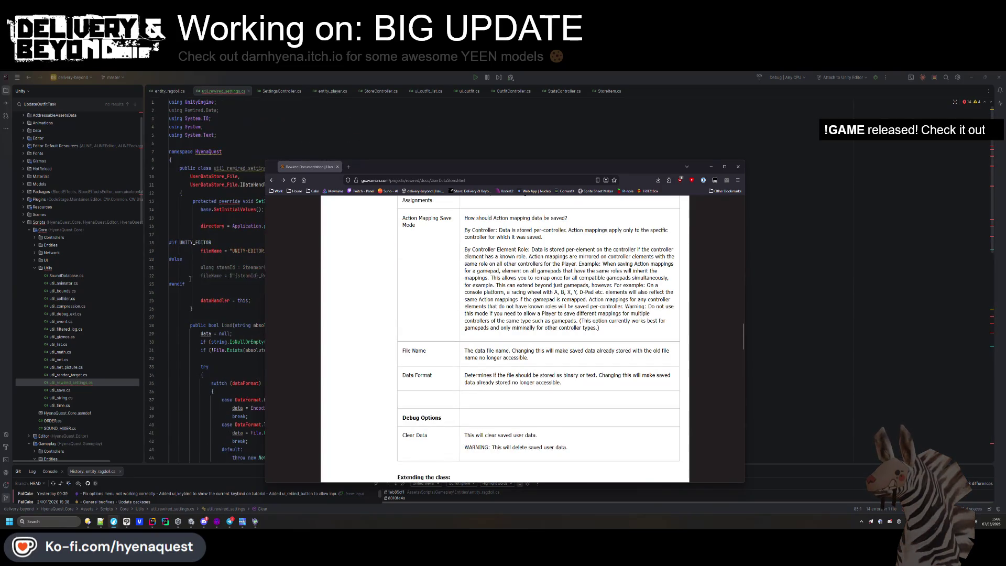
scroll(190, 279, down, 10)
scroll(499, 329, down, 15)
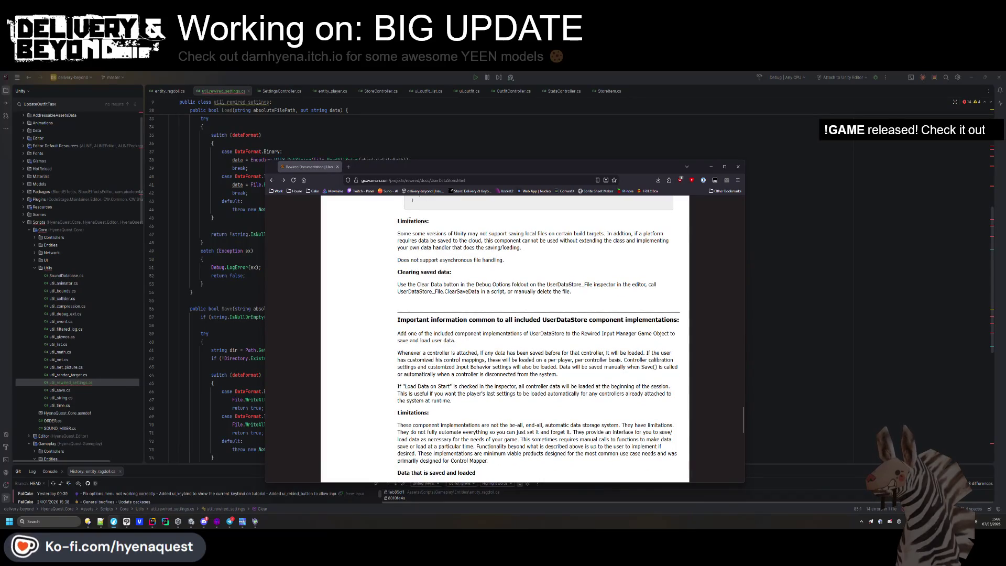
scroll(439, 420, up, 10)
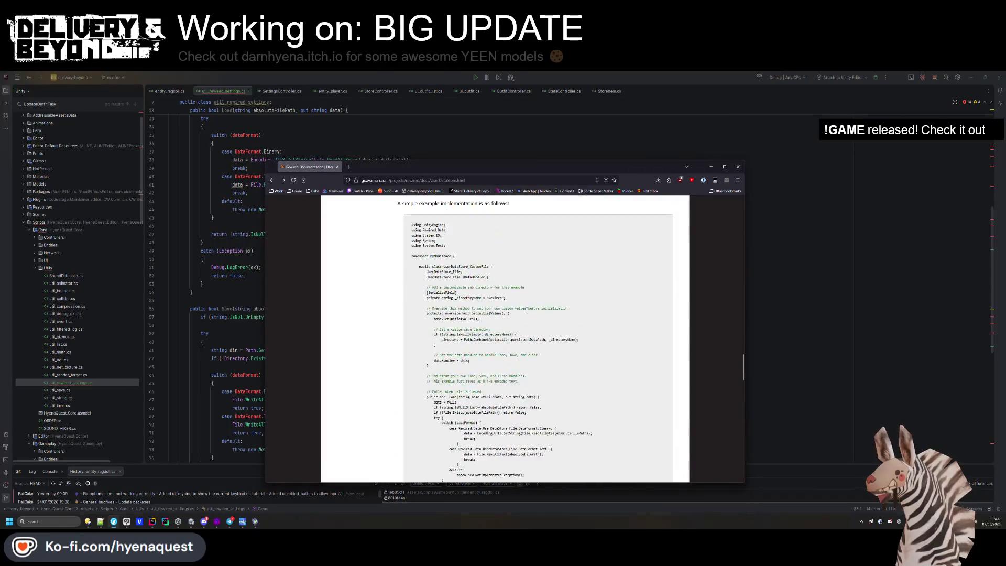
scroll(466, 351, down, 3)
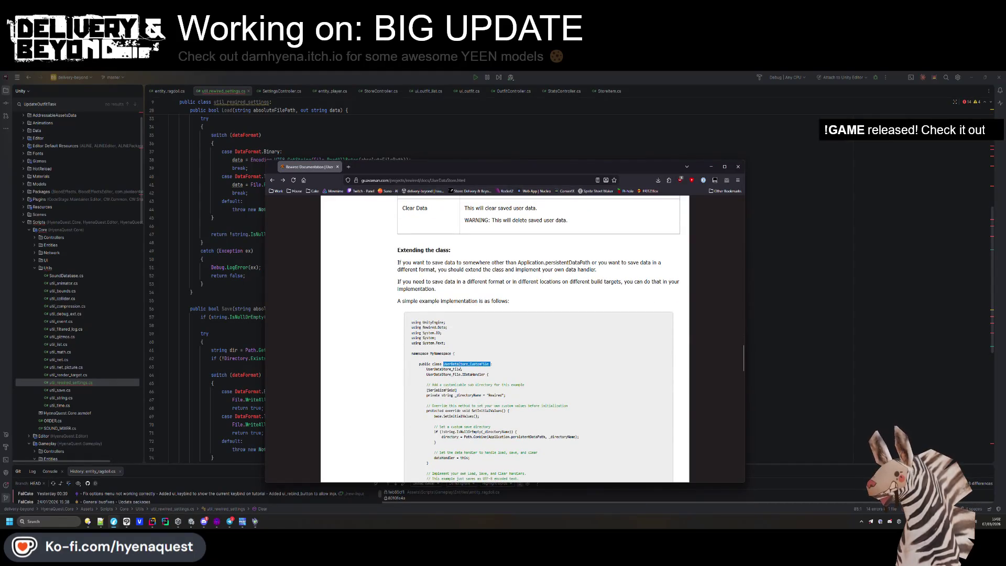
drag(444, 364, 489, 364)
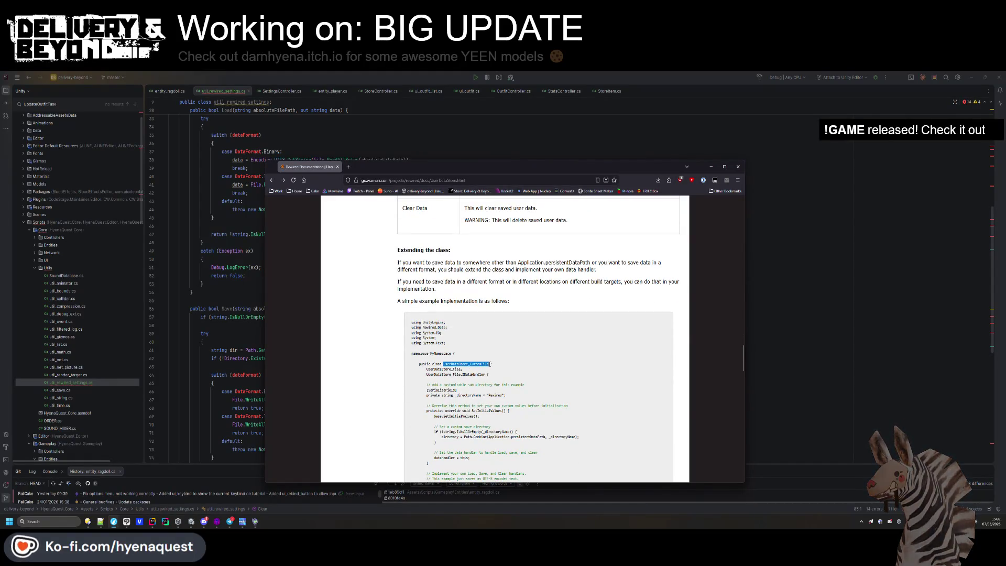
click(191, 522)
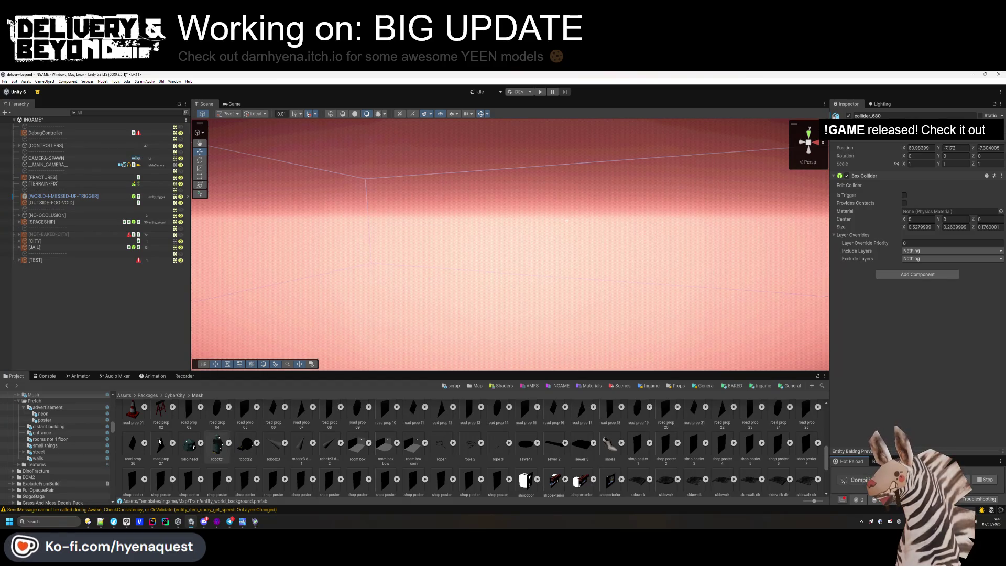
Check the CS1022 compile error and go to the stray closing brace at the script's end.
click(47, 376)
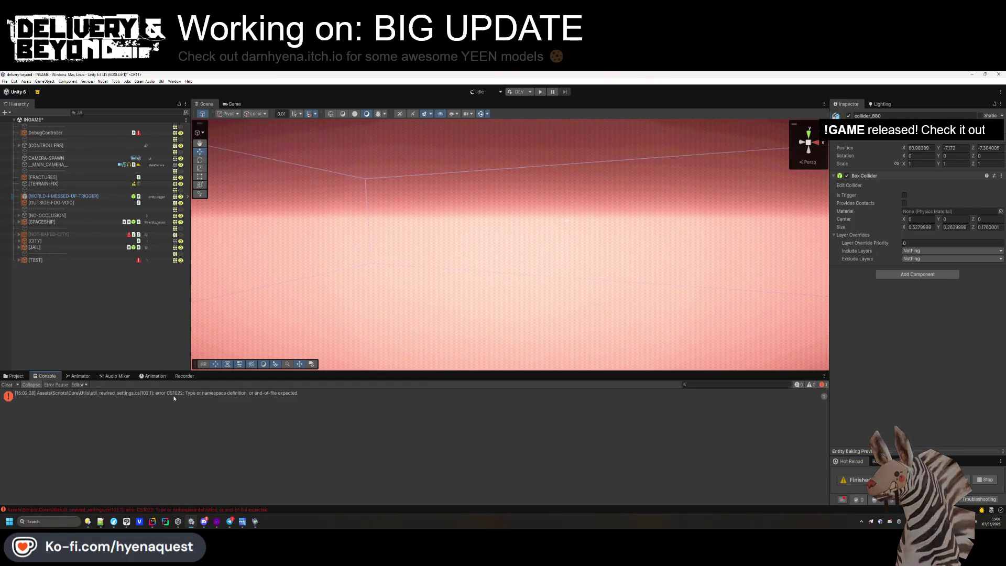
click(212, 397)
double_click(213, 397)
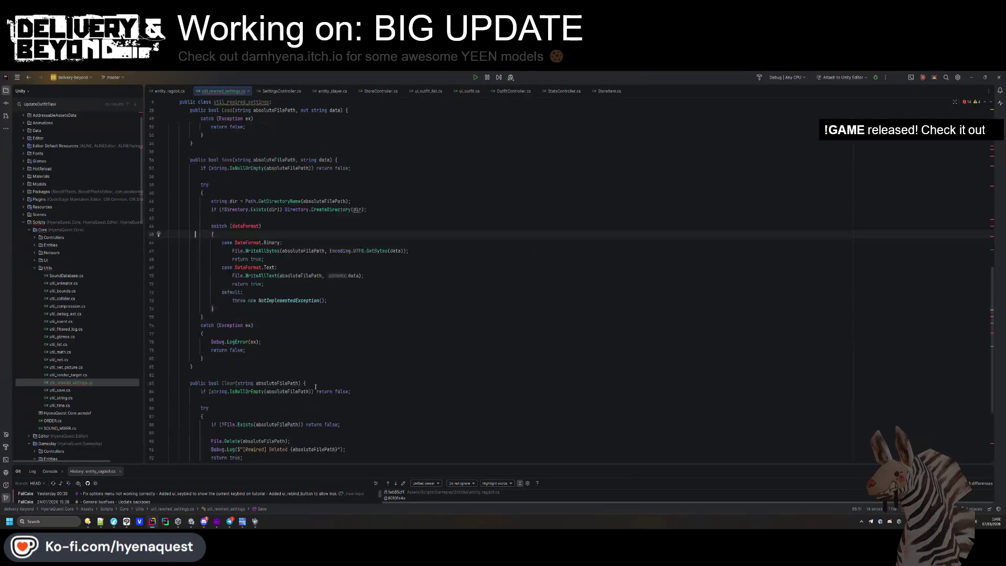
scroll(316, 387, down, 5)
click(218, 408)
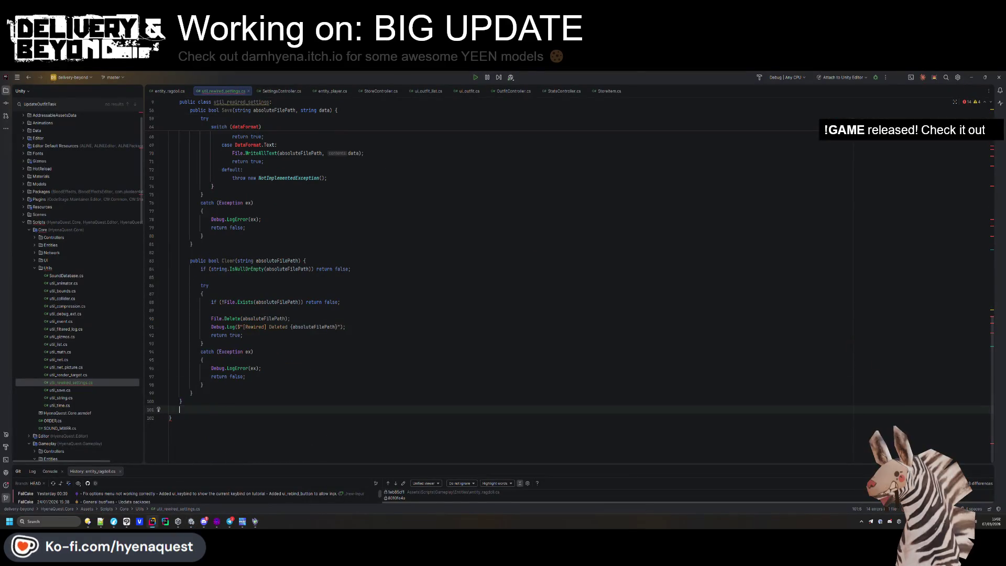
key(alt+Tab)
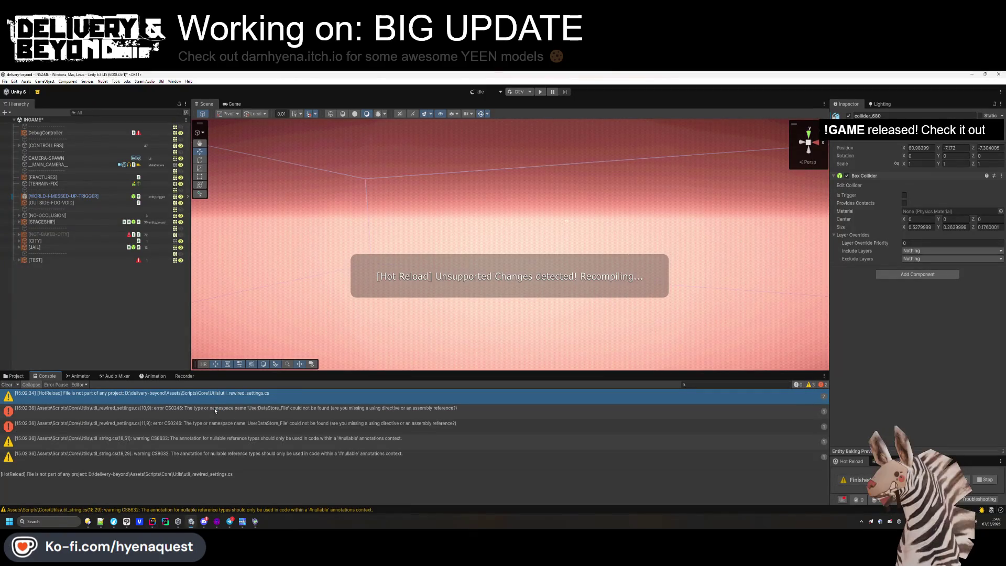
Clear the Console and ping util_rewired_settings from its UserDataStore_File error in Core/Utils.
click(215, 410)
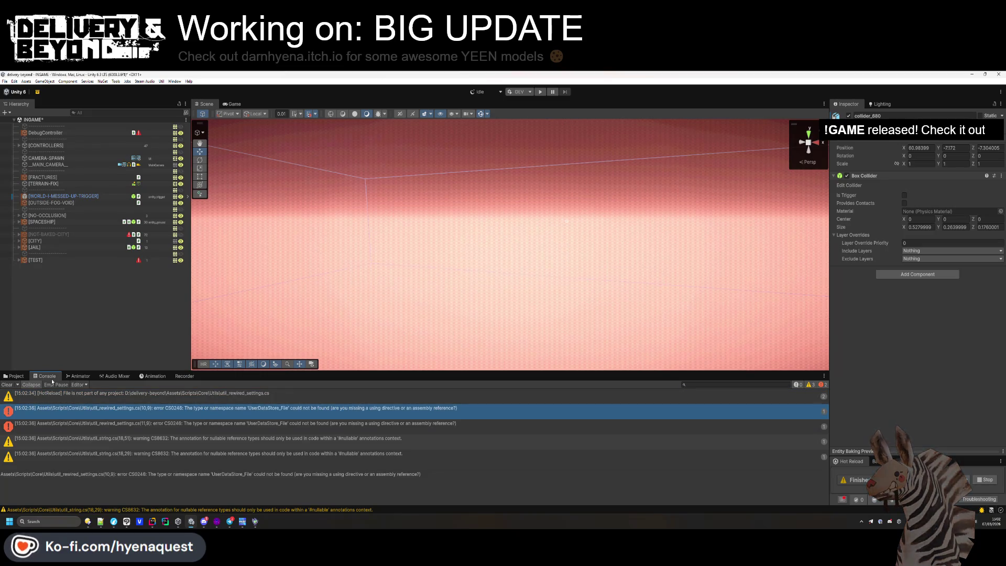
click(7, 385)
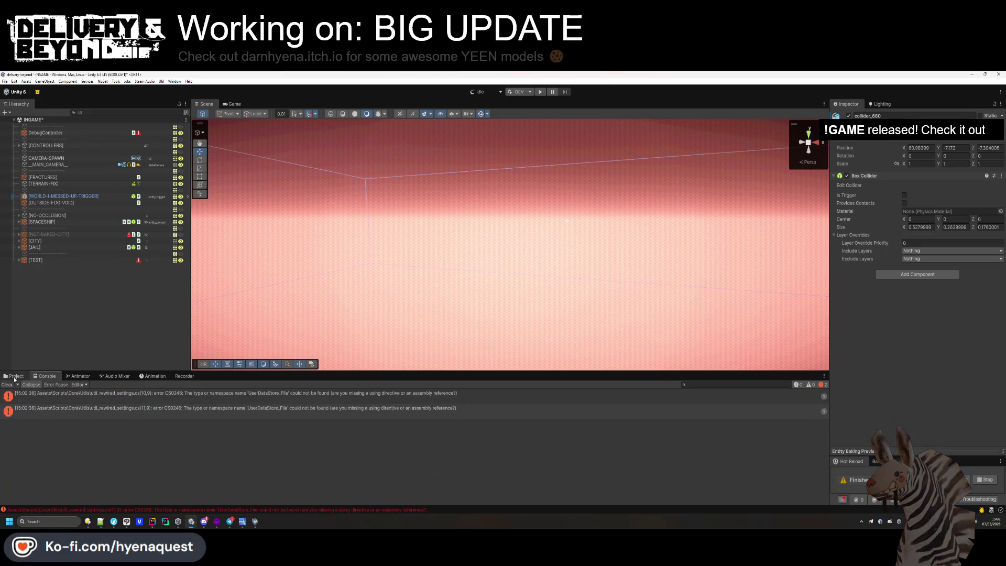
double_click(95, 404)
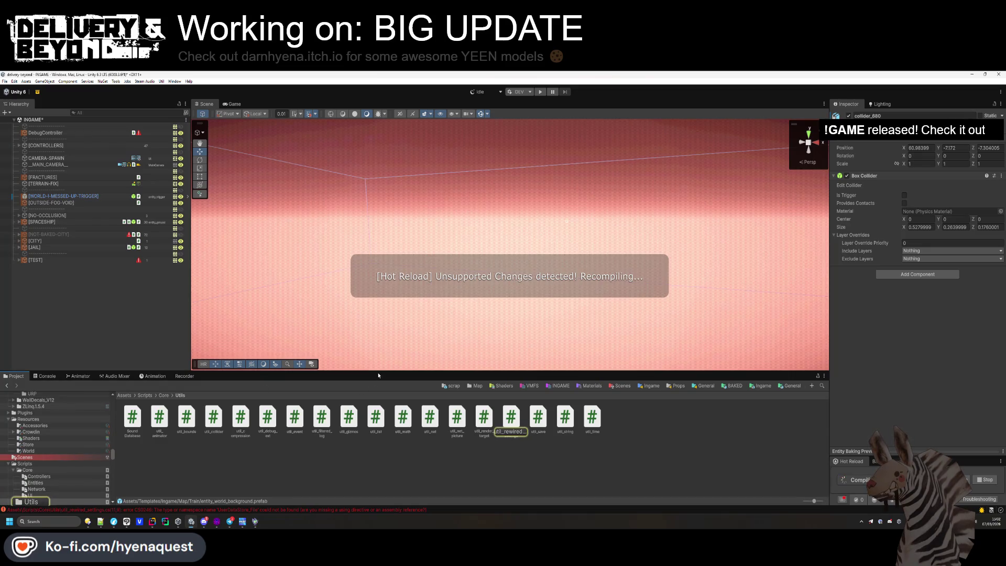
drag(378, 375, 379, 367)
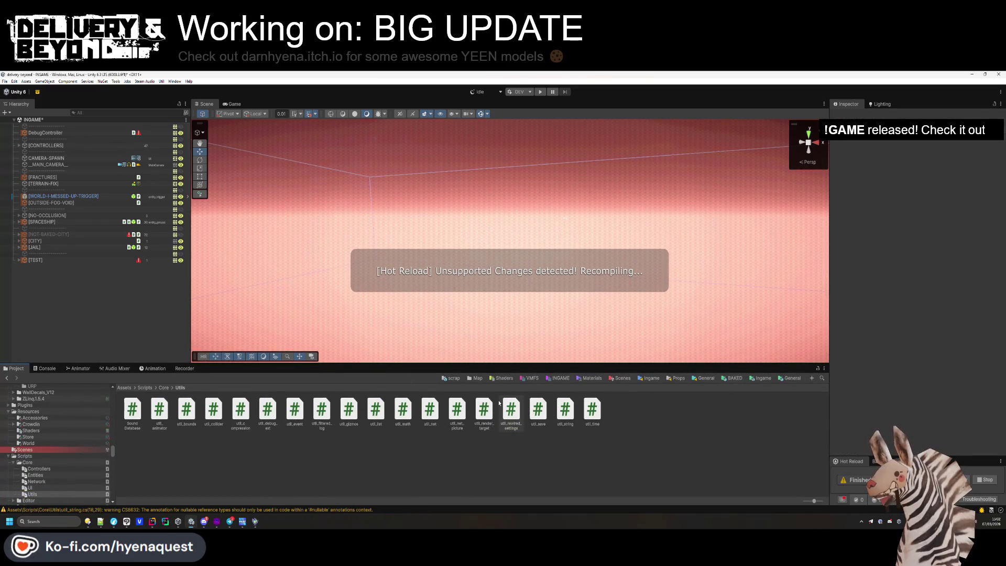
click(164, 387)
Delete the Missing Reference entry from Hyena Quest.Core.asmdef's assembly references.
click(269, 413)
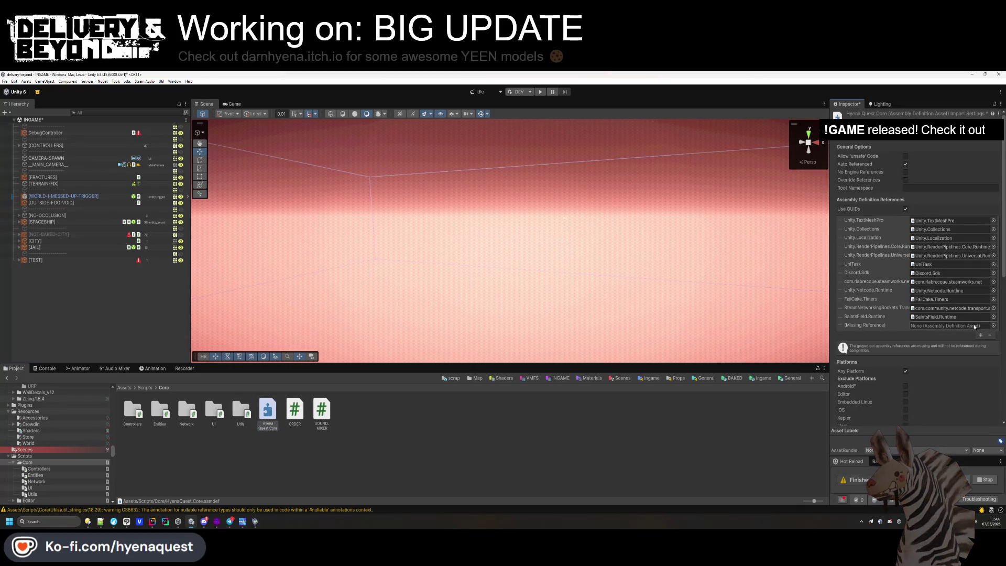
click(993, 325)
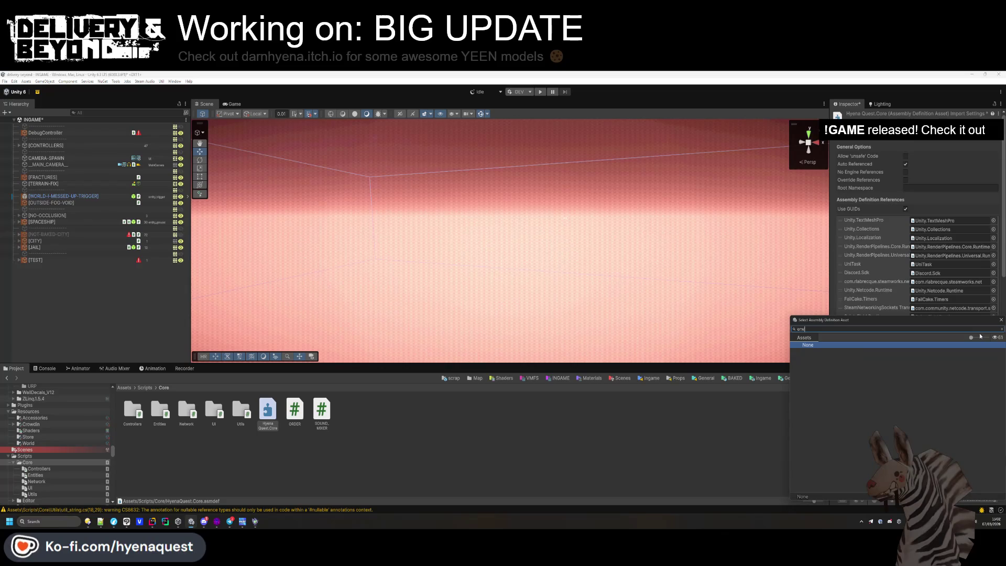
text(rew)
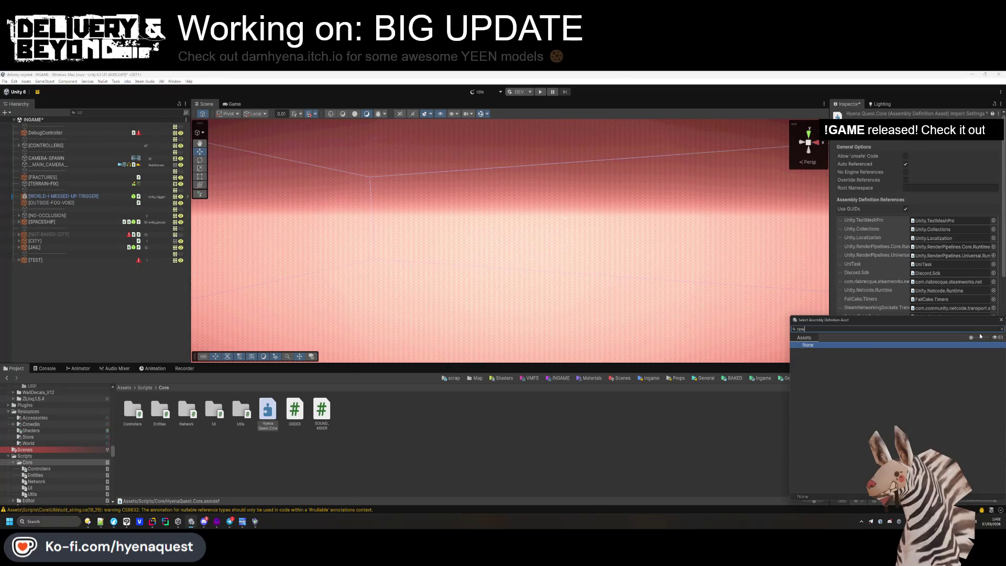
key(Escape)
click(989, 335)
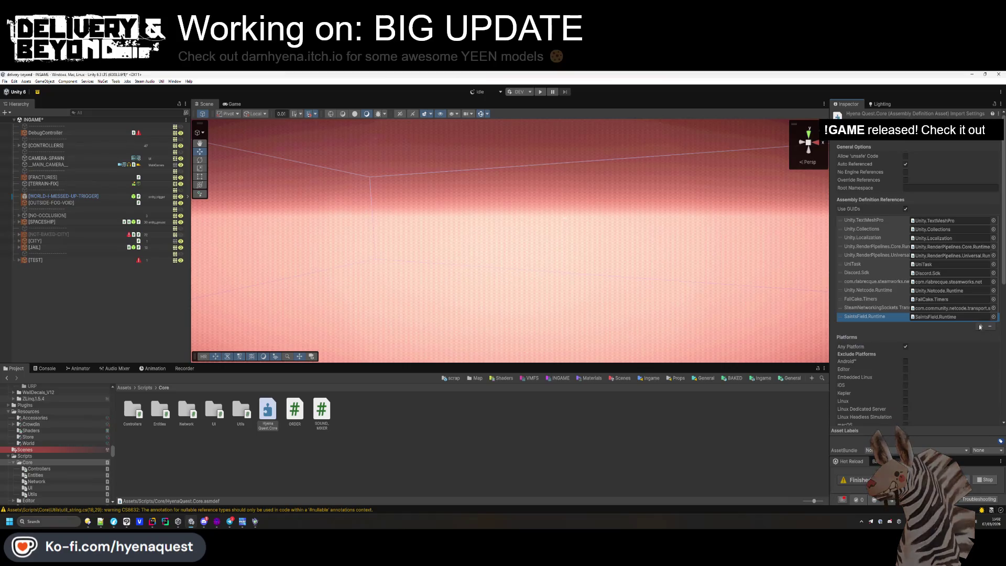
scroll(881, 281, down, 5)
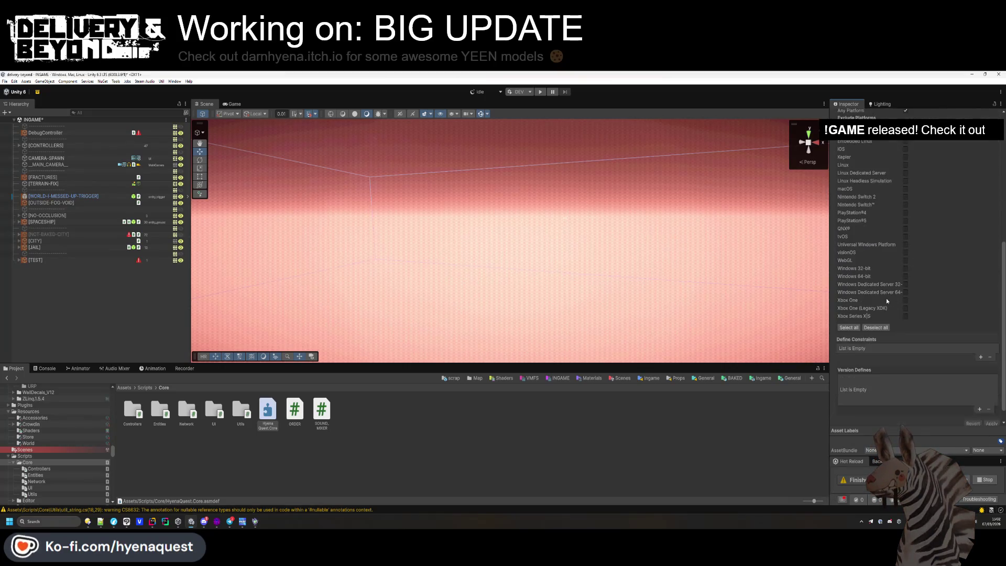
scroll(975, 385, up, 5)
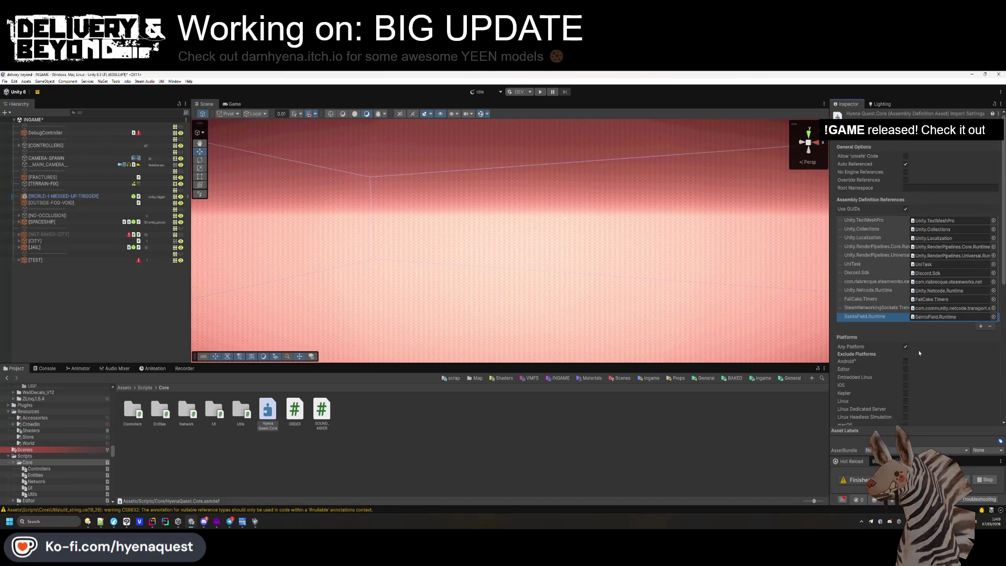
scroll(923, 342, down, 1)
scroll(917, 343, down, 4)
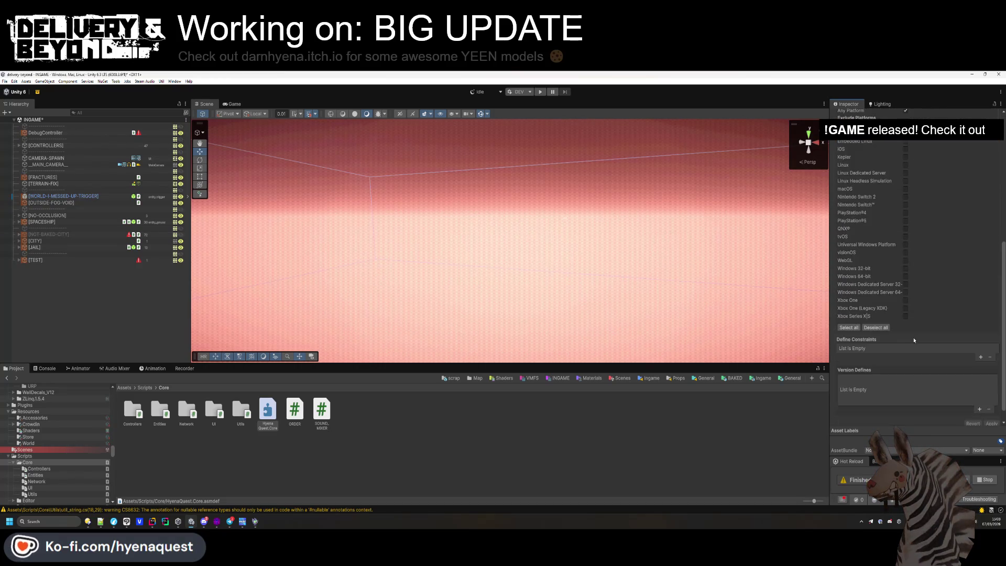
scroll(914, 356, down, 1)
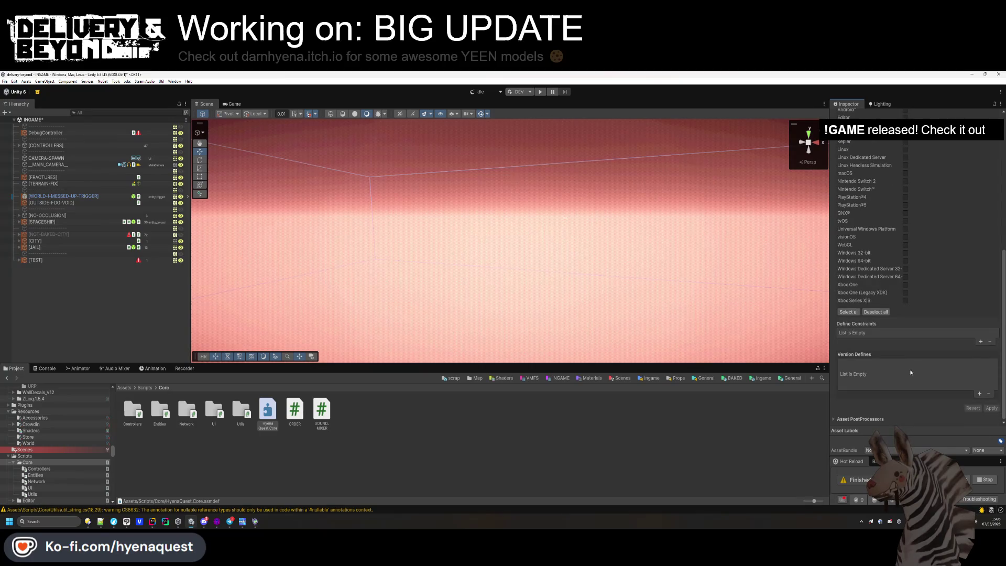
click(666, 439)
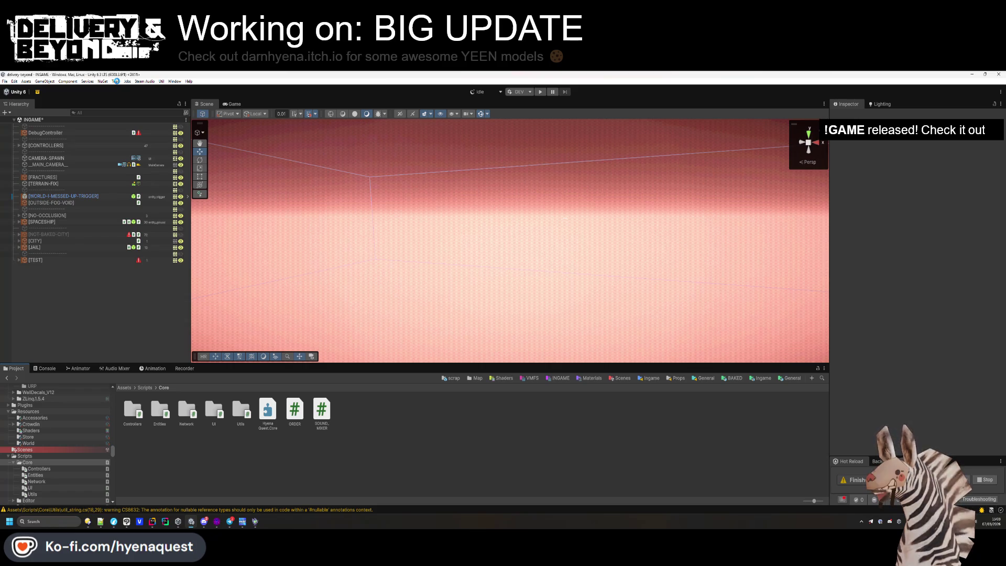
click(116, 81)
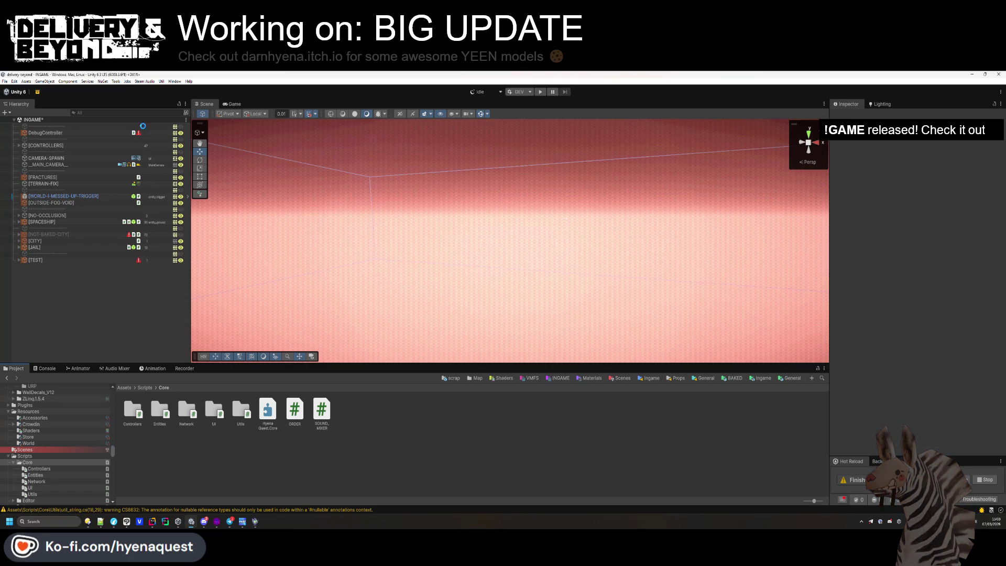
click(42, 370)
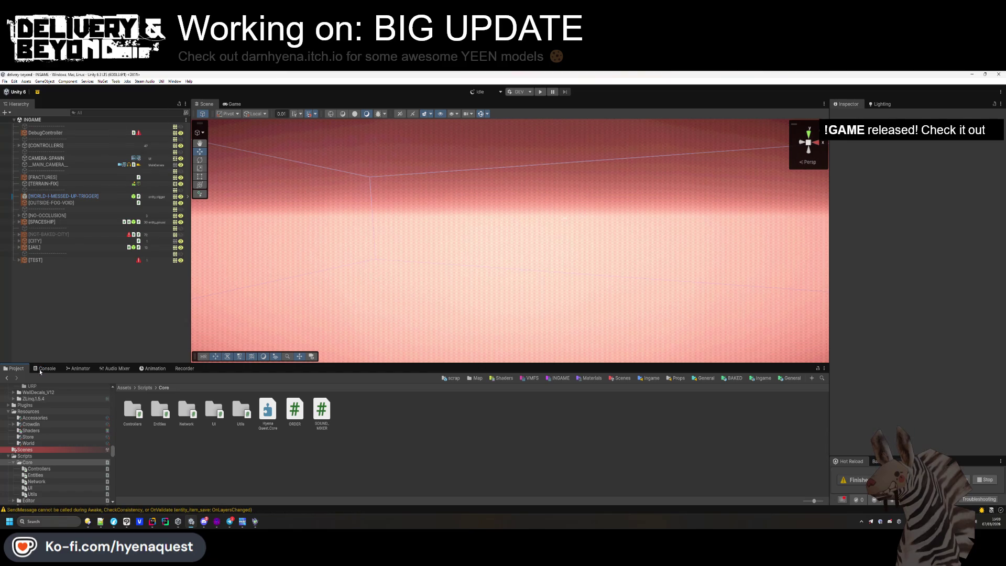
click(39, 369)
click(15, 368)
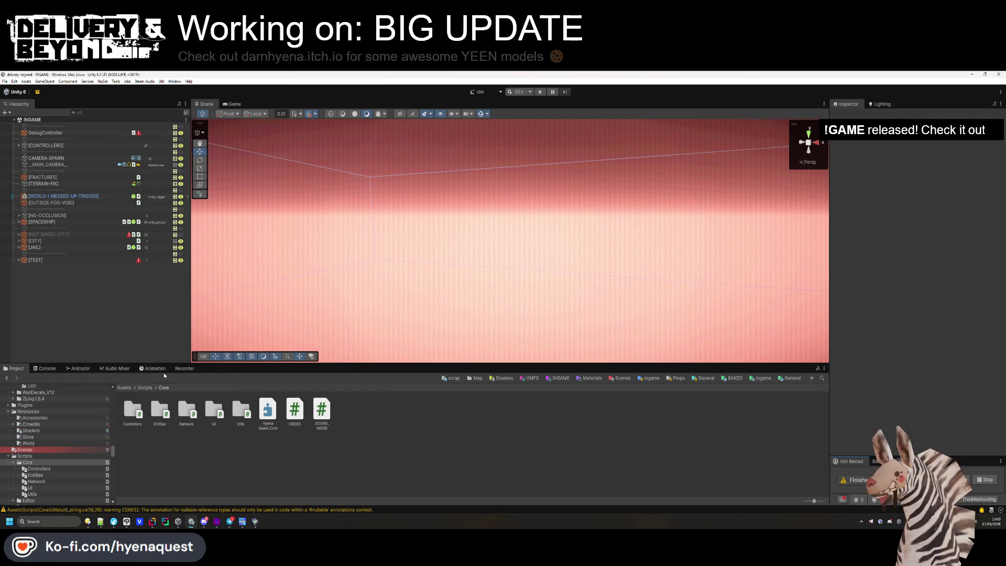
click(162, 81)
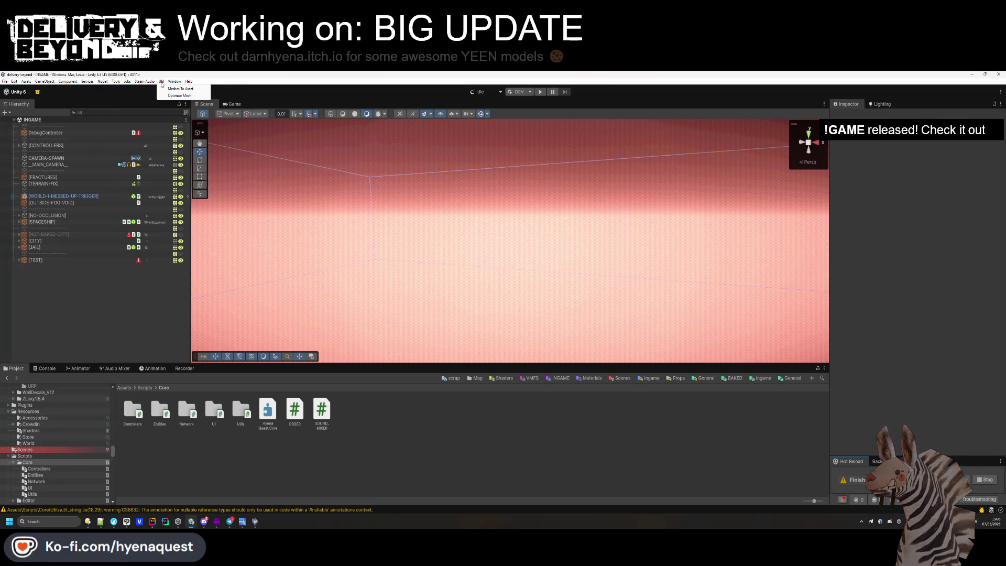
click(115, 81)
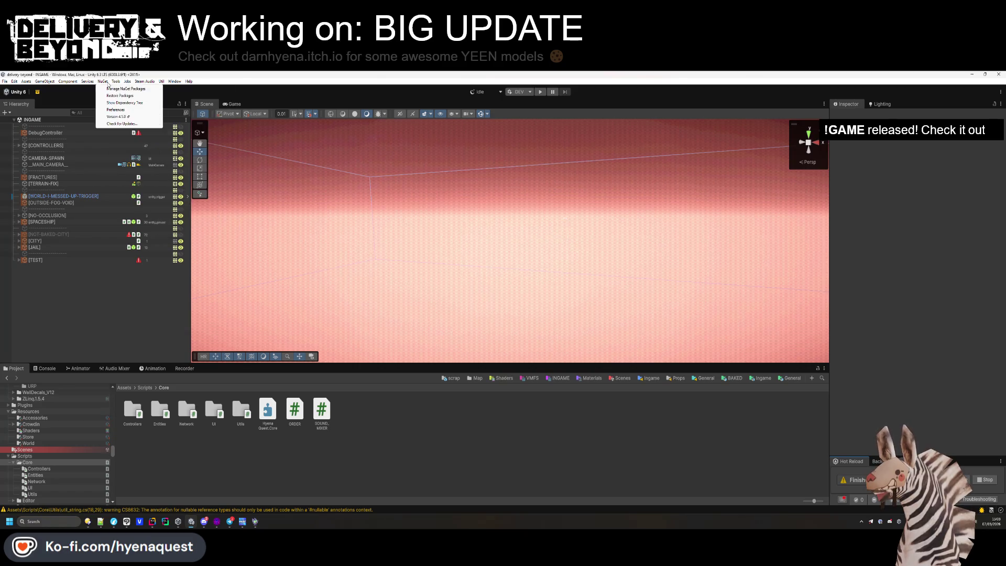
click(88, 82)
mouse_move(161, 82)
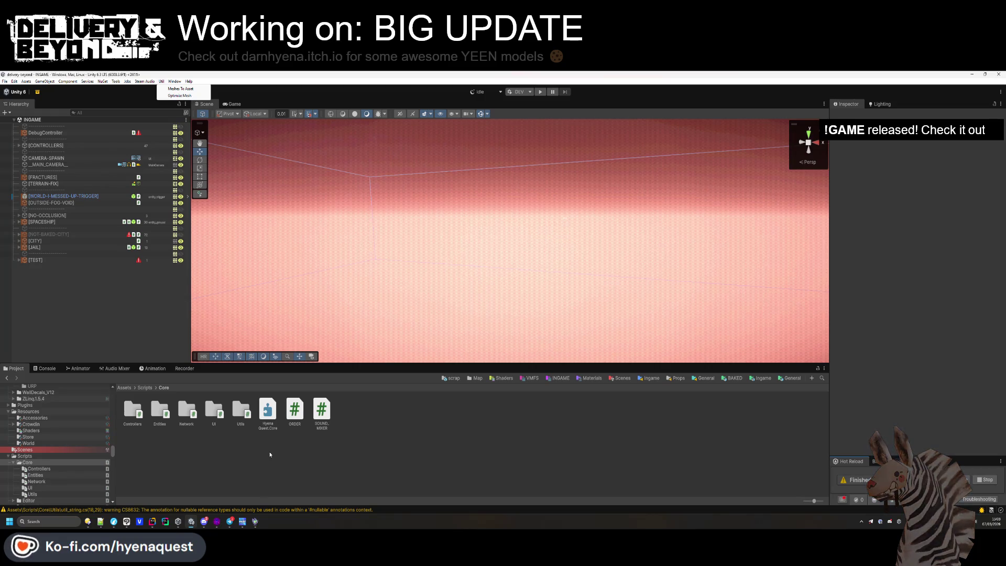
click(144, 388)
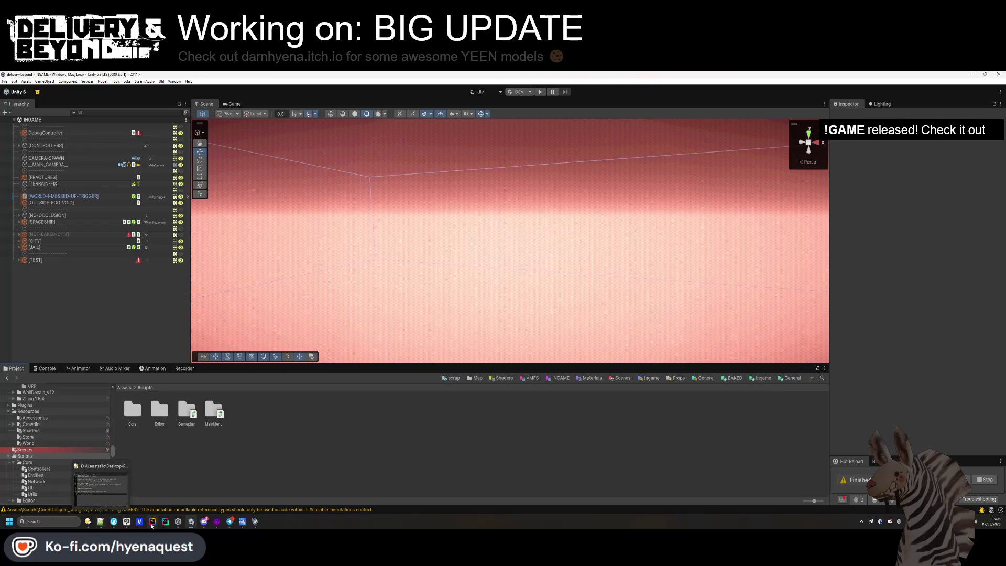
Move util_rewired_settings from Core/Utils into Assets/Scripts and check the Console for errors.
double_click(133, 408)
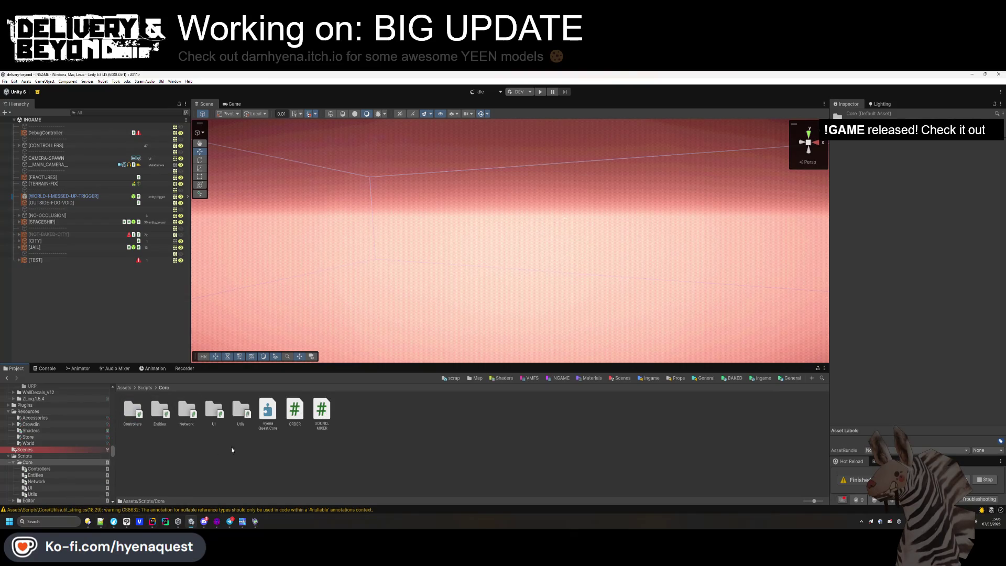
double_click(237, 413)
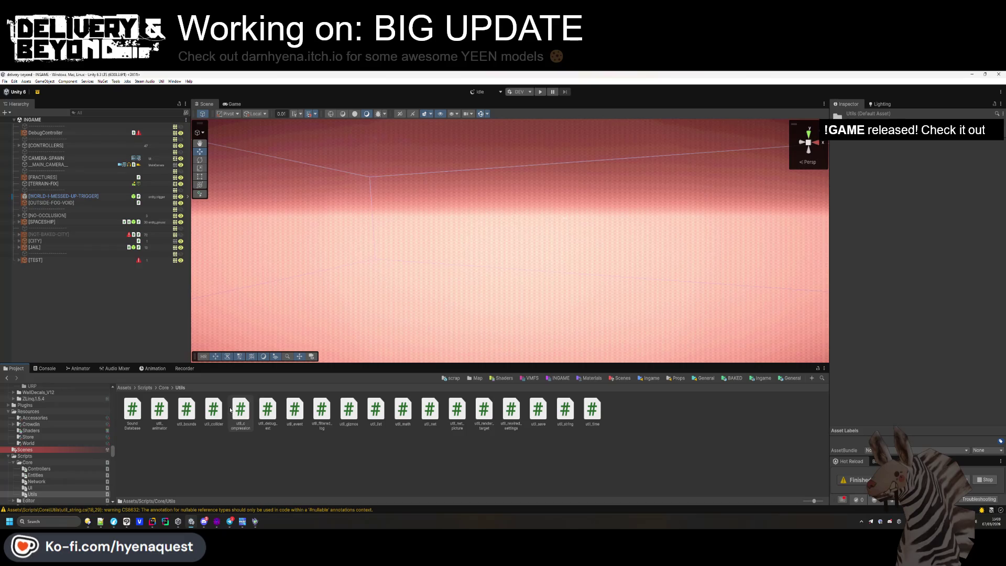
click(510, 410)
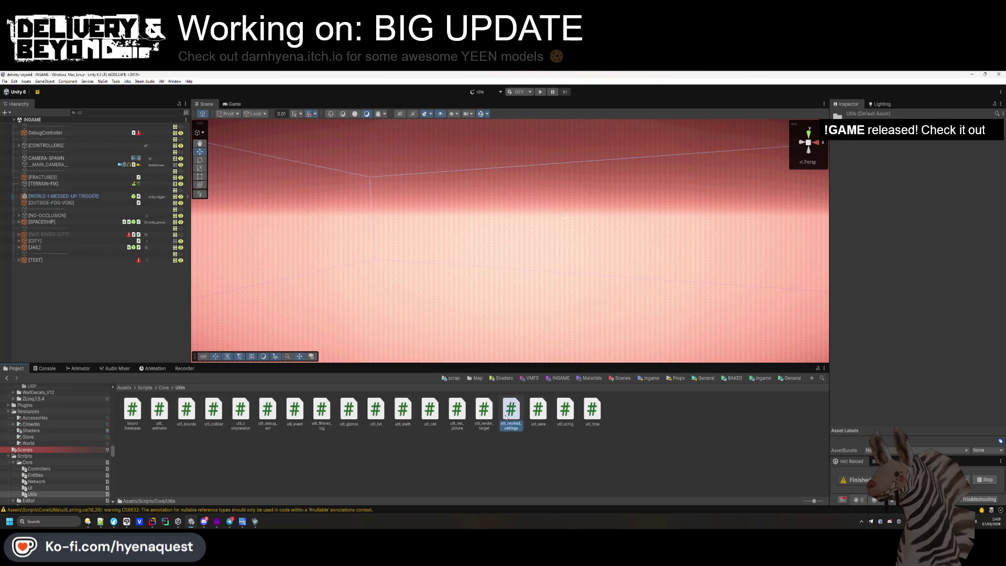
key(BackSpace)
key(BackSpace)
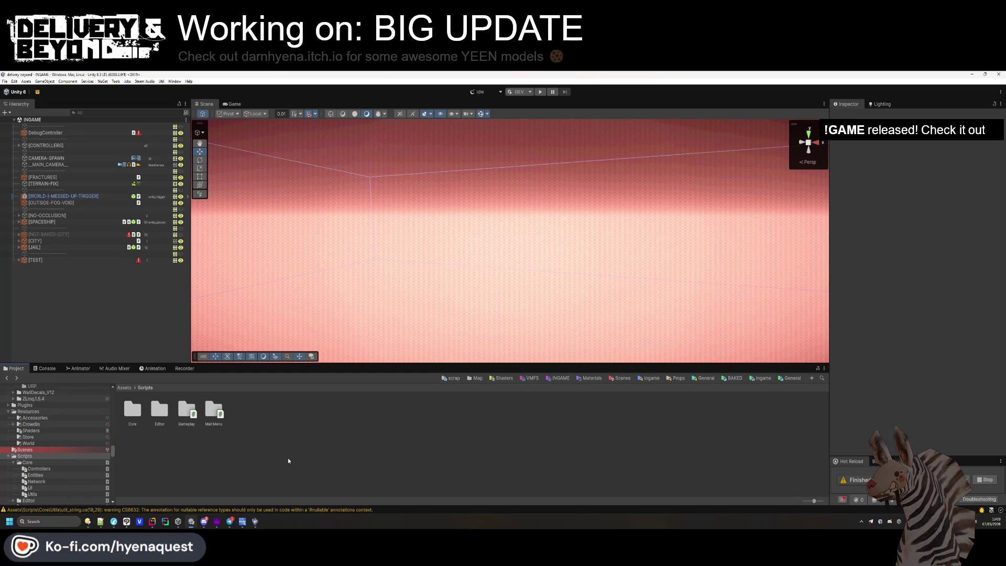
click(288, 461)
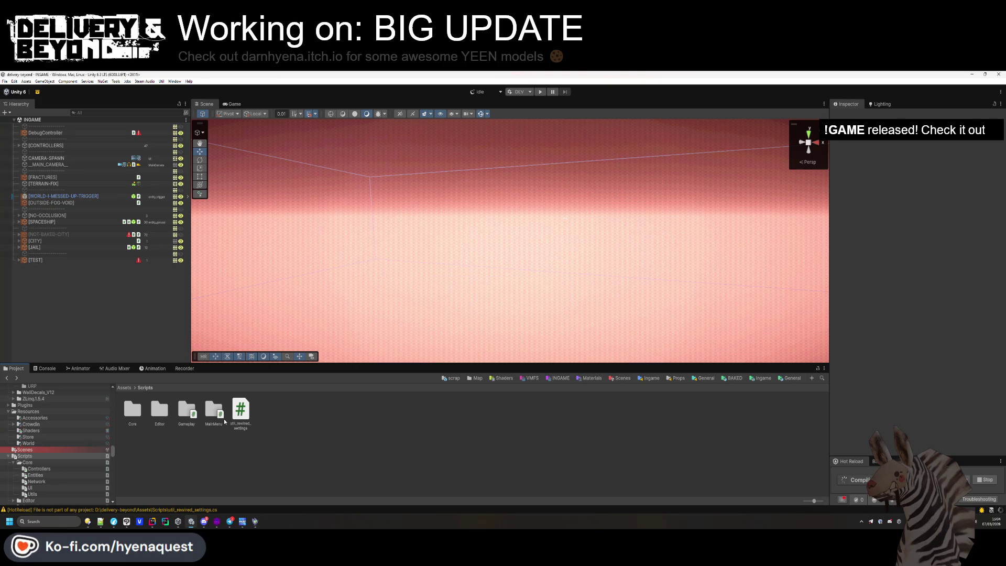
click(240, 420)
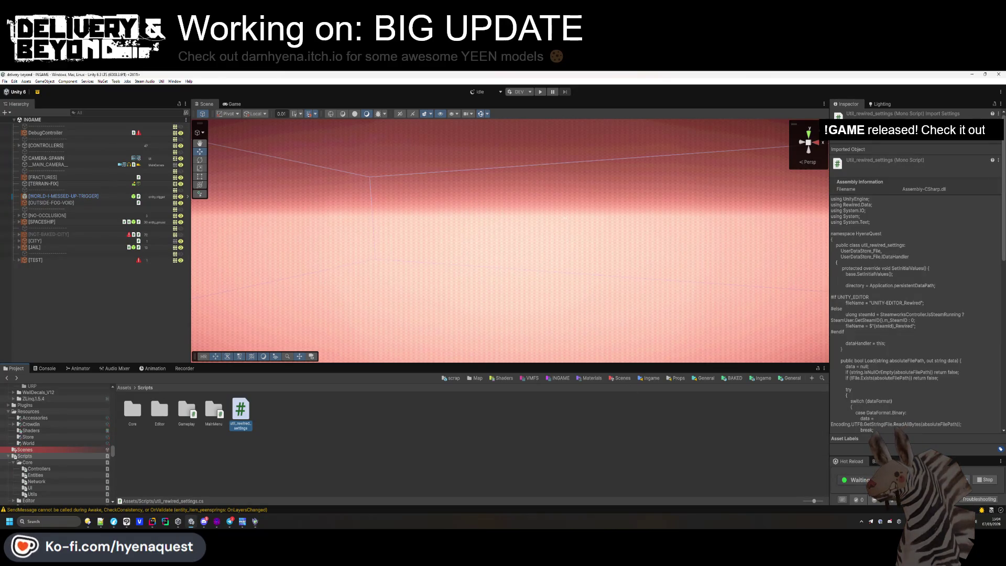
click(237, 391)
click(45, 368)
click(15, 368)
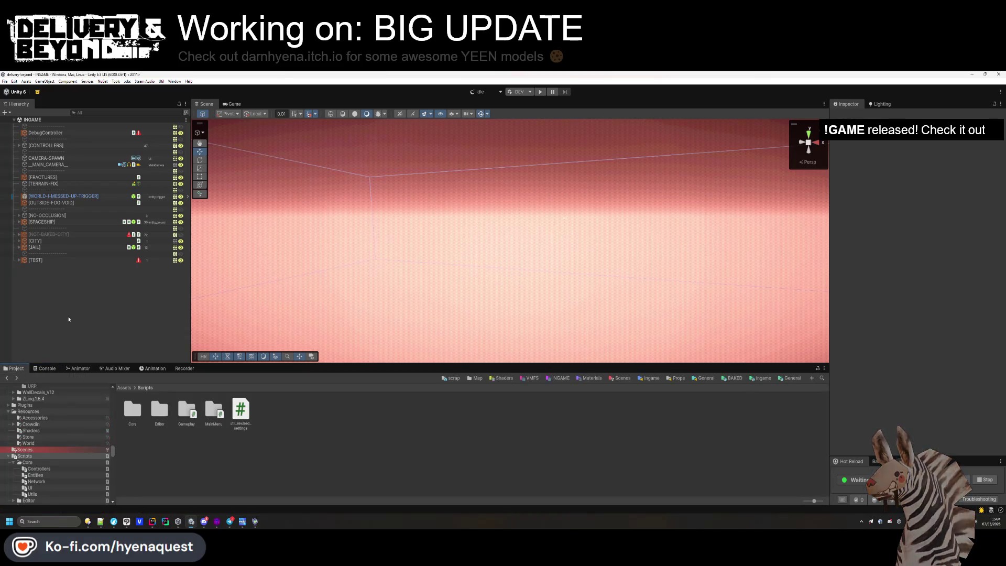
Open the STARTUP scene and clear the User Data Store_File's saved keybind data.
click(614, 378)
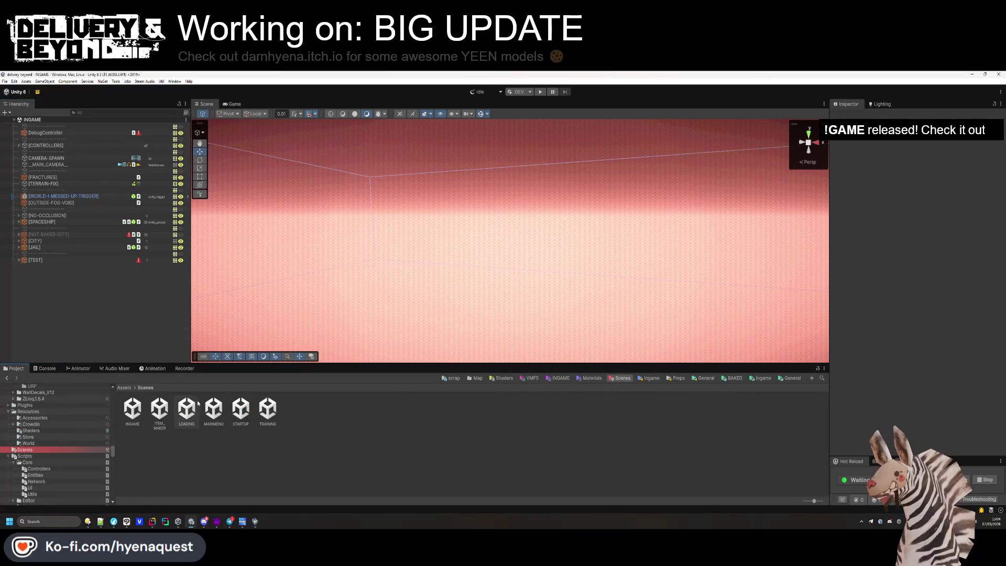
click(247, 413)
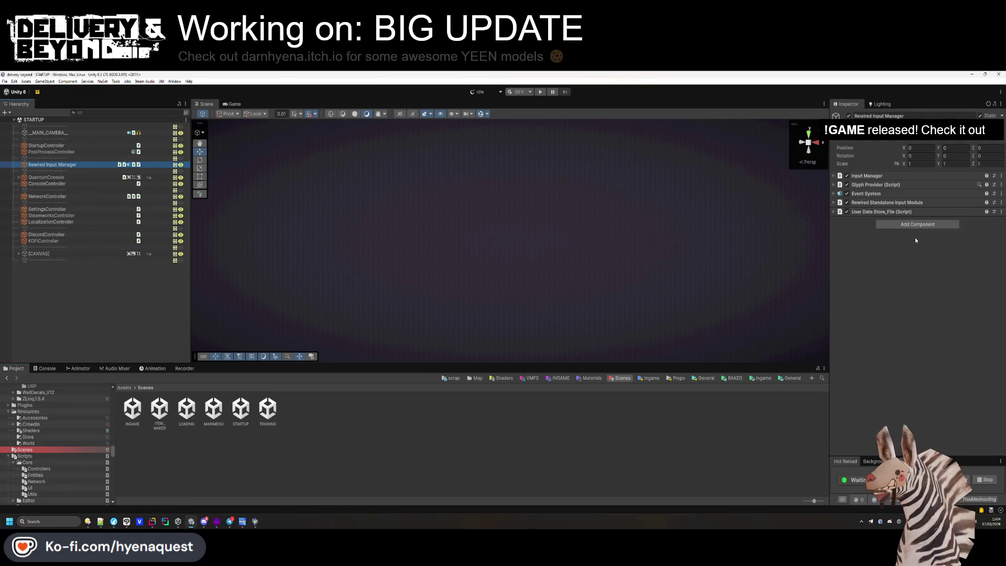
right_click(896, 212)
click(884, 211)
click(884, 212)
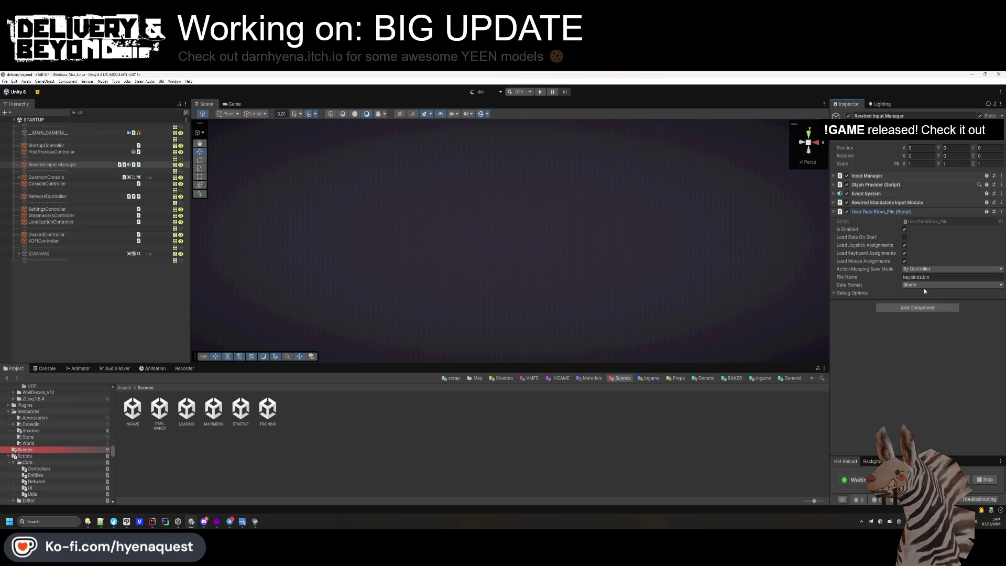
click(836, 293)
click(859, 307)
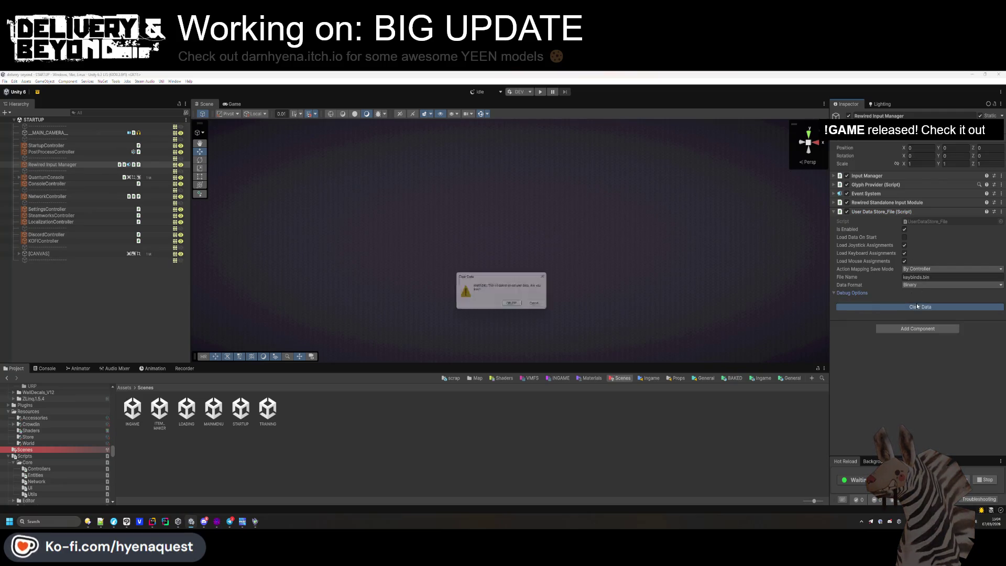
click(516, 306)
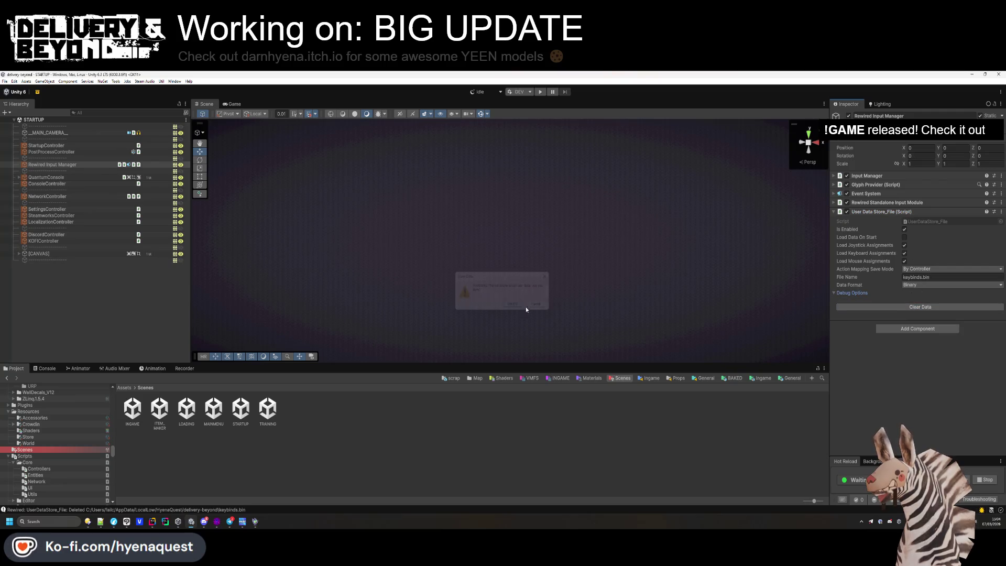
Replace the User Data Store_File component with Util_rewired_settings.
right_click(884, 212)
click(904, 244)
click(896, 215)
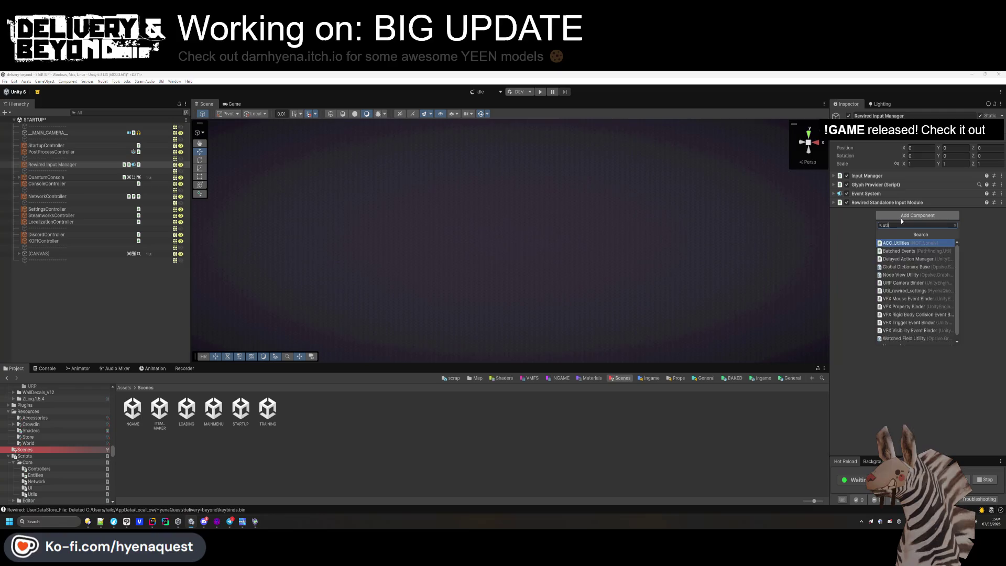
text(util_rewired)
key(Return)
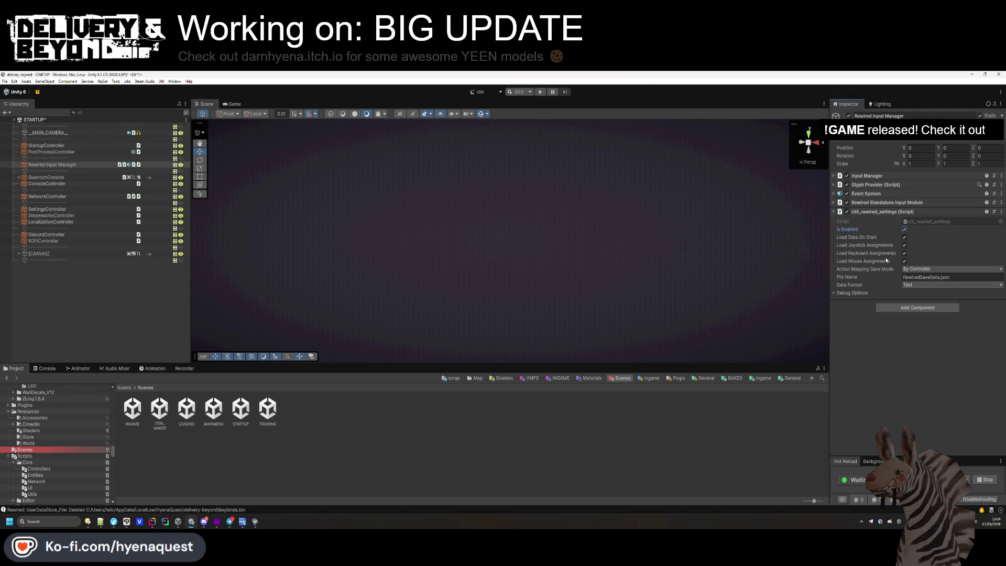
mouse_move(850, 231)
mouse_move(850, 276)
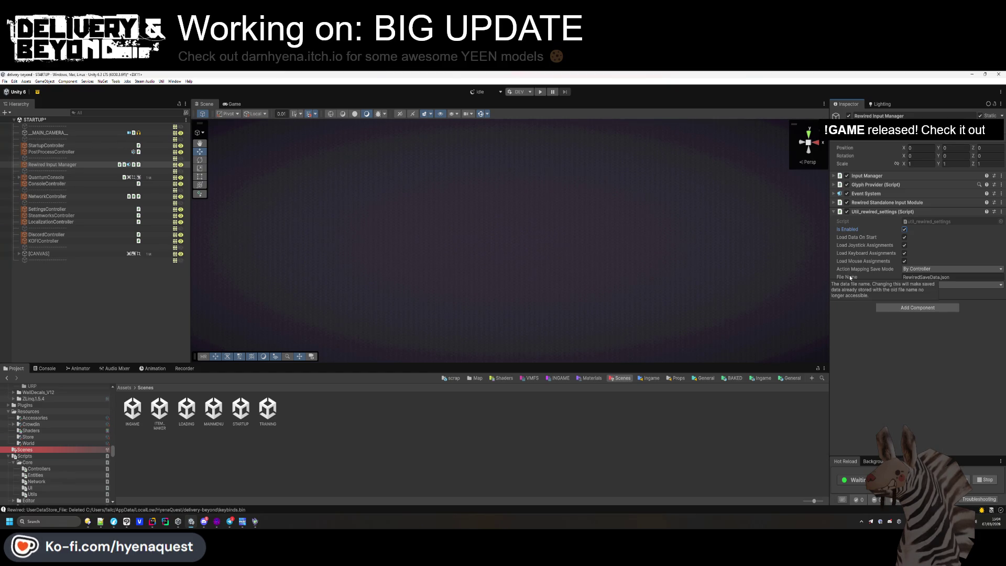
Review the util_rewired_settings Load method in the code editor.
double_click(938, 222)
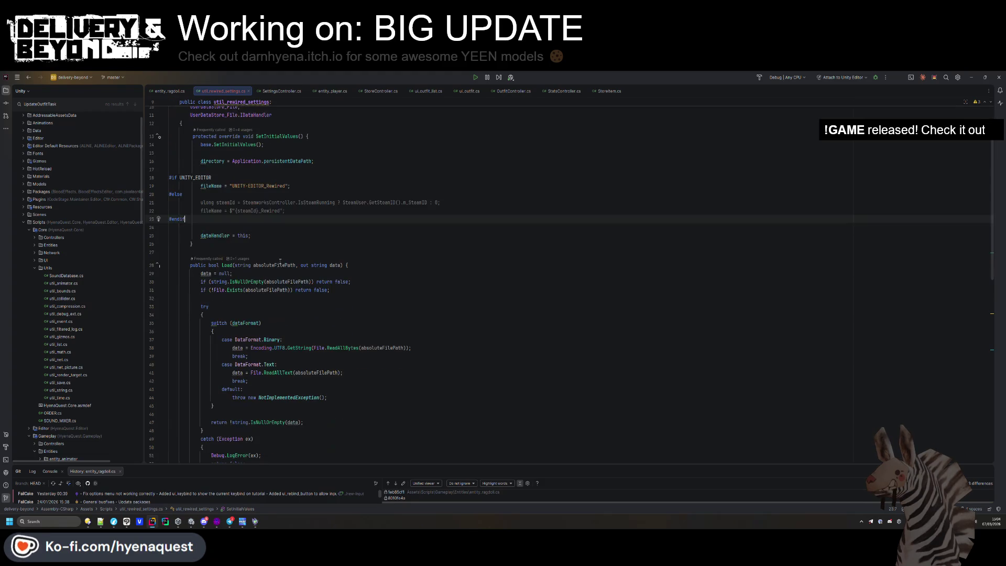
click(493, 340)
key(ctrl+bracketright)
key(alt+Tab)
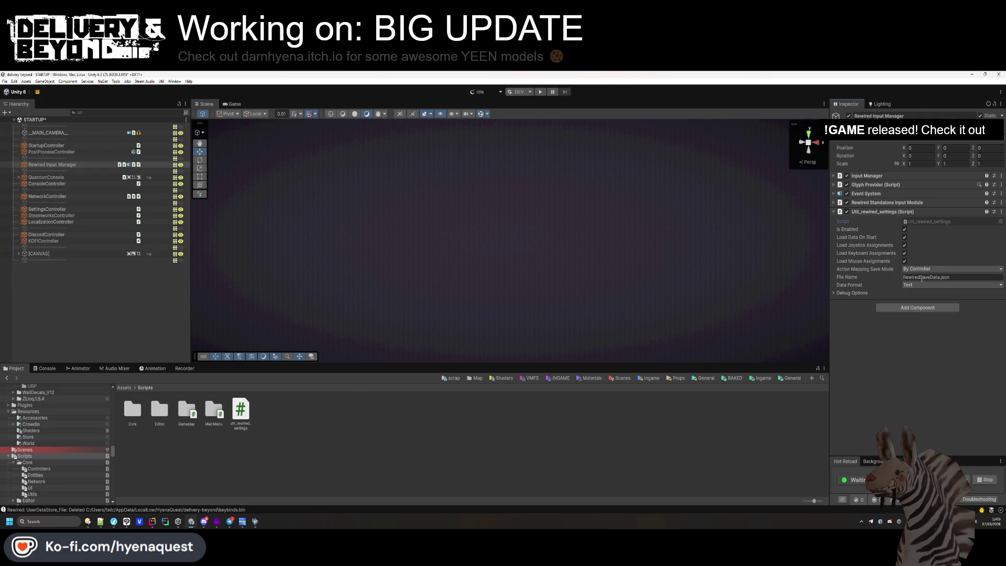
click(175, 310)
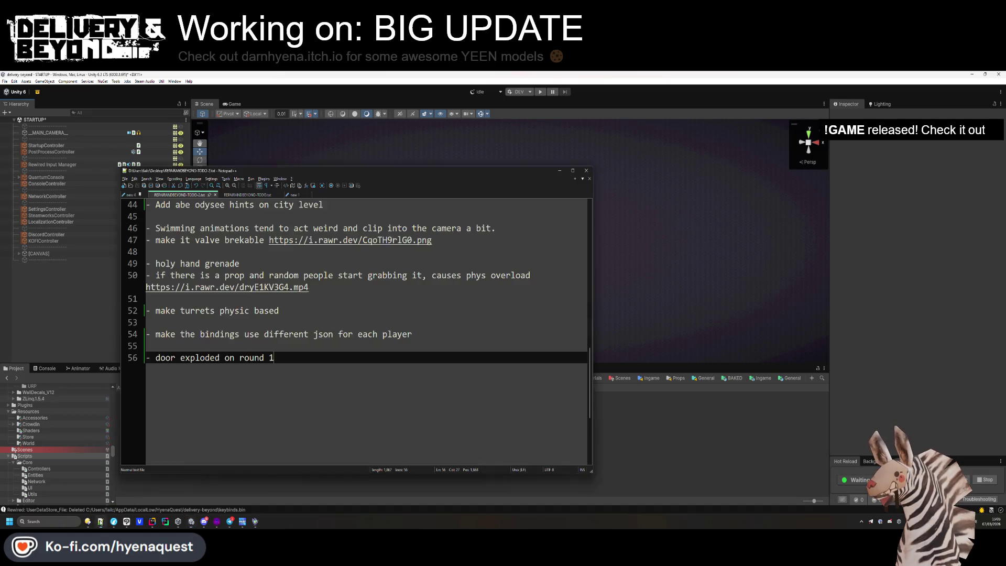
Delete the per-player bindings item from the TODO list.
click(462, 334)
key(shift+Home)
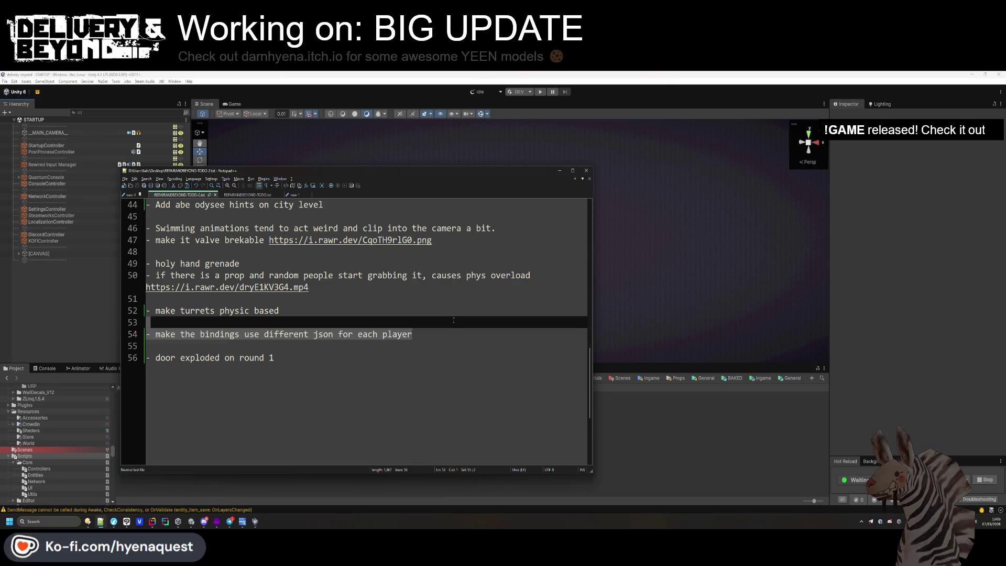
key(BackSpace)
key(BackSpace)
key(BackSpace)
key(Delete)
key(Down)
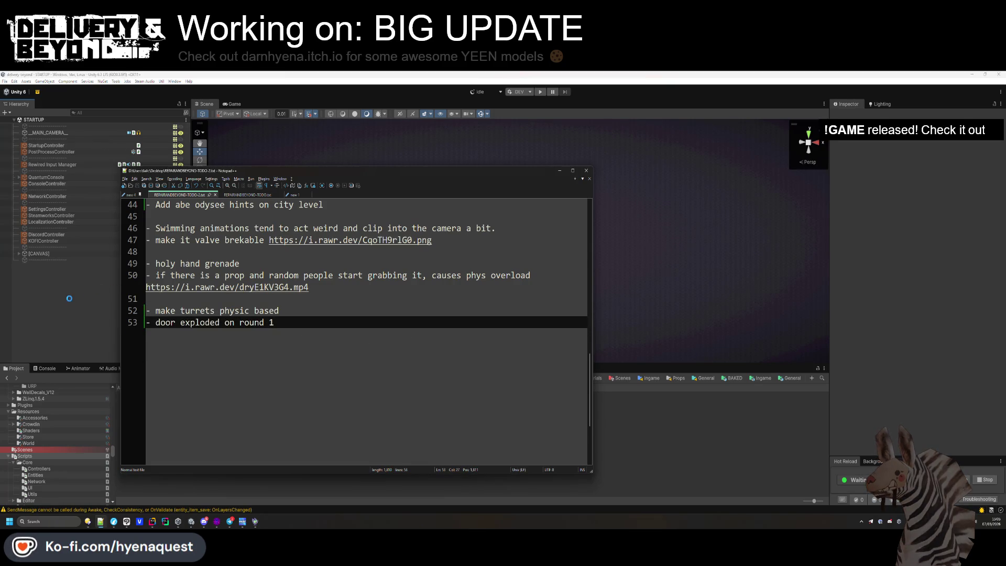
click(69, 300)
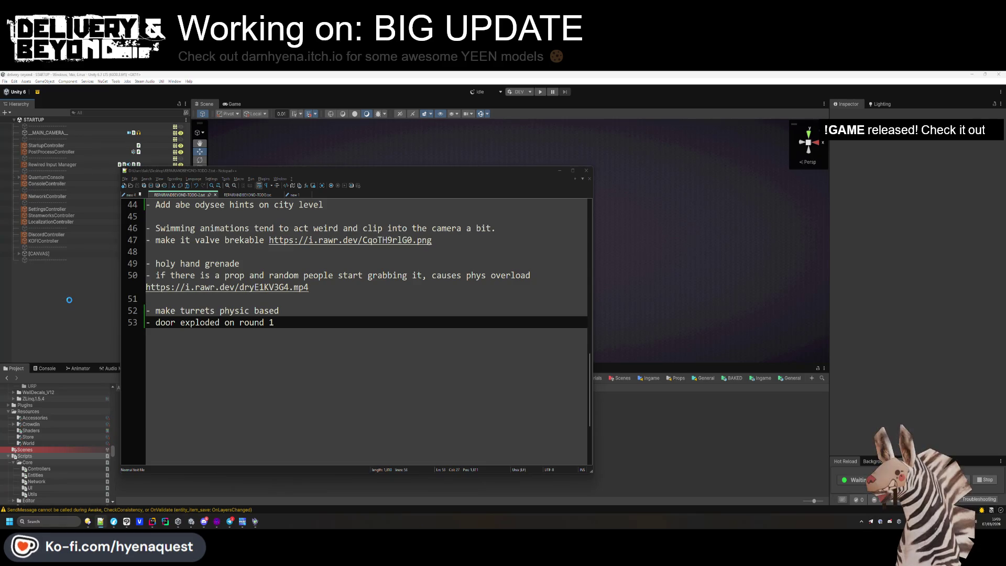
key(alt+Tab)
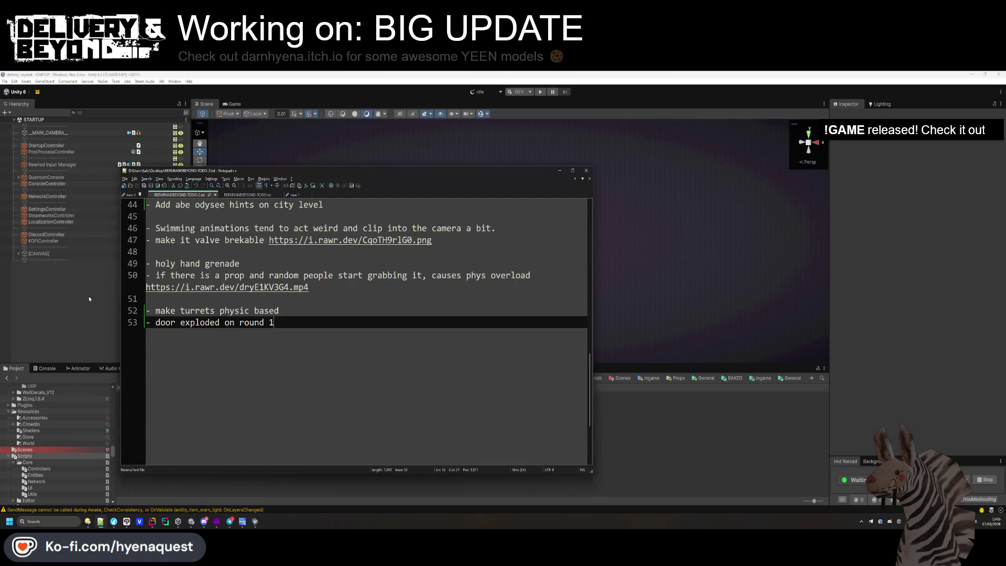
scroll(377, 318, up, 7)
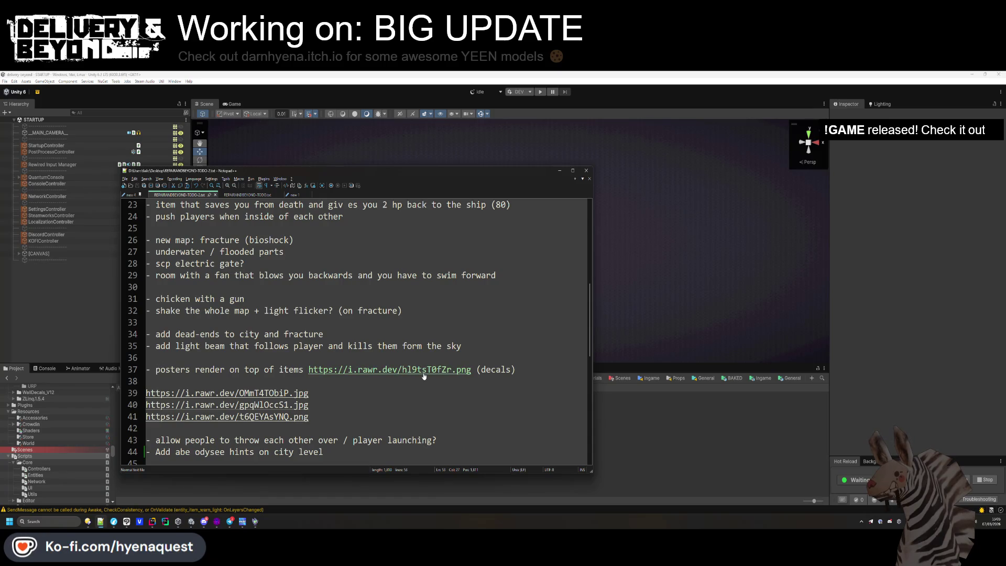
Move the 'posters render on top of items' line below 'door exploded on round 1'.
drag(498, 357, 520, 381)
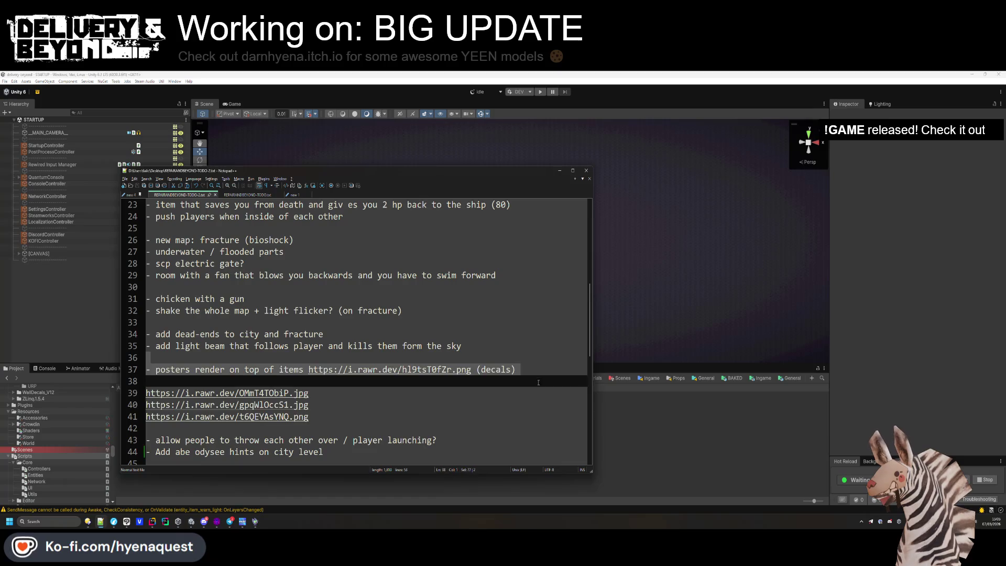
key(Delete)
scroll(520, 379, down, 9)
click(241, 209)
key(ctrl+v)
scroll(242, 353, up, 4)
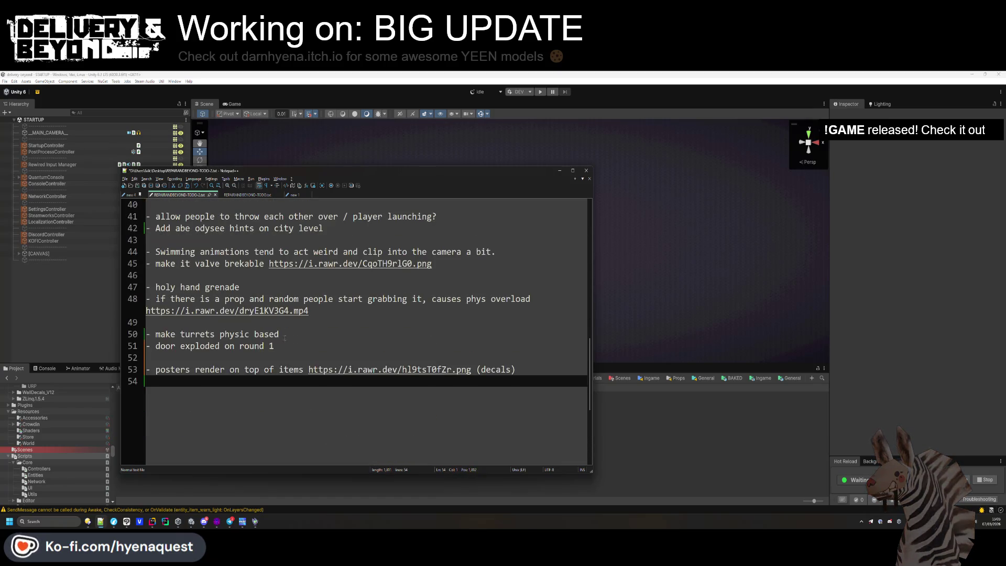
click(241, 352)
key(BackSpace)
key(Home)
key(Return)
key(Return)
key(Return)
key(Up)
key(Up)
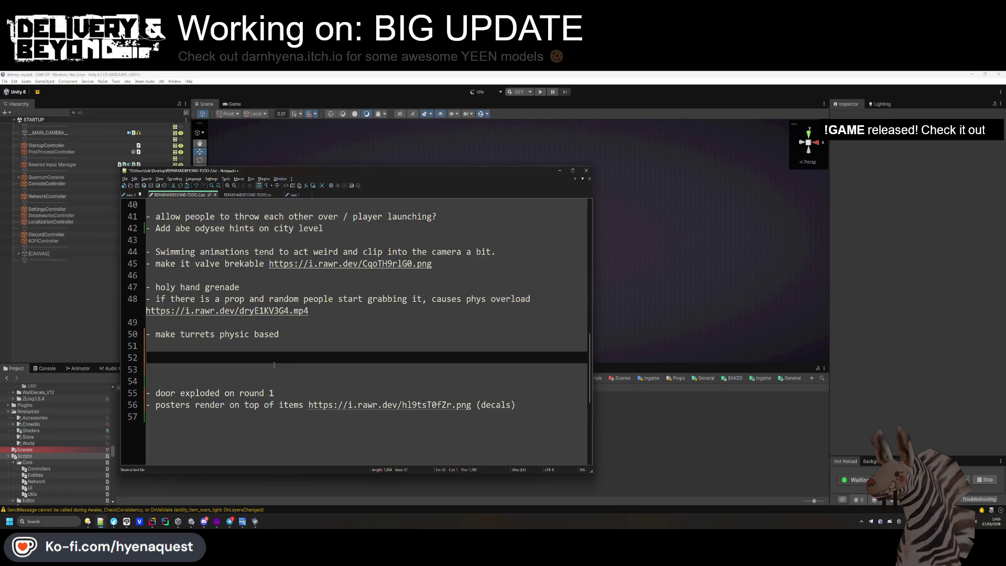
scroll(289, 354, up, 13)
Delete the 'reduce audio file size' item from the TODO list.
click(278, 275)
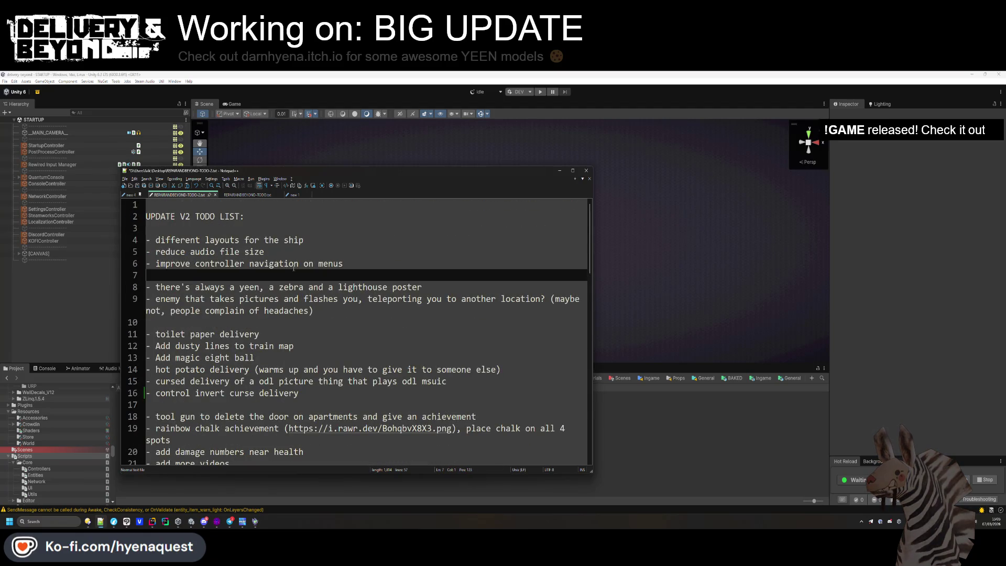
click(275, 247)
key(shift+Home)
key(BackSpace)
key(BackSpace)
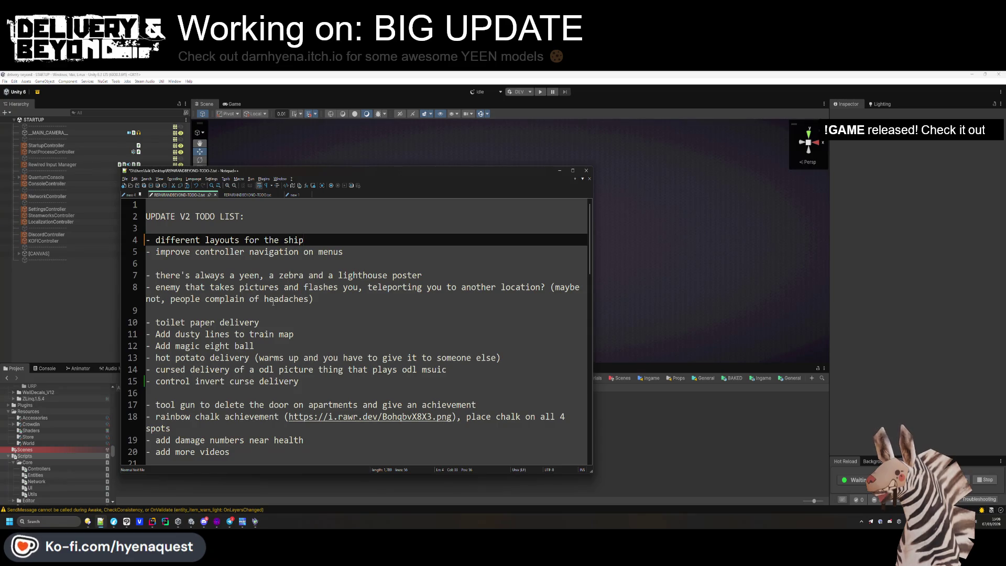
Delete the 'item that saves you from death' line below 'add more videos'.
scroll(262, 313, down, 1)
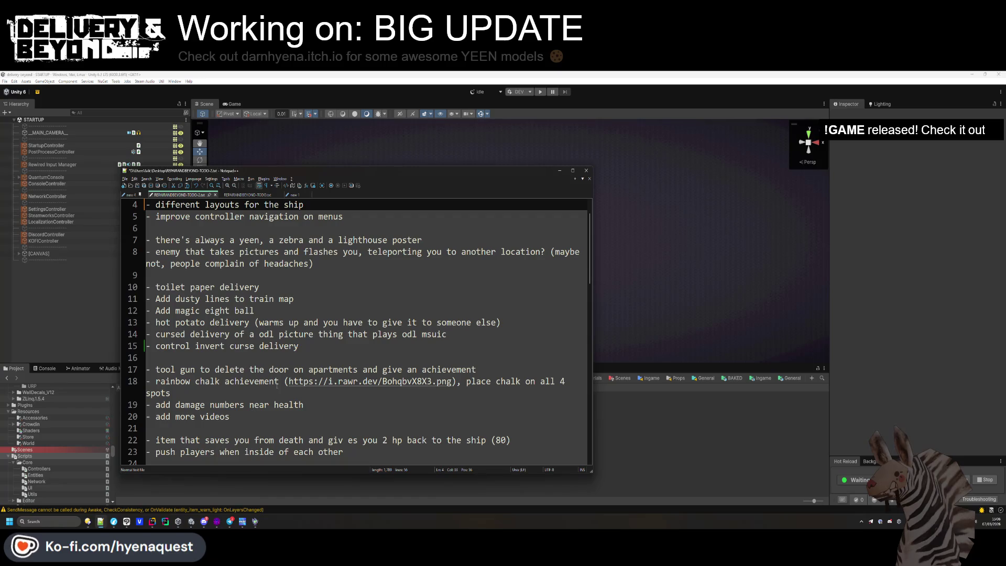
scroll(277, 385, down, 2)
click(285, 333)
click(289, 343)
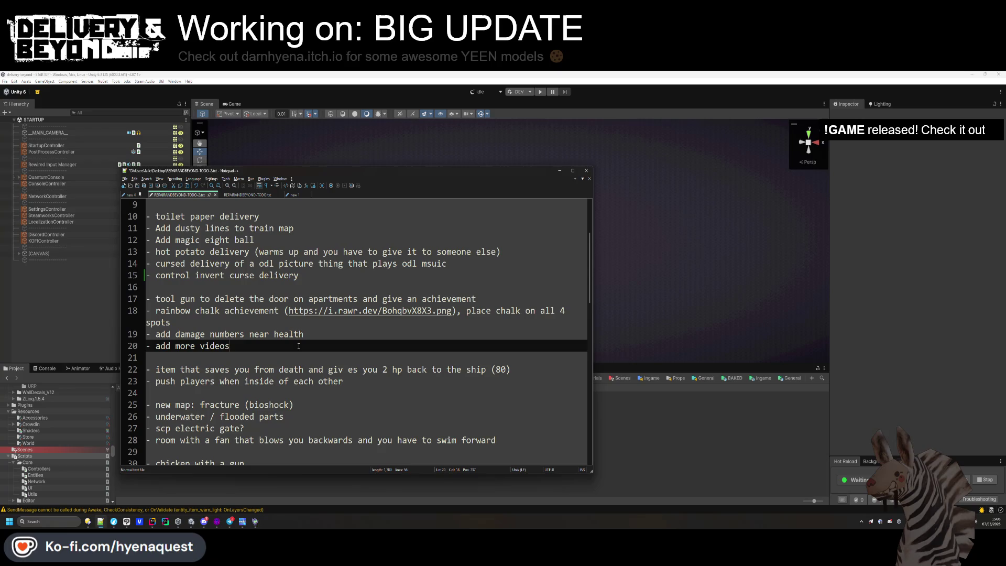
drag(526, 371, 526, 365)
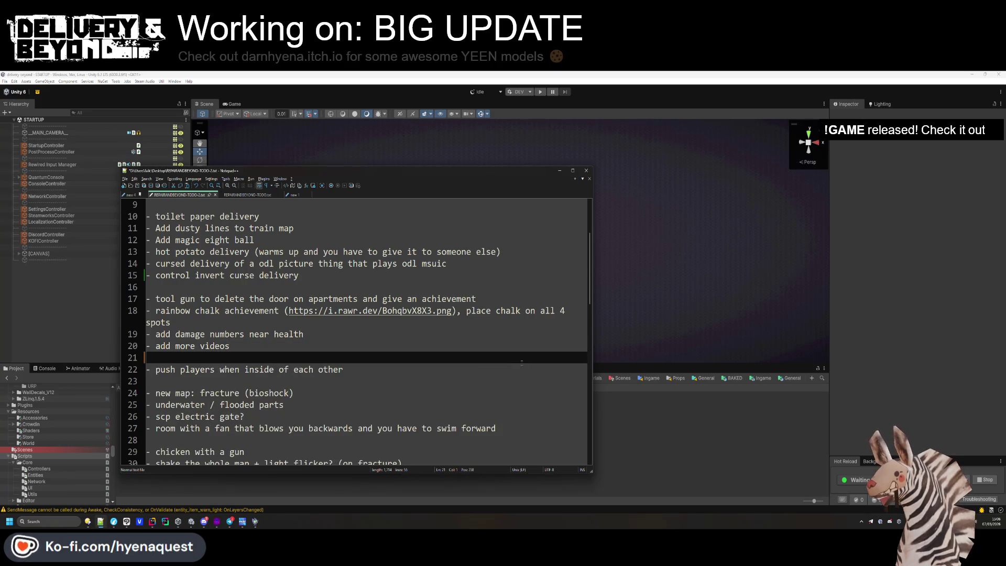
key(Delete)
Save the edited TODO list and return to Unity.
scroll(383, 368, down, 4)
click(384, 368)
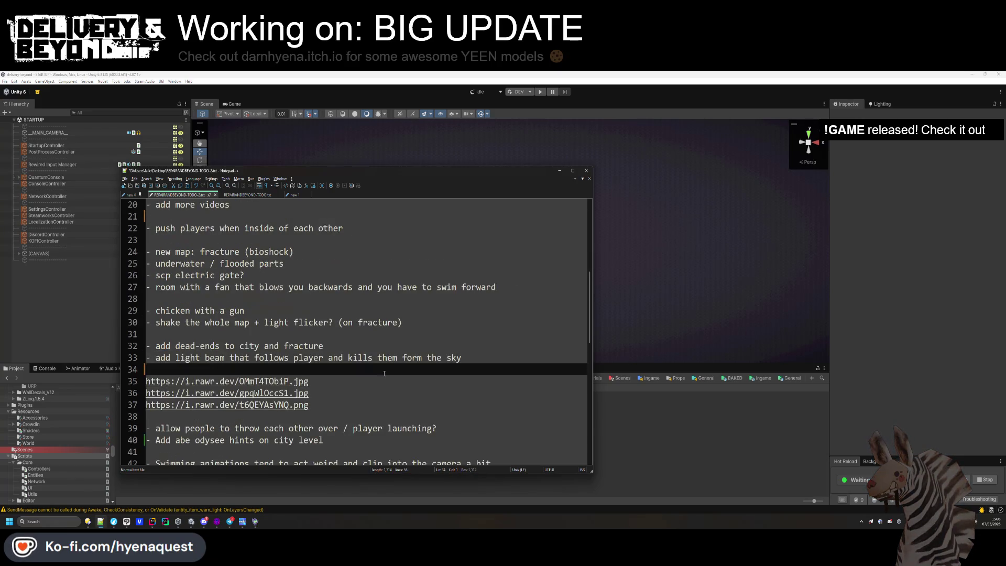
key(ctrl+s)
scroll(384, 371, down, 2)
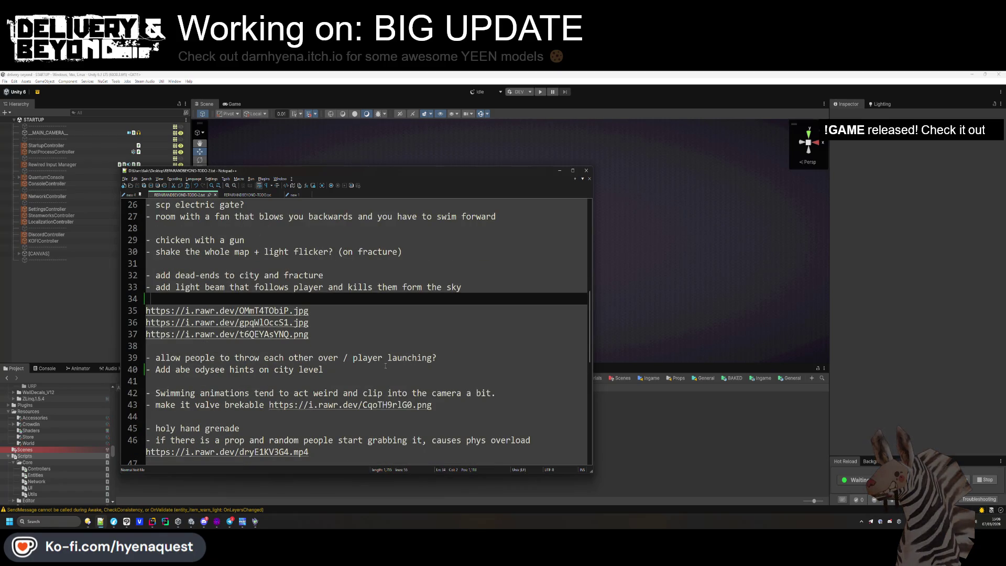
scroll(323, 343, down, 4)
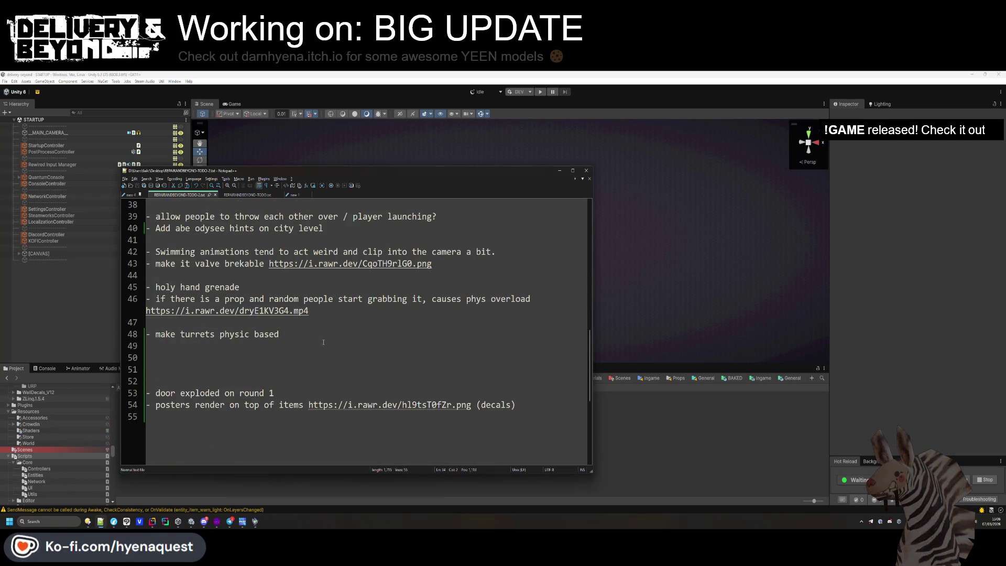
click(660, 442)
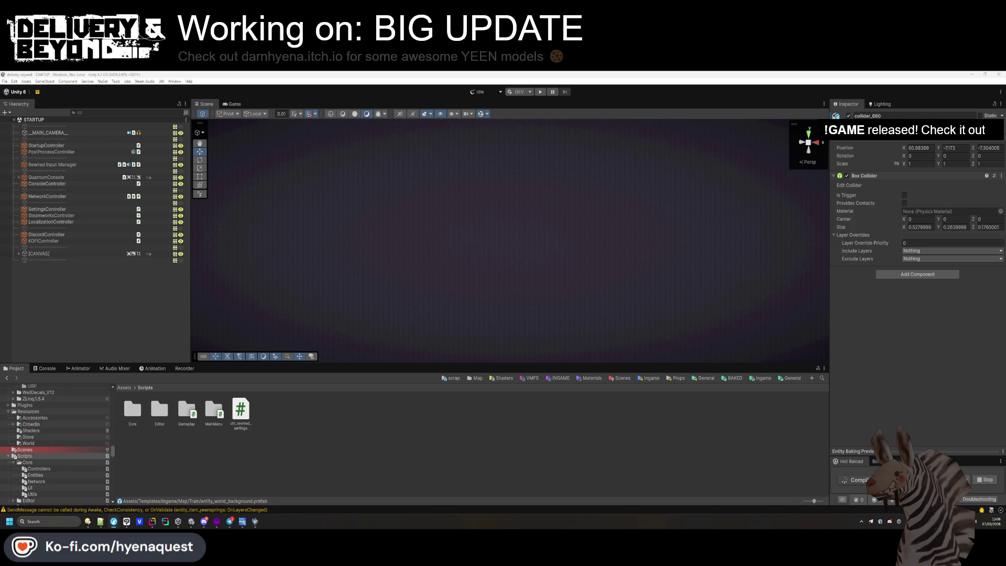
Open Build Profiles with Ctrl+Shift+B to see the Windows platform and its scene list.
key(ctrl+shift+b)
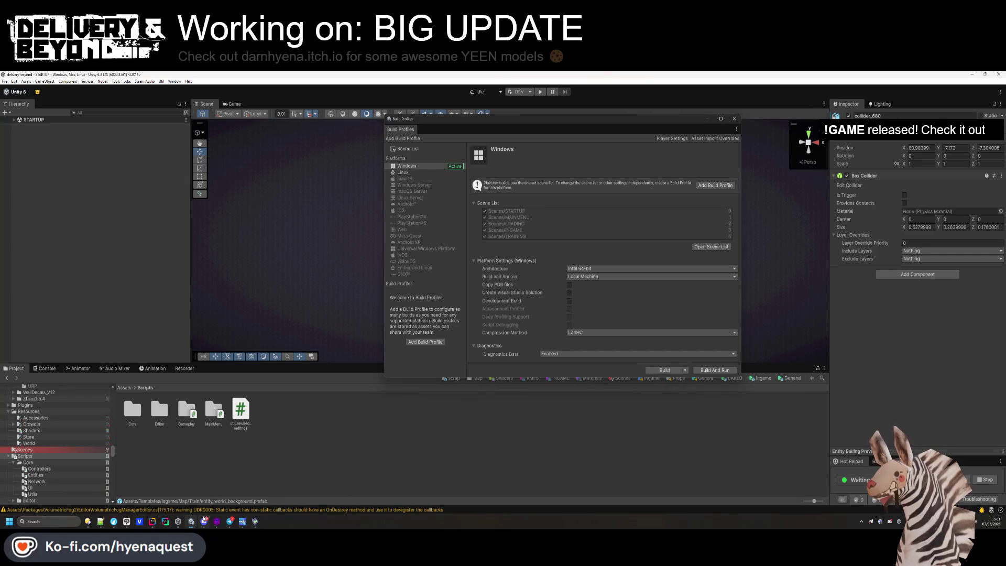
Open the Windows build output folder, then close it and return to Unity.
mouse_move(193, 521)
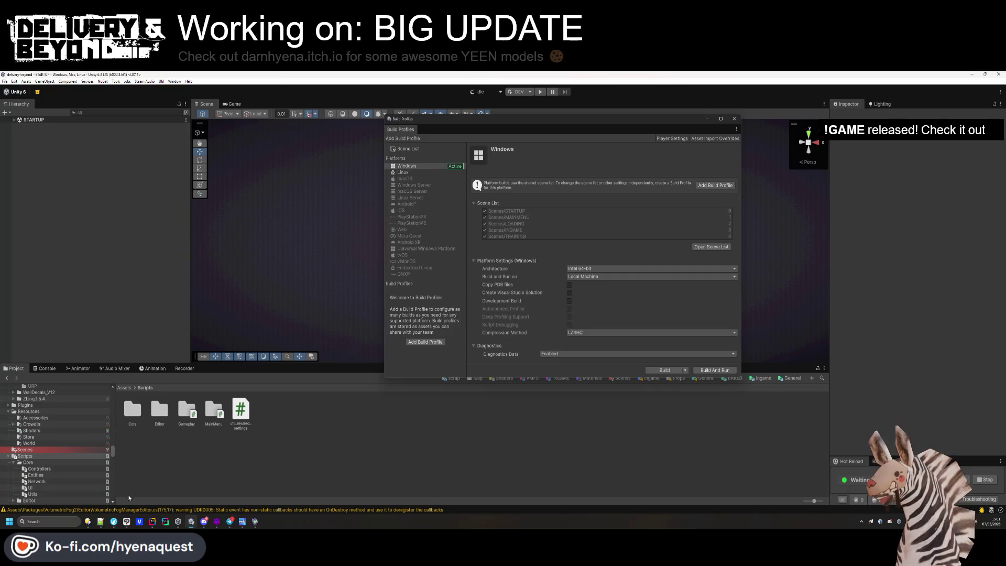
click(88, 522)
click(88, 522)
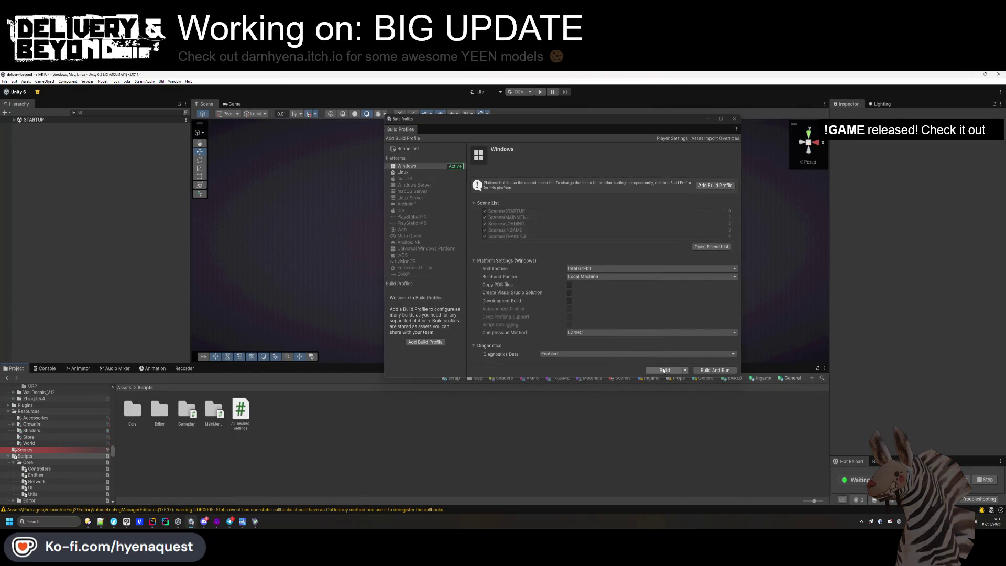
Filter the Console to errors only and open the CS0103 error in the code editor.
click(46, 368)
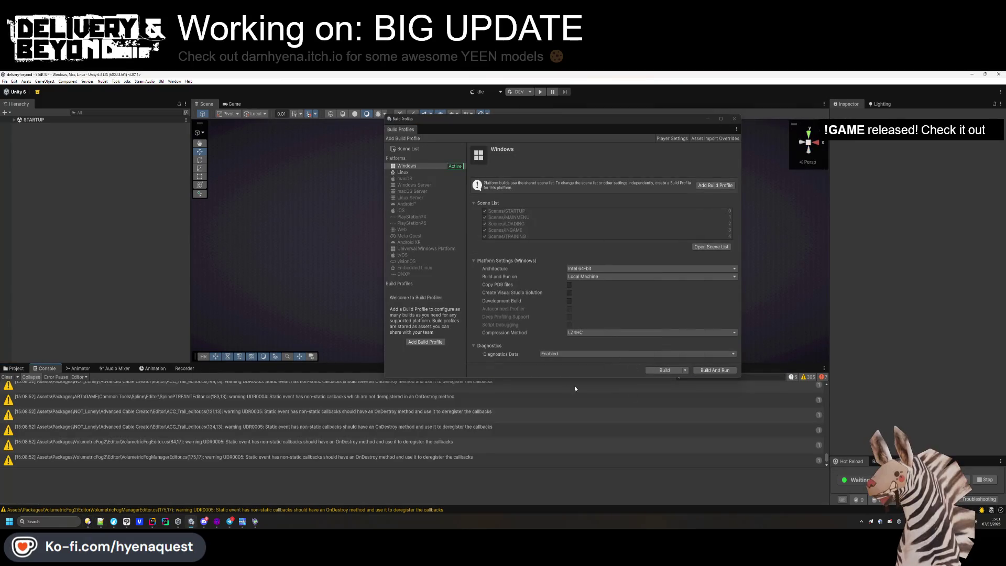
click(801, 376)
click(797, 376)
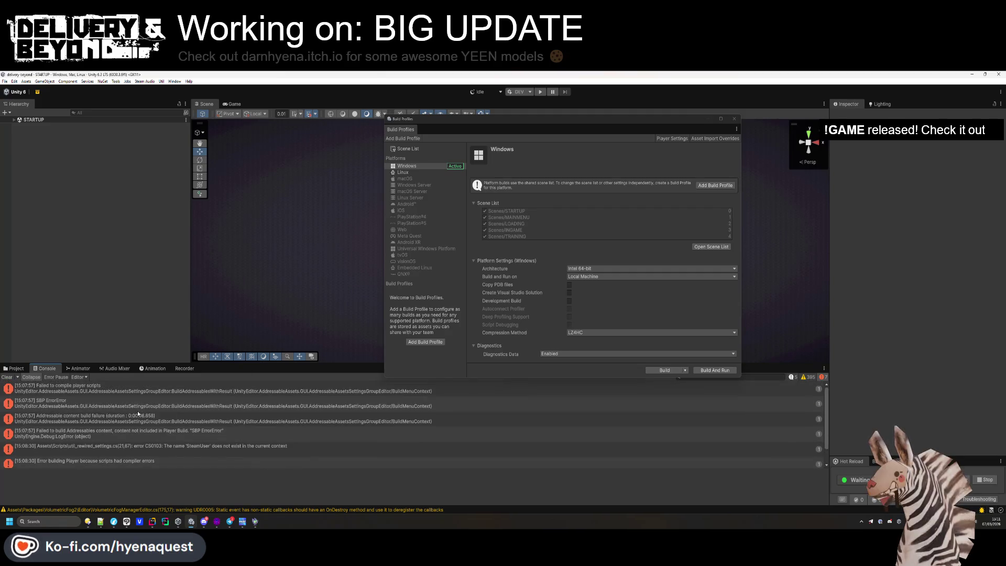
click(189, 426)
double_click(190, 425)
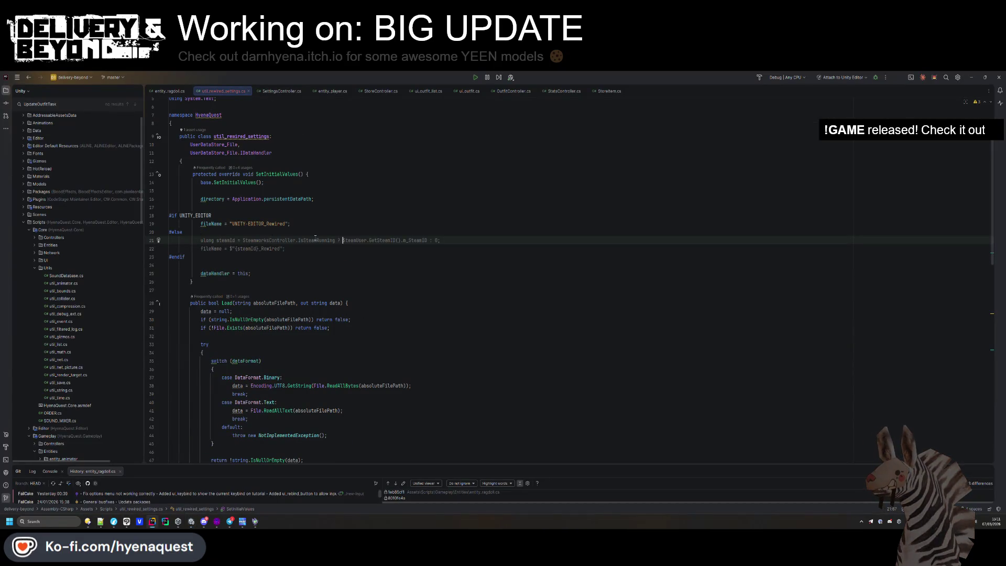
Add an '#if !UNITY_EDITOR' … '#endif' block below the using lines.
scroll(279, 240, up, 2)
click(239, 135)
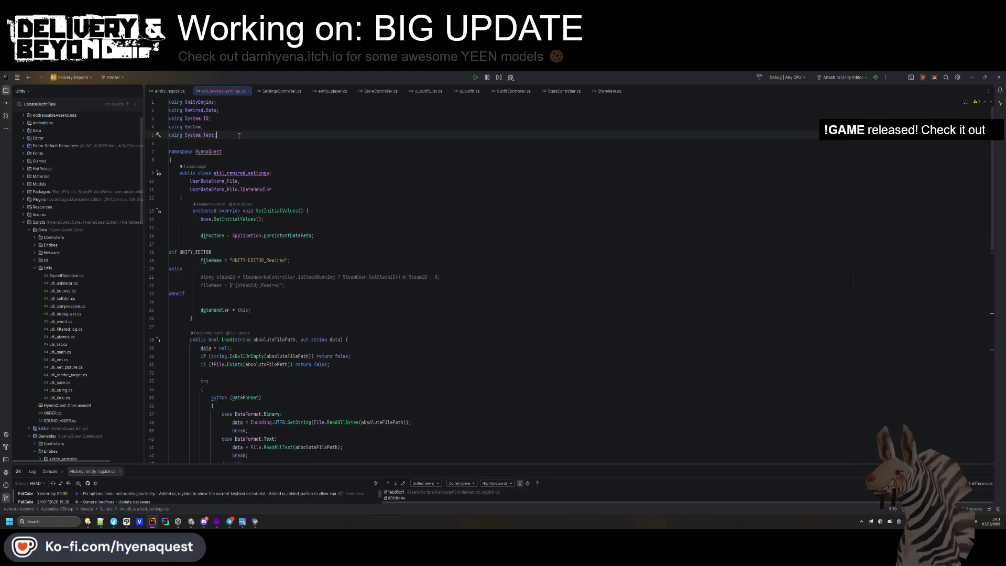
key(Return)
click(217, 258)
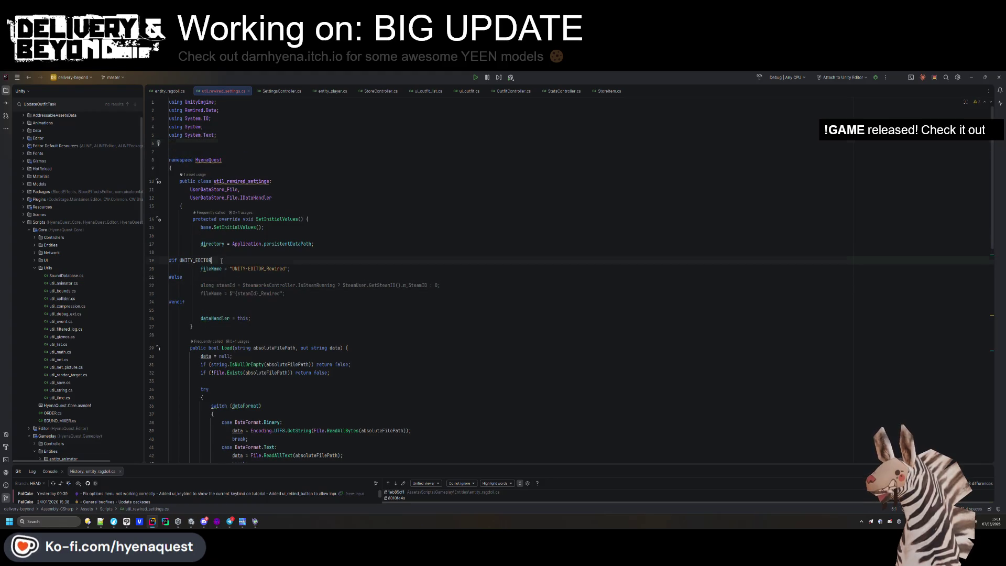
key(ctrl+c)
click(206, 151)
key(ctrl+v)
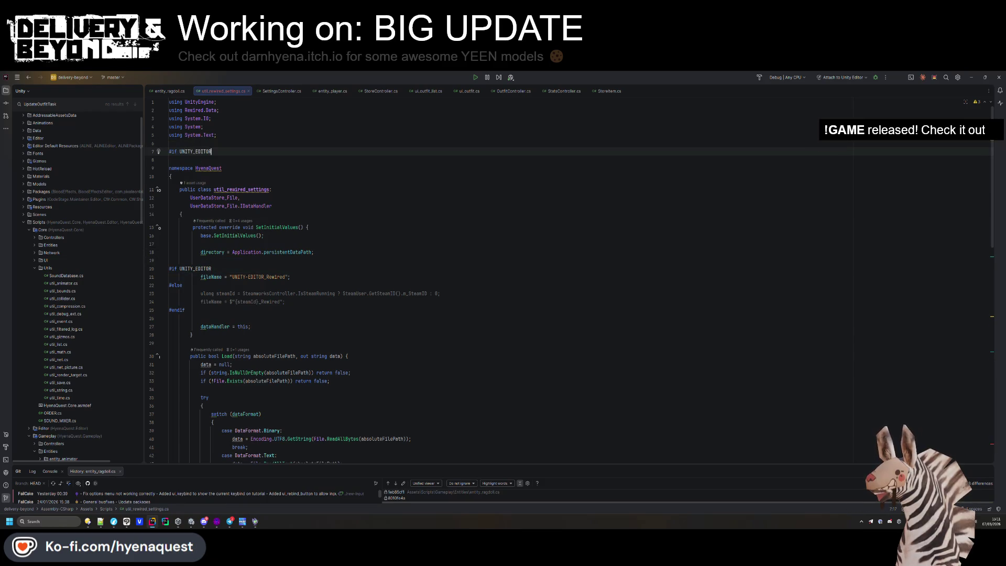
text(!)
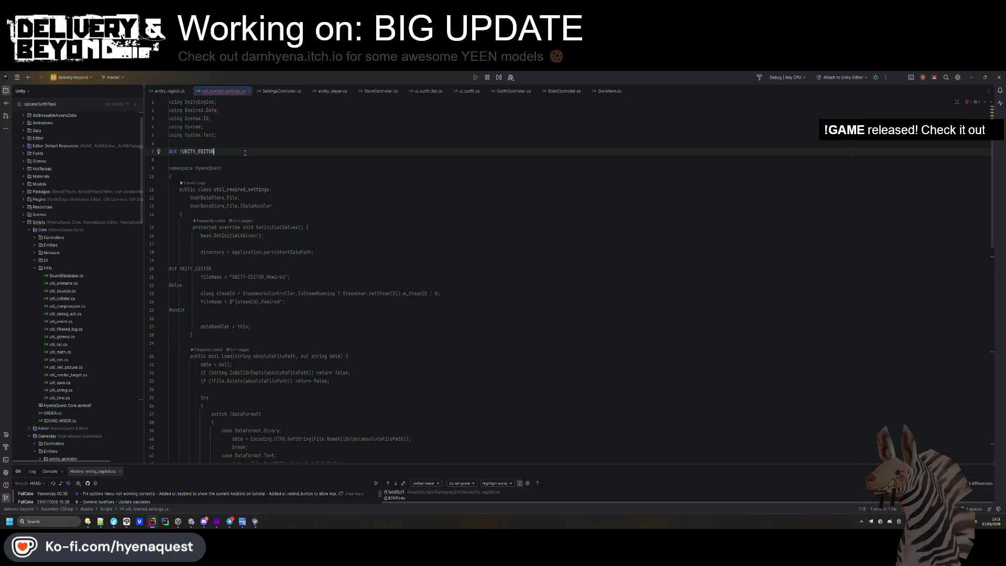
click(245, 151)
key(Return)
text(#endif)
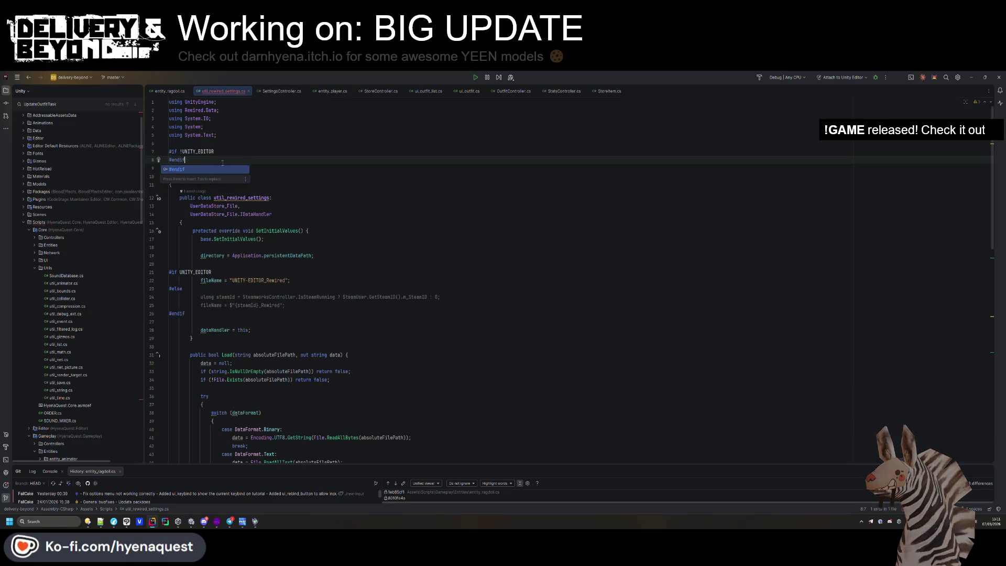
Start a using line inside the block and search the project for Steamworks usages.
click(224, 150)
key(Return)
text(using Steamworks;)
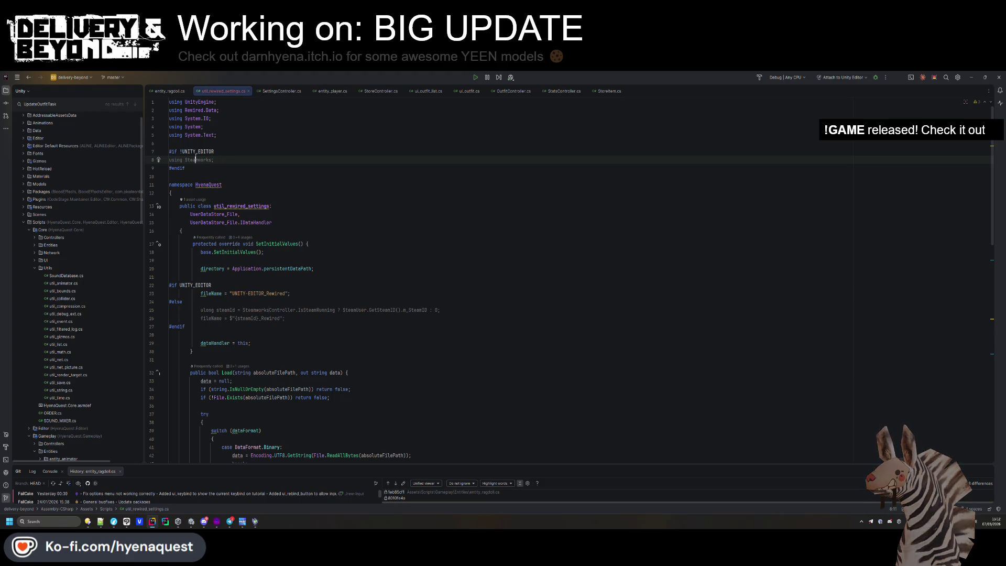
key(ctrl+shift+f)
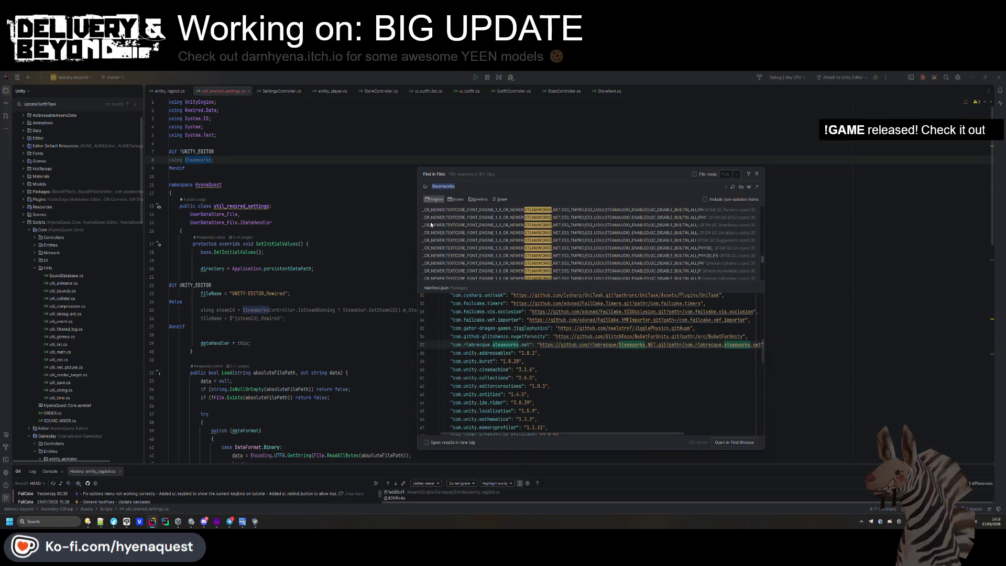
click(366, 269)
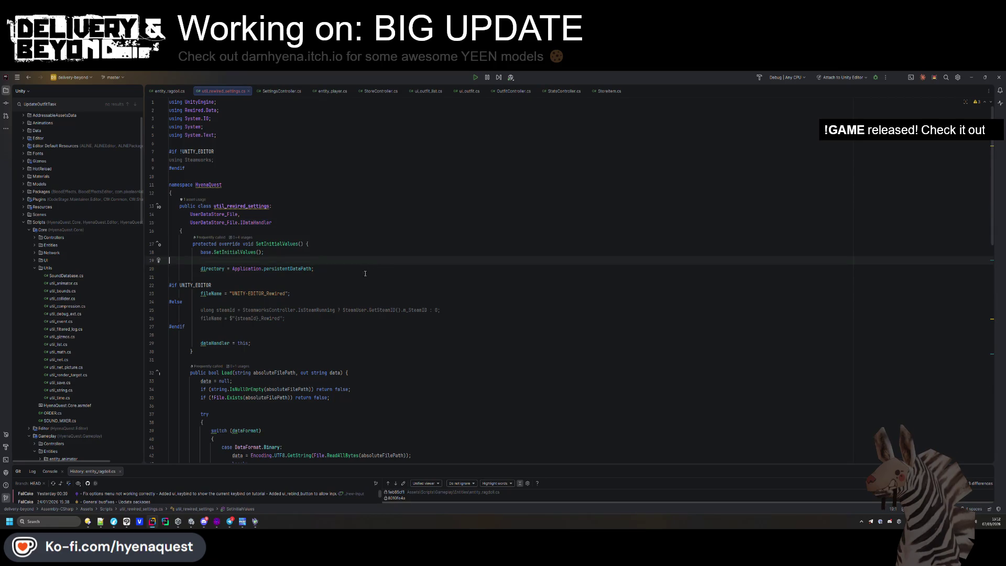
Reformat and clean up the whole util_rewired_settings.cs file, then return to Unity.
click(325, 332)
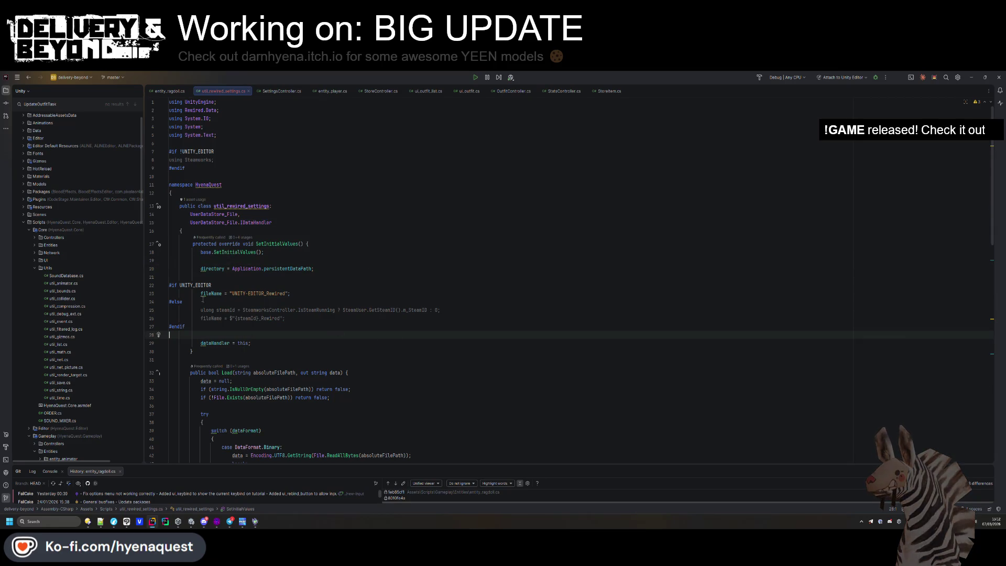
click(212, 269)
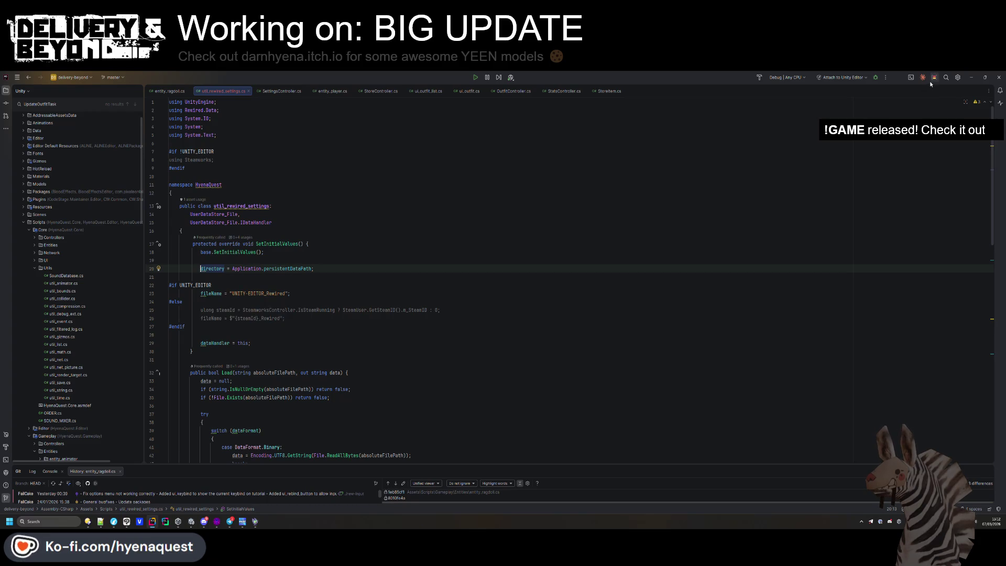
key(ctrl+alt+l)
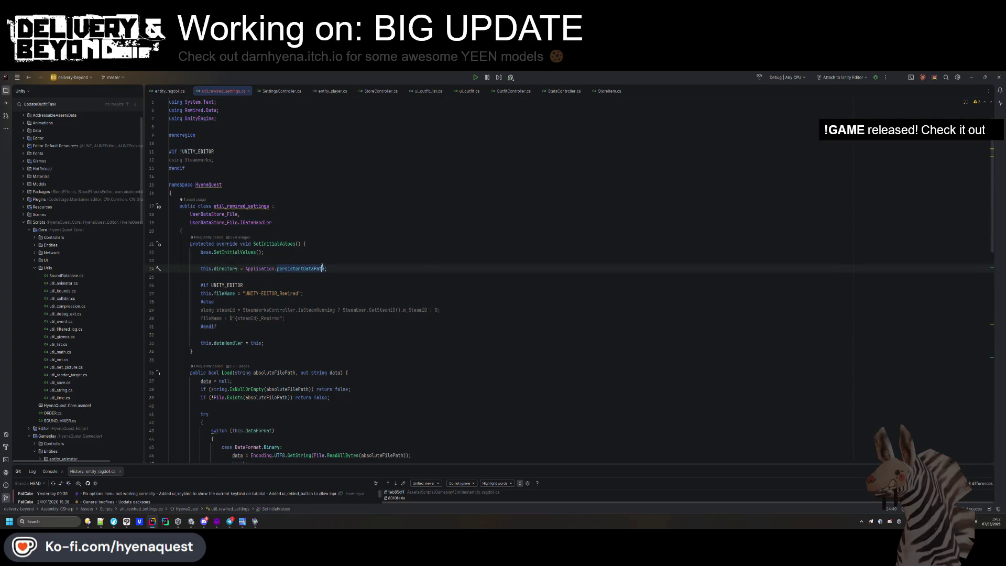
click(386, 215)
key(alt+Tab)
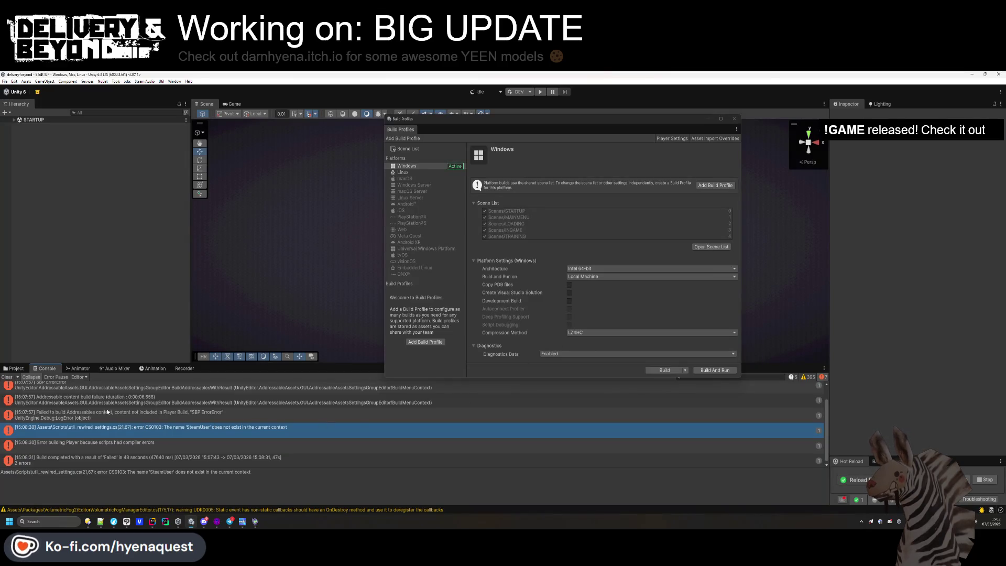
Clear the Console, toggle Collapse, and close the Build Profiles window.
click(7, 376)
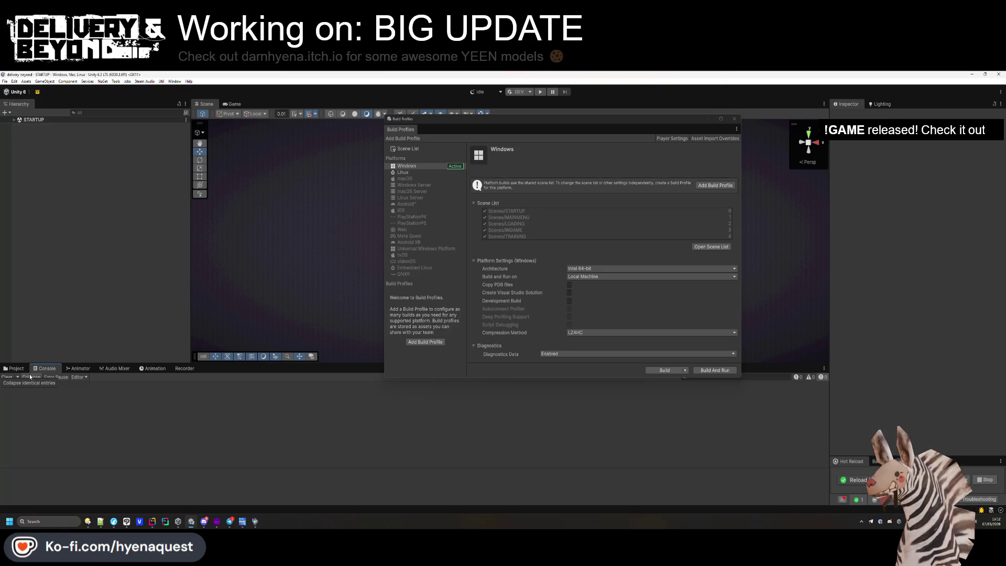
click(30, 377)
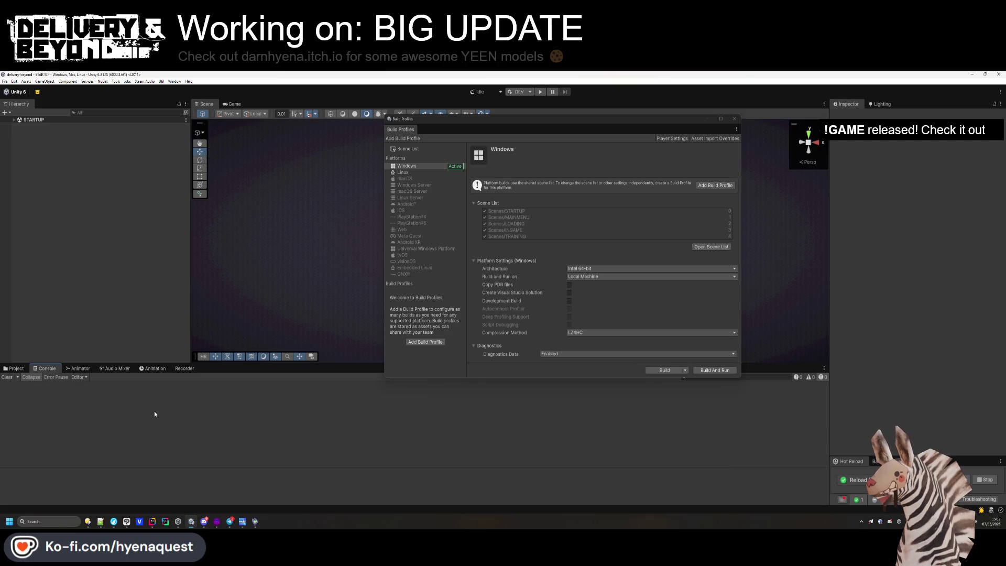
click(734, 119)
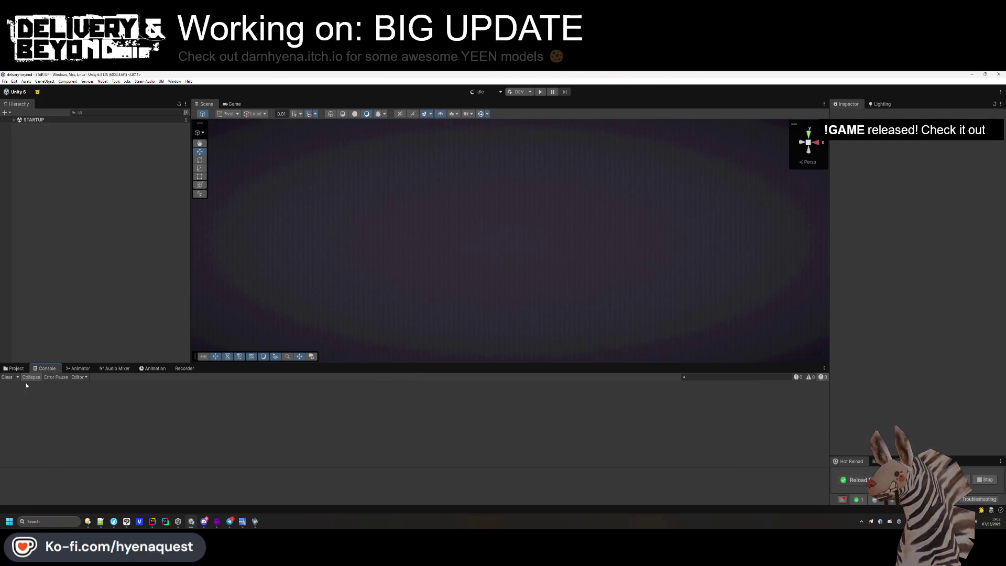
Use the Project favourites bar to reach Models/INGAME/Player/CackleWorker/Accessories.
click(13, 368)
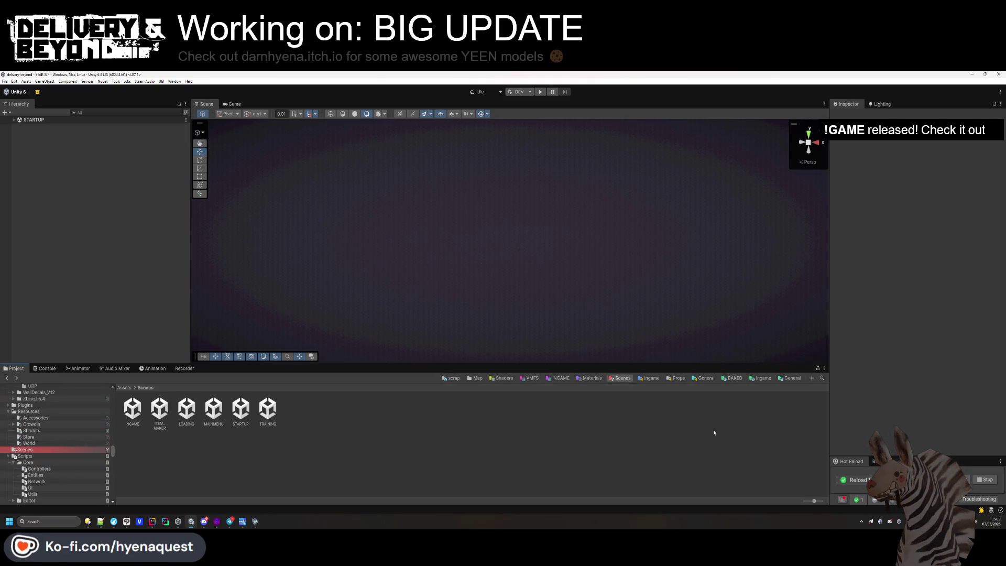
click(760, 377)
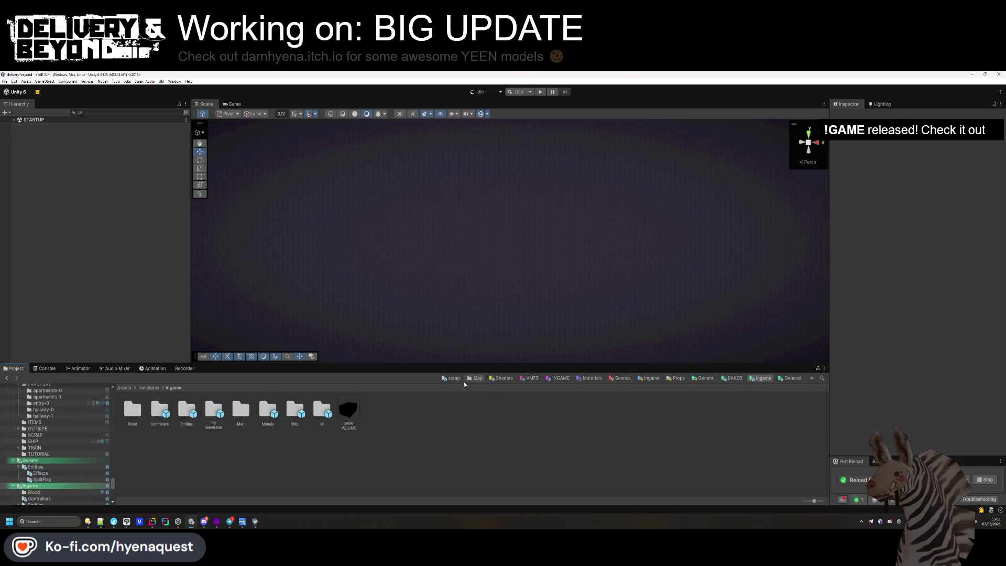
click(700, 379)
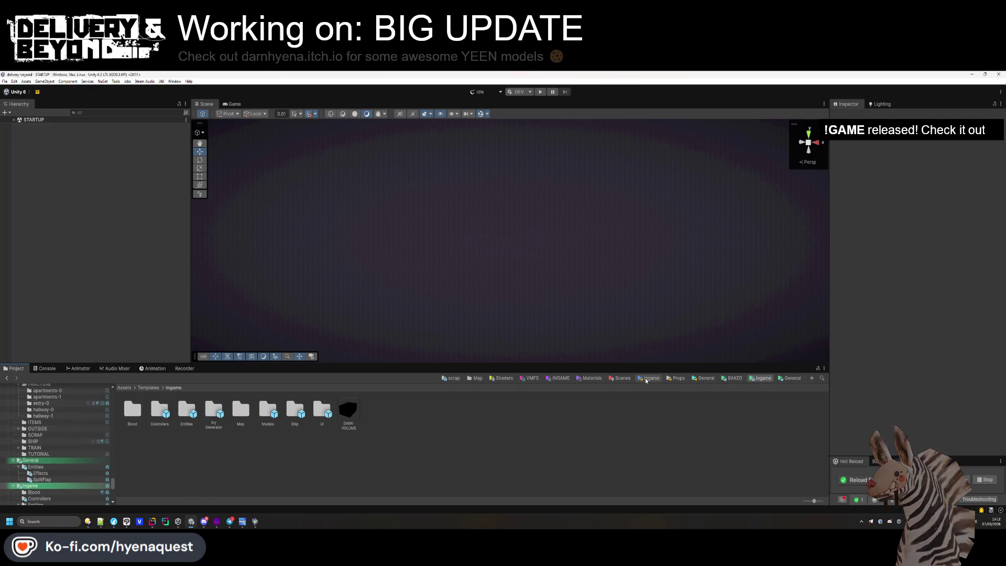
click(591, 378)
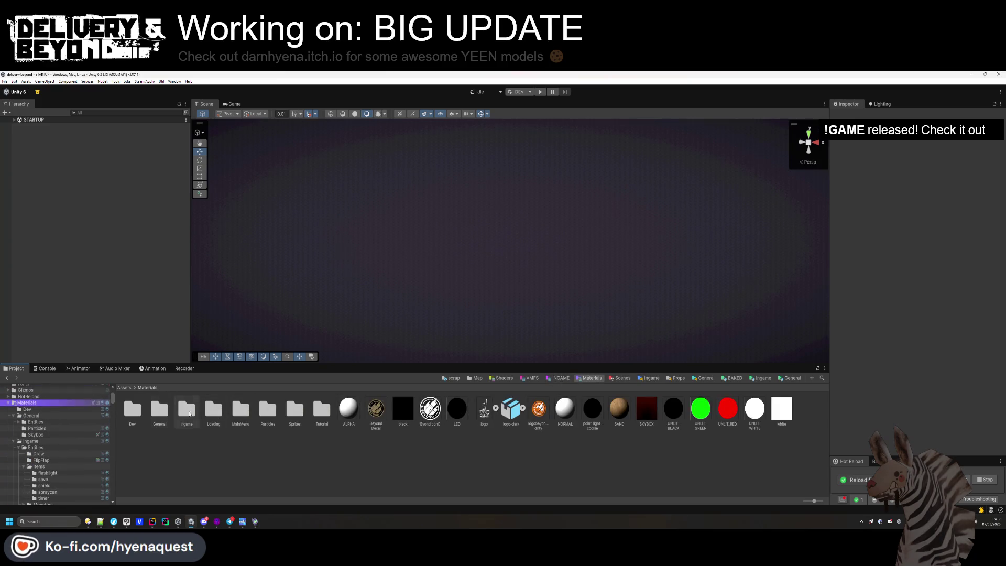
double_click(186, 409)
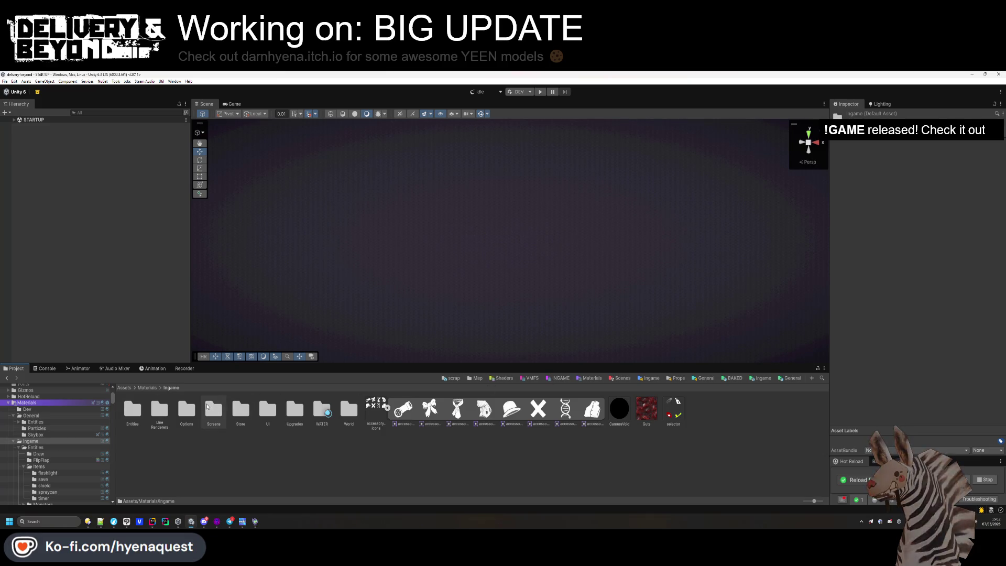
click(559, 377)
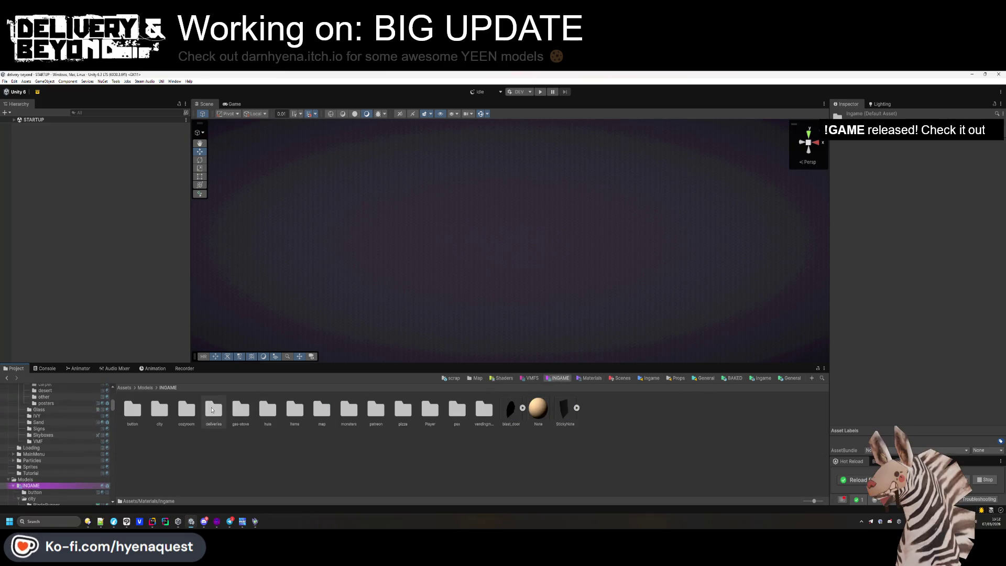
double_click(436, 411)
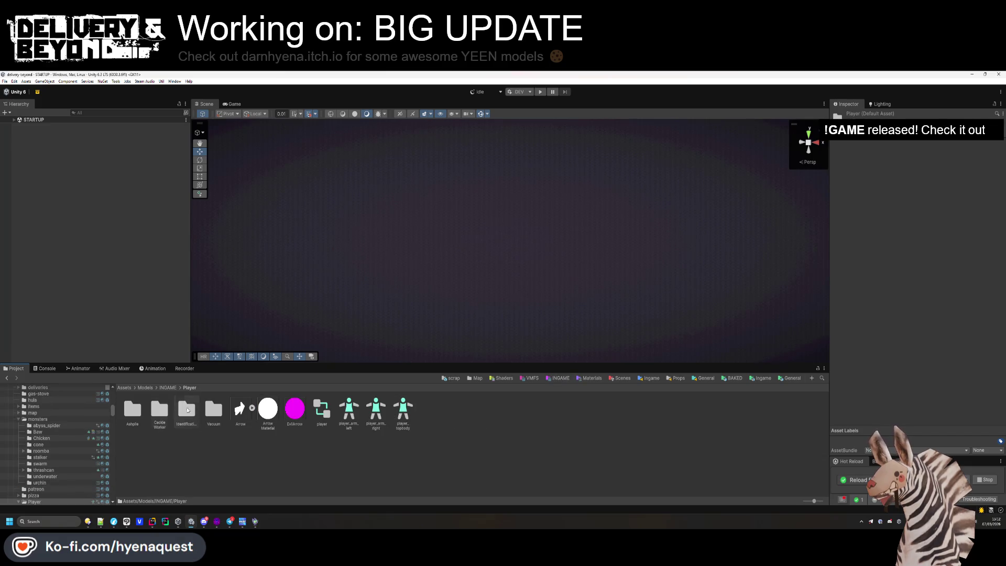
double_click(160, 411)
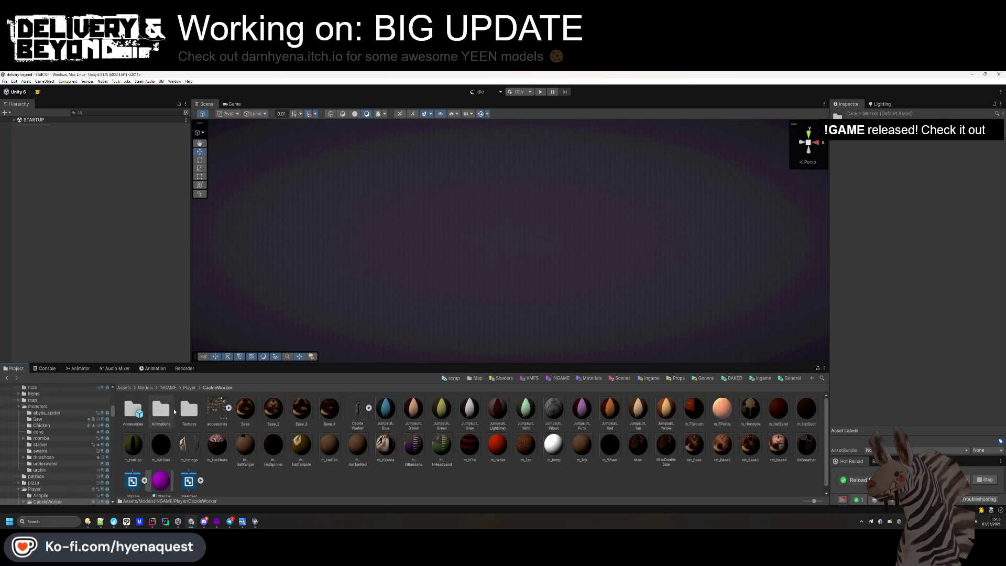
double_click(139, 413)
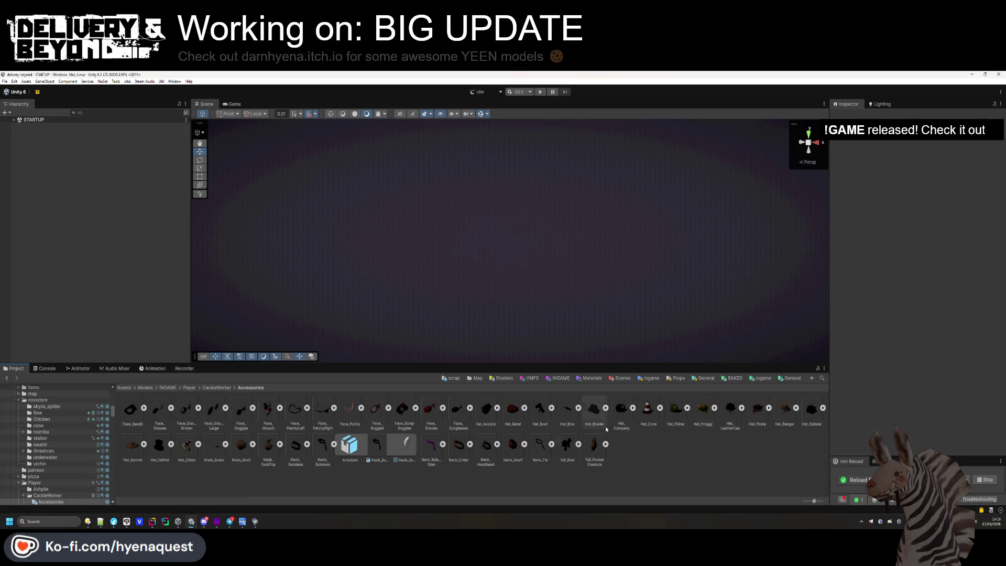
Expand Hat_Froggy and view the Hat_Tadpole mesh from several angles in an enlarged preview.
double_click(704, 411)
click(678, 411)
click(700, 410)
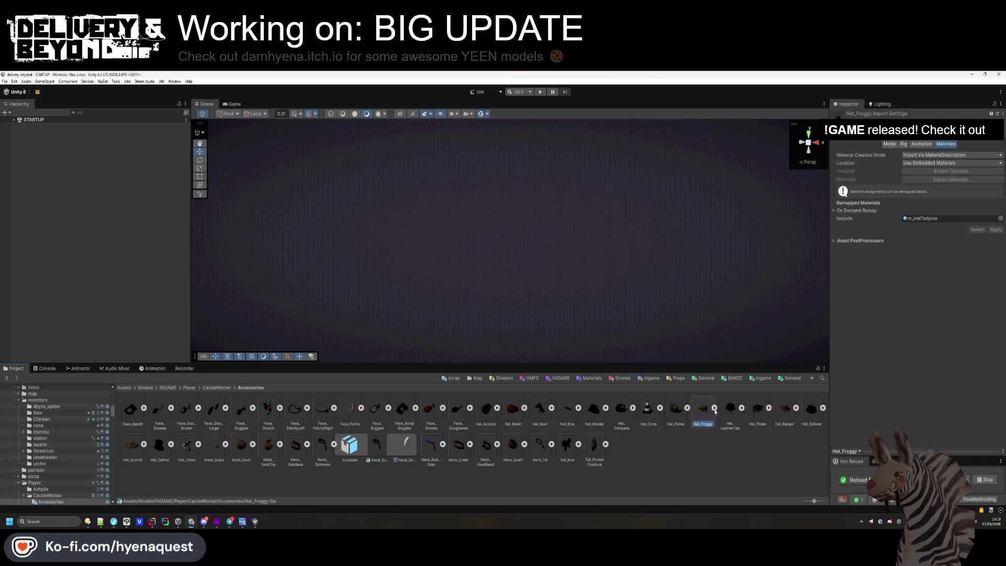
click(715, 408)
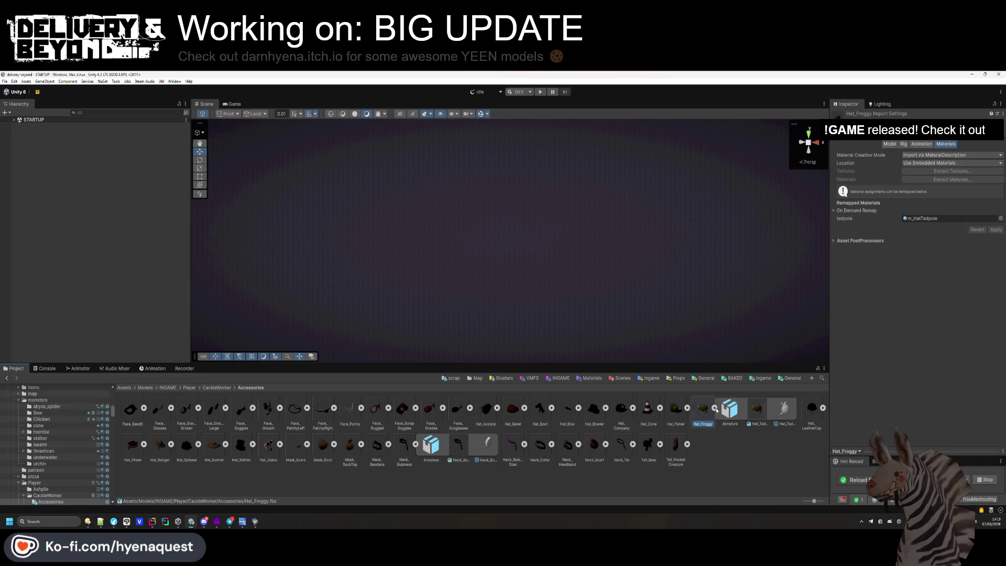
click(757, 410)
drag(846, 450, 848, 264)
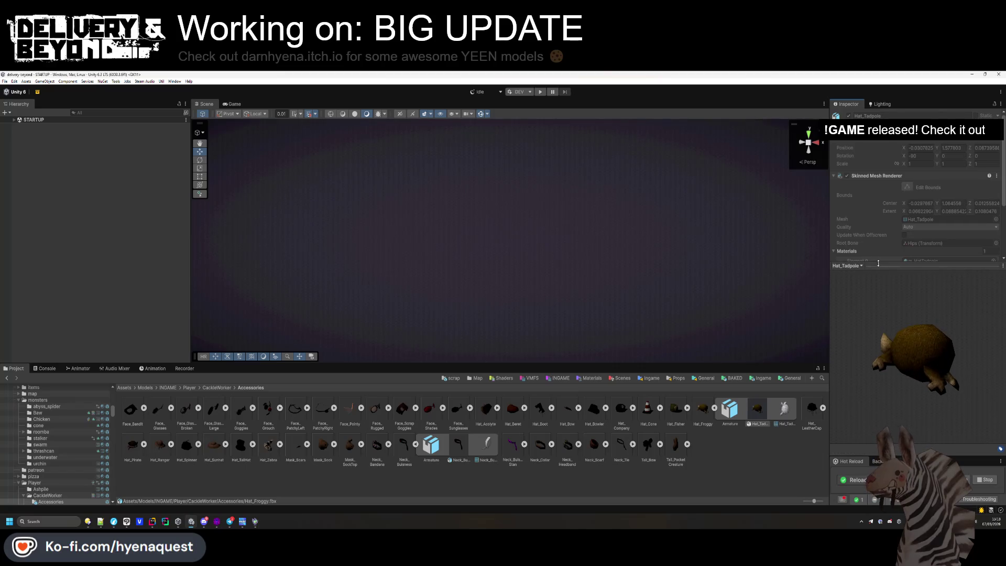
mouse_move(856, 325)
mouse_down()
mouse_move(979, 379)
mouse_move(695, 354)
mouse_move(753, 323)
mouse_move(835, 392)
mouse_move(860, 359)
mouse_up()
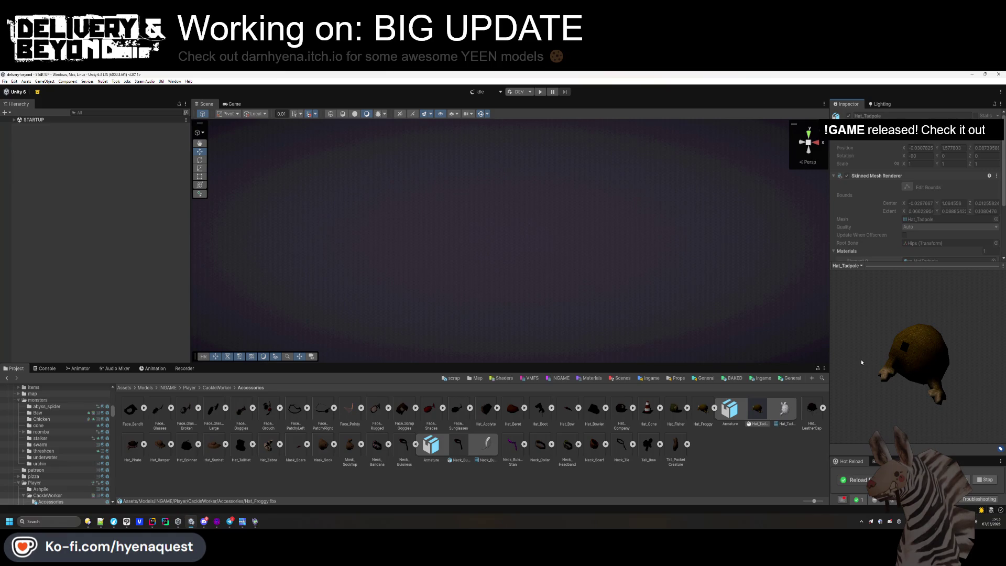
mouse_move(865, 365)
mouse_down()
mouse_move(838, 379)
mouse_move(848, 343)
mouse_up()
click(715, 457)
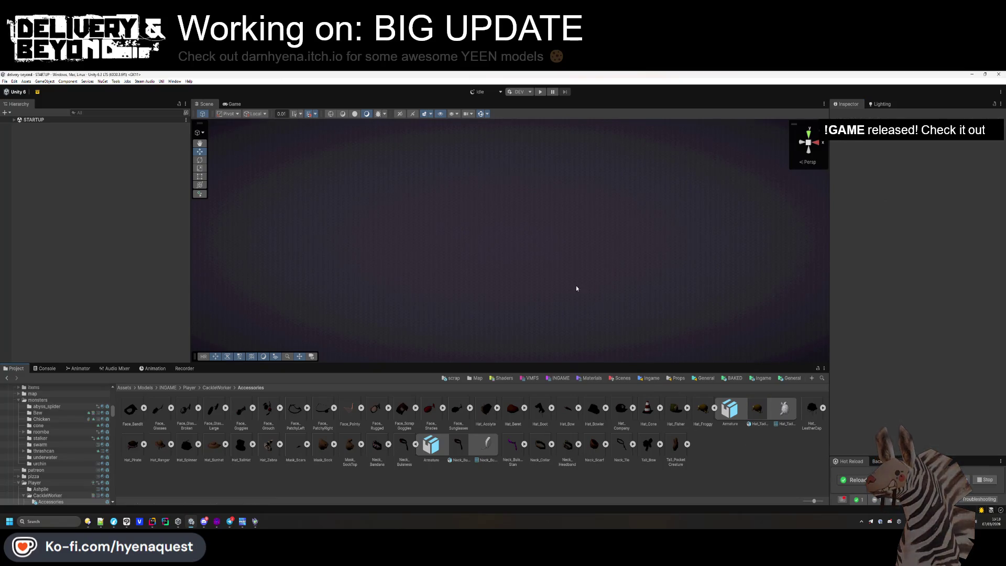
Expand the STARTUP scene in the Hierarchy to list its objects.
click(24, 120)
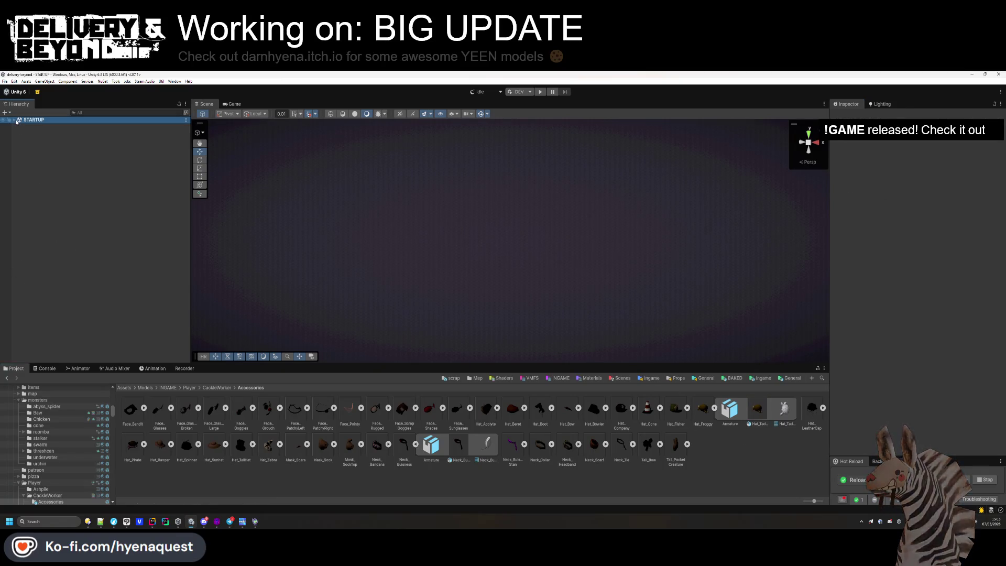
click(14, 120)
click(68, 293)
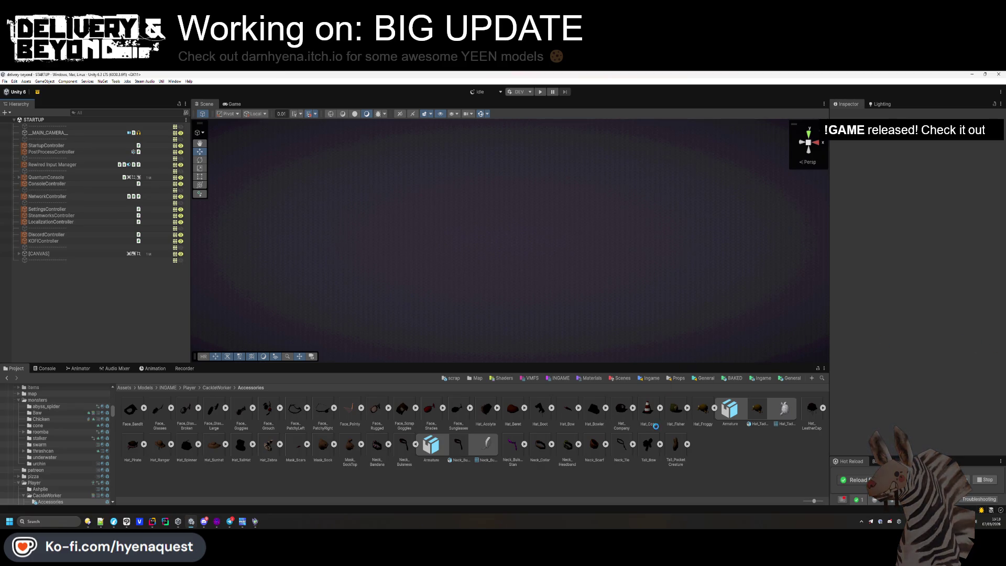
right_click(94, 472)
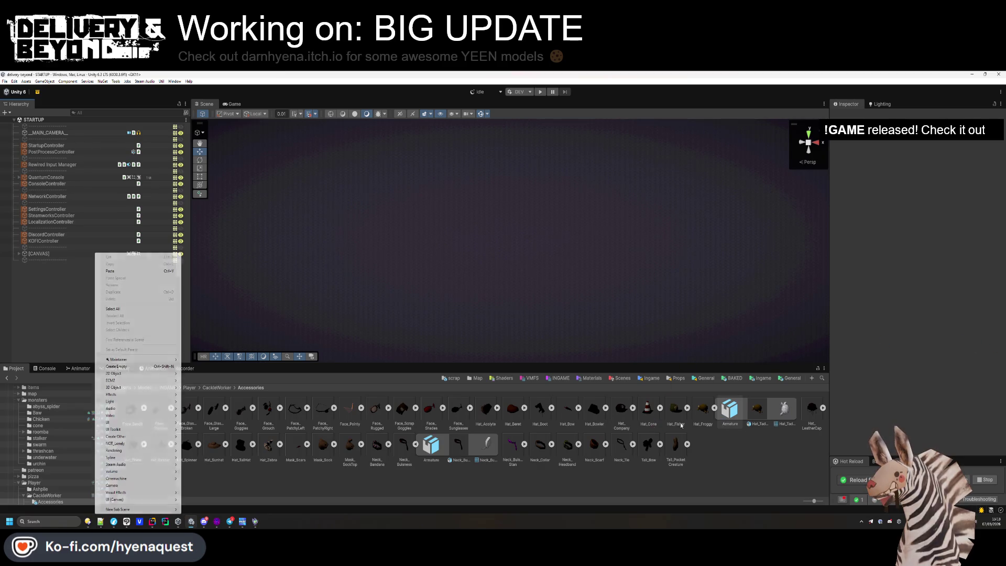
click(140, 374)
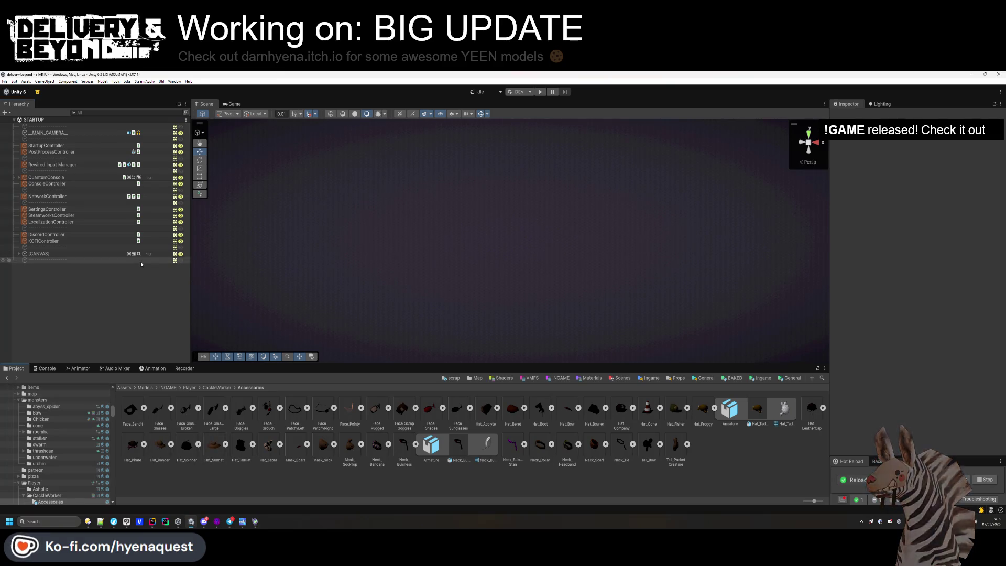
right_click(145, 305)
click(492, 483)
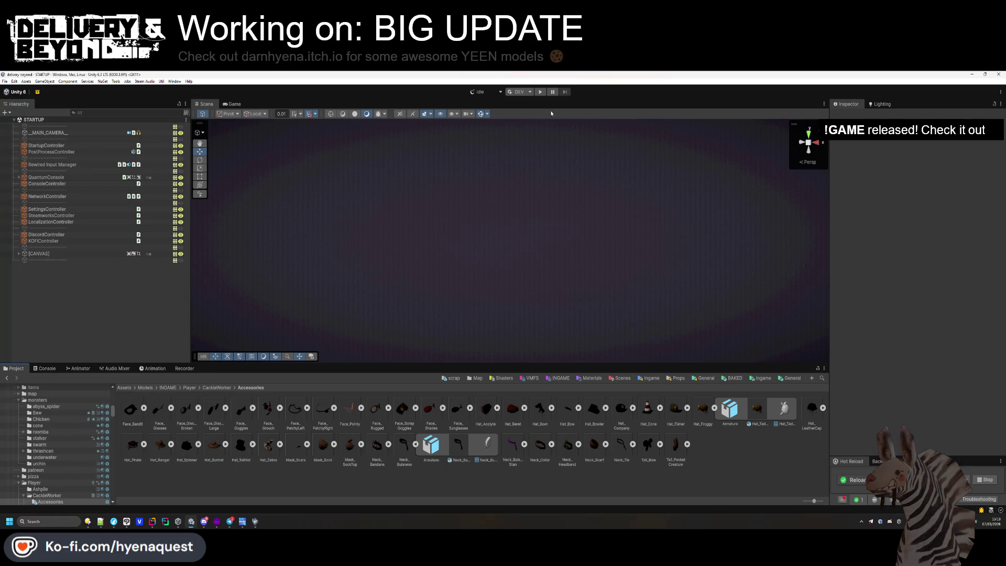
Enter Play mode, cancel the Starting Scenario dialog, and enlarge the Game view.
click(539, 93)
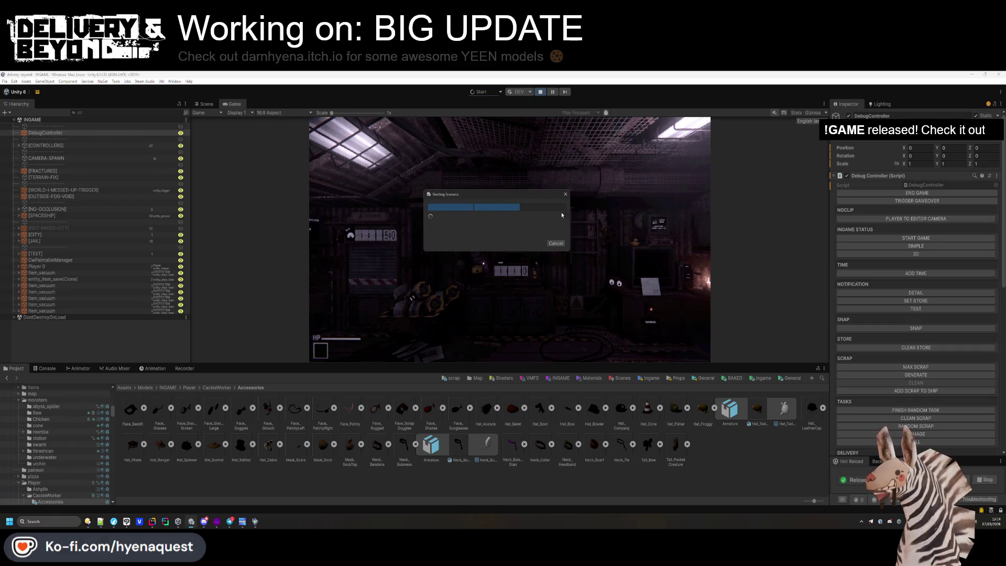
click(550, 244)
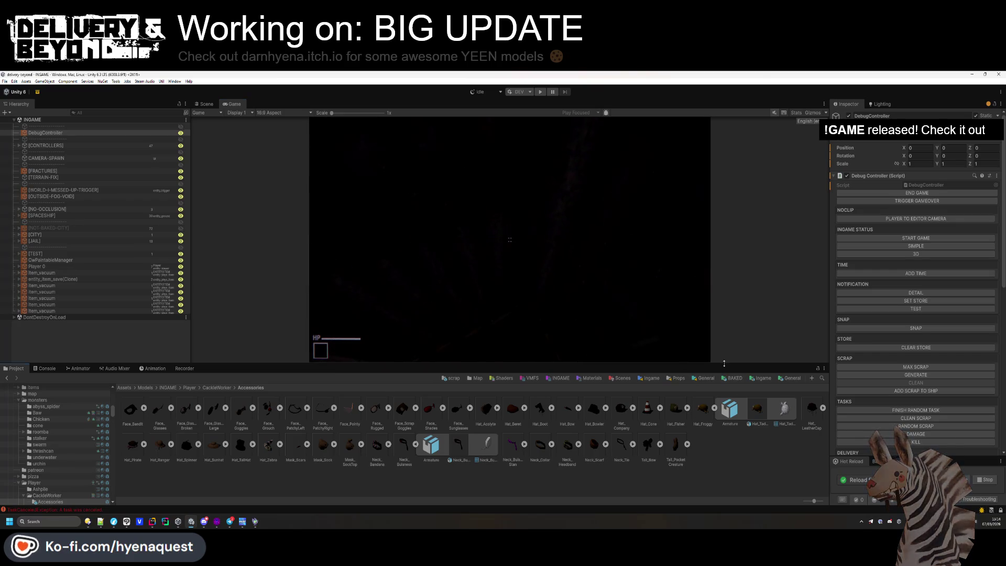
drag(723, 364, 713, 413)
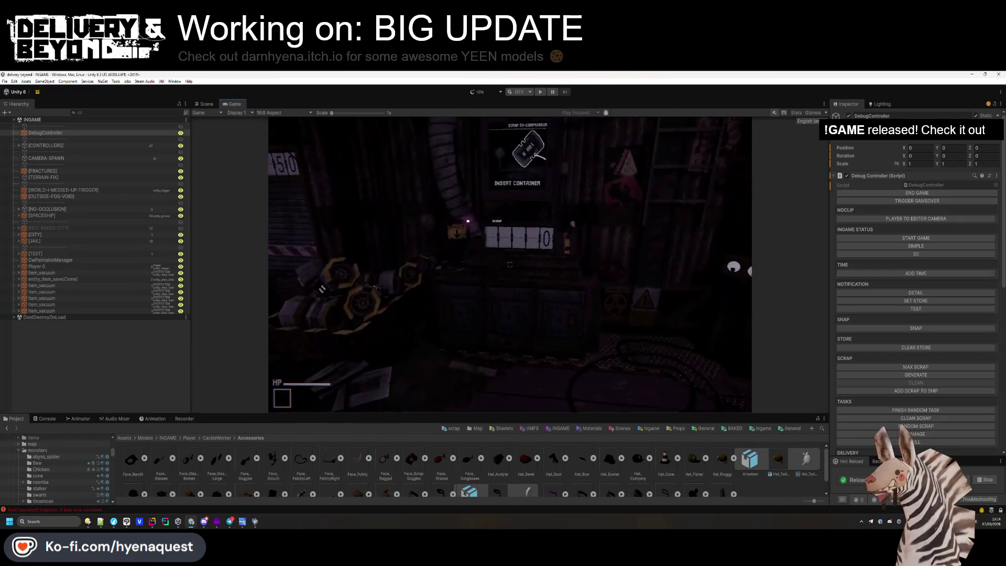
key(super)
click(539, 117)
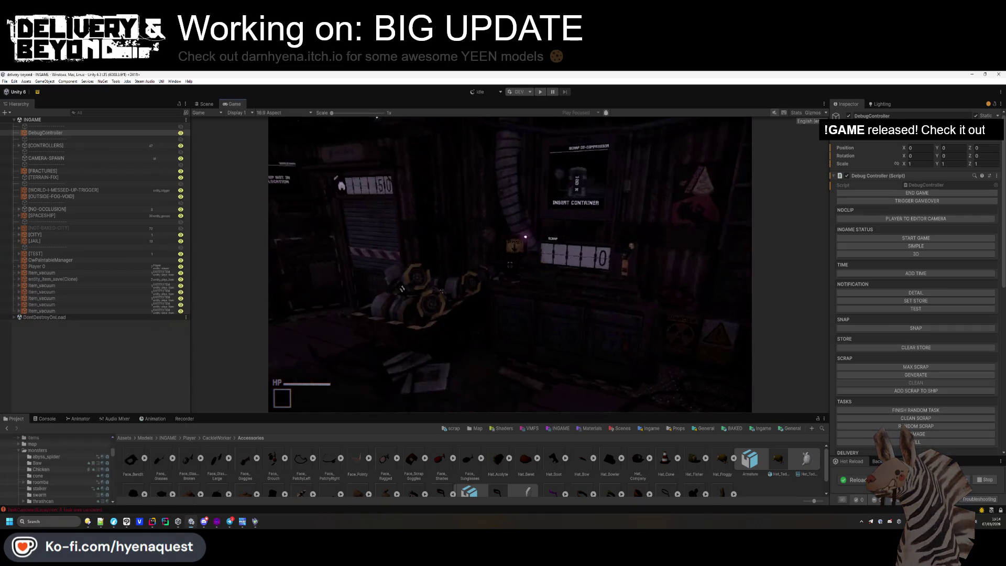
key(super)
scroll(919, 390, down, 10)
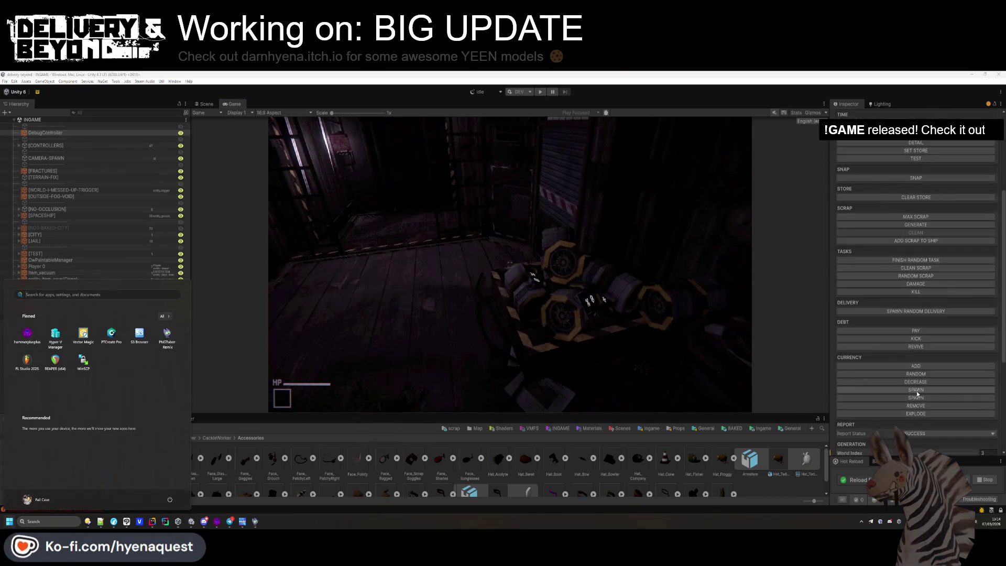
scroll(917, 305, up, 10)
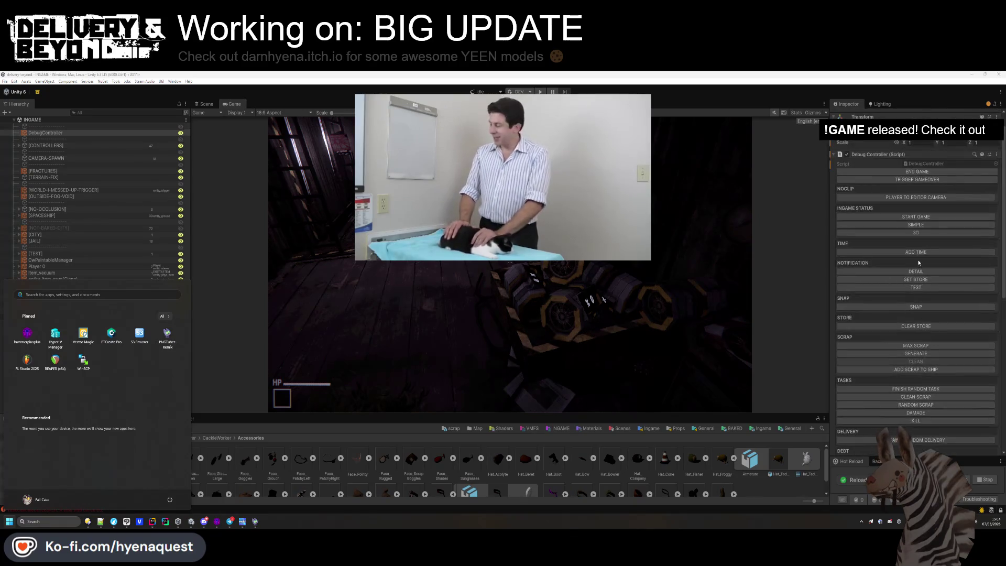
click(916, 288)
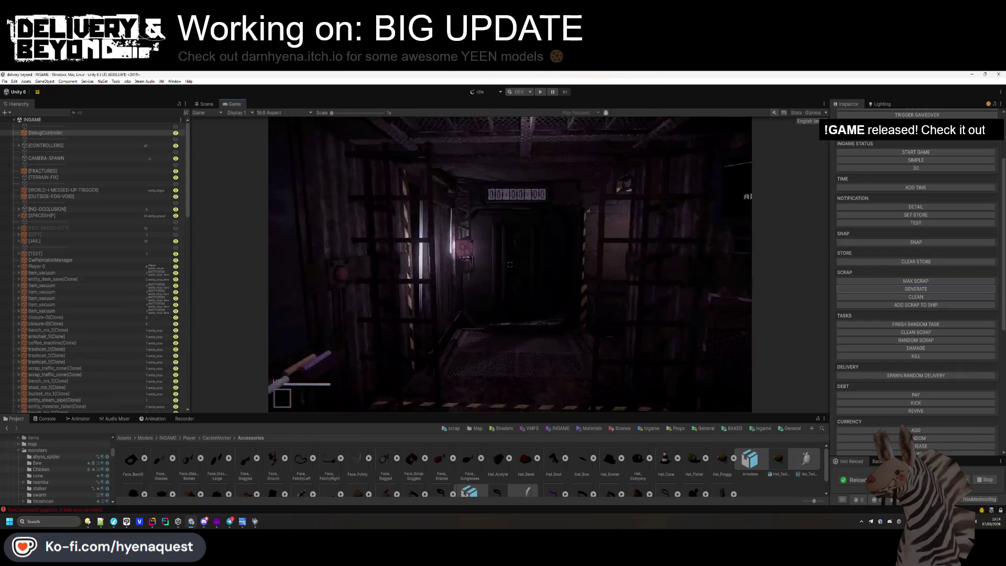
Walk the player out to the Welcome to Fracture sign and show Lighting's Environment settings.
key(w)
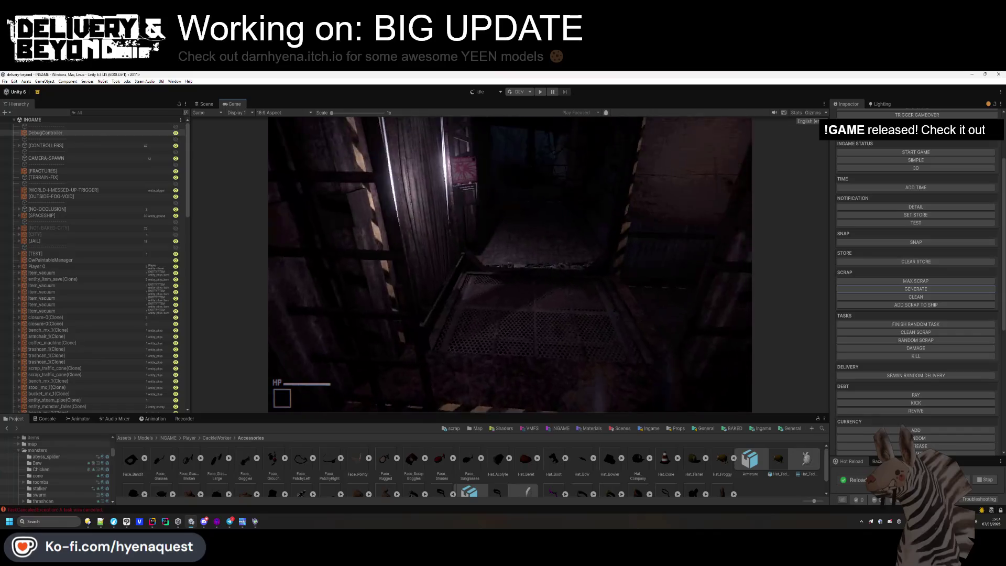
key(w)
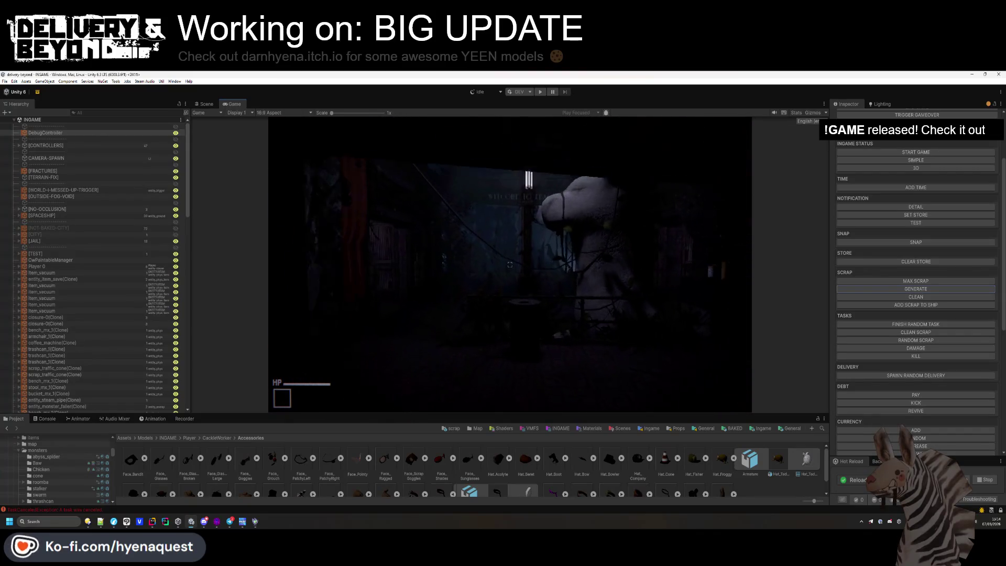
key(super)
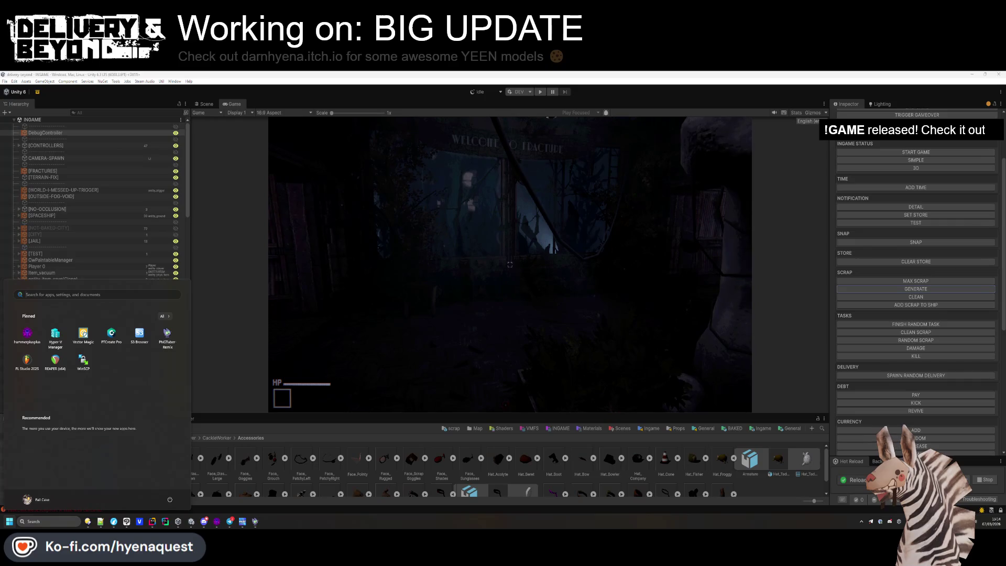
click(882, 104)
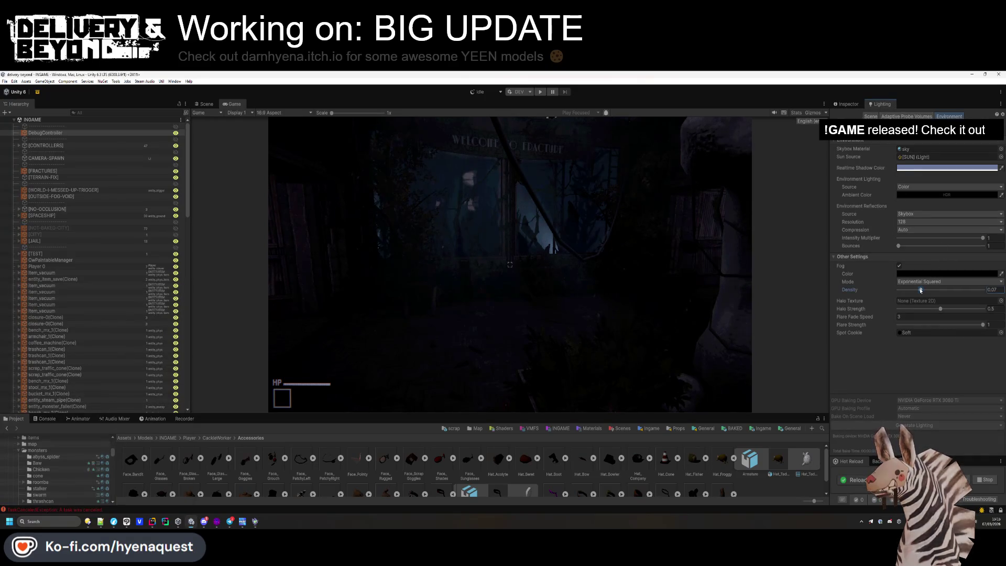
Nudge the fog density slider and set Halo Strength to 0.
drag(910, 289, 912, 289)
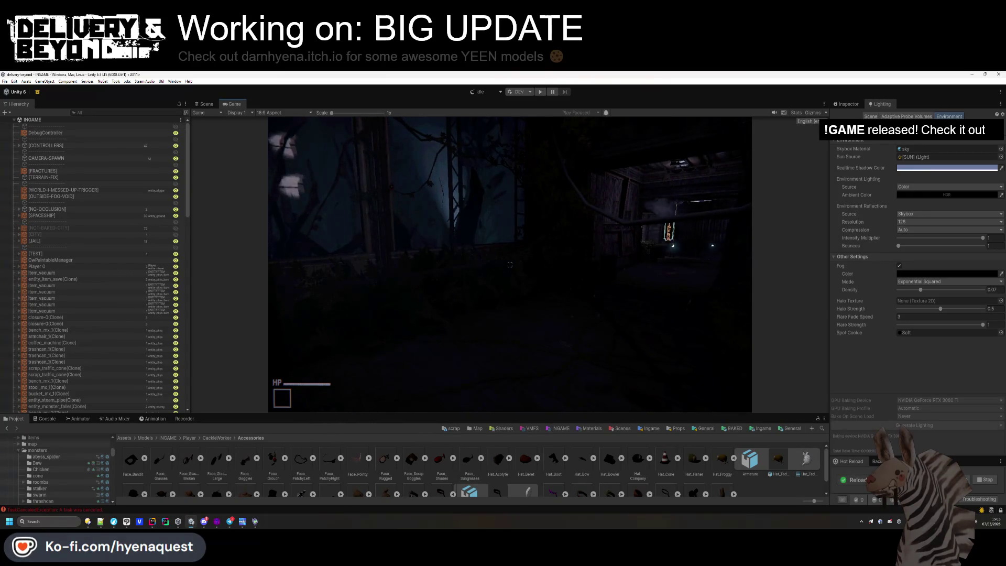
key(super)
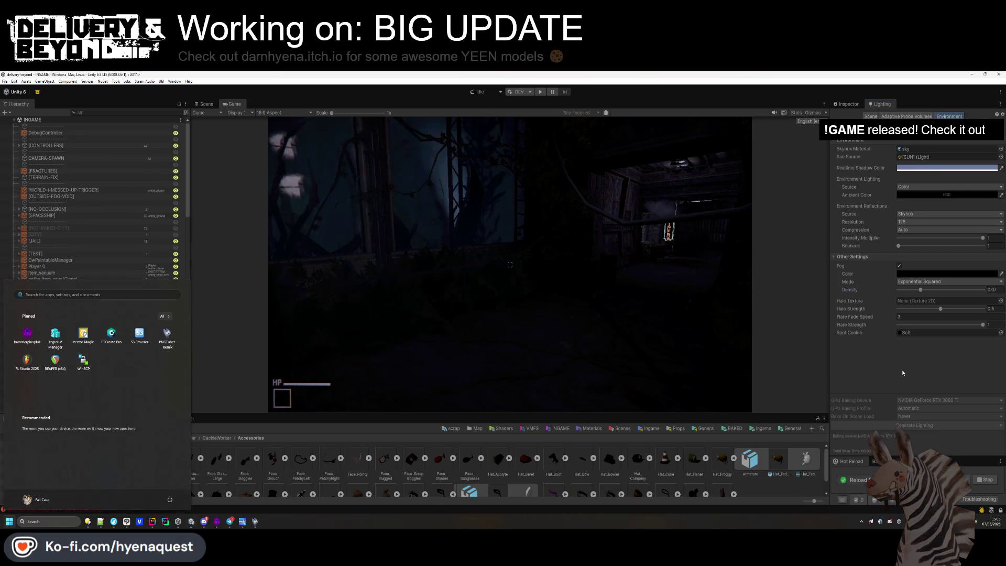
click(759, 291)
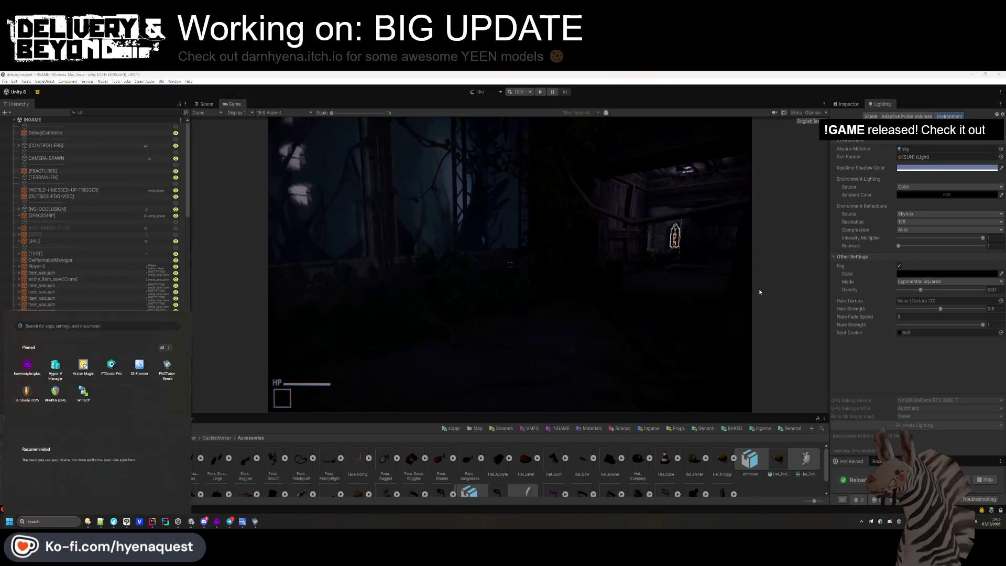
drag(940, 308, 933, 311)
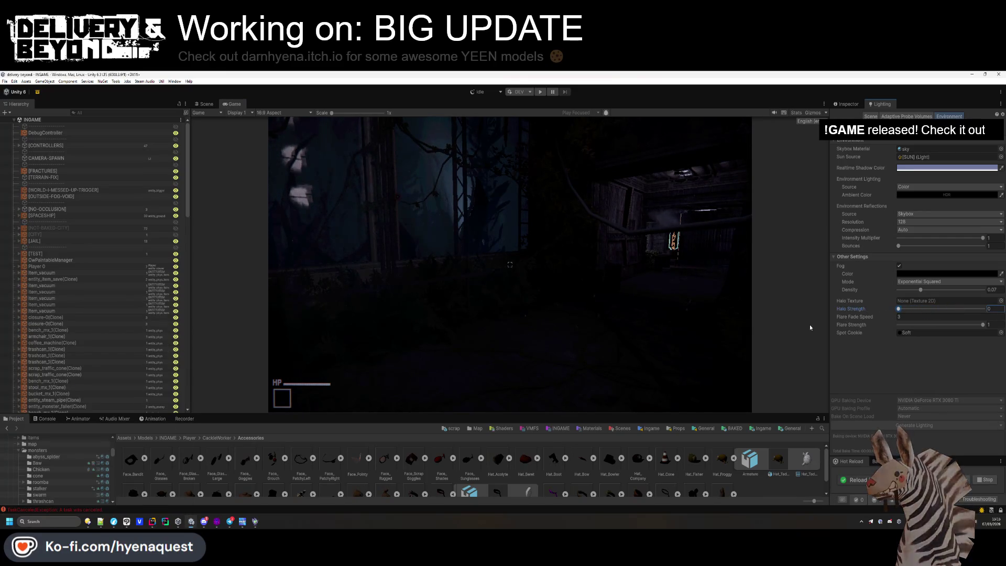
click(994, 309)
text(0)
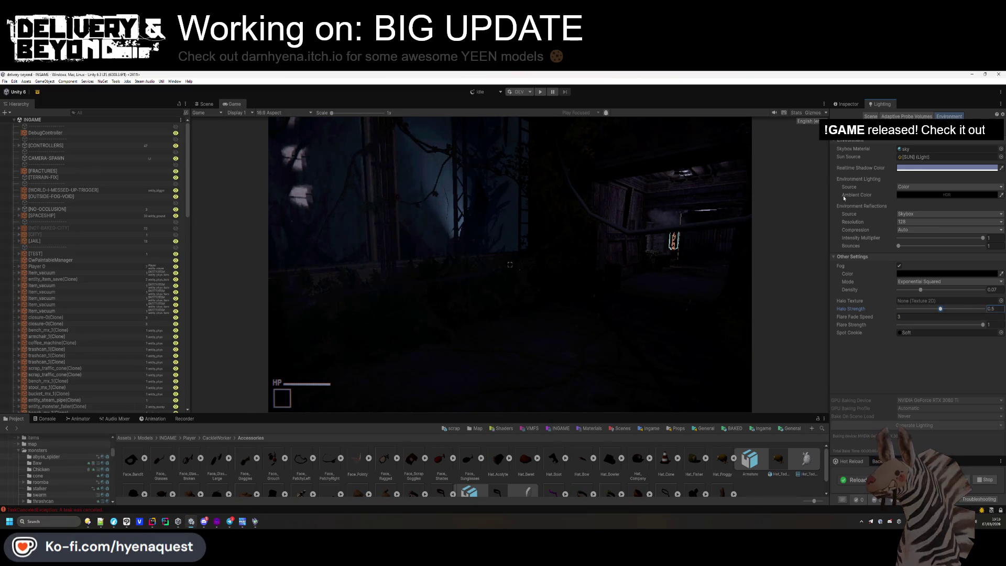
Set Fog Density back to 0.07.
mouse_move(920, 290)
mouse_down()
mouse_move(940, 291)
mouse_move(906, 291)
mouse_up()
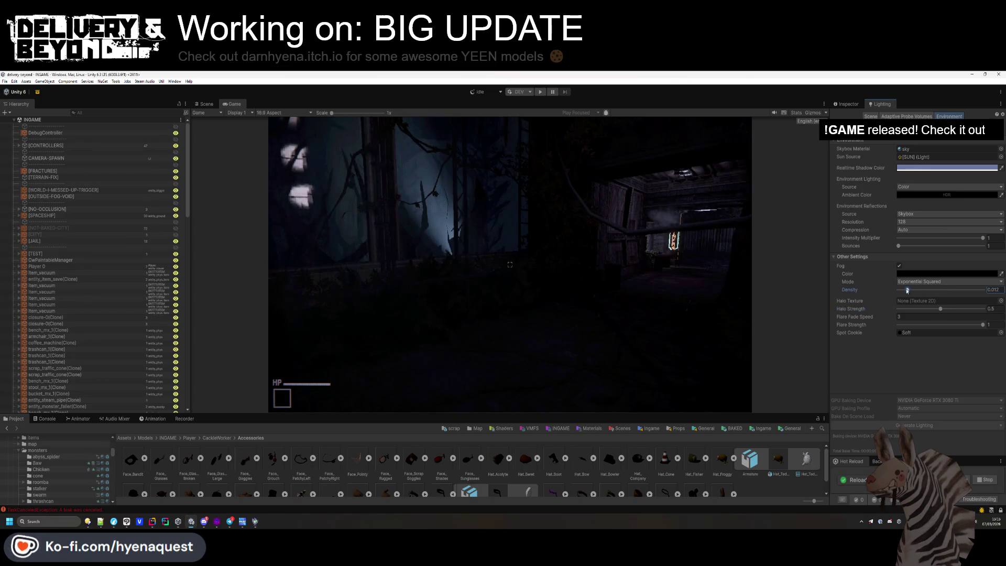
text(0.07)
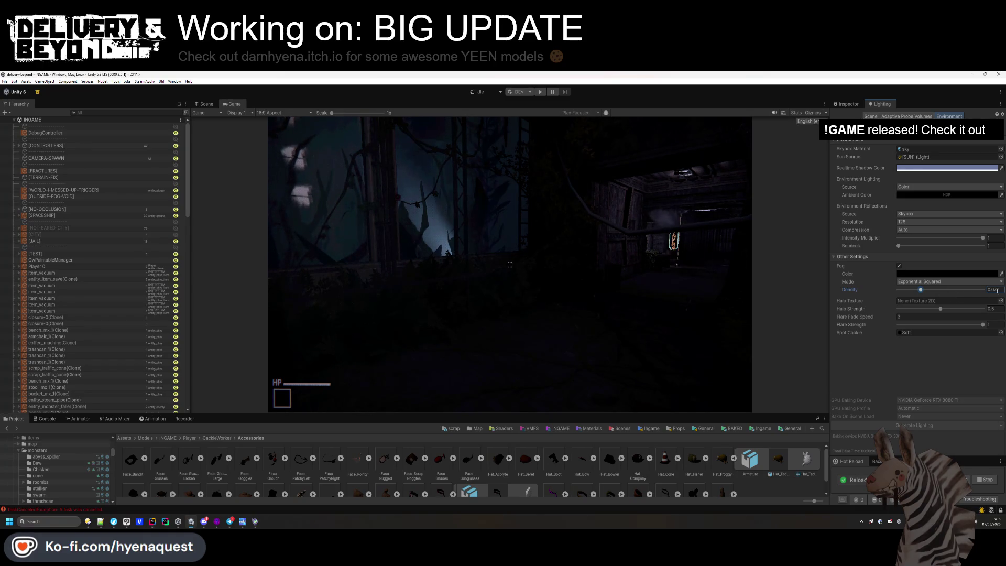
key(Return)
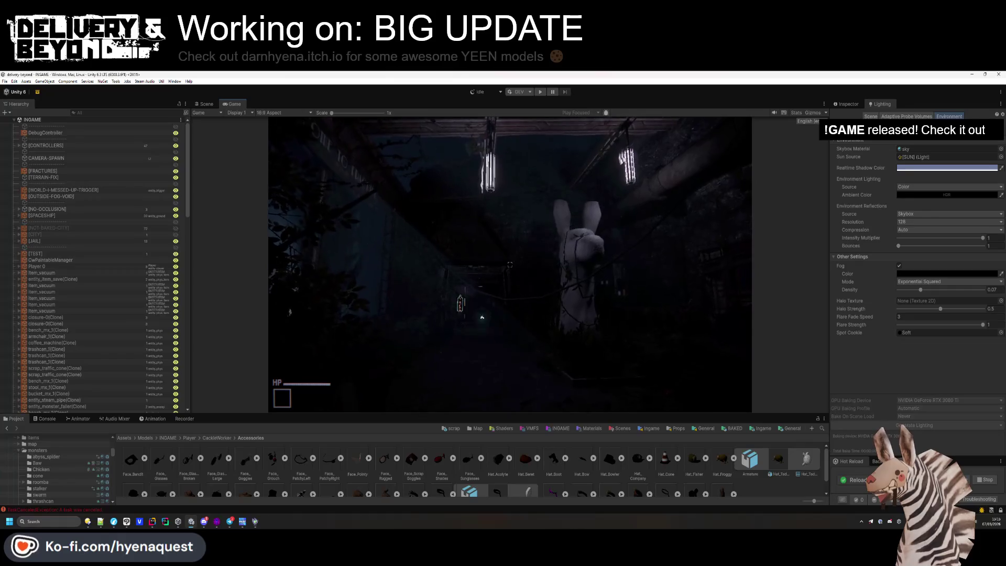
Bring up the in-game Settings menu with Escape and stop the running game.
key(Escape)
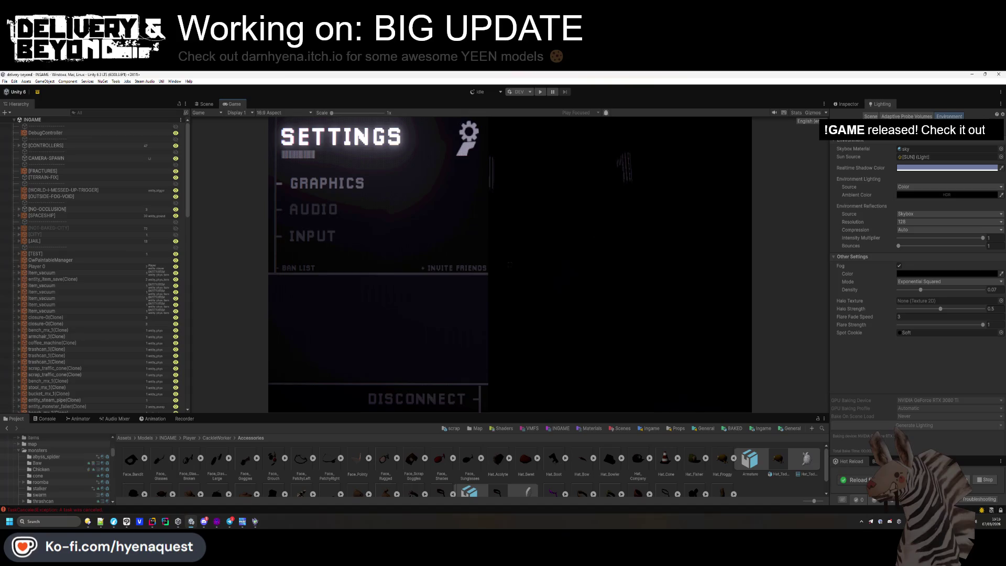
key(Return)
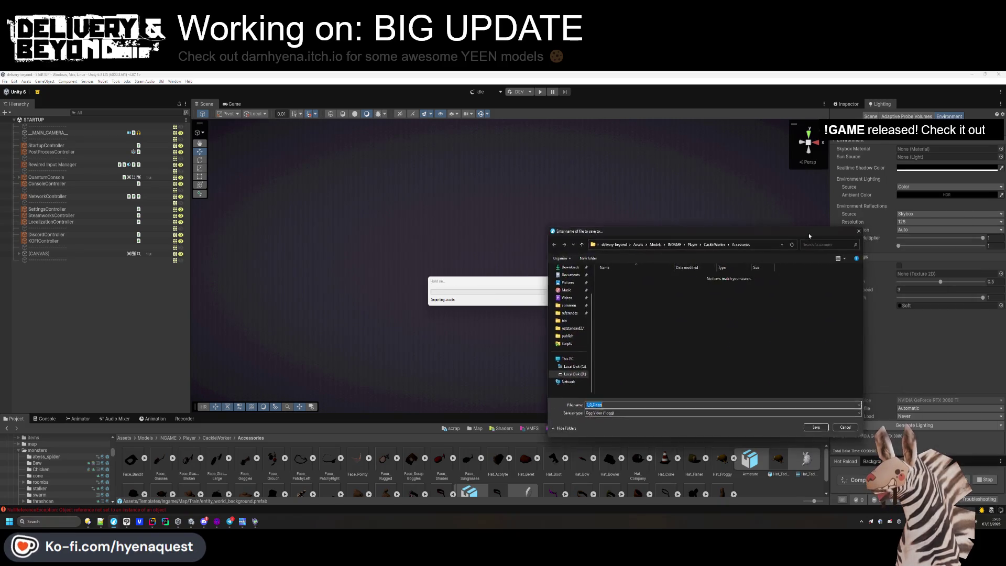
In the save dialog, navigate to the Assets/Sounds/Ingame/EndGame folder.
click(430, 185)
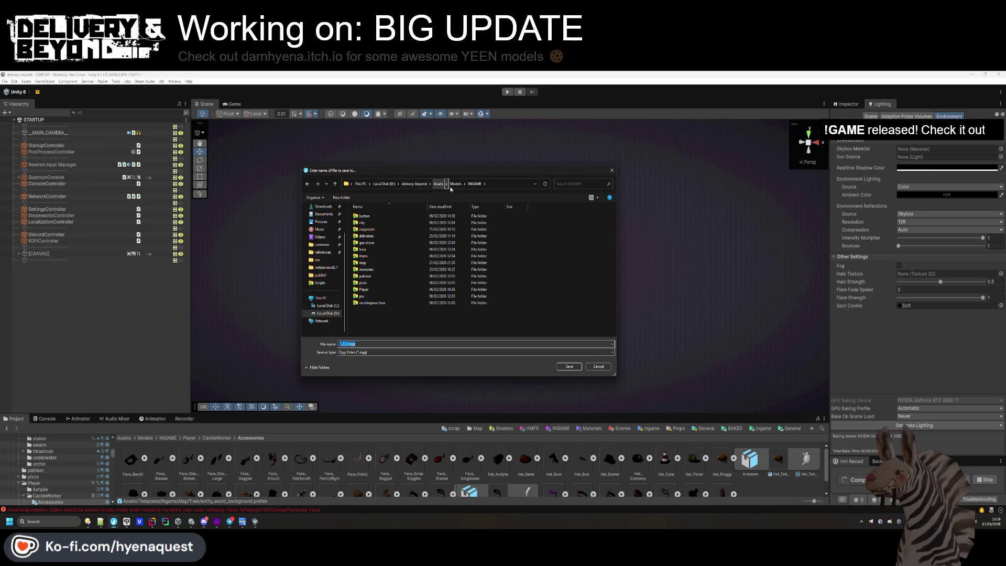
click(439, 184)
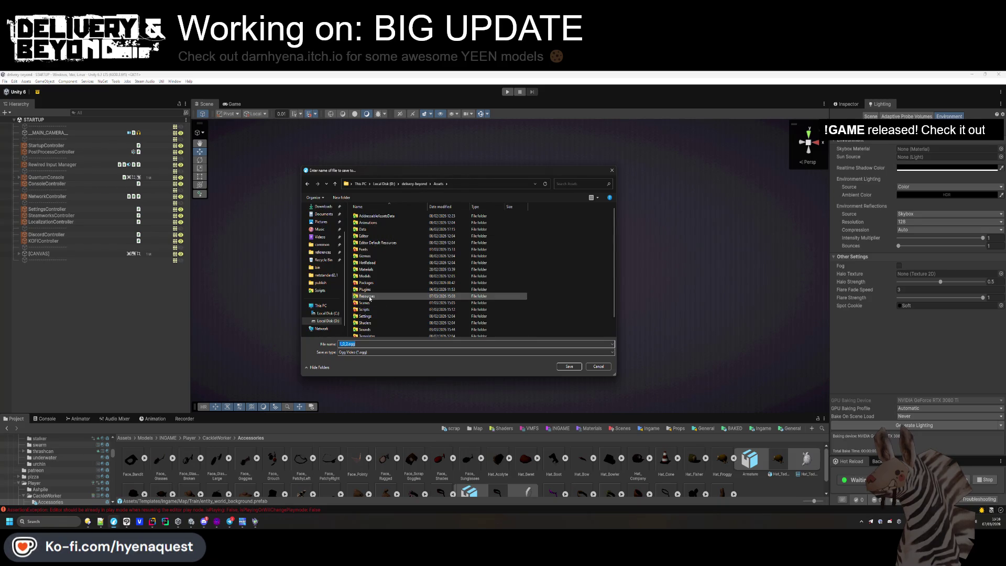
scroll(370, 298, down, 1)
click(368, 313)
double_click(367, 313)
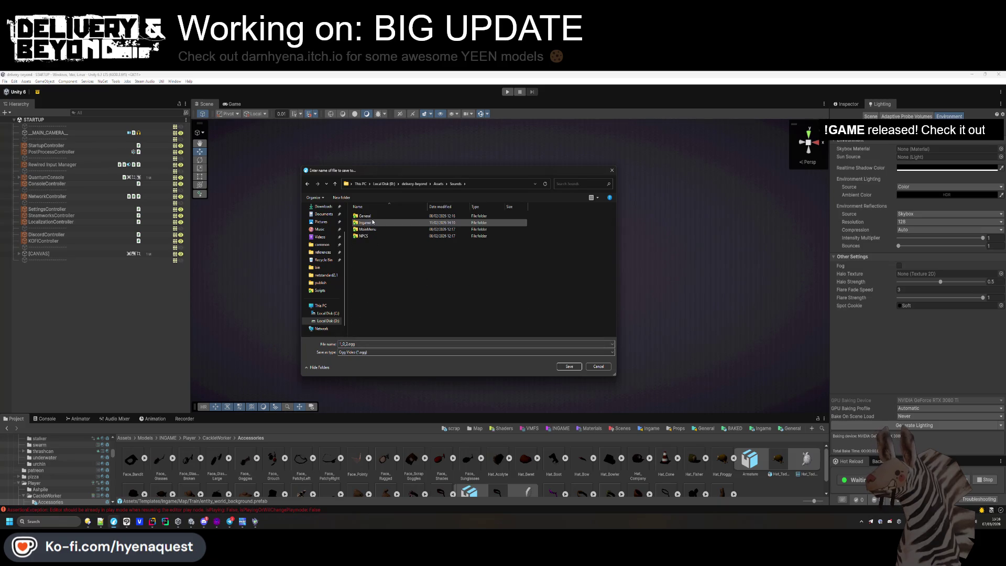
double_click(372, 223)
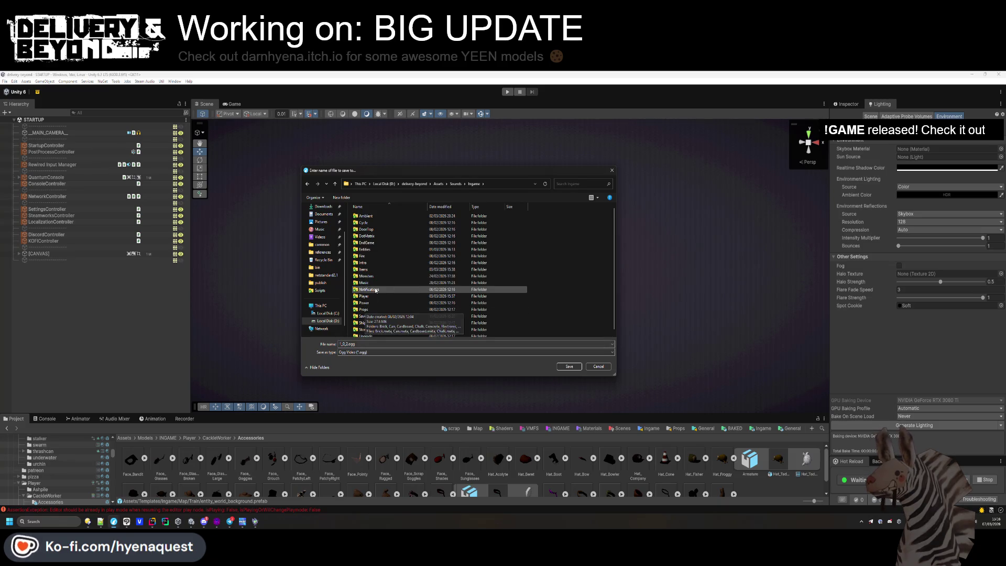
double_click(365, 283)
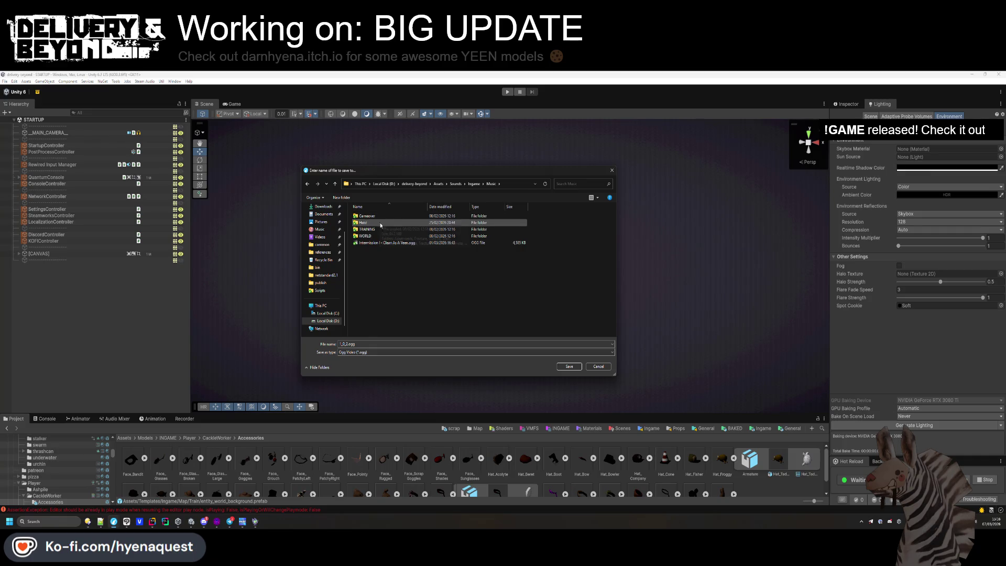
key(alt+Up)
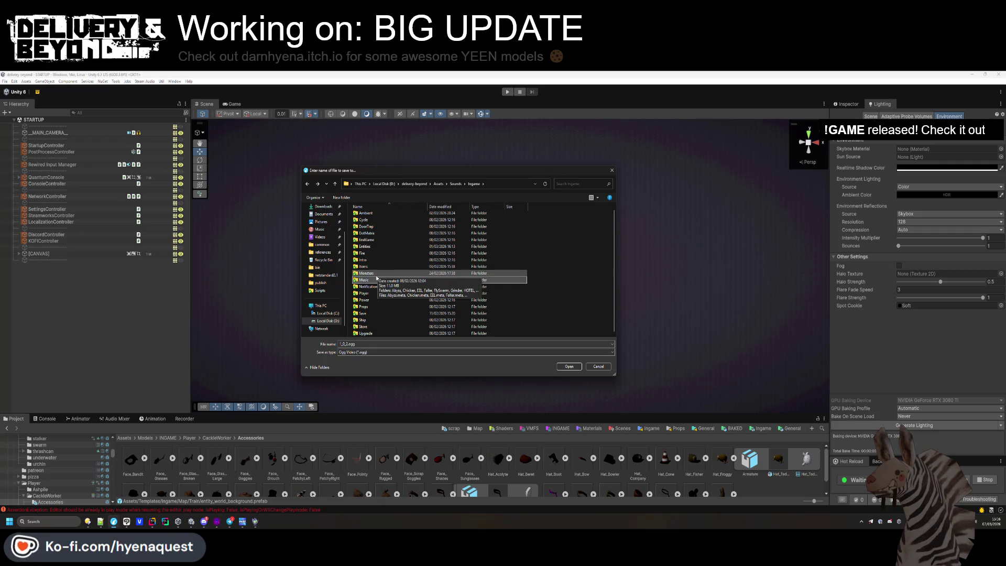
double_click(373, 240)
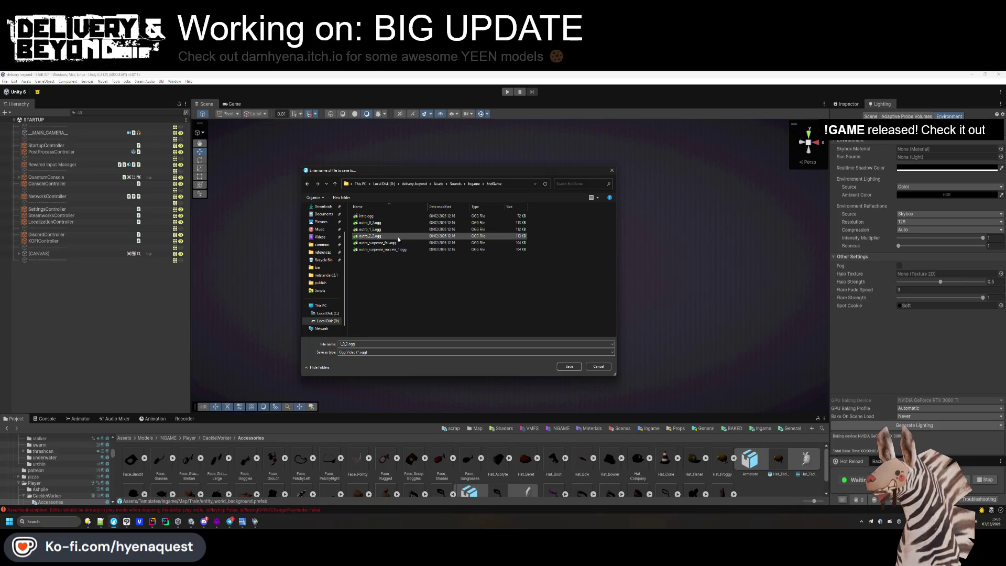
Save over outro_0_2.ogg, outro_1_2.ogg and outro_2_2.ogg, confirming each replacement.
click(370, 223)
click(571, 368)
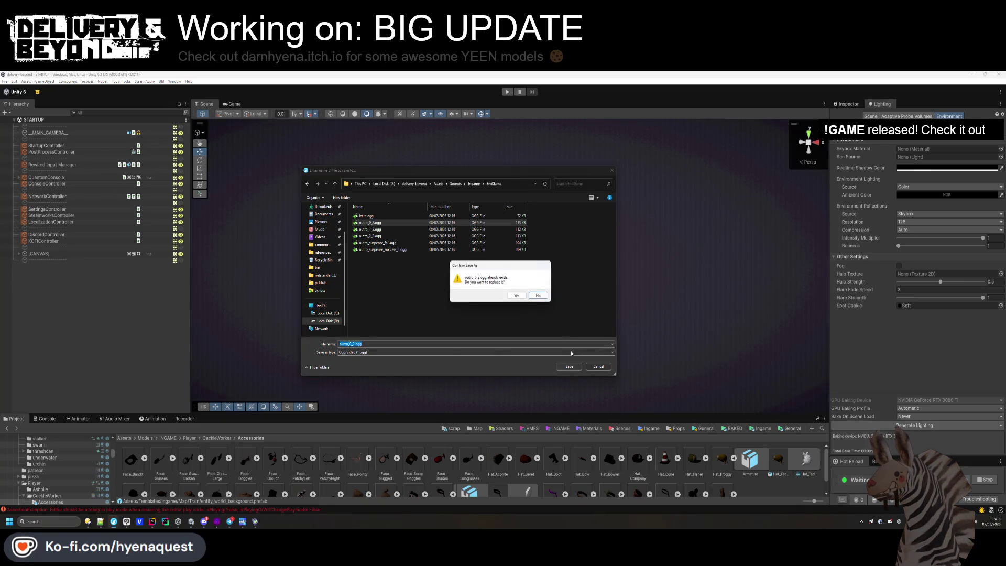
click(519, 303)
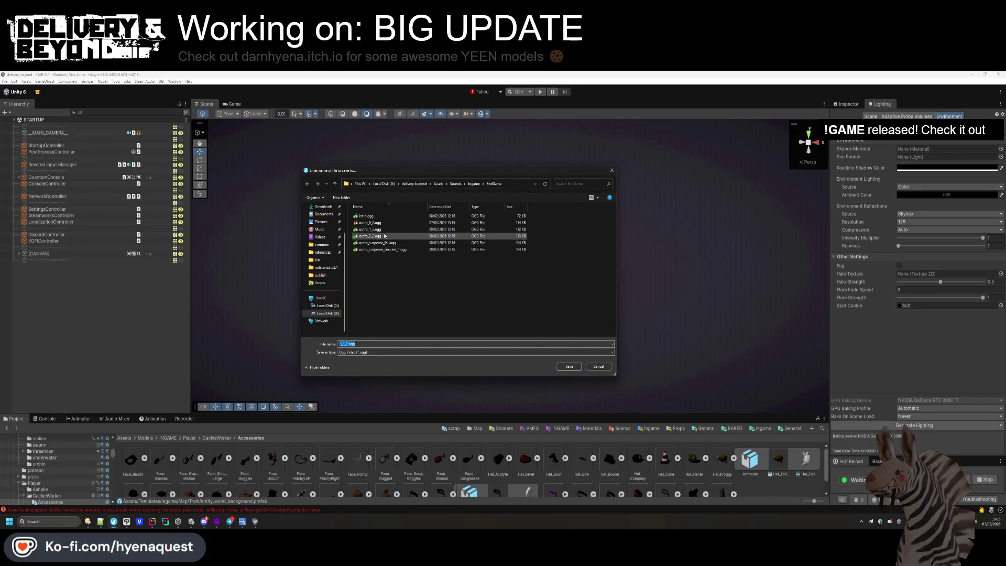
click(370, 229)
click(568, 367)
click(518, 295)
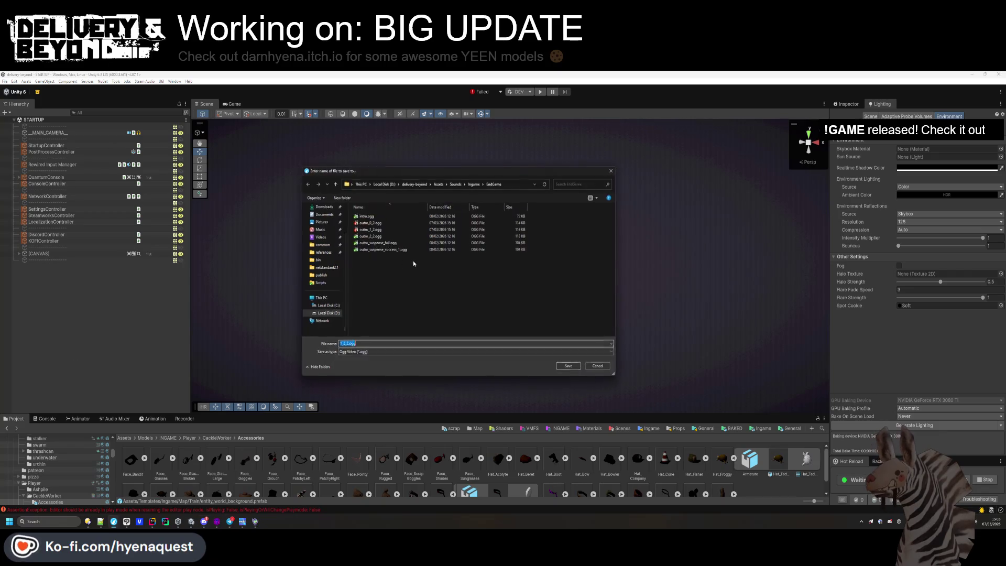
click(386, 236)
click(569, 366)
click(517, 296)
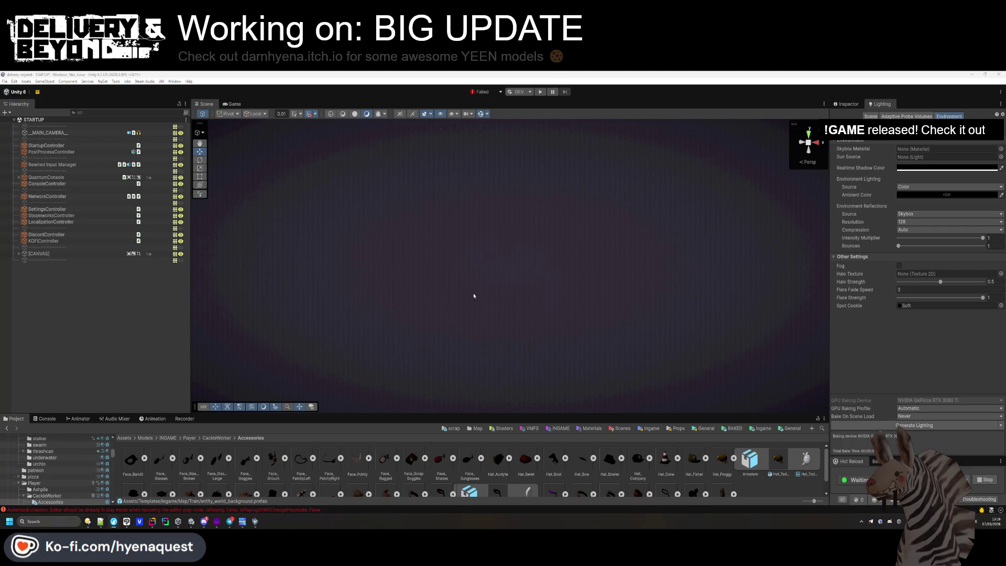
Overwrite intro.ogg, outro_suspense_fail.ogg and outro_suspense_success_1.ogg in EndGame, cancelling the extra save prompt.
click(380, 217)
click(569, 366)
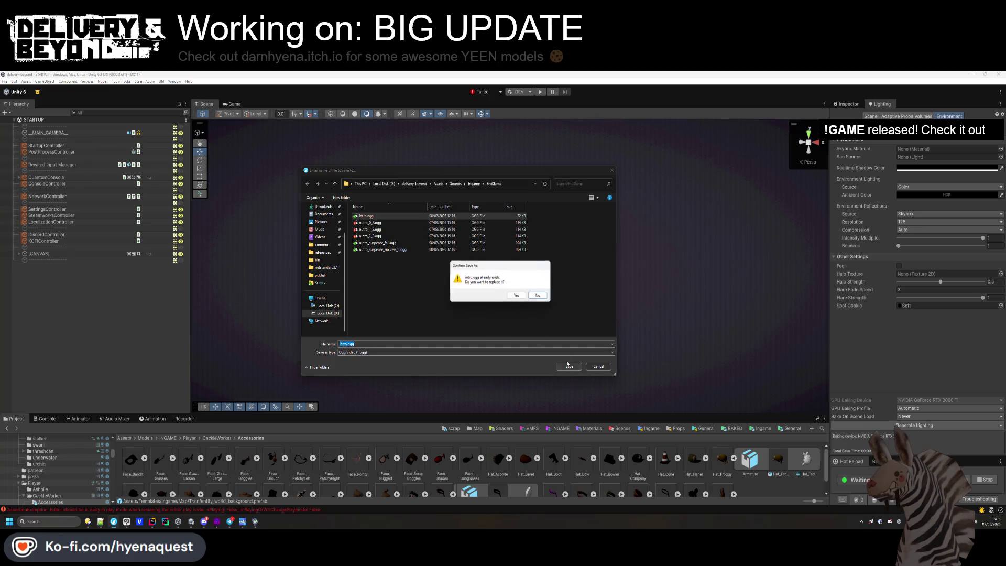
click(518, 296)
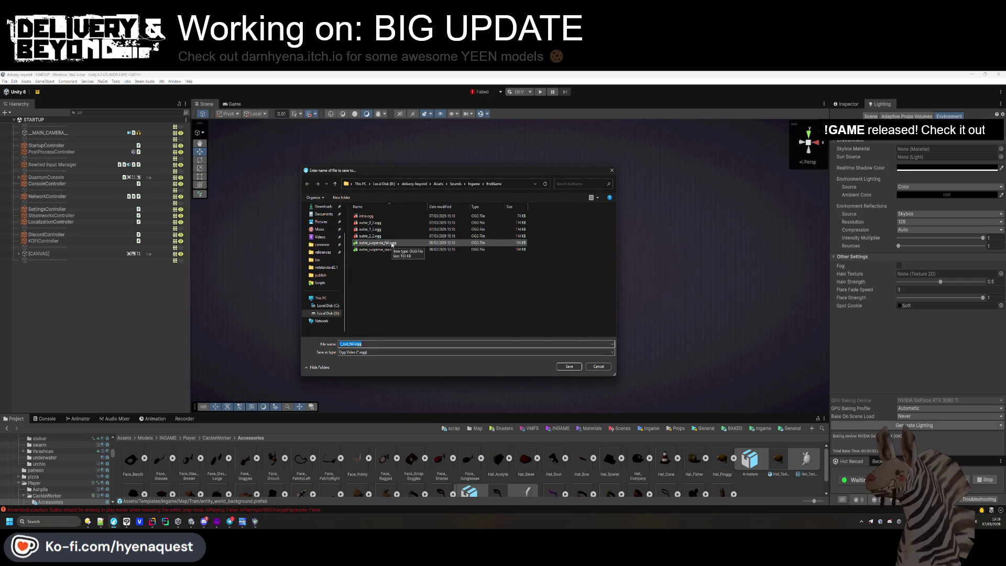
click(383, 243)
click(568, 367)
click(507, 297)
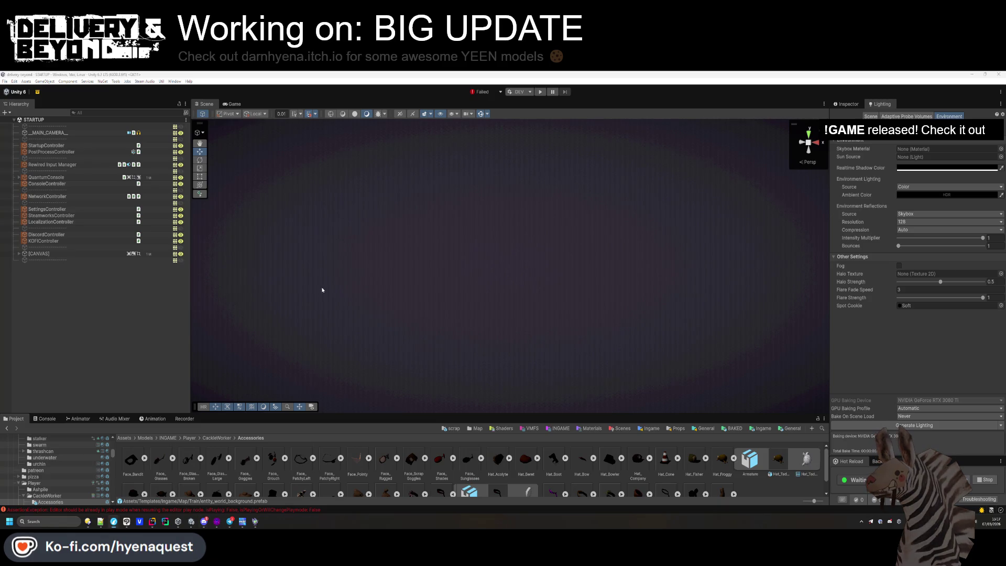
click(382, 249)
click(567, 364)
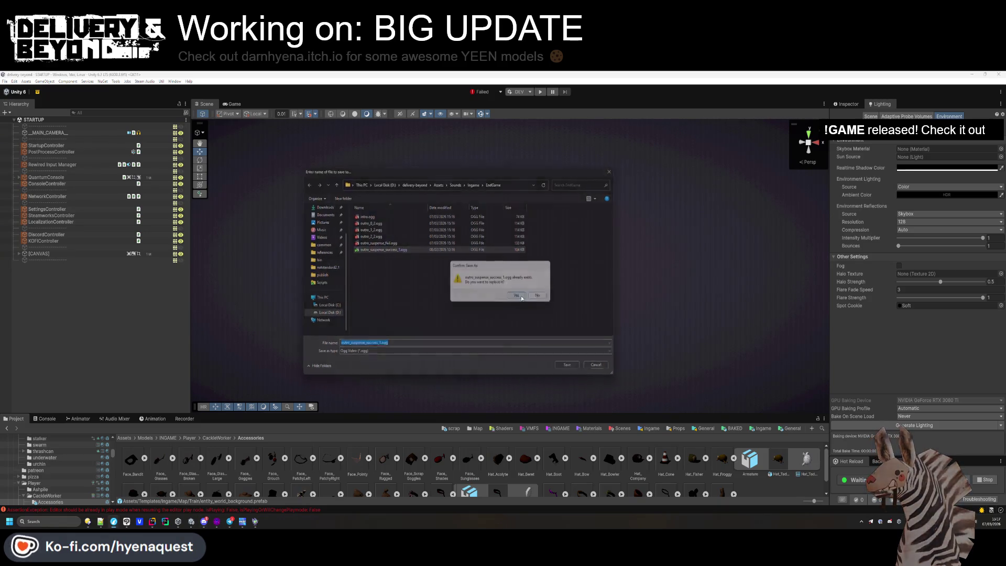
click(516, 296)
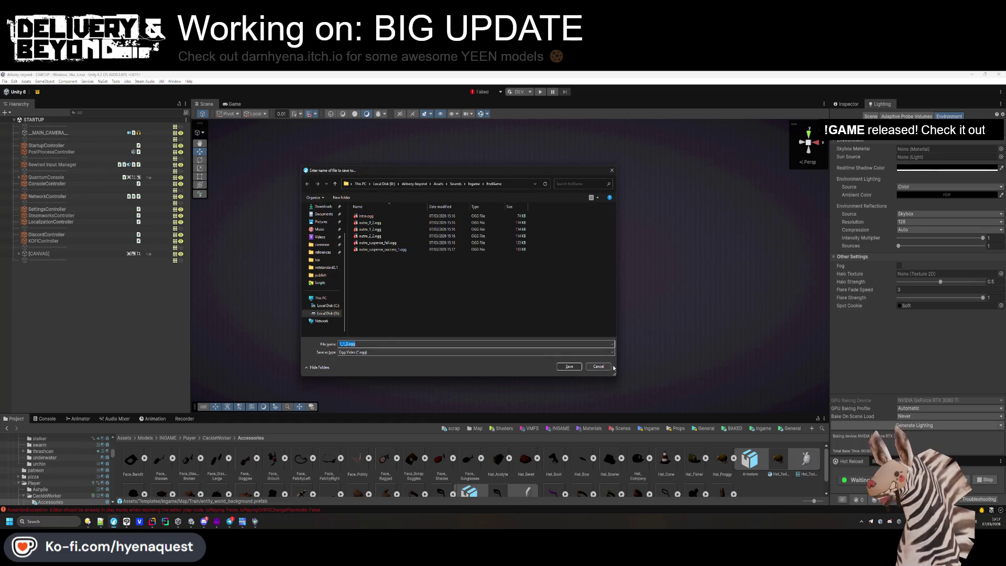
click(594, 367)
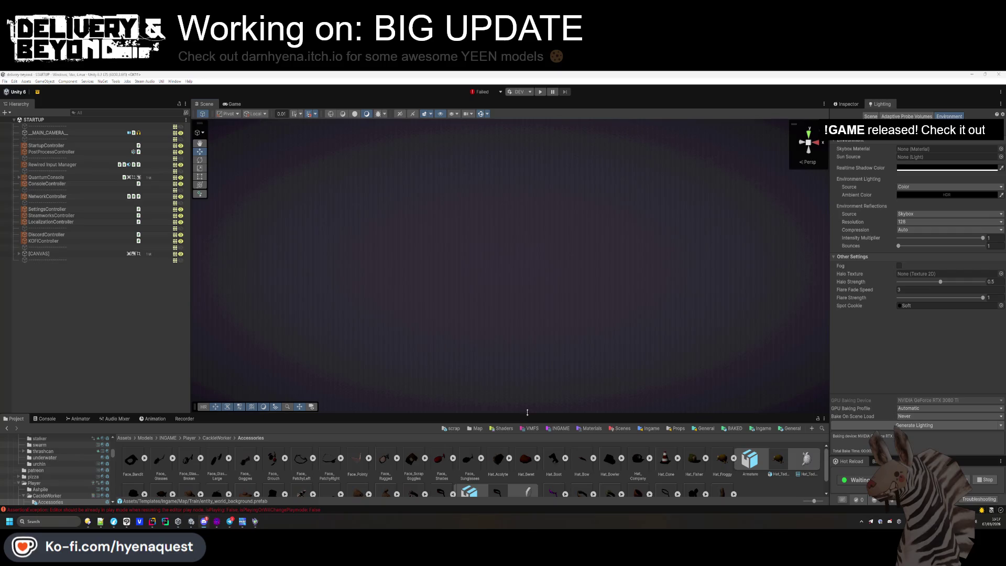
Enlarge the Project panel and open the Sounds/Ingame/Music folder via the Ingame favourite.
drag(527, 412, 527, 371)
click(703, 387)
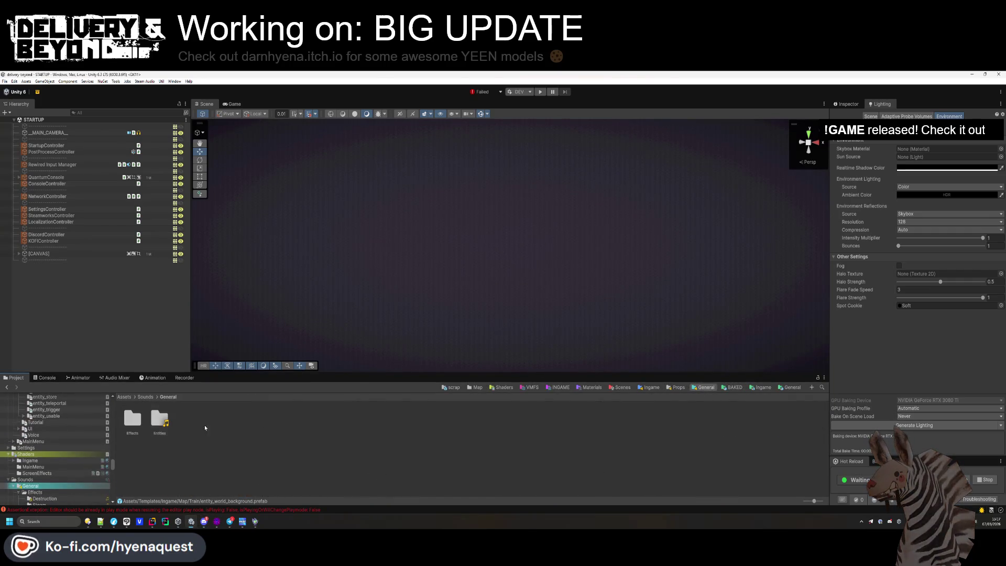
click(649, 387)
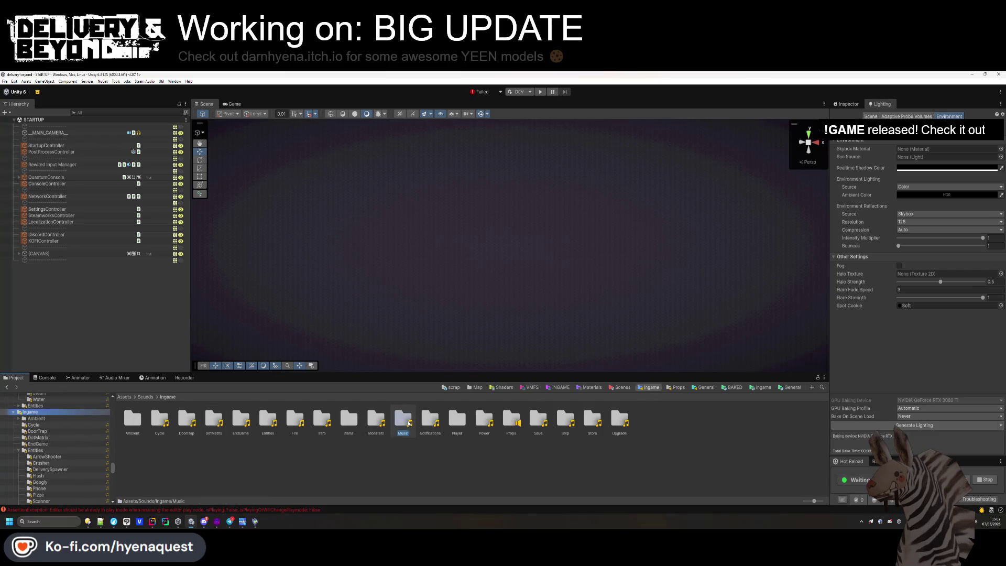
double_click(404, 420)
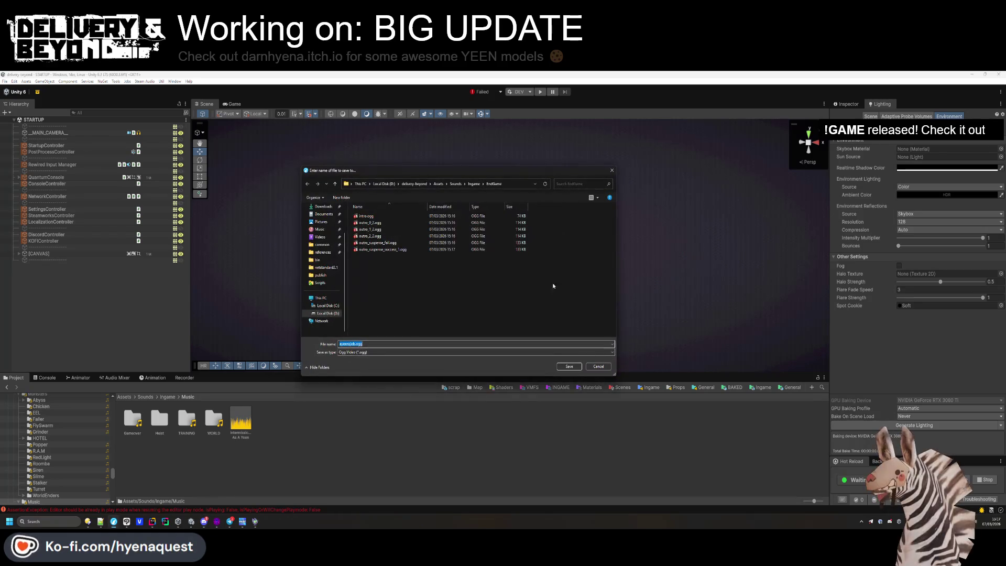
Browse to Ingame/Music/Heist/Apartments and overwrite 'Apartments I - A Yeen's Job.ogg'.
click(474, 184)
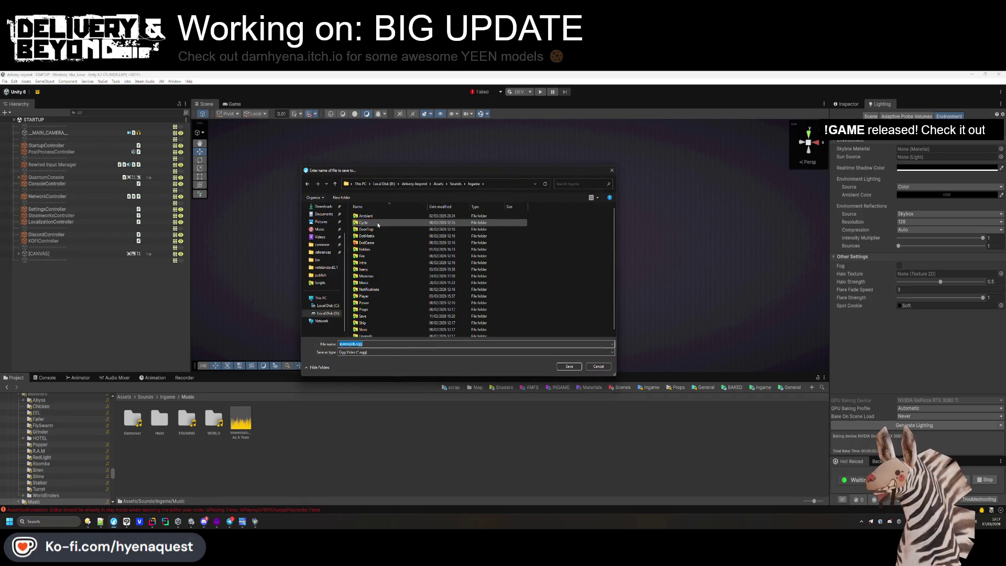
click(372, 284)
double_click(373, 286)
double_click(369, 222)
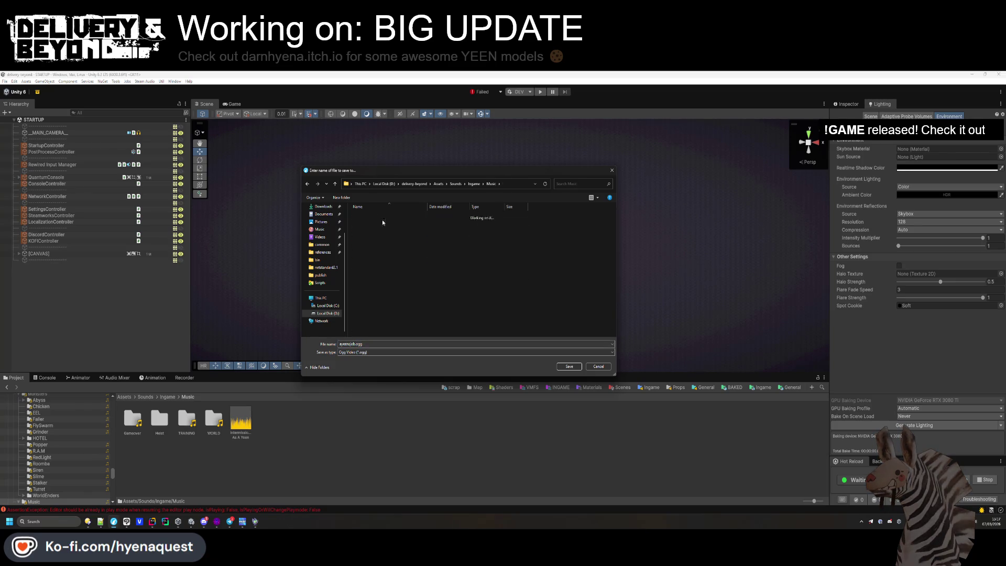
double_click(372, 230)
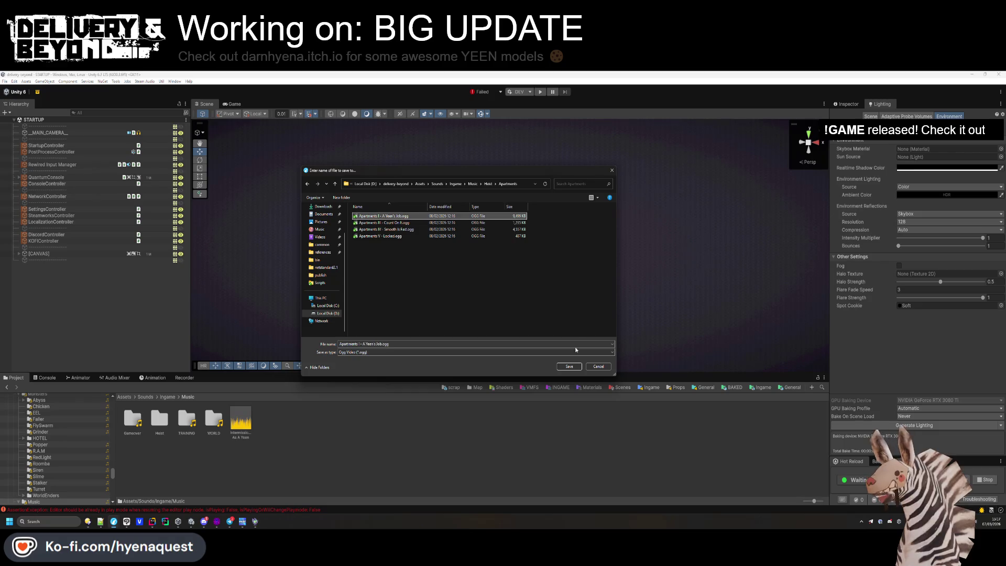
double_click(376, 217)
click(518, 297)
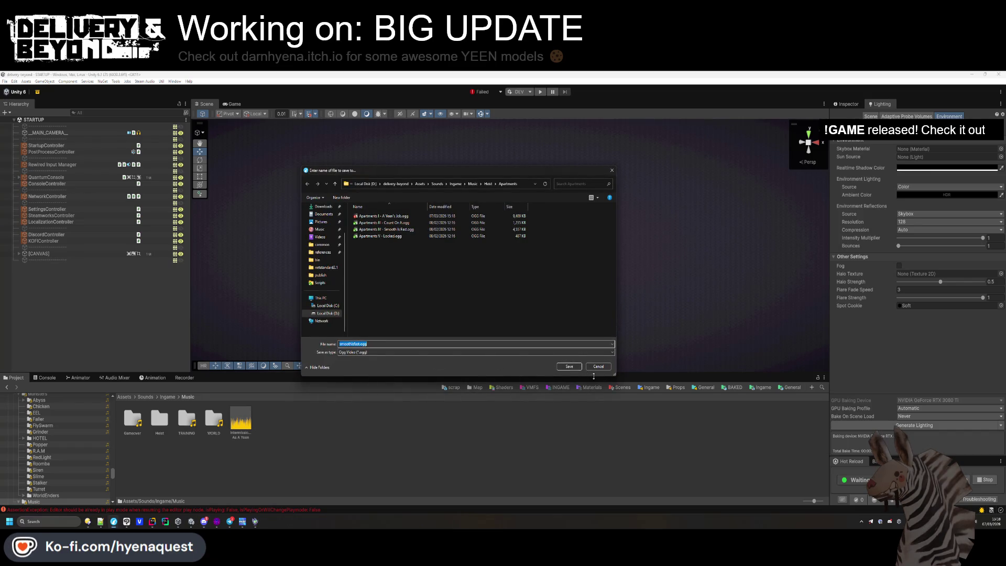
Overwrite 'Apartments IV - Smooth Is Fast.ogg' with the new export.
click(390, 229)
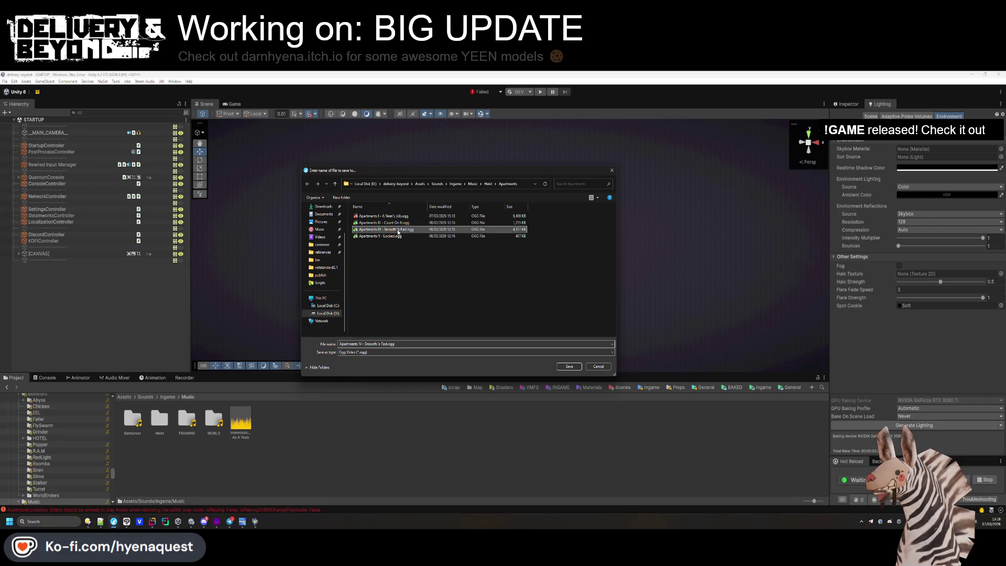
click(569, 366)
click(517, 299)
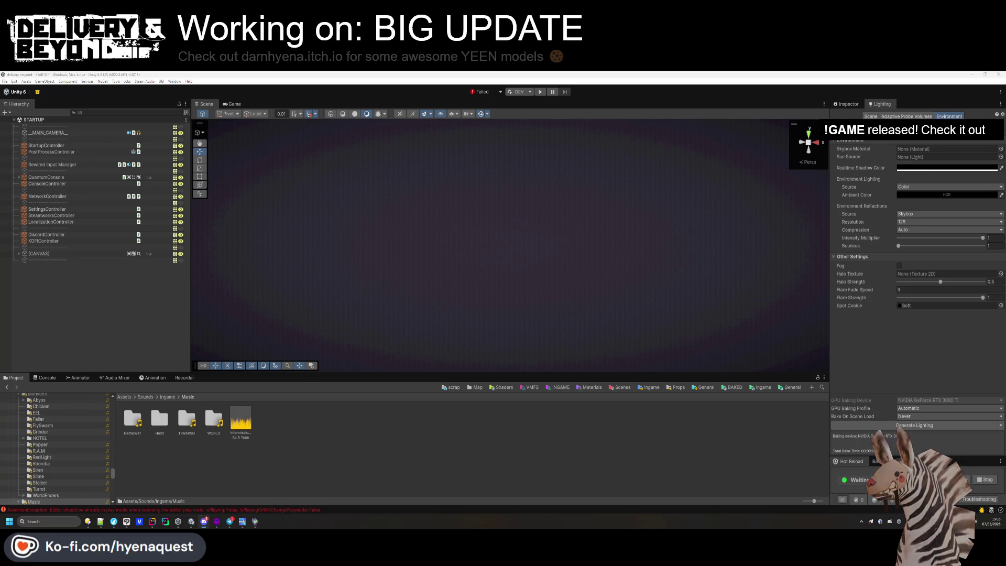
Close the stray Chicken folder menu and cancel the unwanted save dialog.
right_click(78, 413)
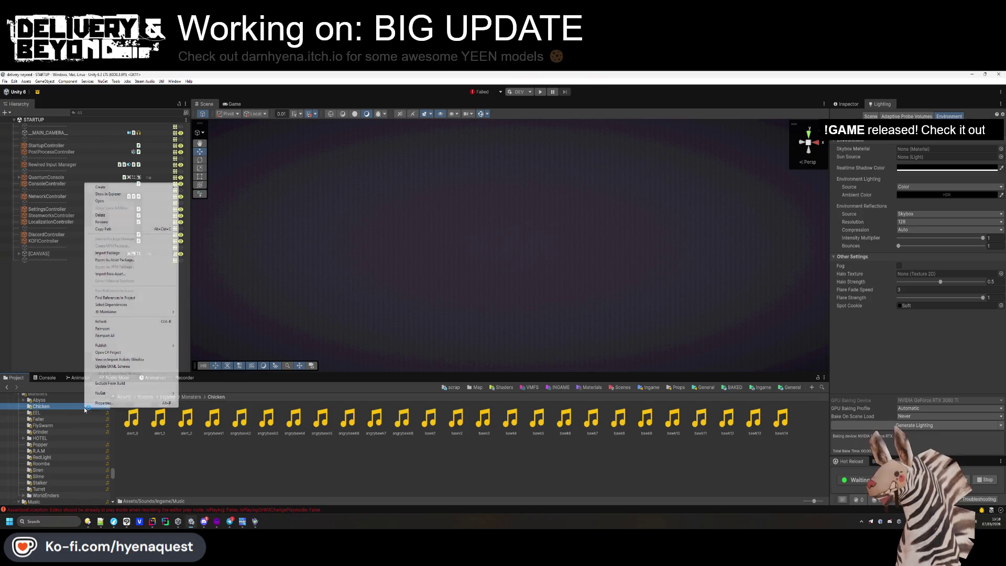
click(184, 475)
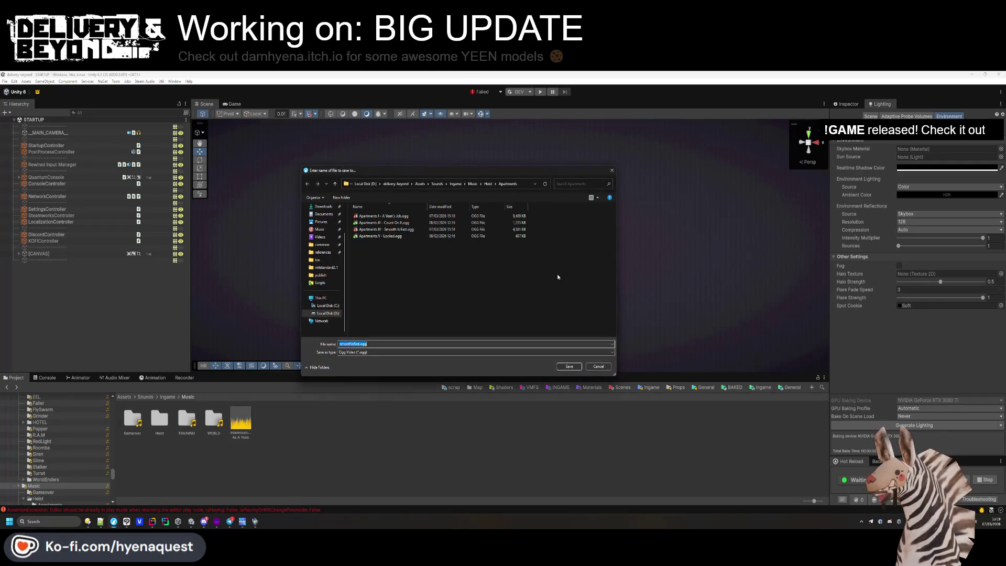
click(589, 364)
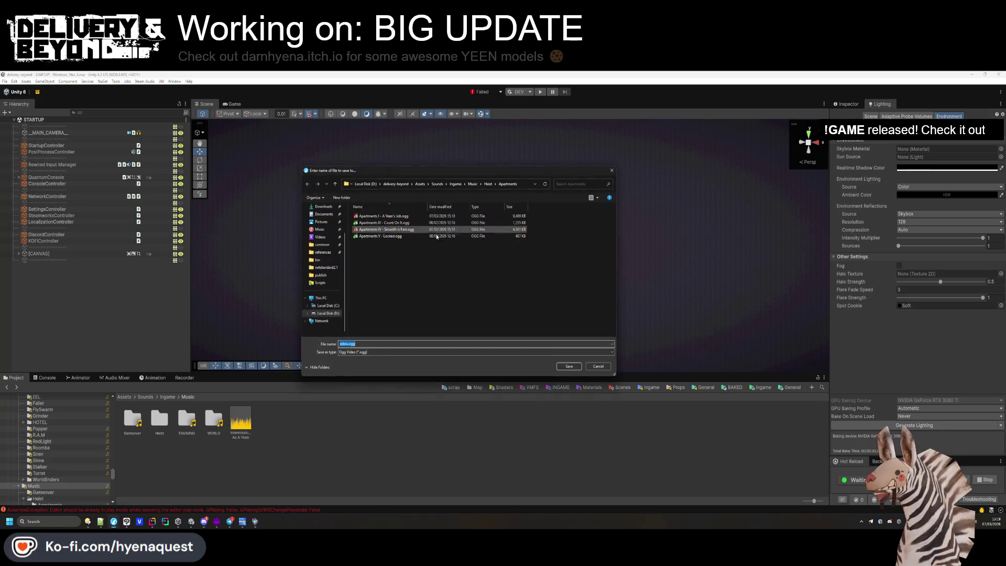
Overwrite 'Streets I - Zebra Crossing.ogg' in the Heist/Outside music folder.
click(488, 184)
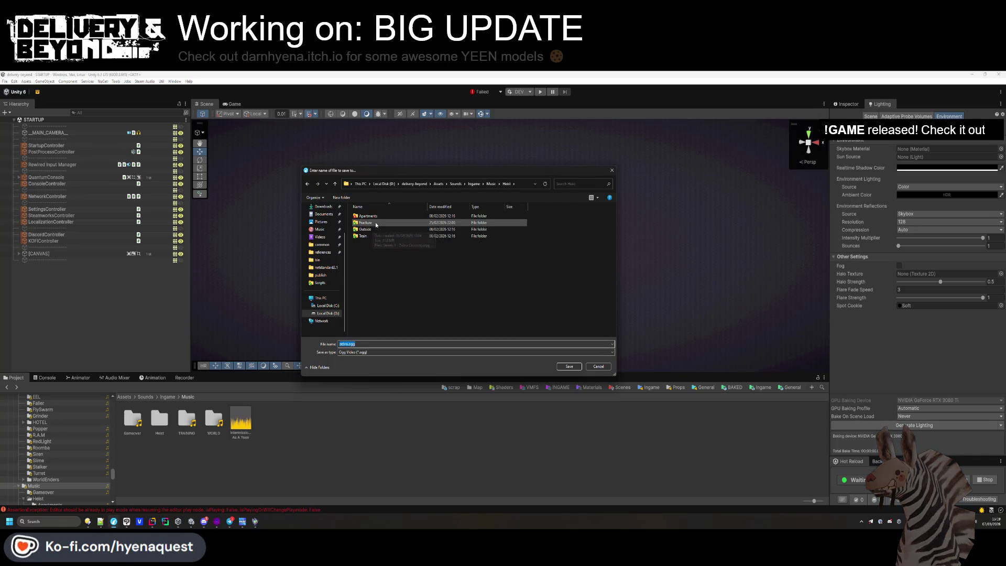
double_click(398, 222)
click(404, 216)
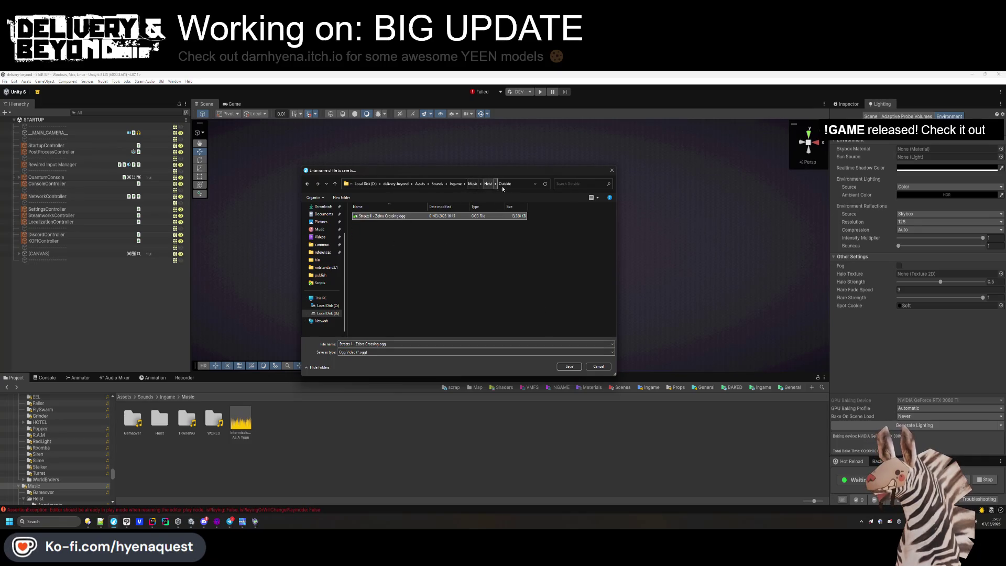
click(569, 366)
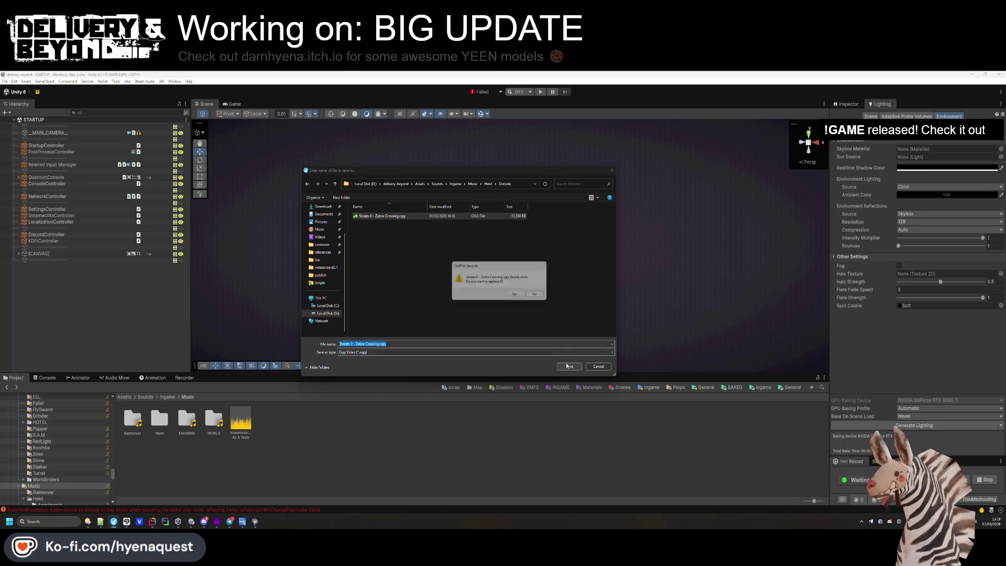
click(509, 297)
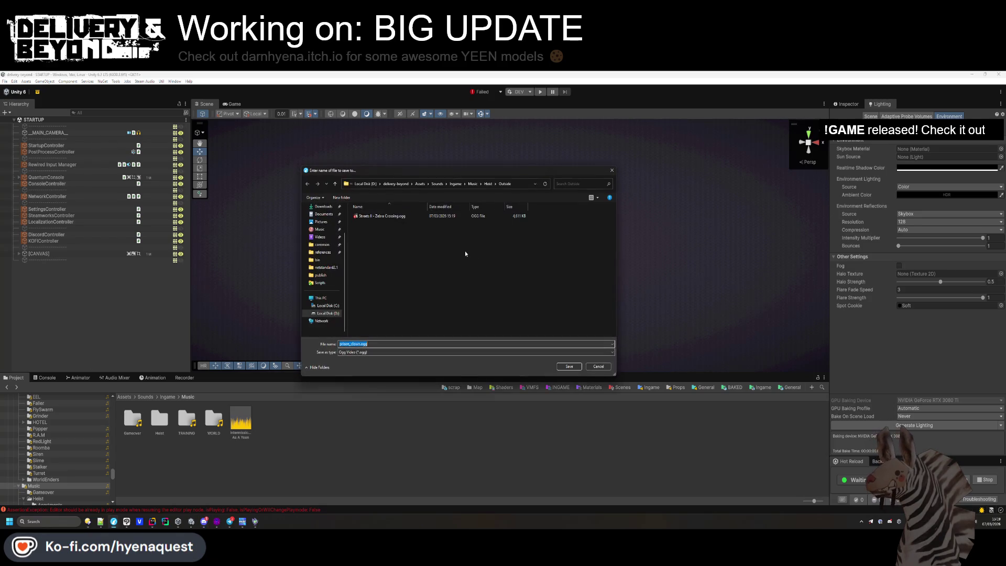
In the Gameover folder, preview Captured I - Pinned.ogg and overwrite it with the new export.
click(481, 184)
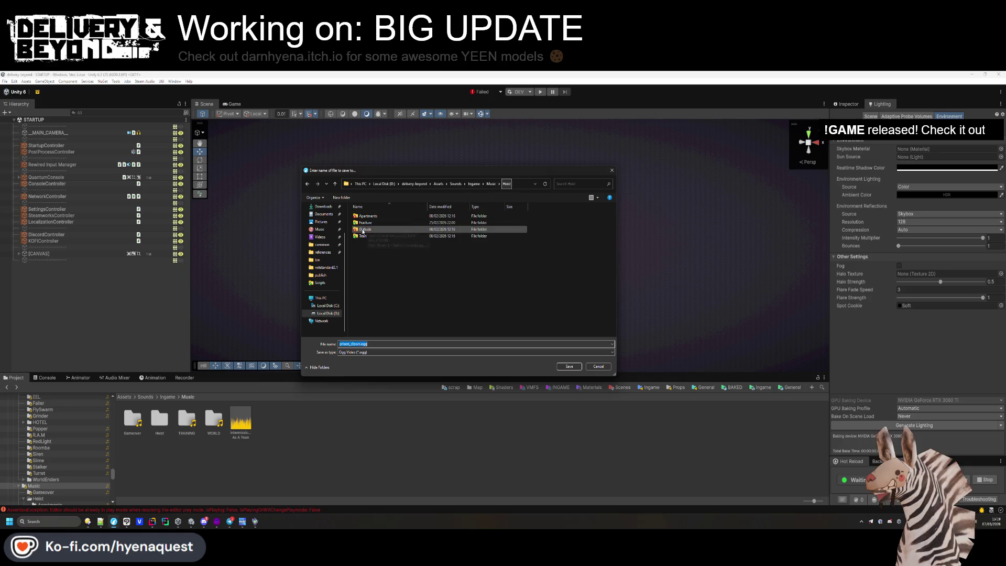
click(490, 183)
double_click(367, 216)
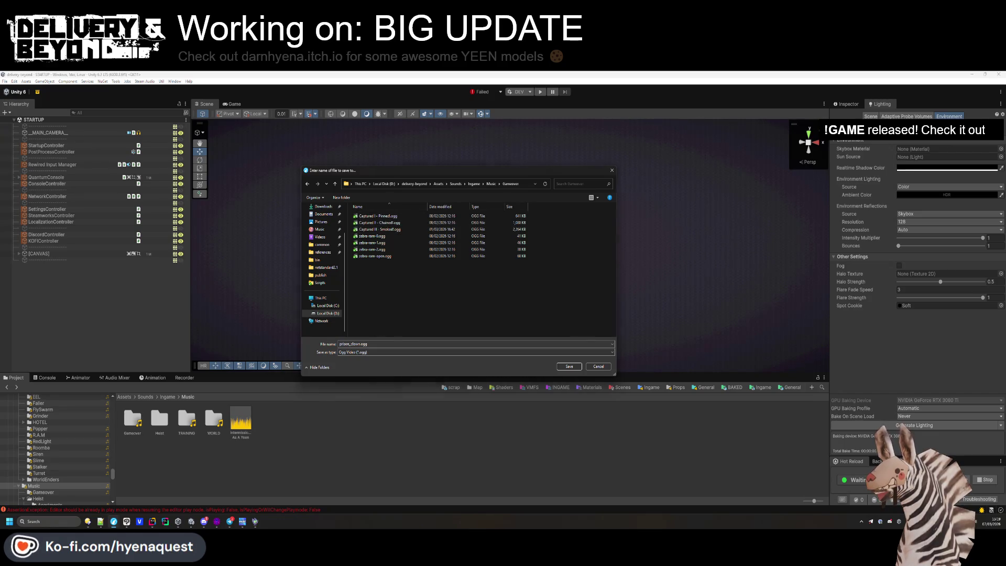
click(397, 217)
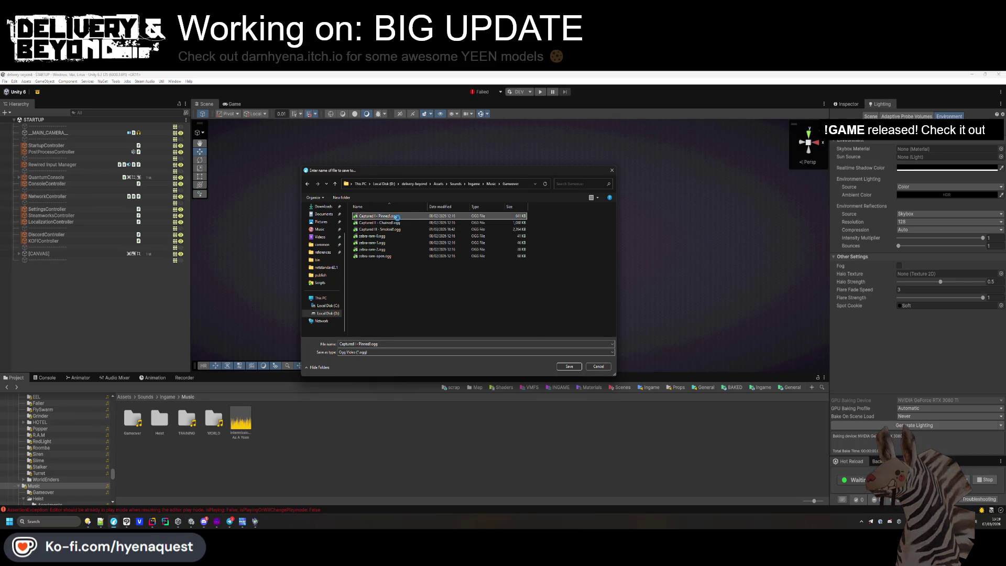
right_click(410, 216)
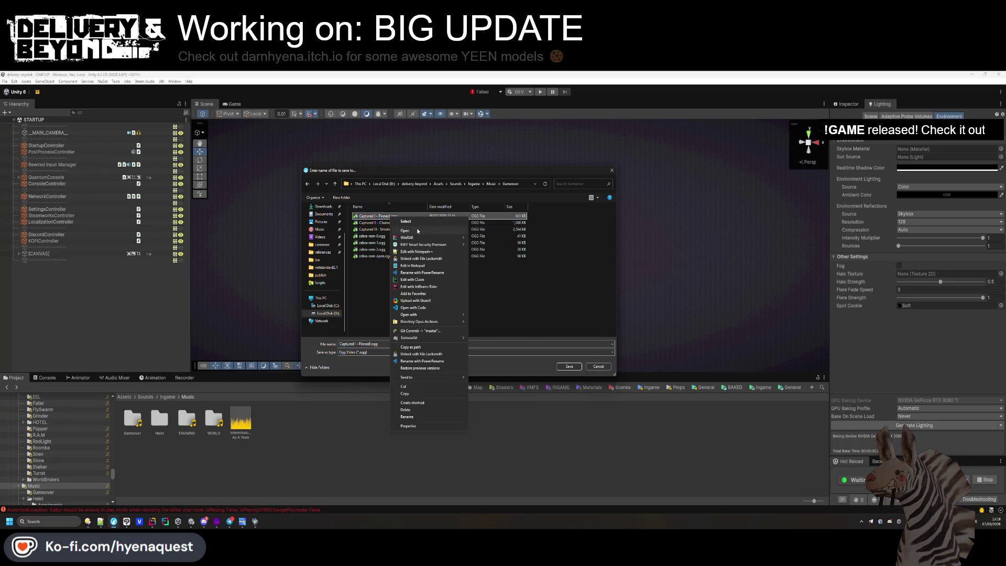
click(418, 230)
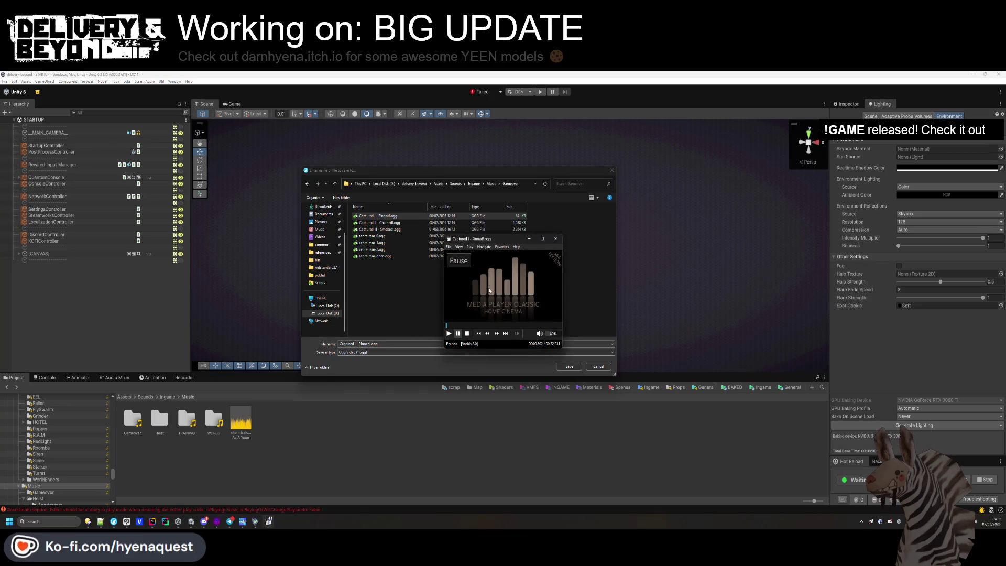
click(555, 239)
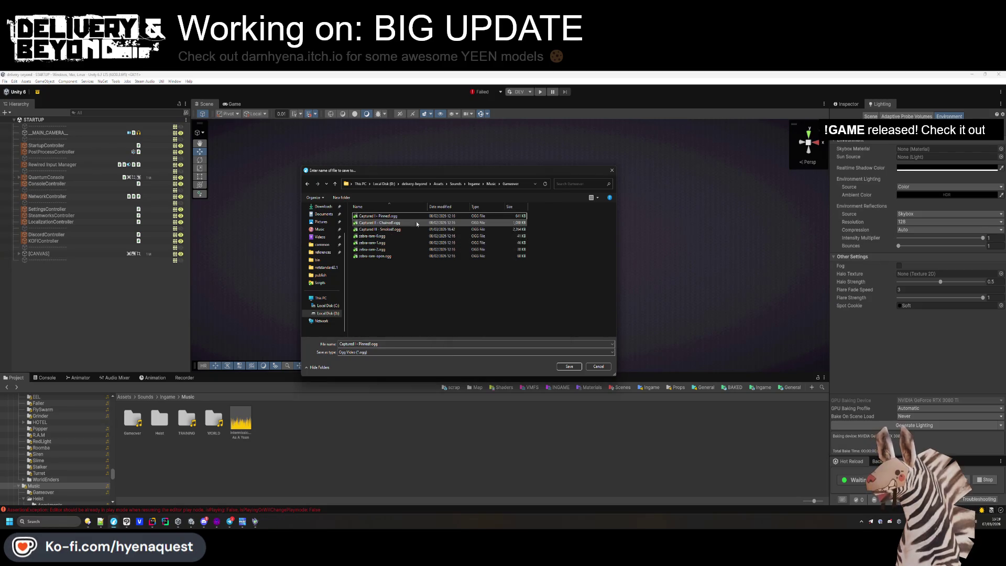
drag(377, 170, 467, 137)
click(659, 332)
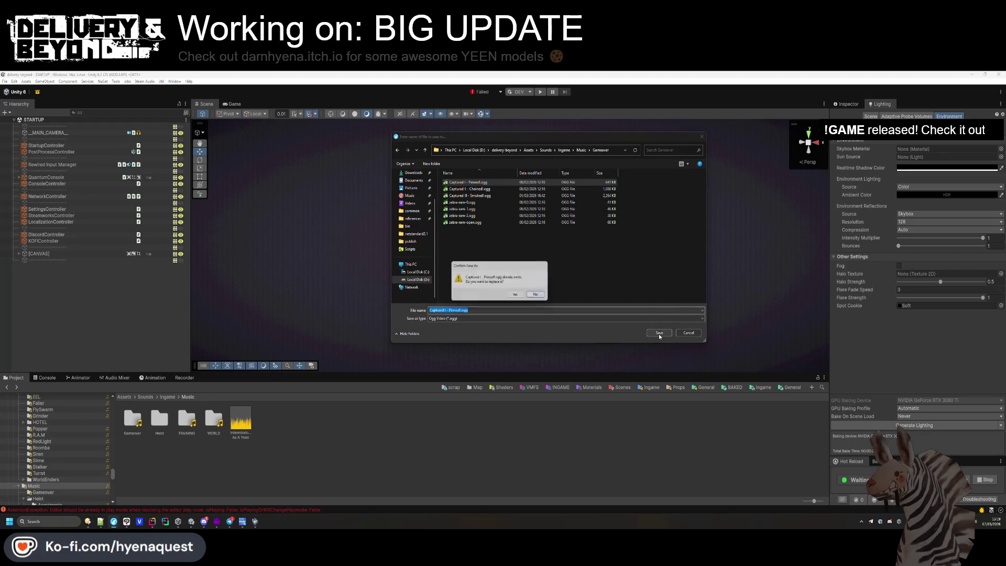
click(517, 295)
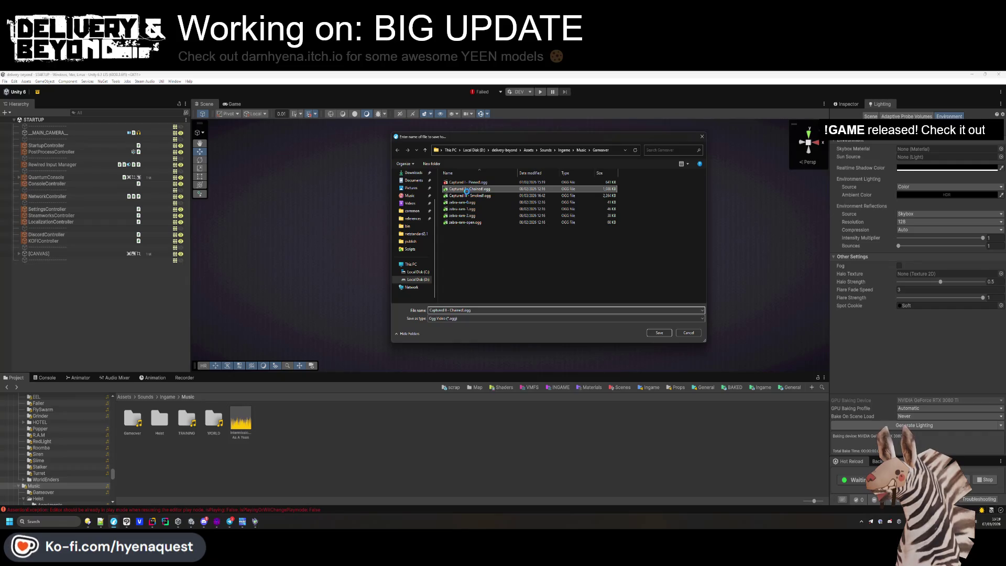
Preview Captured II - Chained!.ogg and overwrite it with the new export.
right_click(471, 191)
click(485, 205)
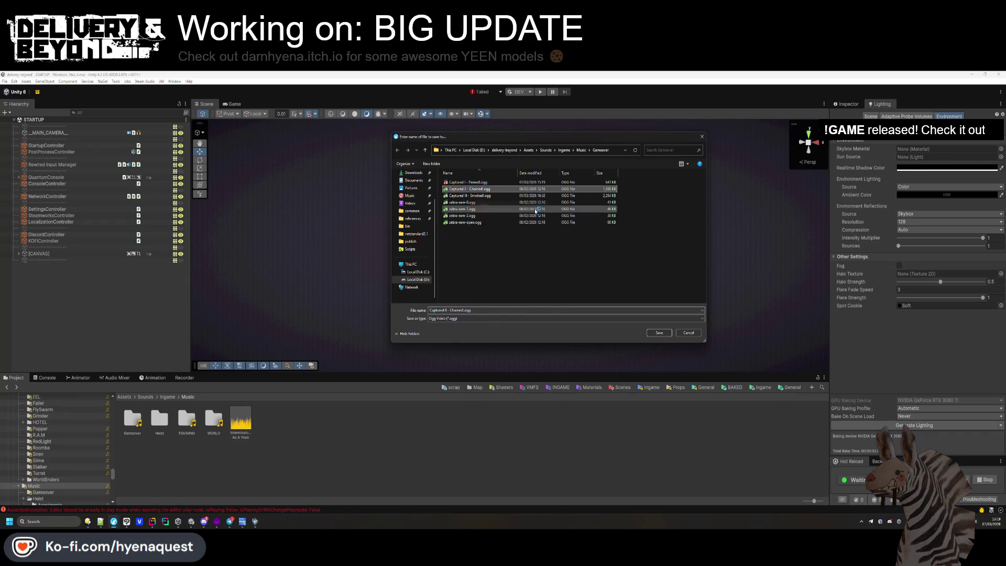
click(555, 238)
right_click(495, 189)
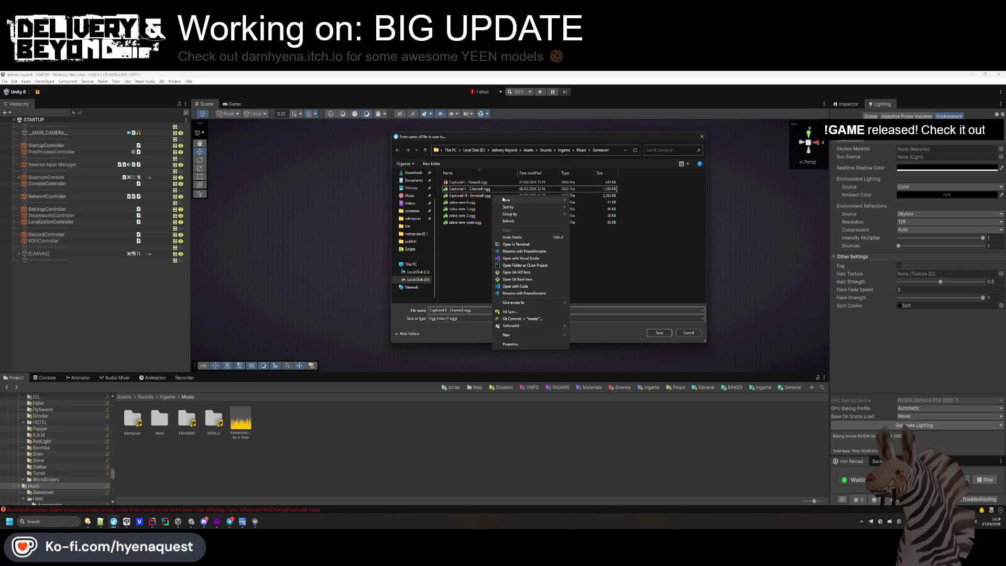
click(453, 258)
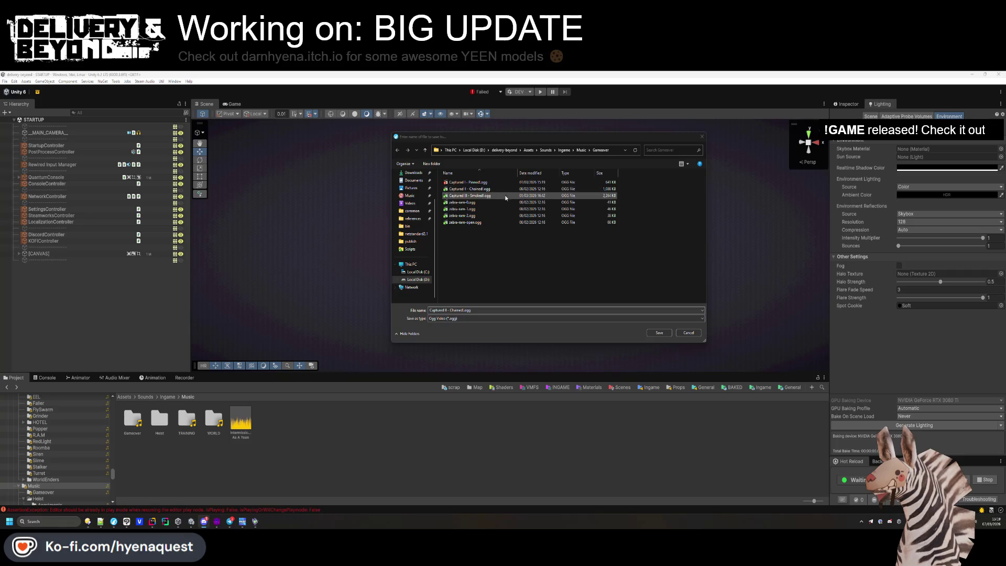
click(469, 189)
click(663, 335)
click(513, 292)
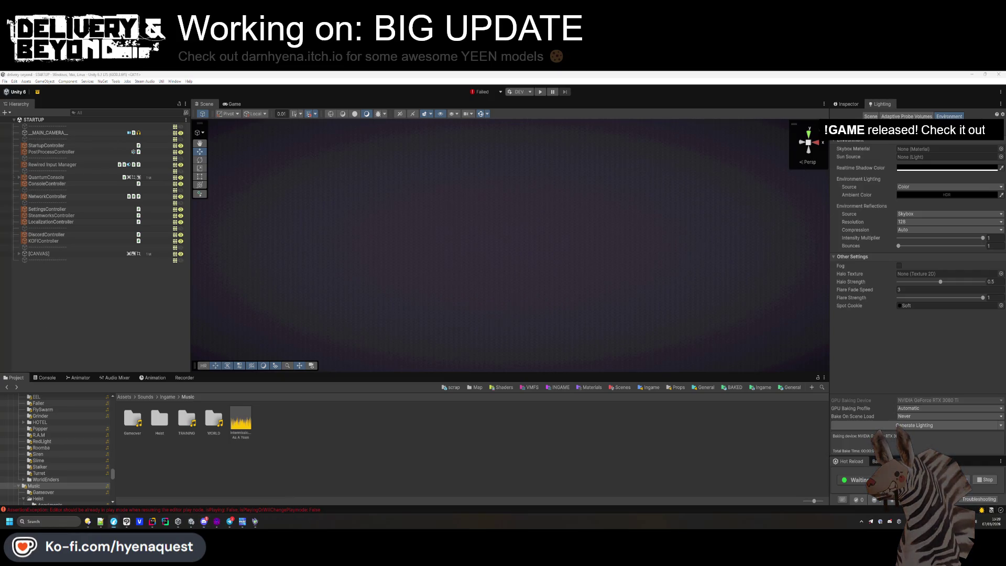
Overwrite Captured III - Smoked!.ogg, then Train I - Catch.ogg in Music/Heist/Train.
double_click(470, 196)
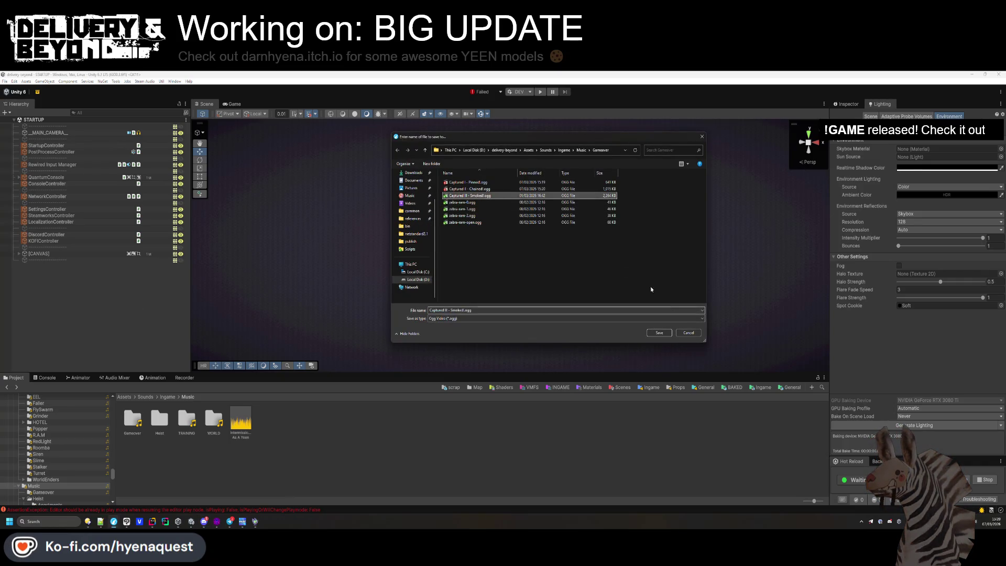
click(511, 296)
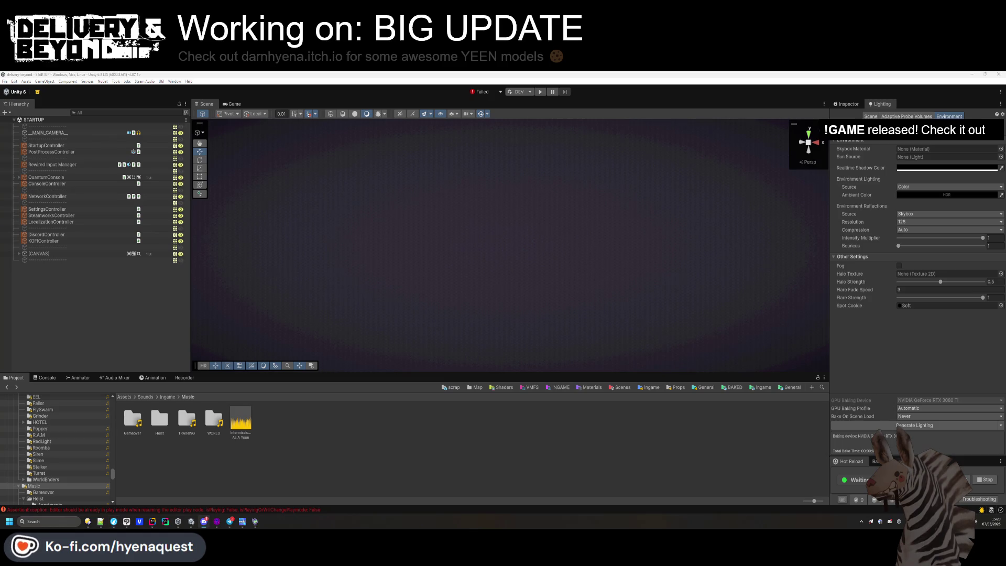
key(ctrl+shift+s)
click(581, 149)
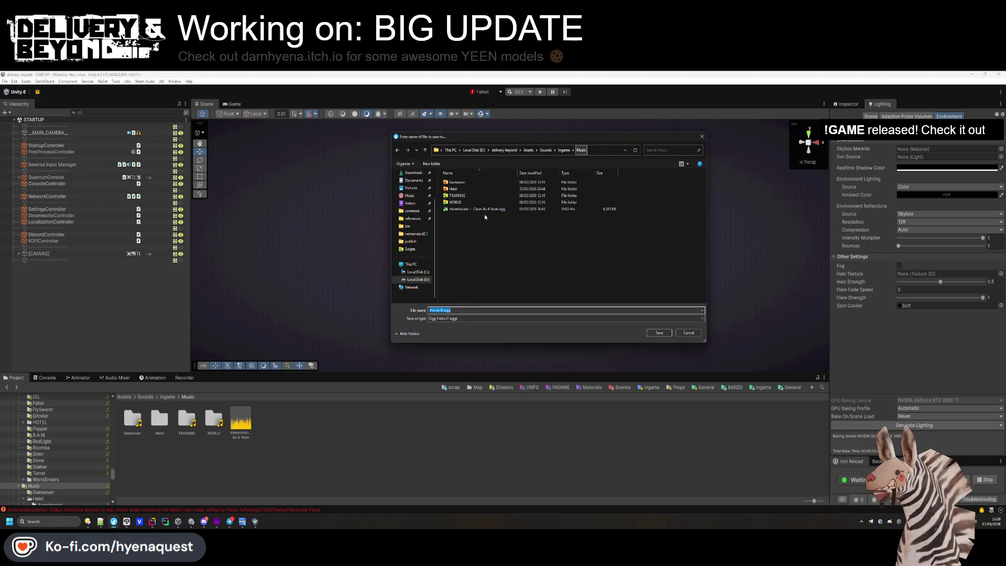
double_click(453, 188)
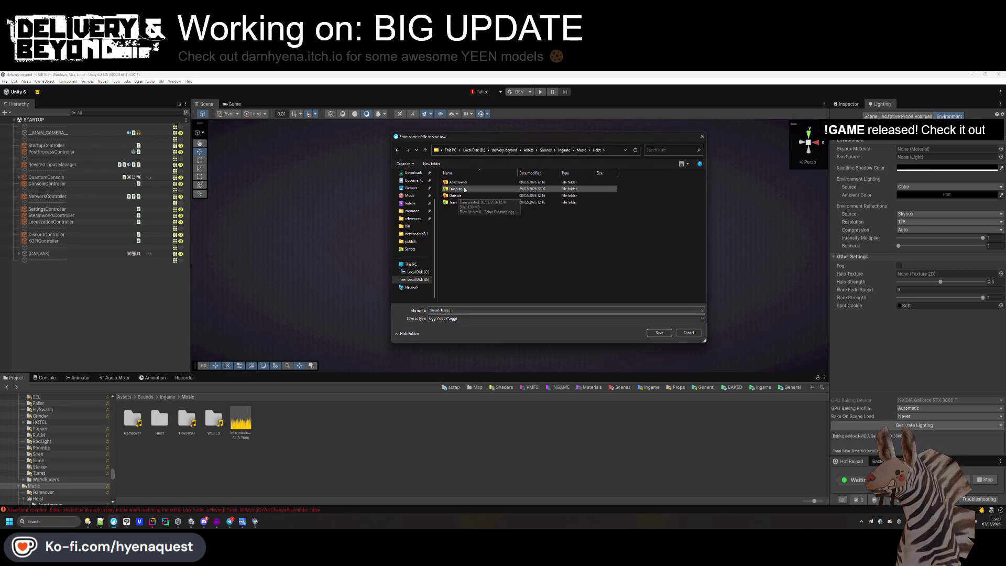
double_click(465, 195)
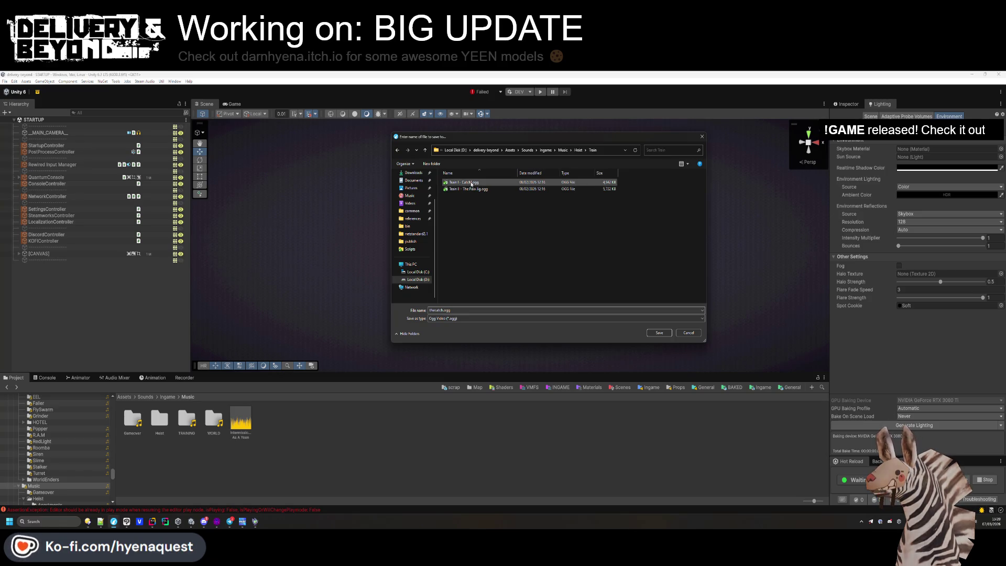
click(471, 183)
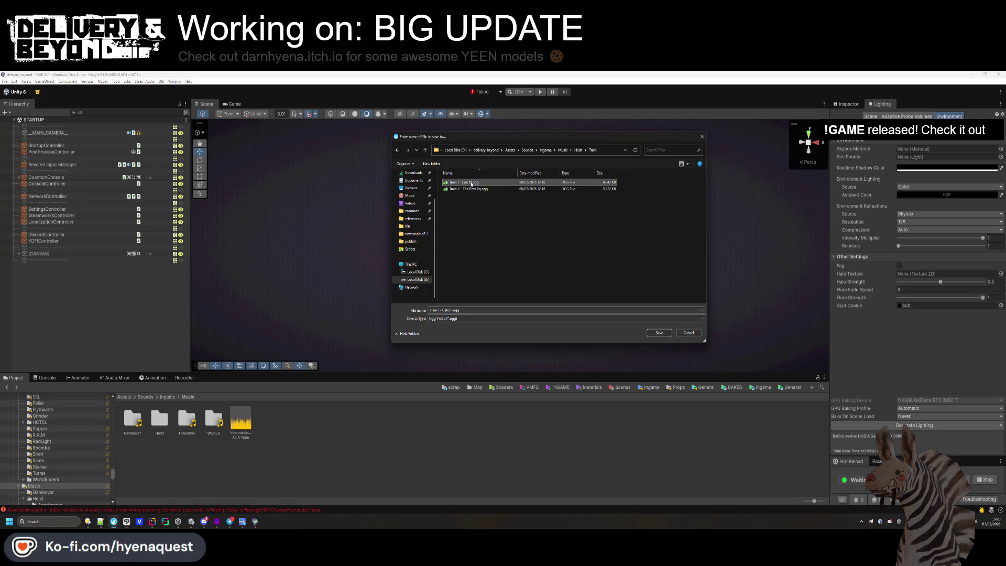
click(655, 334)
click(520, 297)
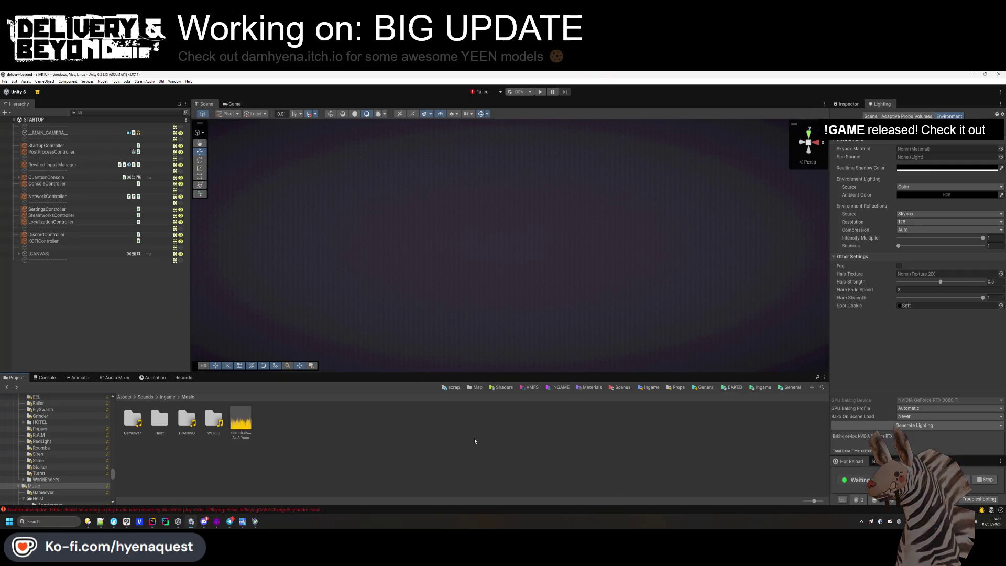
Clear the Console errors and return to the Project browser with nothing selected.
click(46, 378)
click(7, 386)
click(15, 377)
right_click(289, 455)
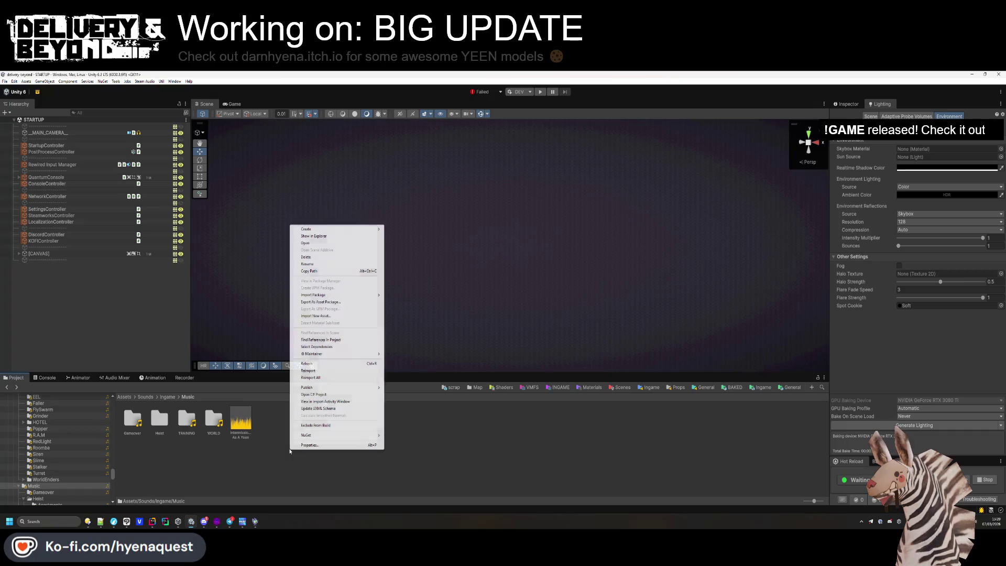
key(Escape)
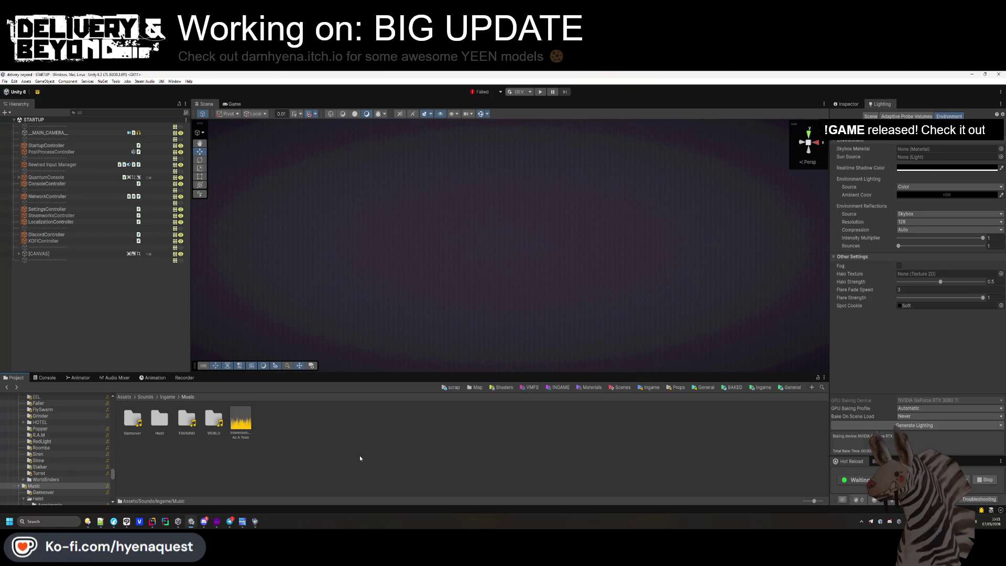
click(360, 457)
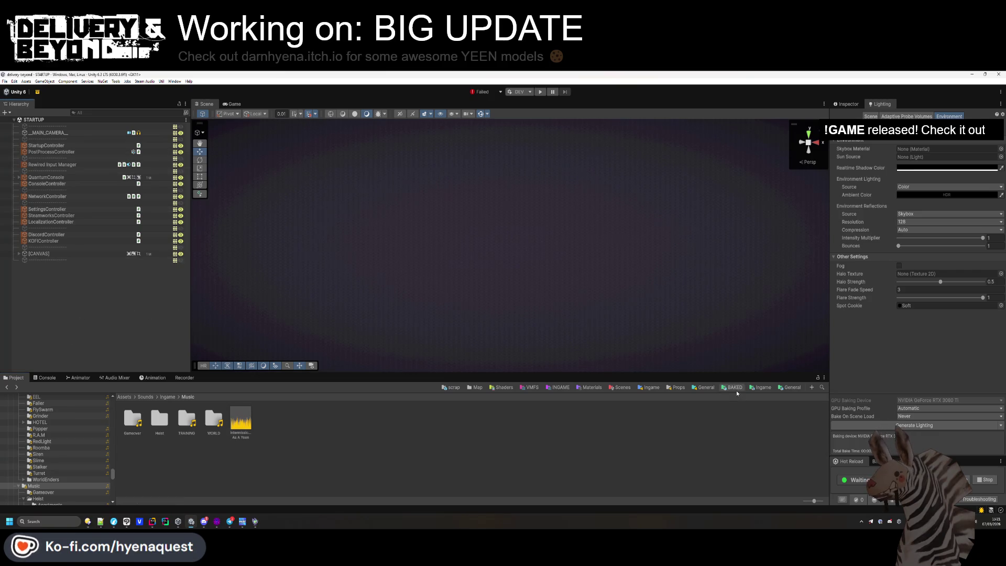
Open the interior-0 prefab from Templates/Ingame/Map/Train.
click(763, 387)
double_click(214, 419)
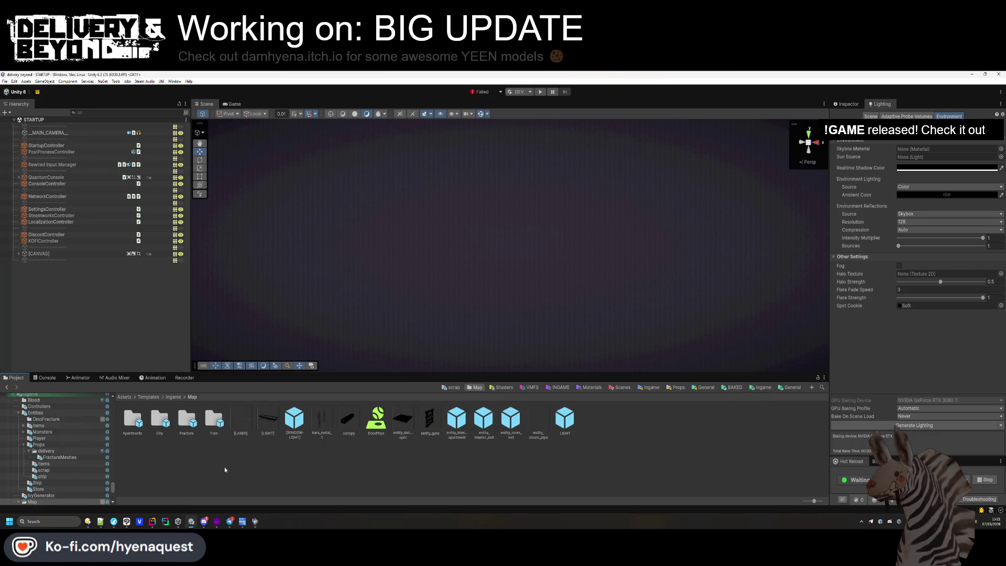
double_click(214, 419)
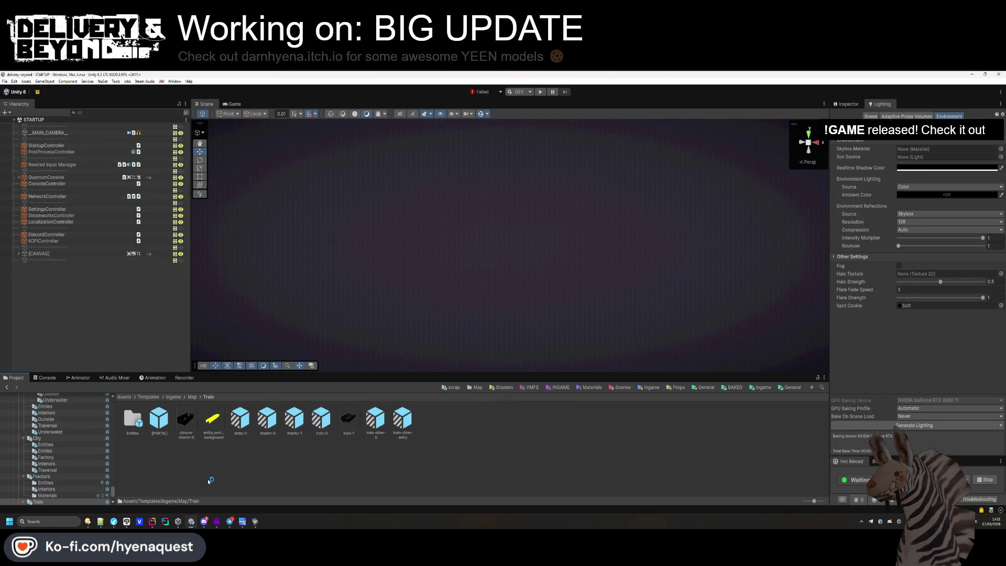
double_click(268, 419)
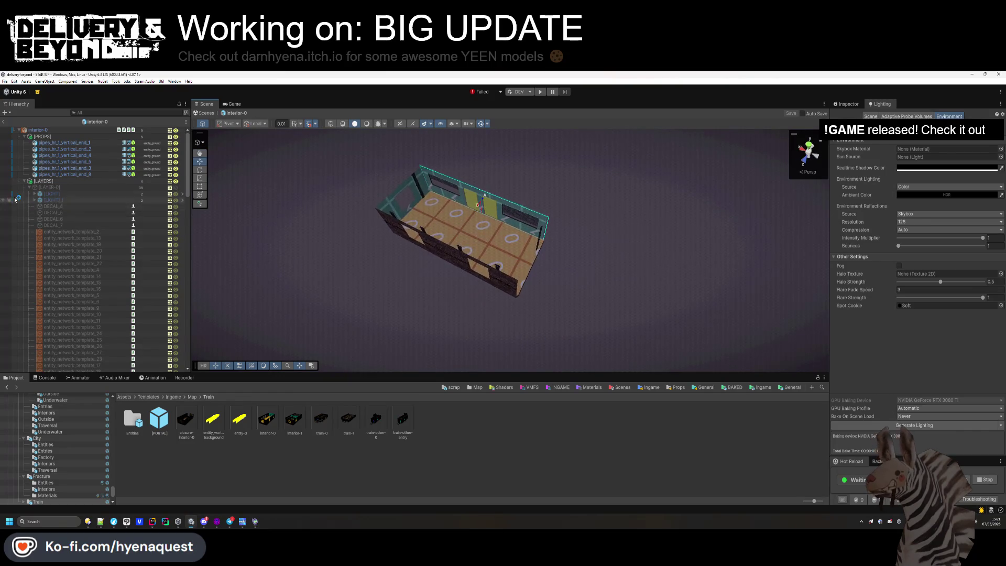
Collapse [LAYER-0], [LAYERS], func_colliders and [PROPS] in the Hierarchy, then open interior-1.
click(29, 187)
click(29, 193)
click(29, 200)
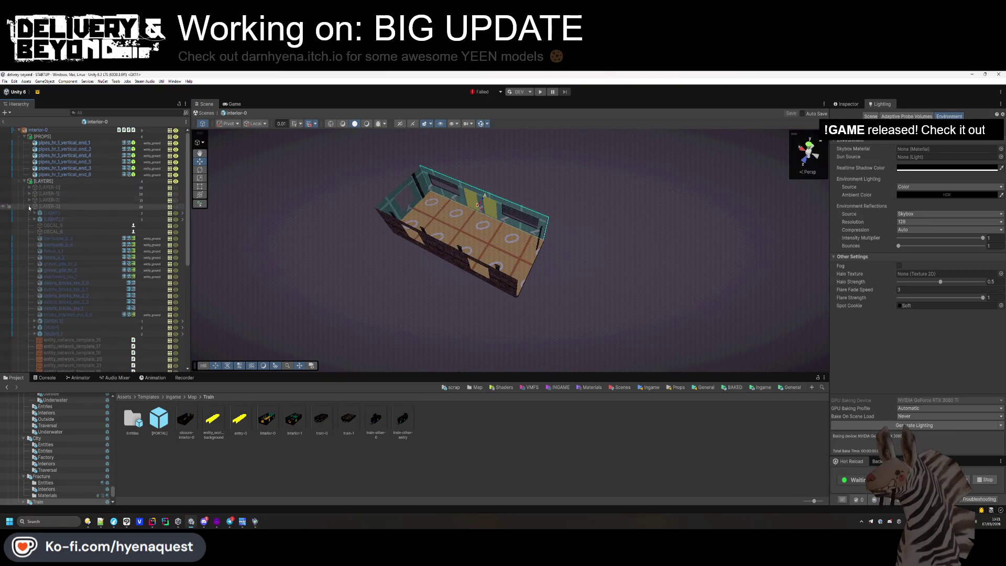
click(29, 206)
click(28, 181)
click(24, 180)
click(24, 205)
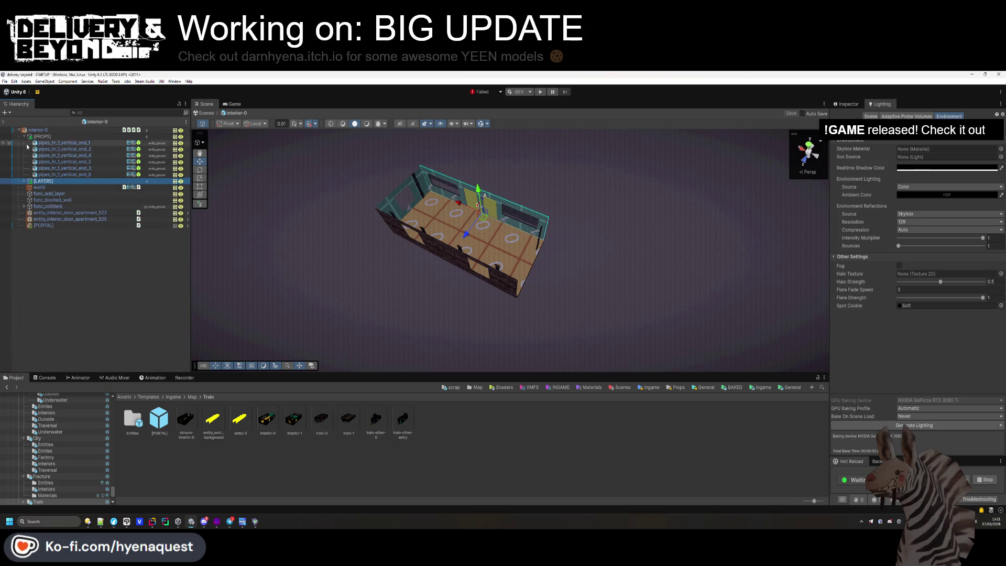
click(24, 136)
click(71, 267)
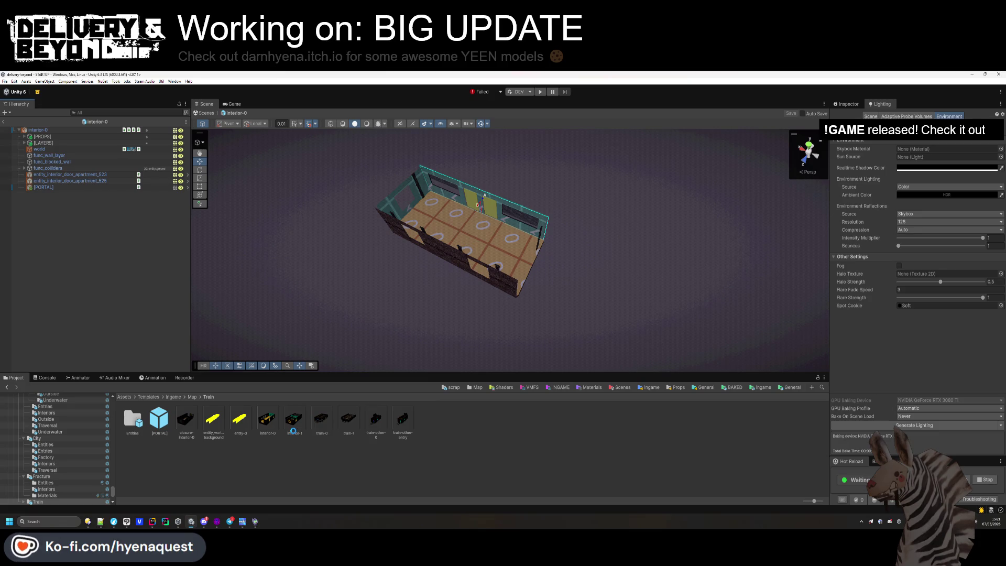
double_click(293, 430)
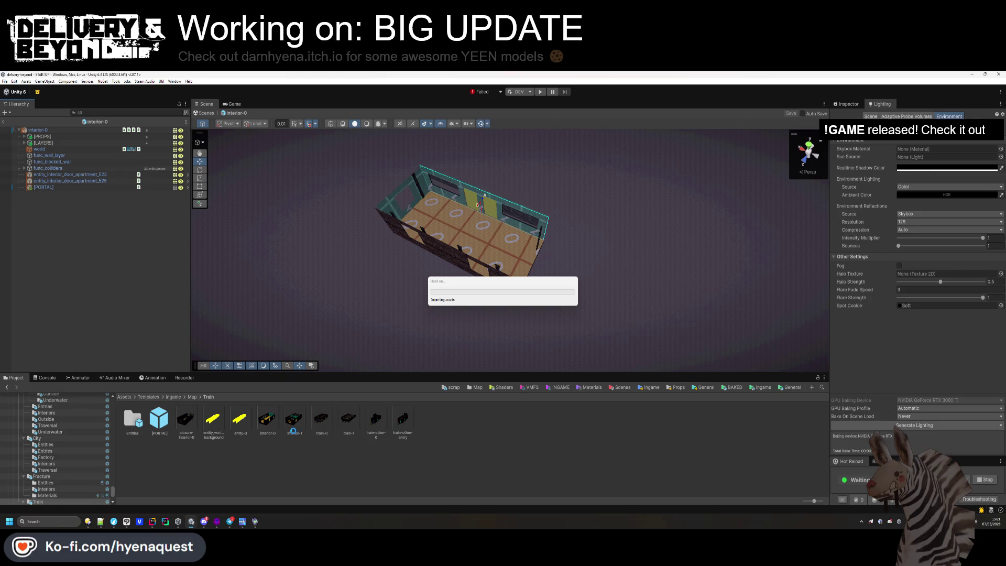
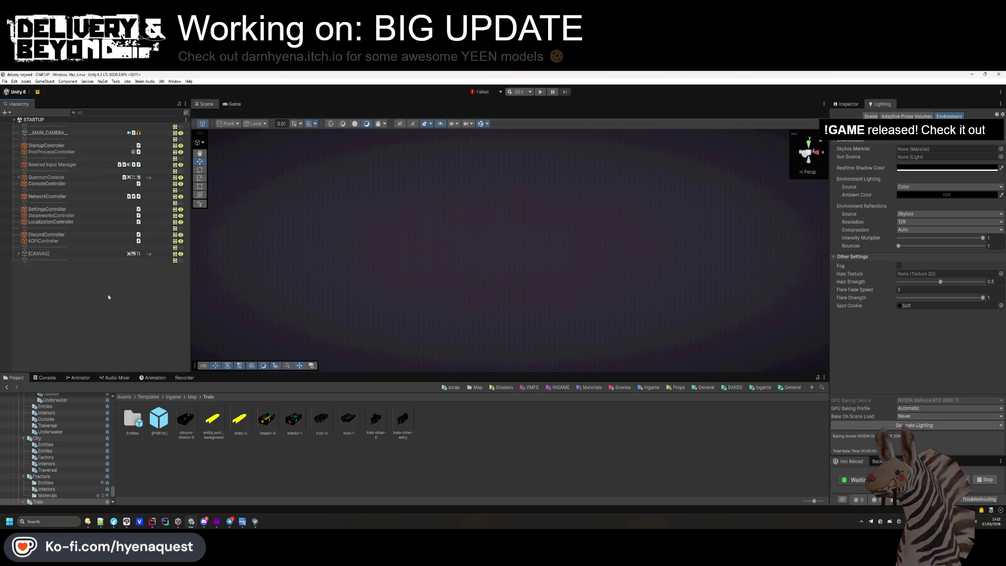
Exit the interior-0 prefab back to the scene and check Package Manager for updates.
click(4, 121)
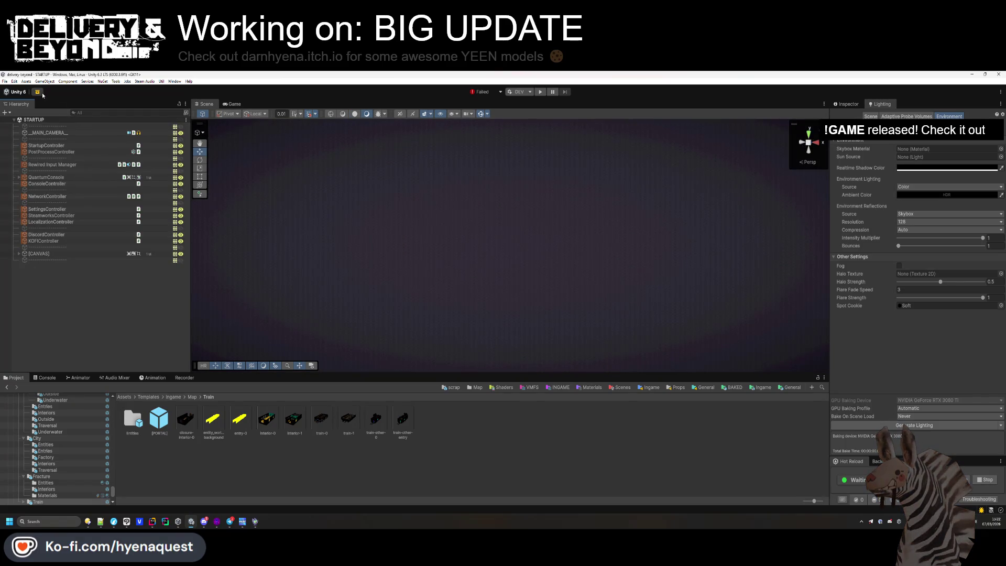
click(331, 189)
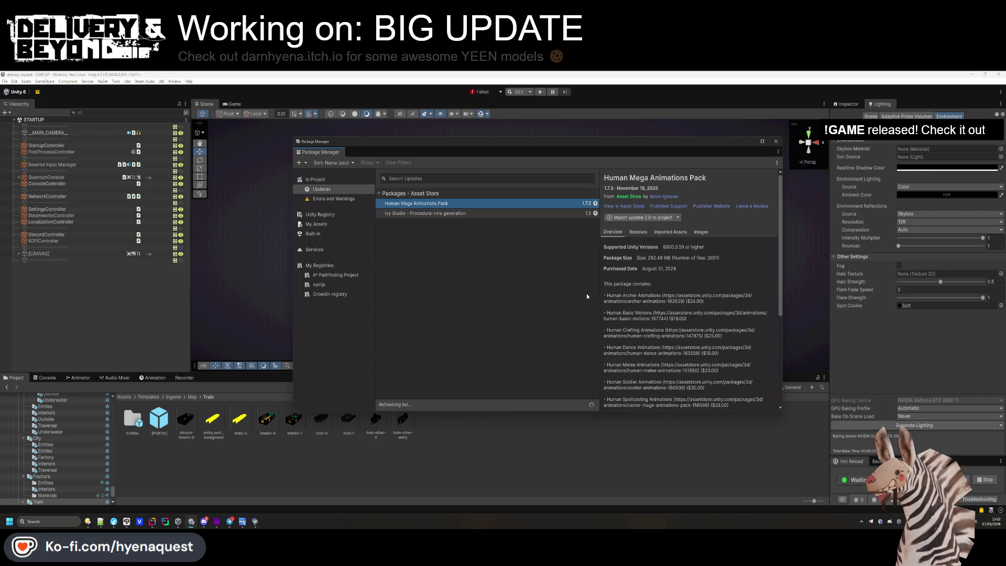
click(775, 141)
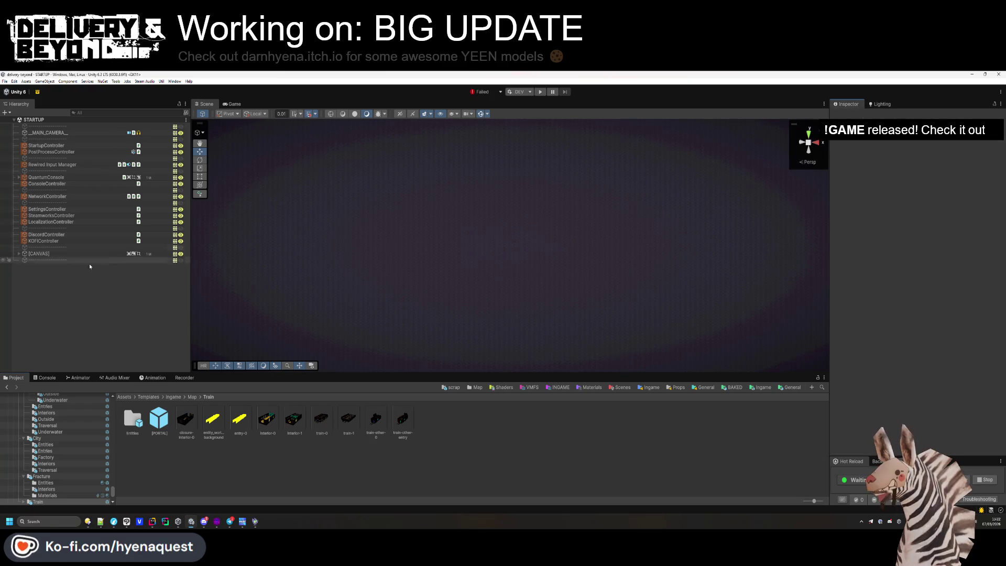
Glance at the TODO notes at empty line 51, then hide them again.
drag(532, 265, 539, 265)
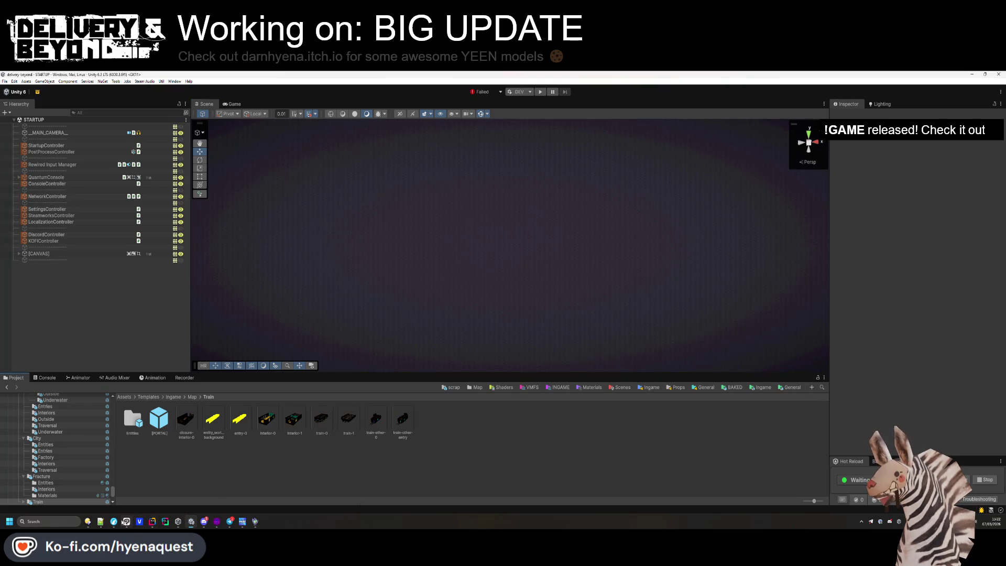
click(100, 521)
click(325, 374)
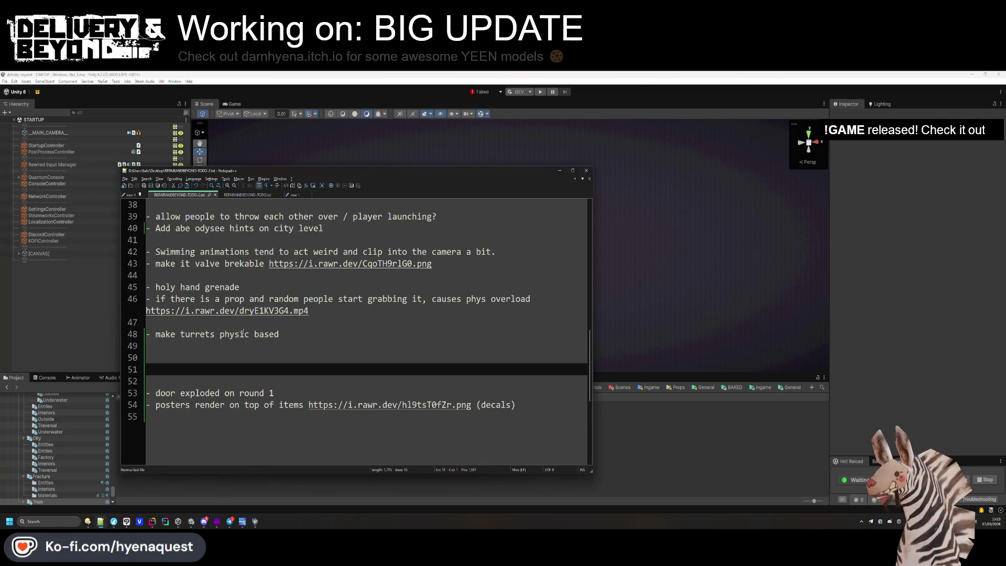
key(alt+Tab)
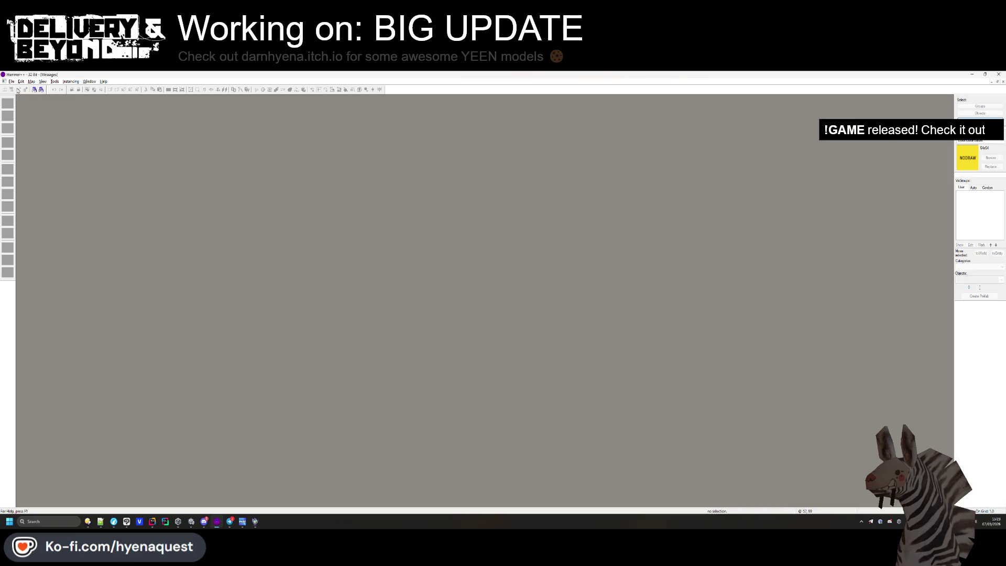
Start a new untitled map with a taller 3D camera view, then open the project folder.
click(11, 81)
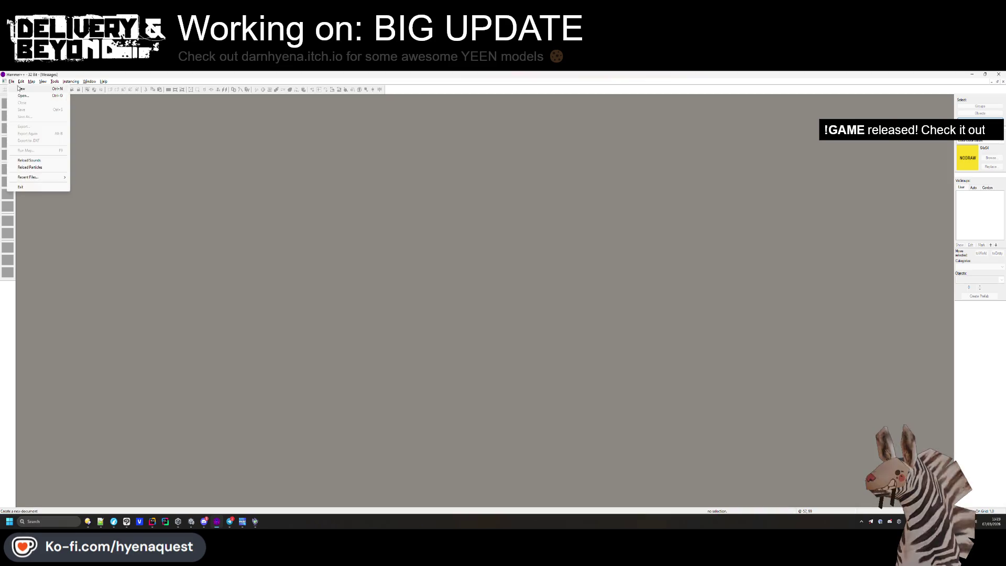
click(17, 90)
mouse_move(448, 275)
mouse_down()
mouse_move(451, 337)
mouse_move(477, 326)
mouse_move(476, 303)
mouse_up()
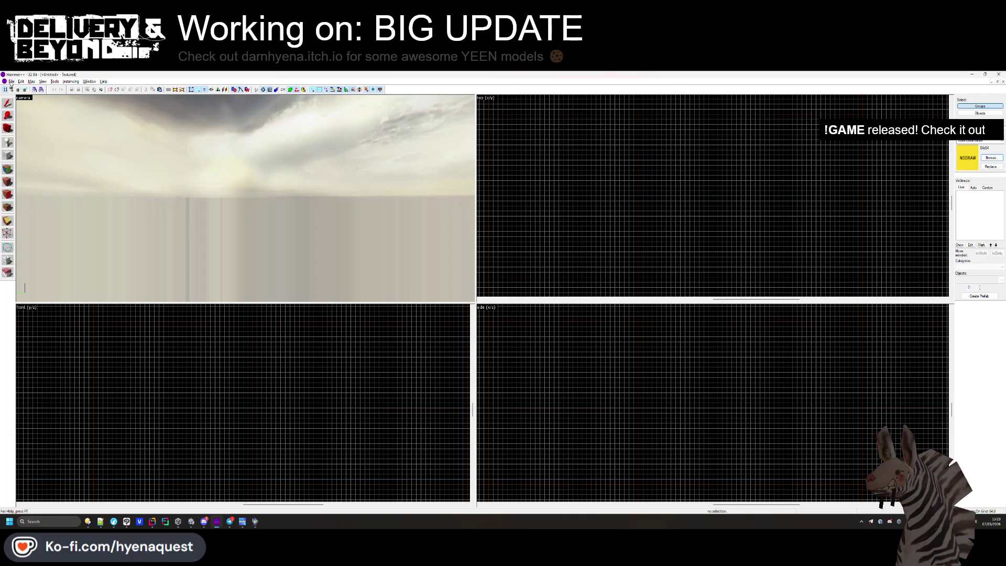
click(88, 522)
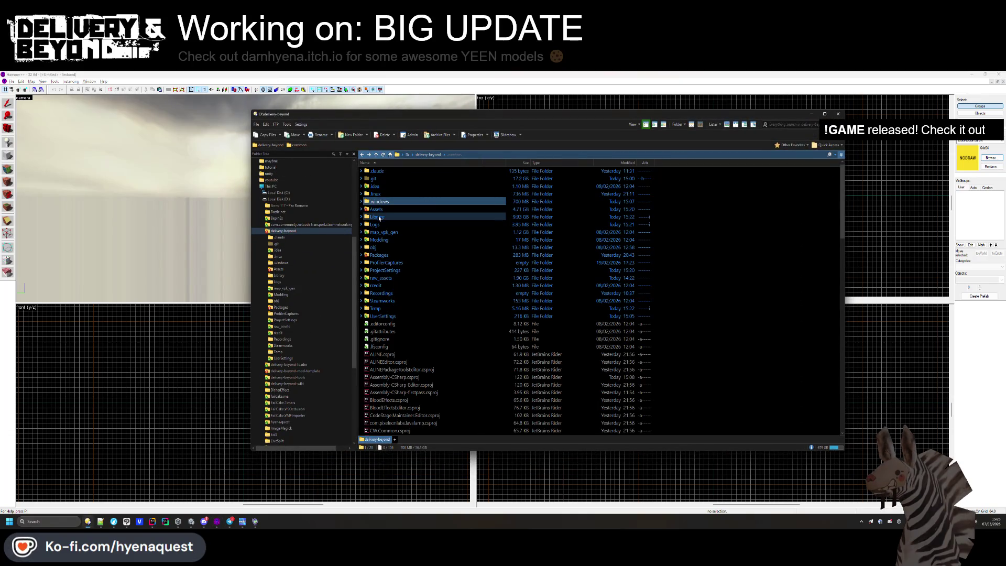
Start a Git commit in delivery-beyond, removing util_rewired_settings.cs.meta from the index.
double_click(384, 209)
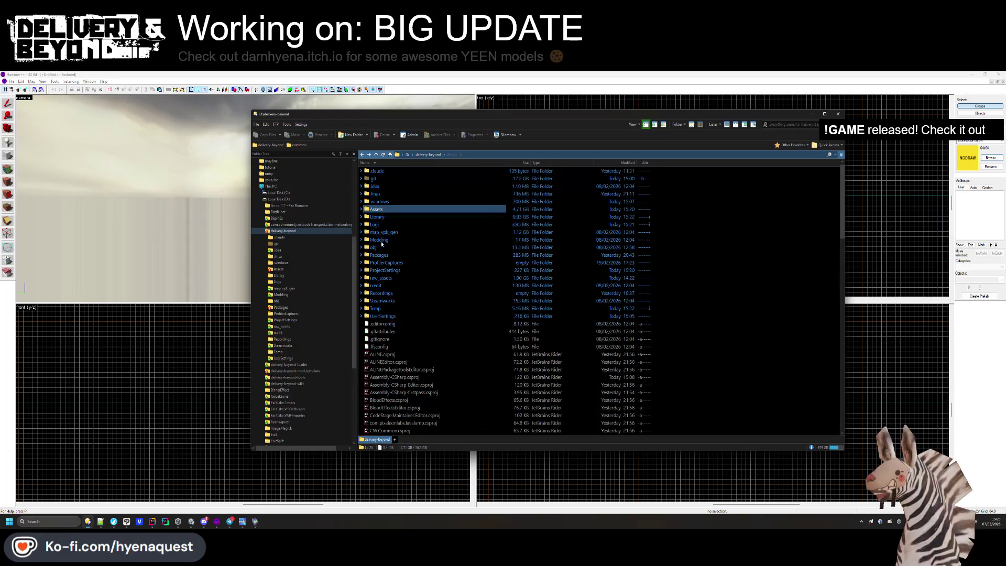
key(BackSpace)
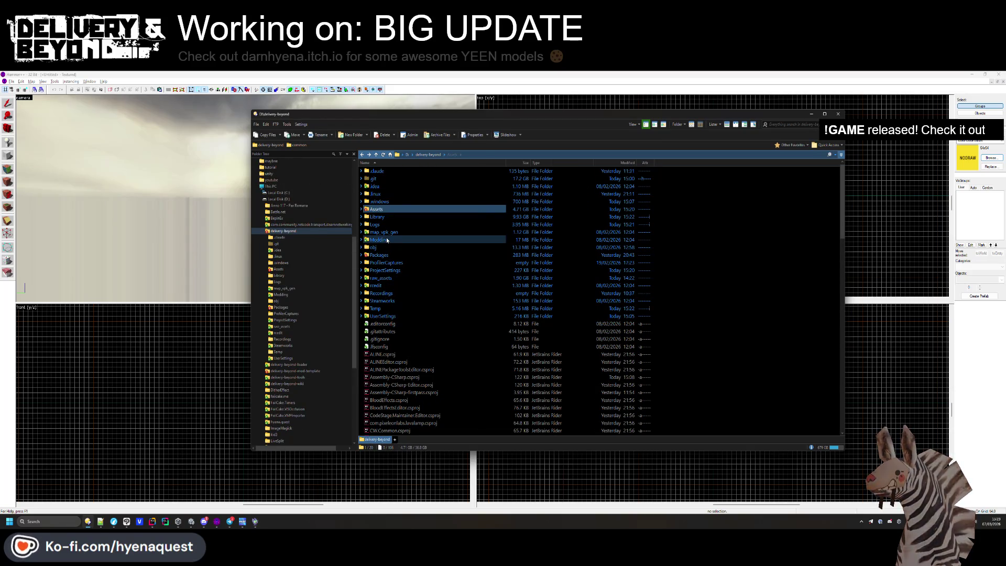
right_click(739, 243)
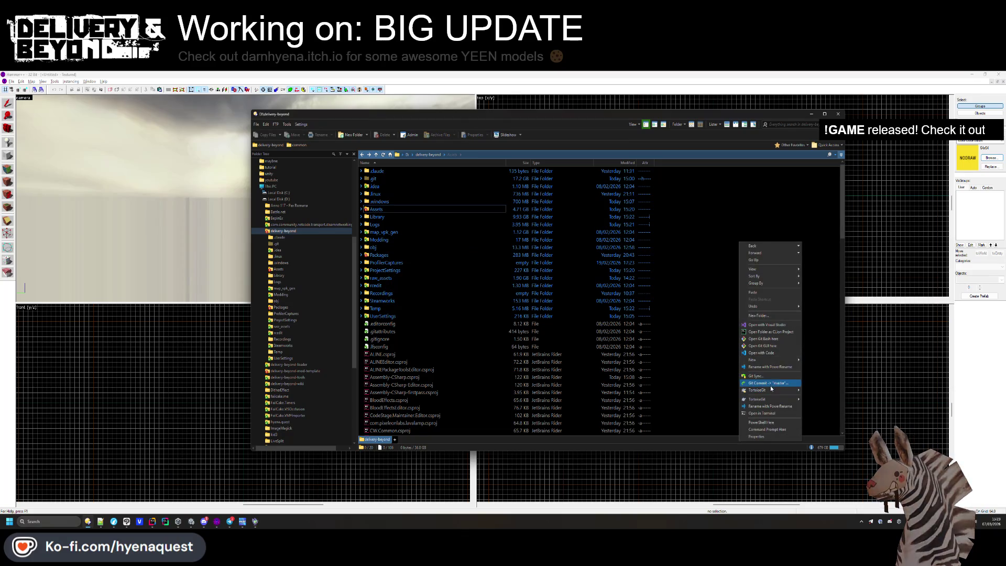
click(766, 383)
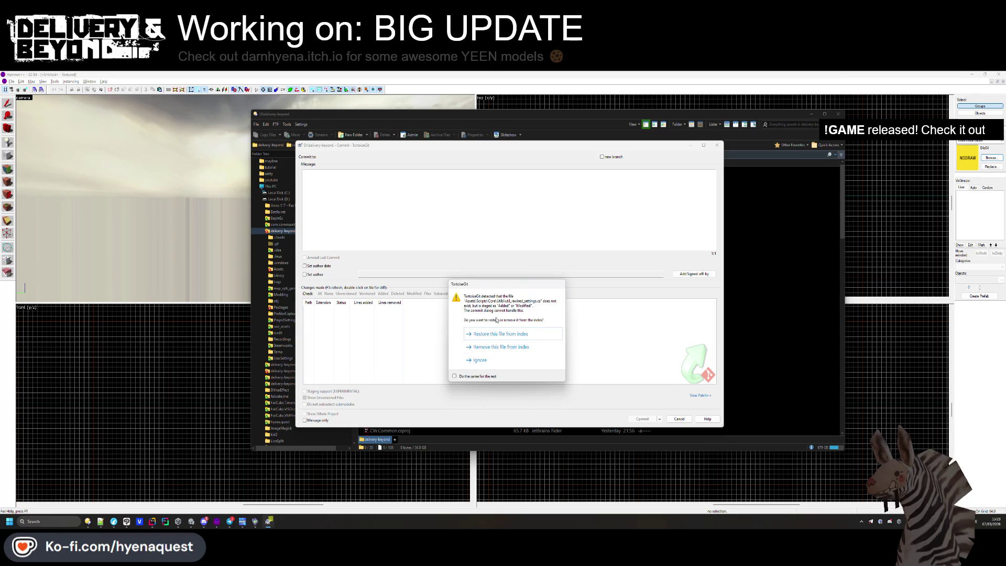
click(498, 348)
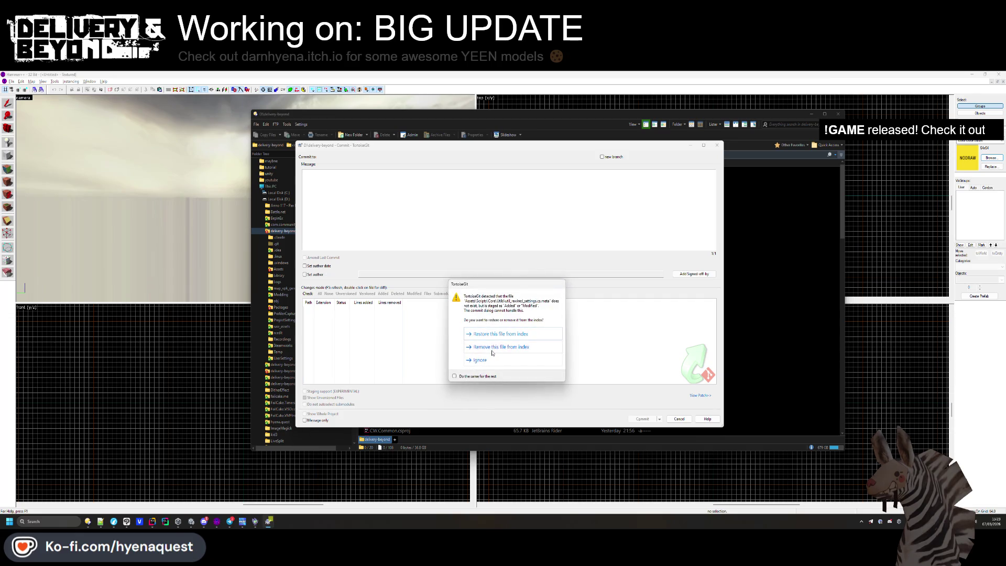
click(493, 347)
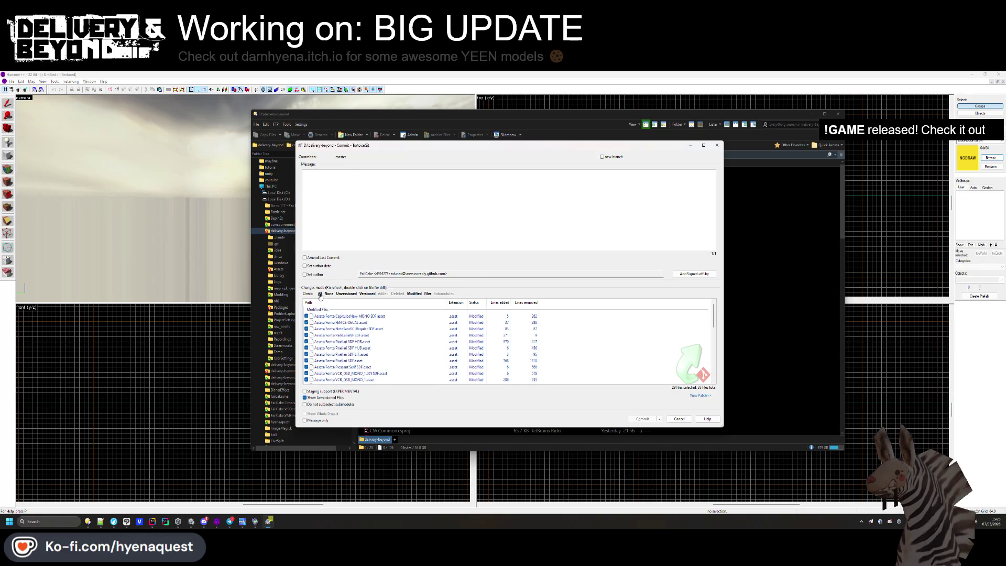
Commit with the message 't using steam id' and push to origin master.
scroll(343, 351, down, 5)
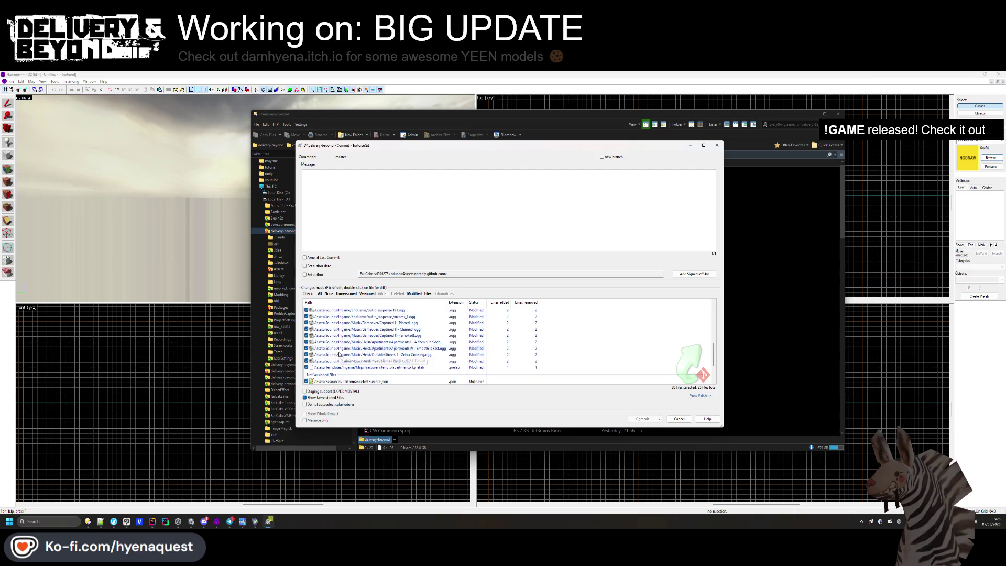
click(388, 223)
text(Fixed brokled settings no)
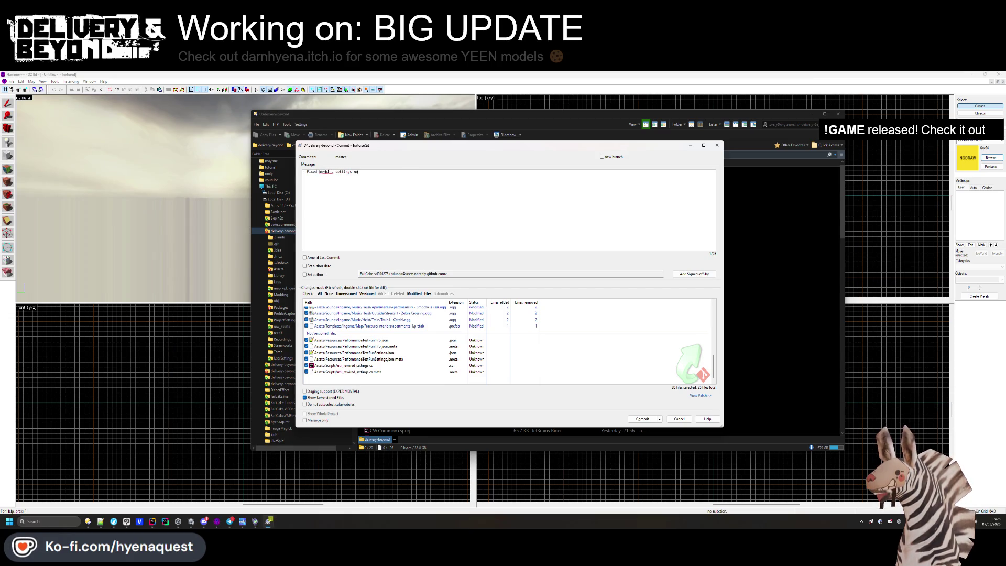
text(t u)
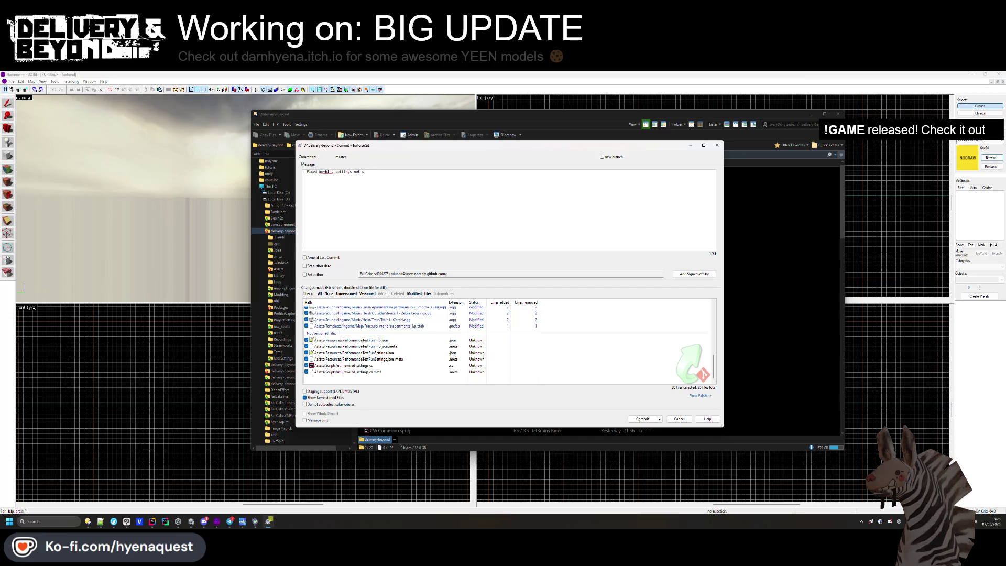
text(sing steam id)
click(635, 419)
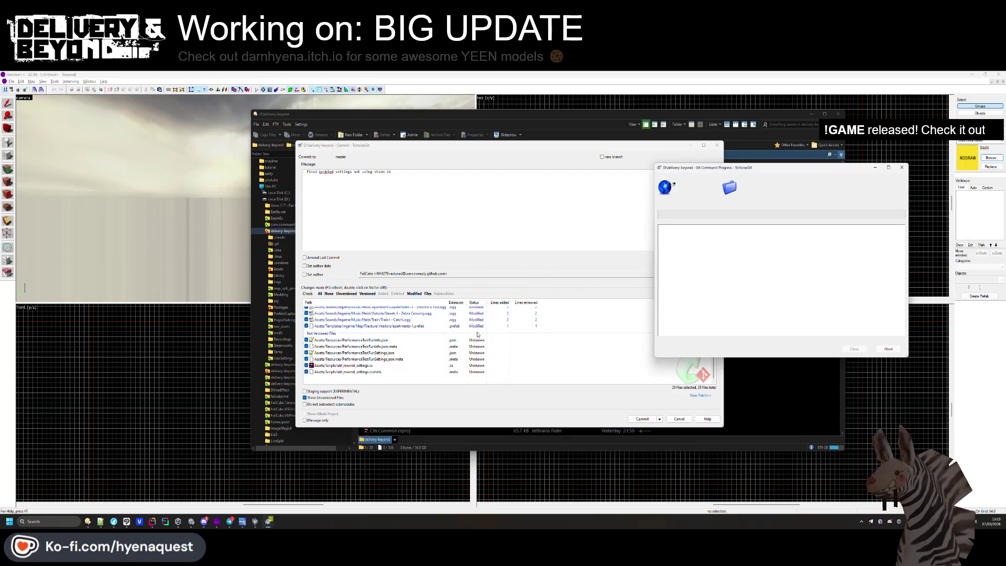
key(Return)
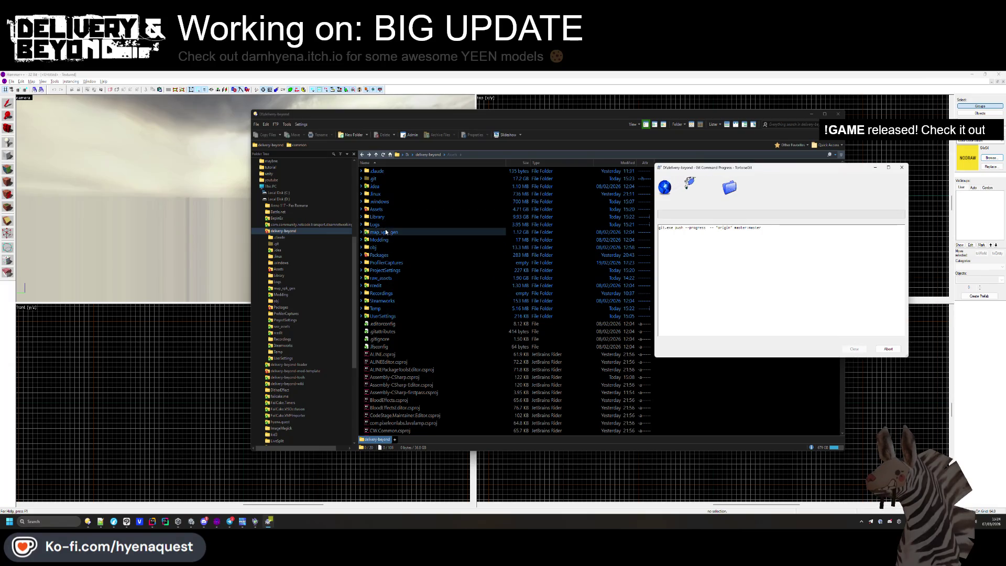
Create a 'trenches' folder inside Assets/Models/VMFS/generation.
double_click(383, 209)
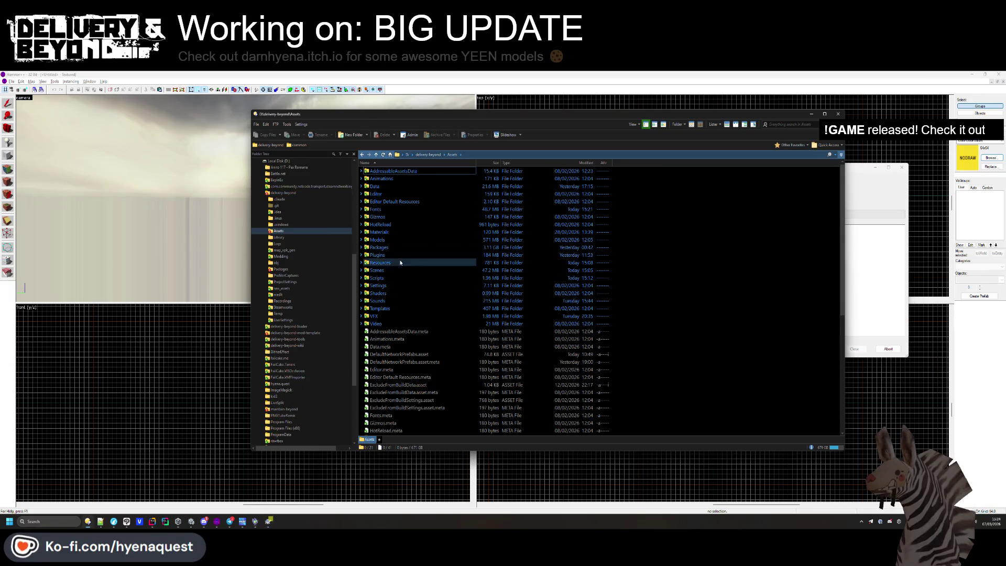
double_click(385, 307)
key(BackSpace)
key(BackSpace)
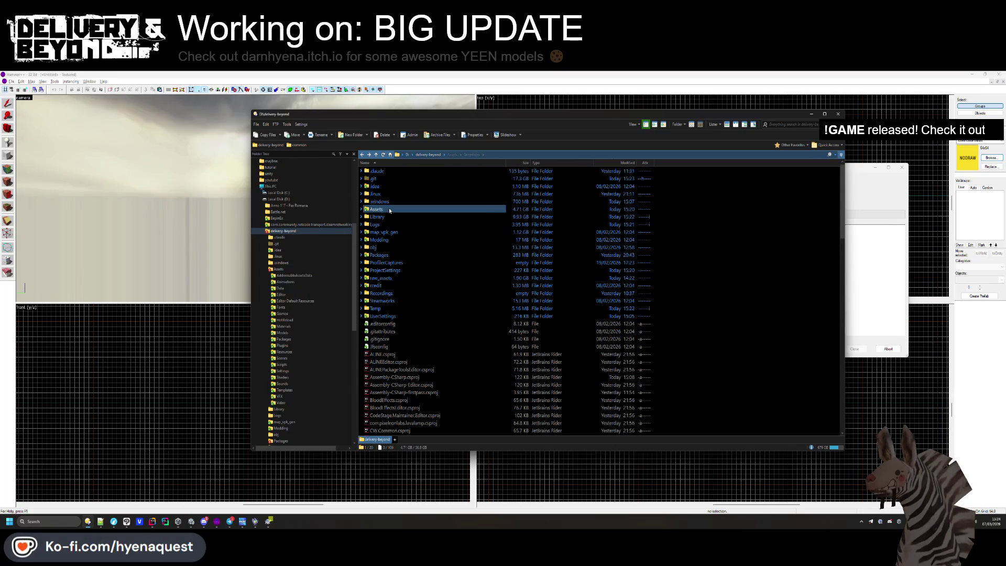
double_click(390, 209)
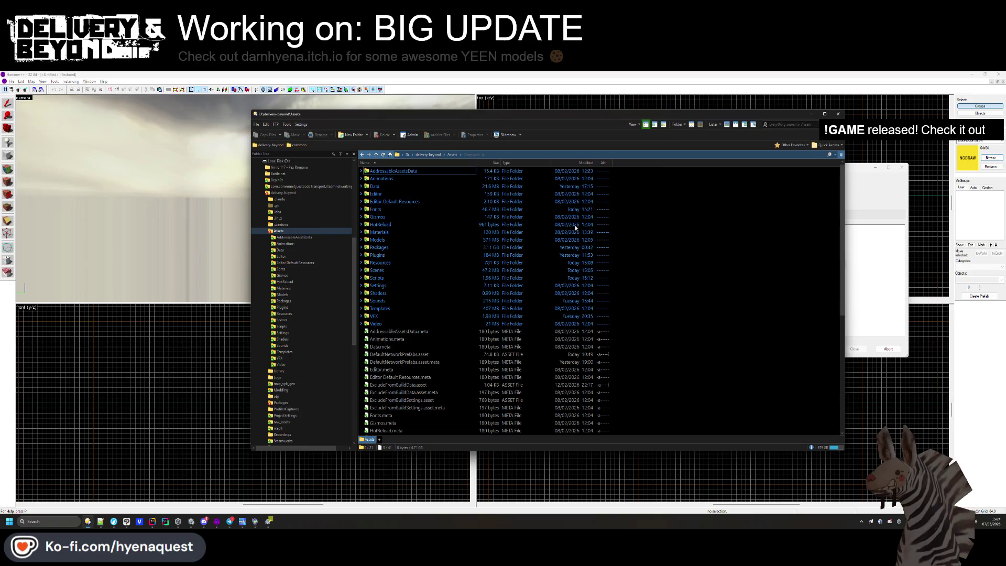
double_click(388, 239)
double_click(388, 179)
double_click(380, 171)
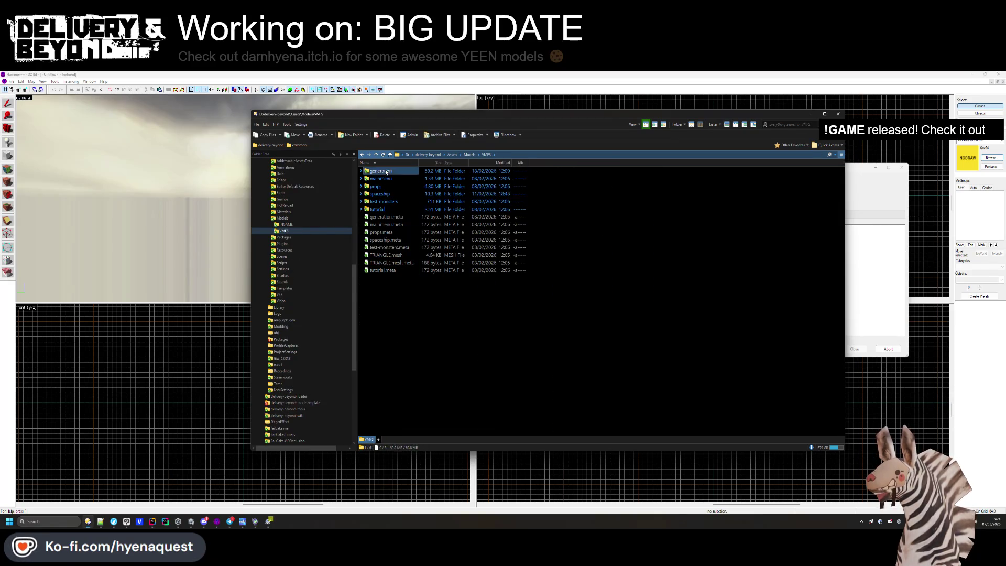
right_click(394, 256)
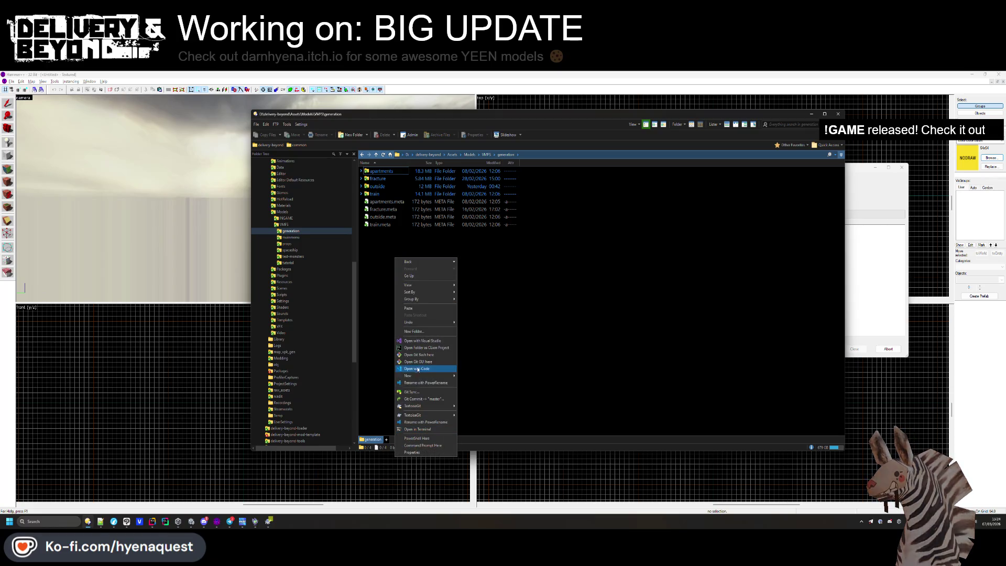
click(429, 331)
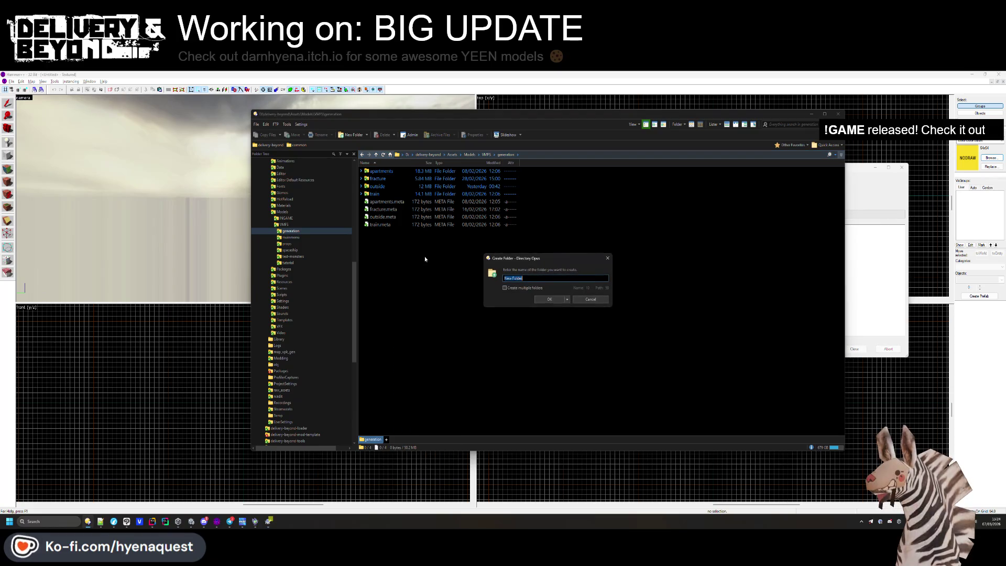
text(trenches)
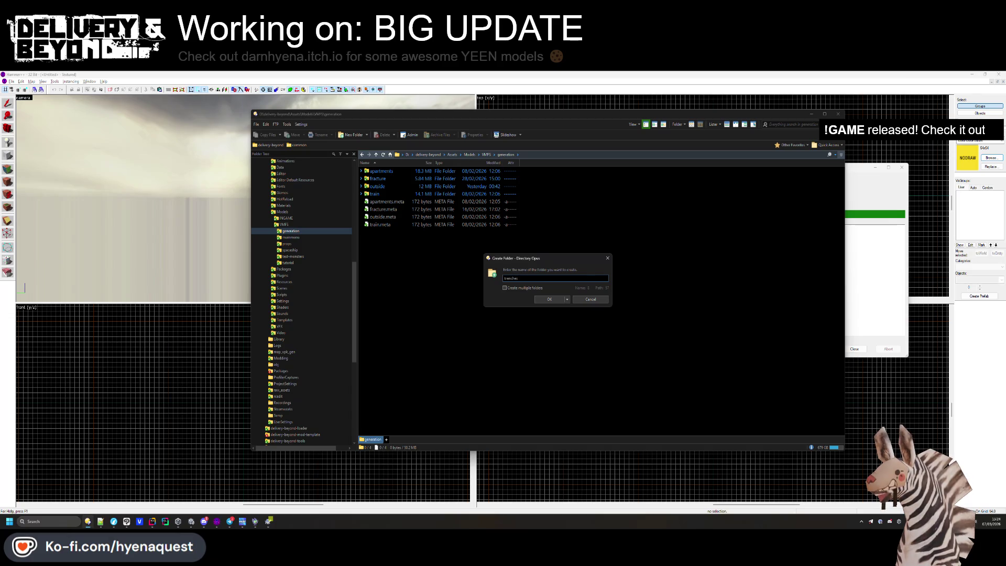
key(Return)
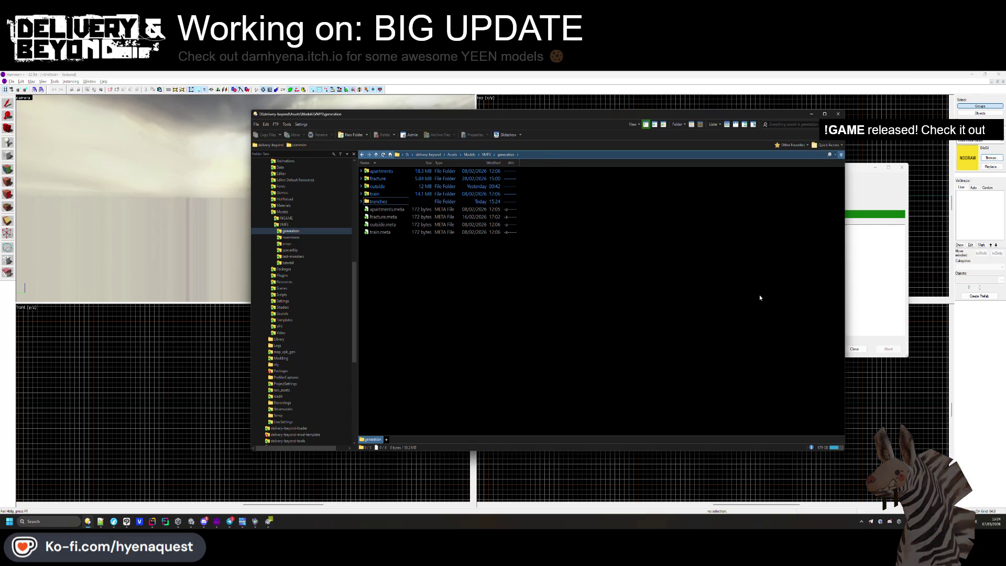
Close the finished Git progress window and minimise Directory Opus.
click(858, 286)
click(854, 349)
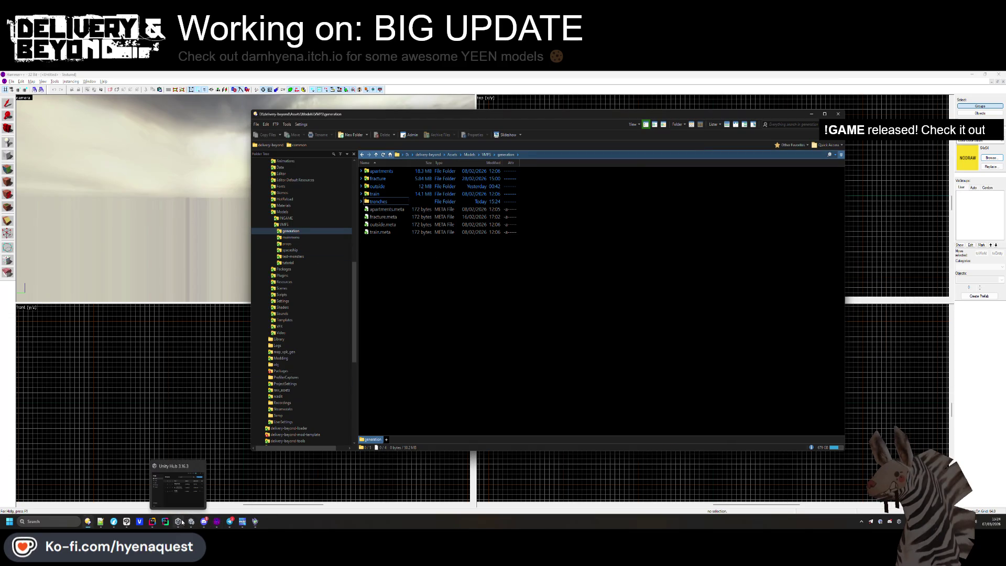
click(217, 521)
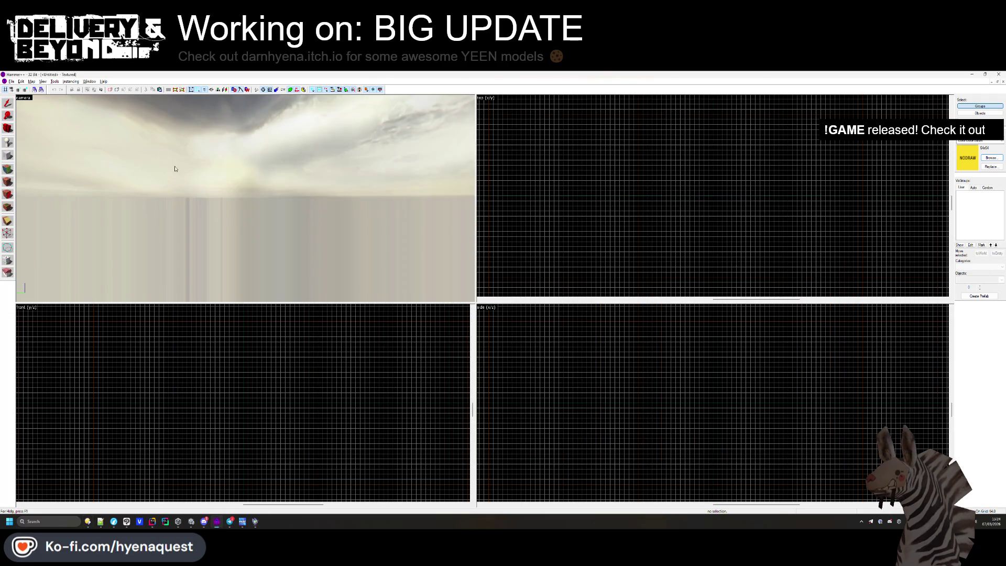
Set an 8-unit grid and load entry-0.vmf from VMFS/generation/train.
click(17, 90)
click(17, 90)
click(18, 89)
click(11, 82)
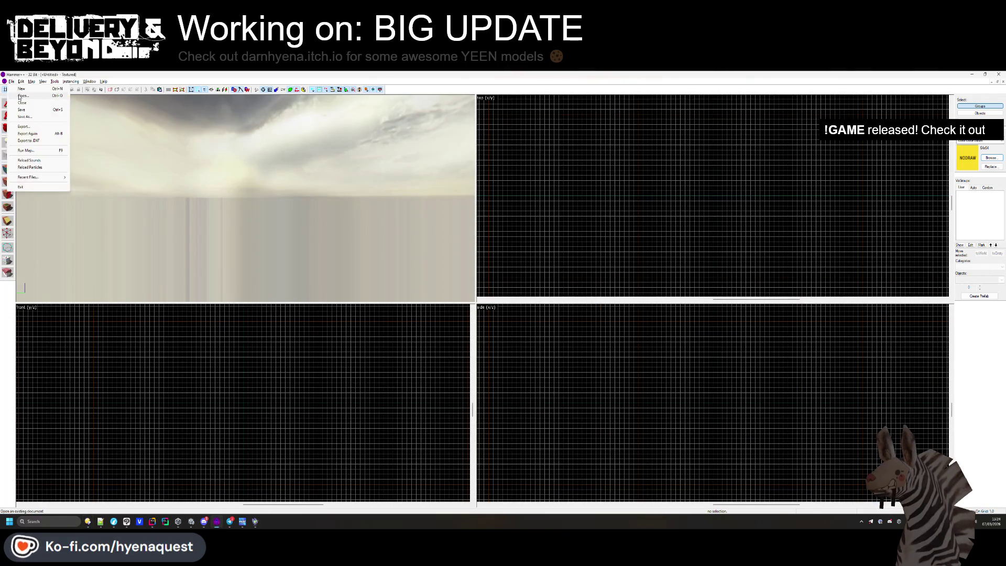
click(21, 95)
click(173, 103)
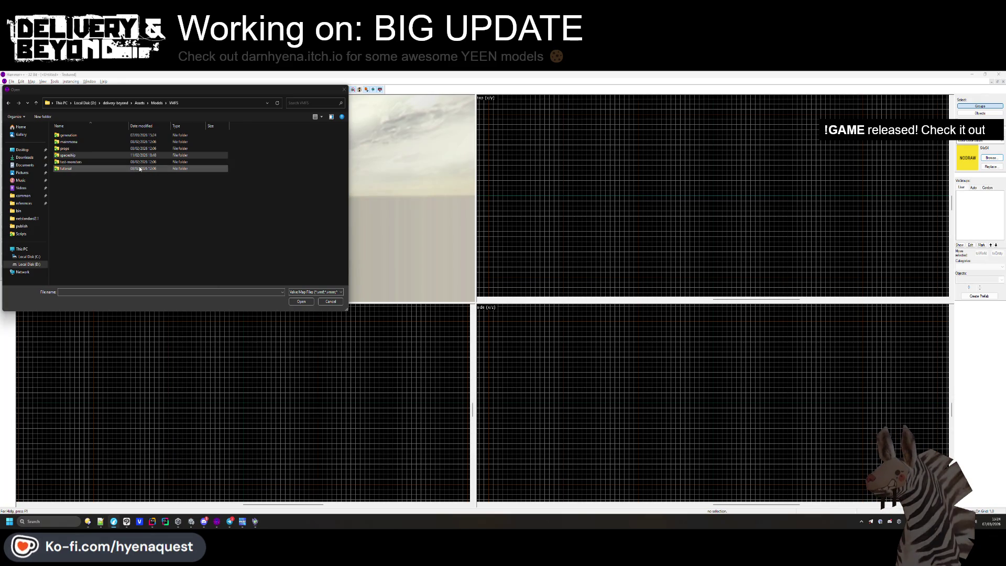
double_click(79, 135)
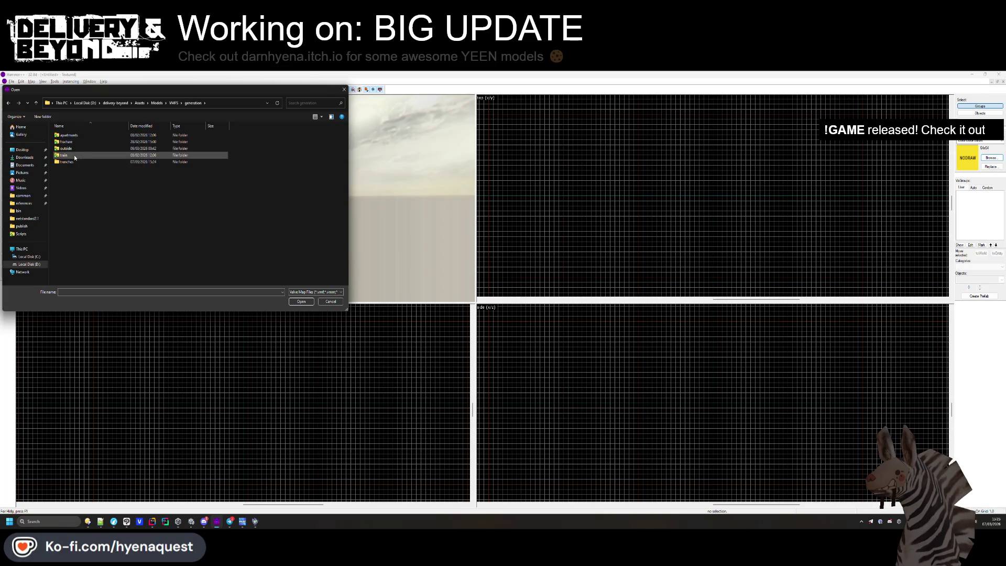
click(73, 157)
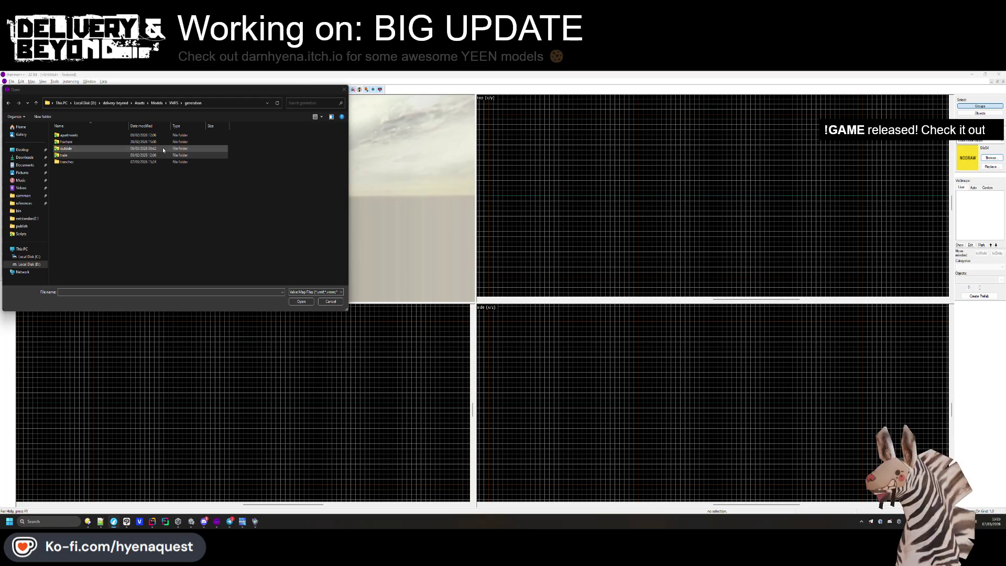
double_click(66, 155)
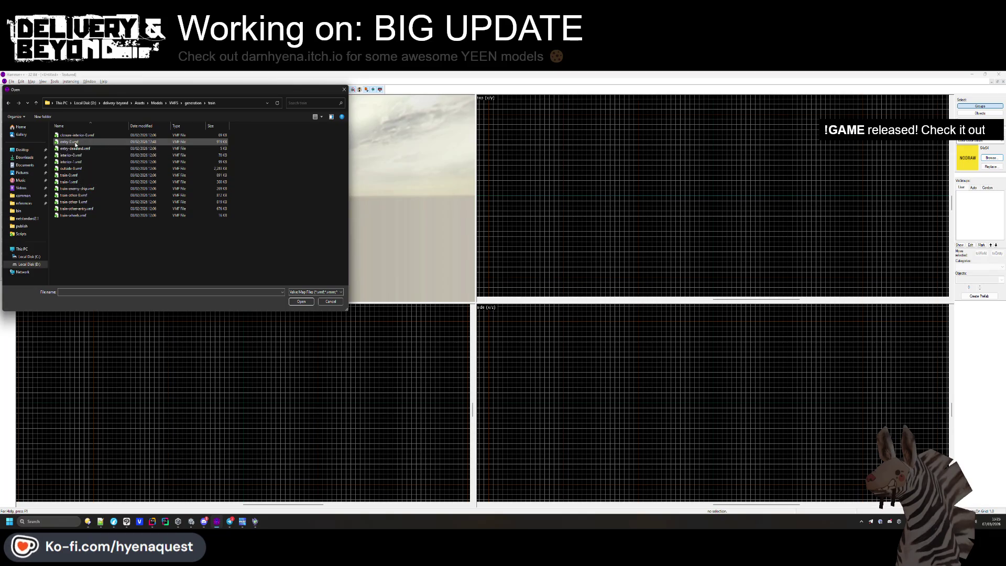
double_click(73, 142)
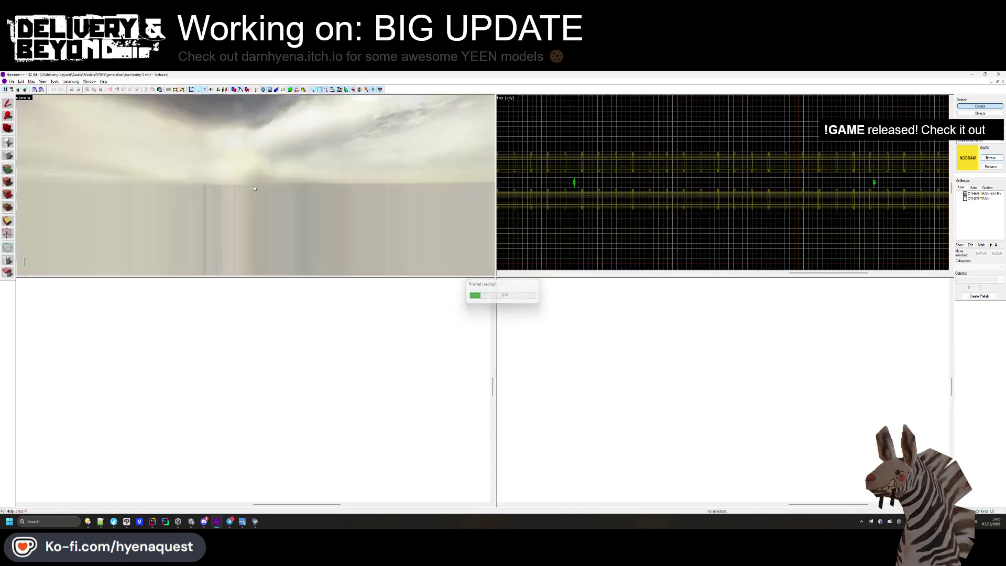
Fly the 3D camera around the train to inspect the entry-0 map.
scroll(255, 185, down, 10)
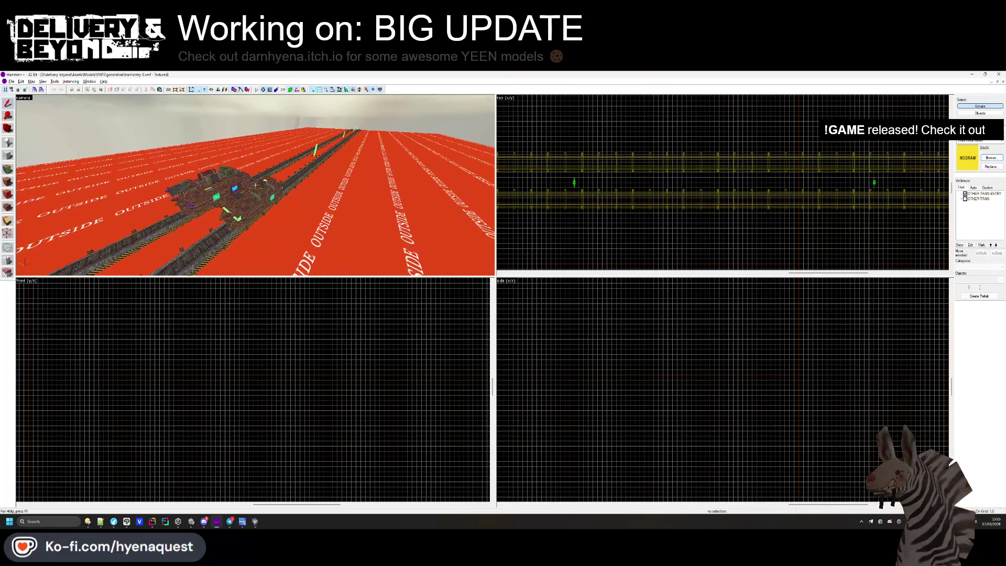
key(w)
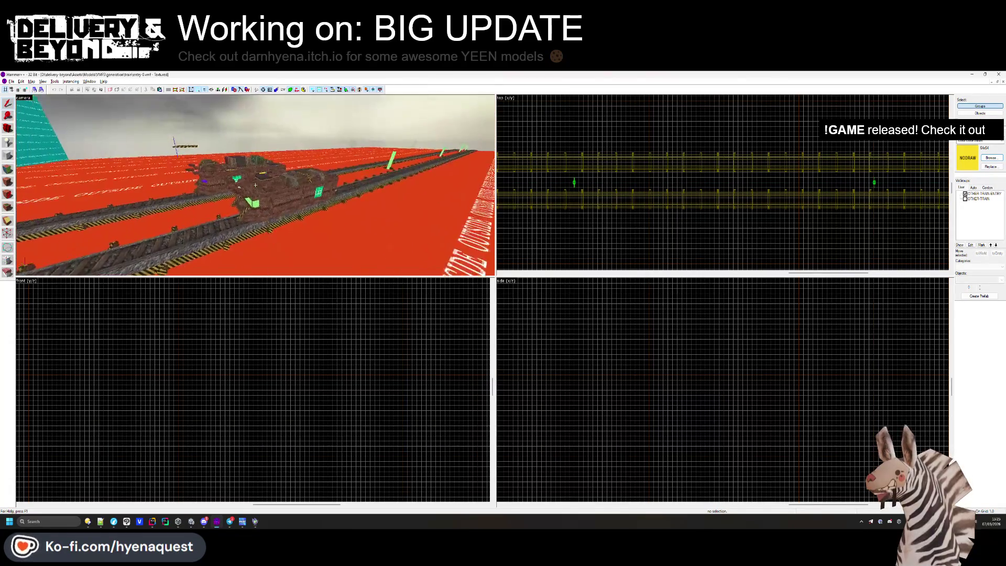
key(Down)
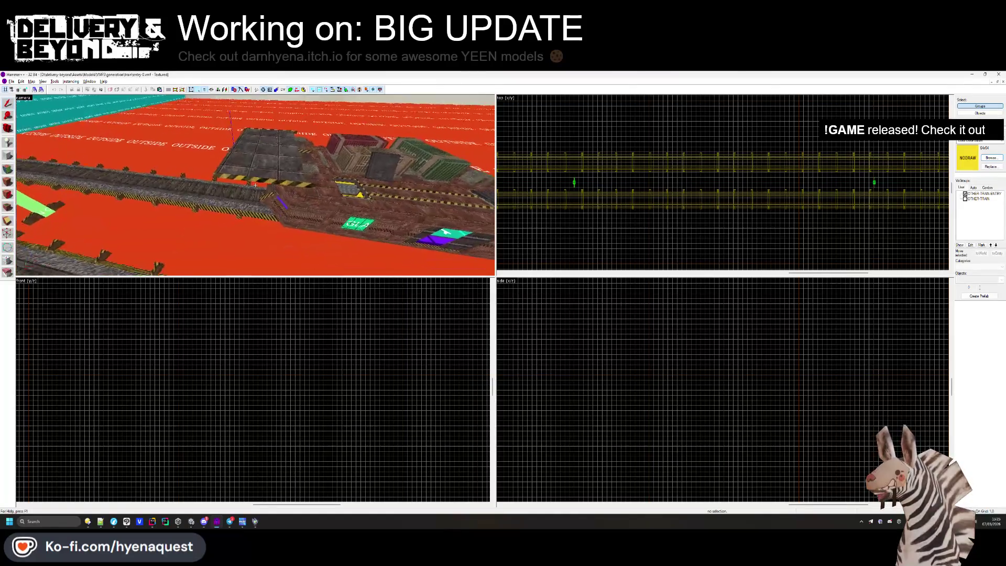
key(Left)
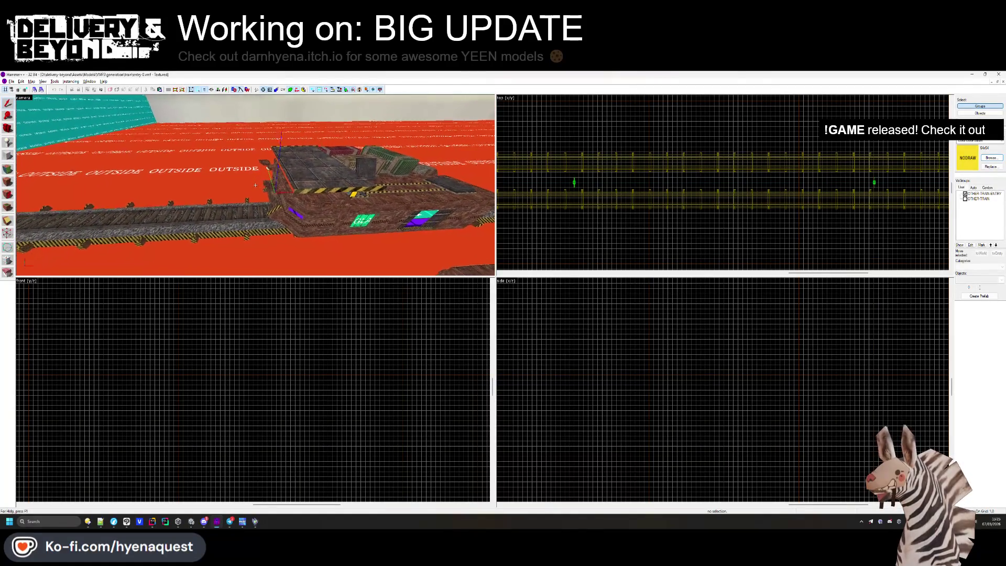
key(Up)
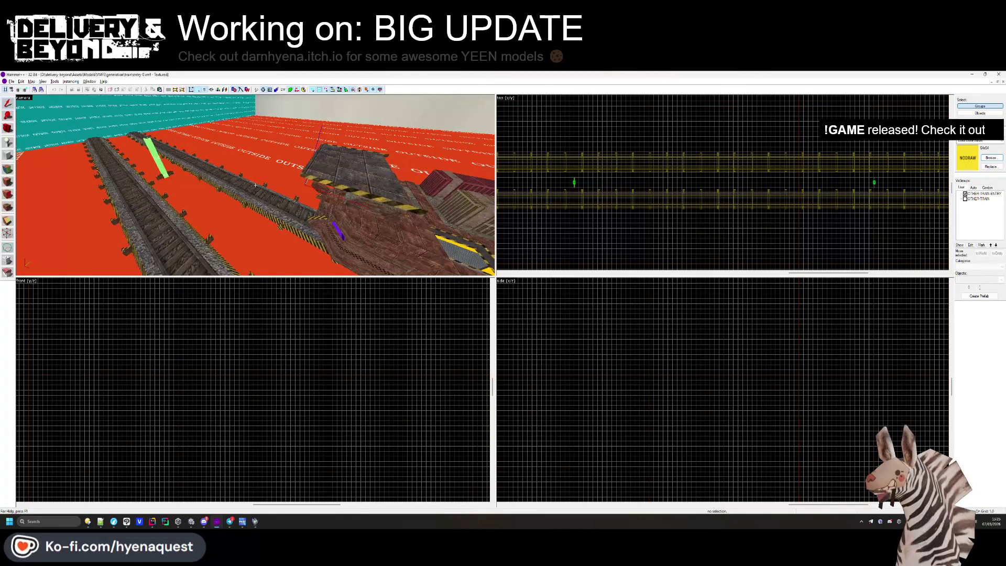
key(Left)
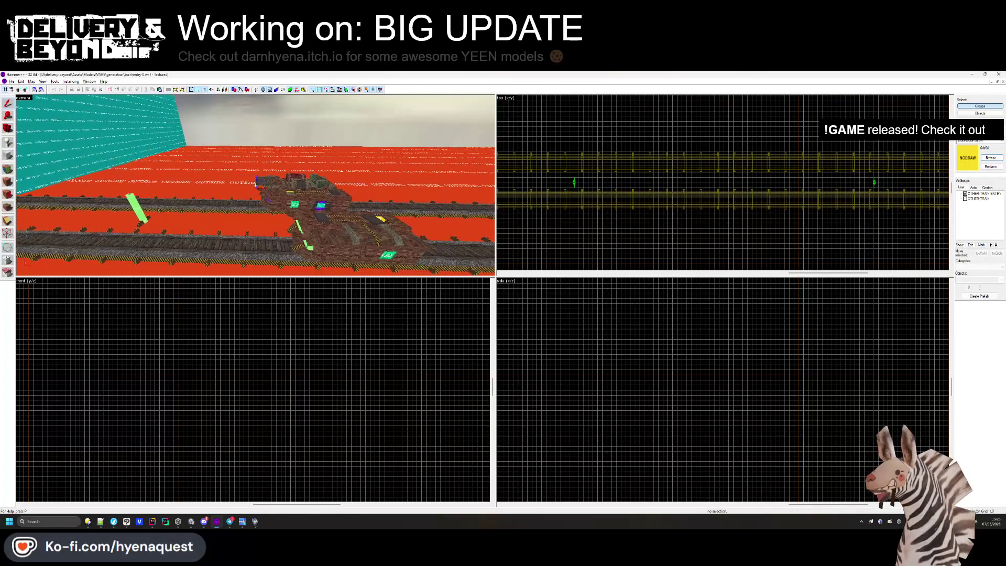
key(Up)
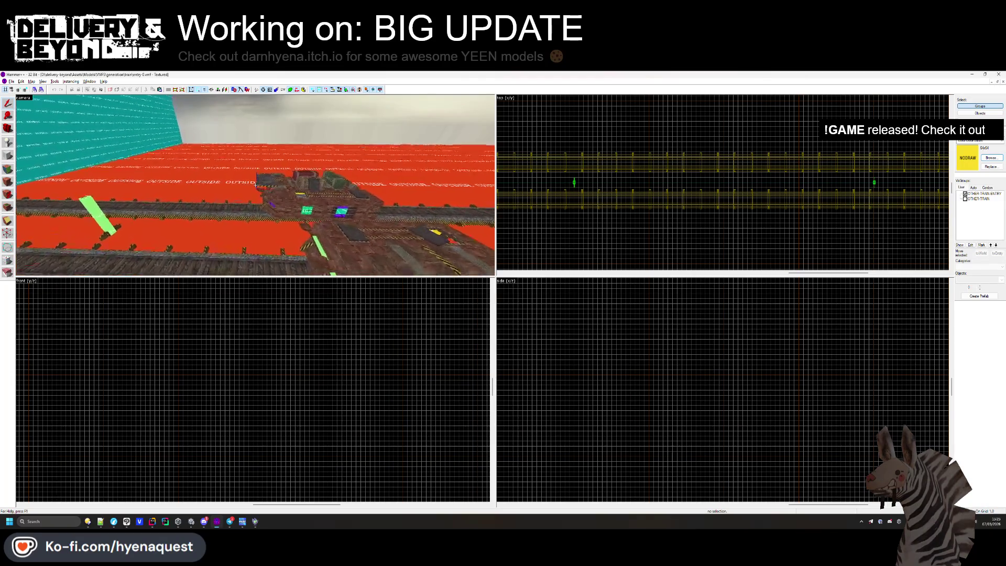
key(super)
key(super)
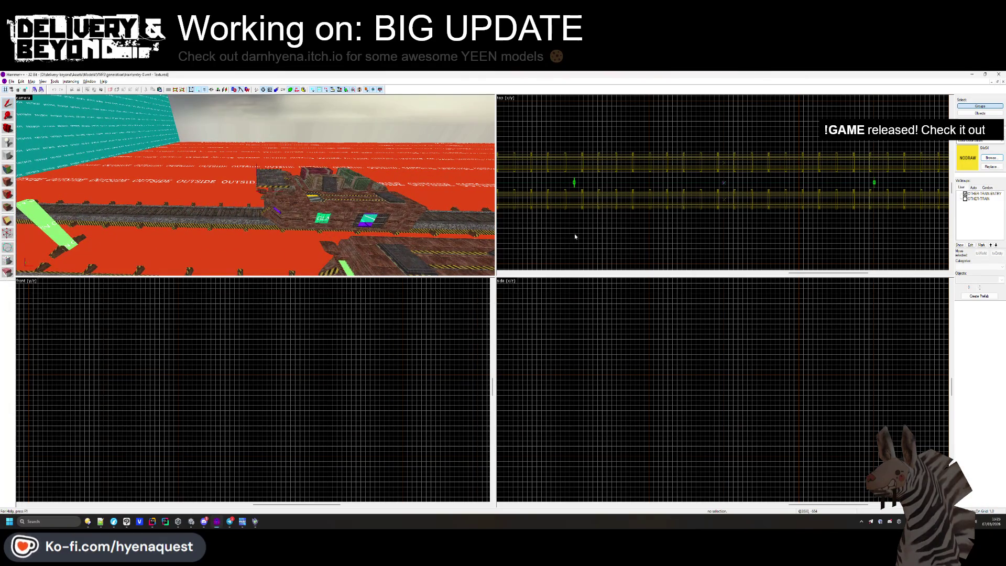
Close entry-0.vmf and bring up the Open map dialog.
click(1002, 82)
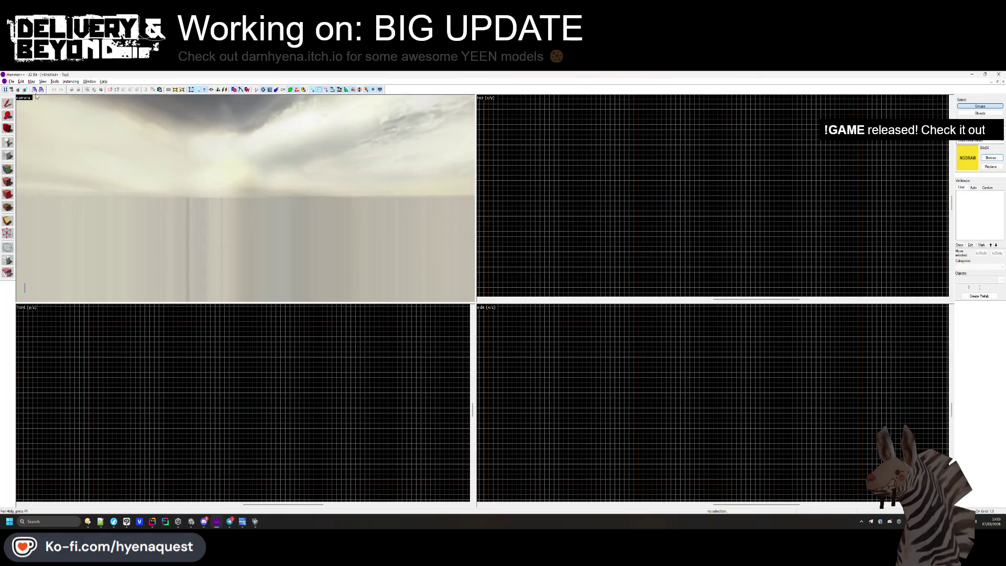
click(11, 81)
click(21, 95)
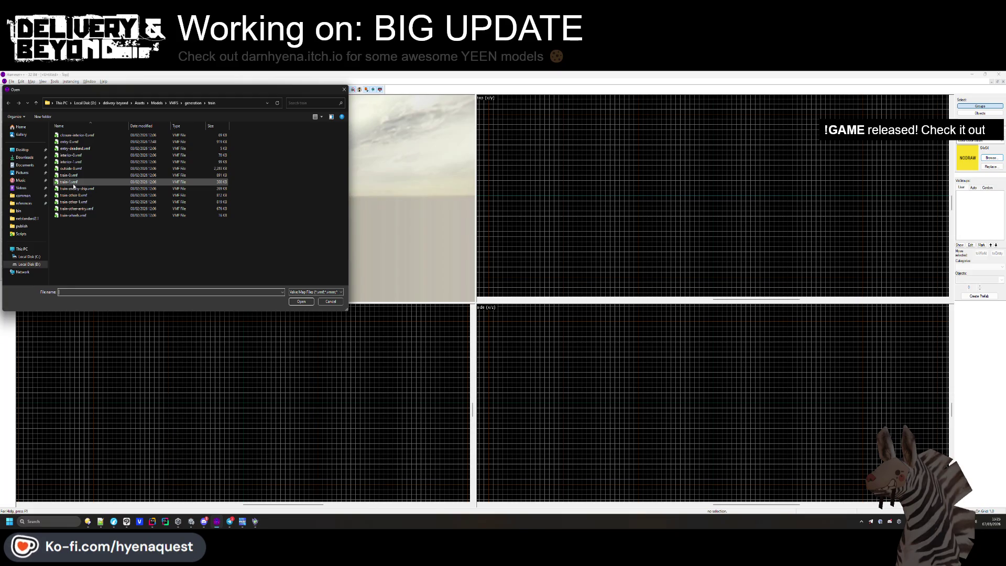
Load entry-0.vmf from the generation/fracture folder.
click(193, 103)
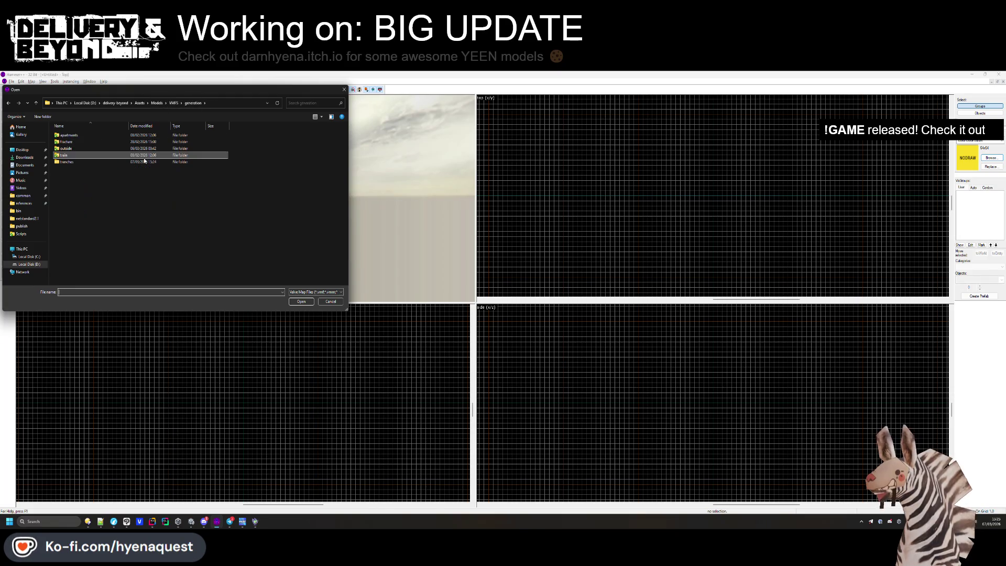
double_click(73, 141)
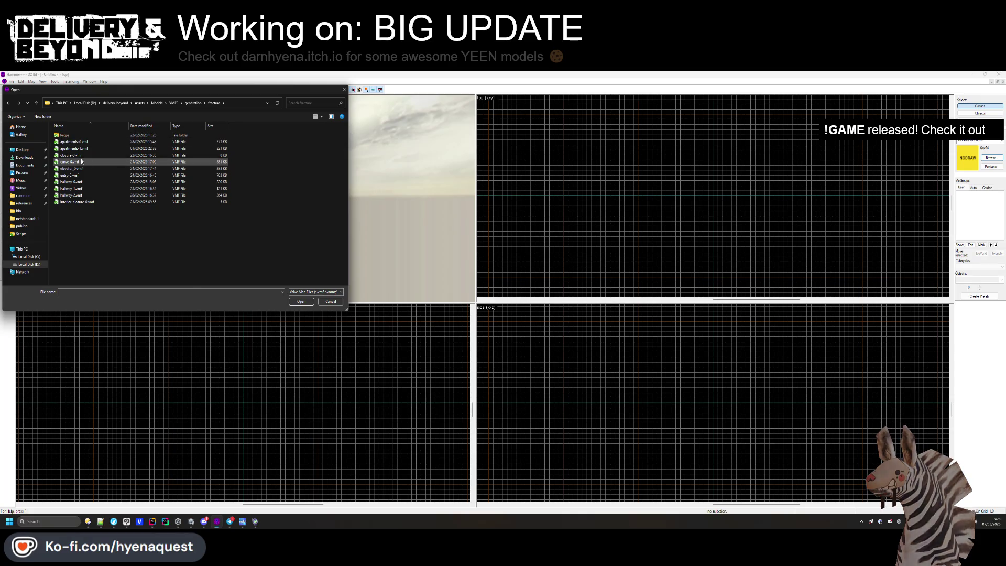
double_click(70, 175)
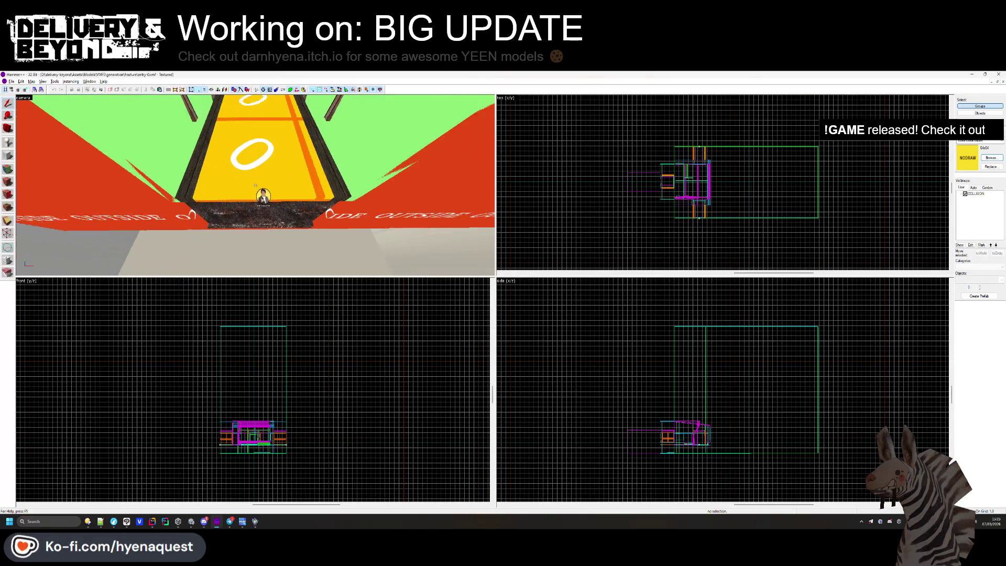
Fly the 3D camera into the room and select the green ship-bounds collision brush.
key(z)
mouse_move(255, 185)
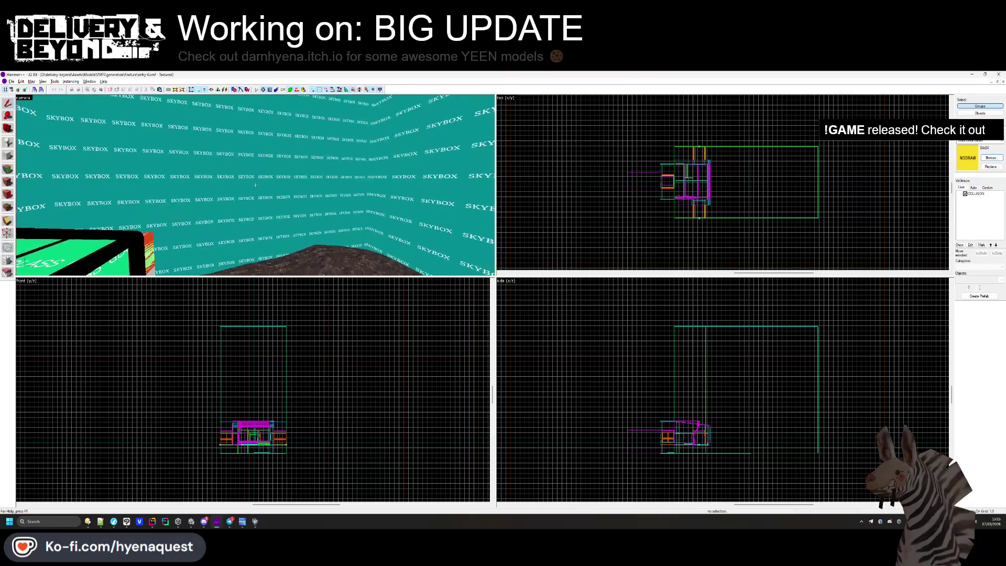
key(w)
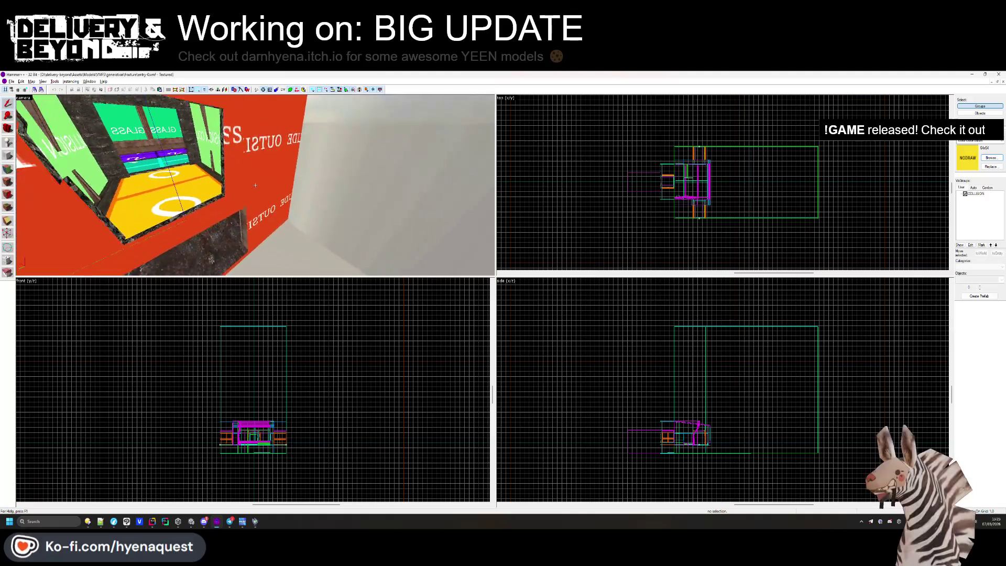
click(255, 186)
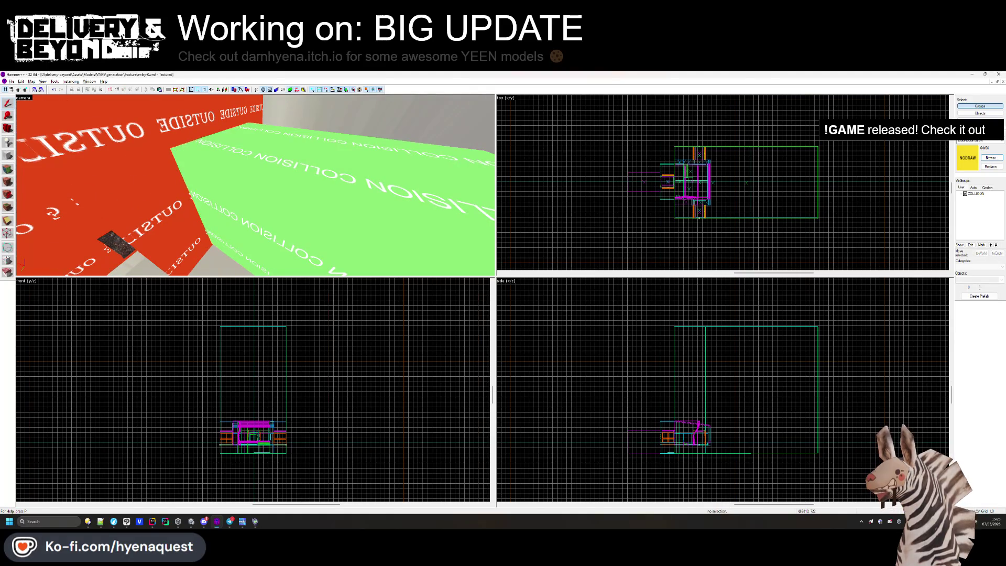
Paste the collision brush into a new map and move it to the left.
key(ctrl+n)
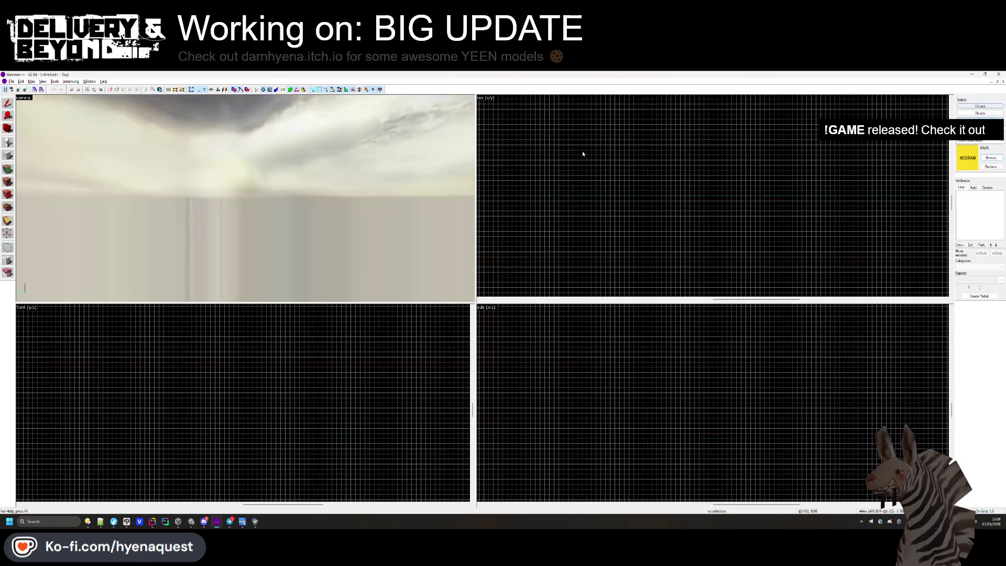
right_click(582, 151)
click(597, 162)
click(672, 210)
drag(660, 125, 759, 225)
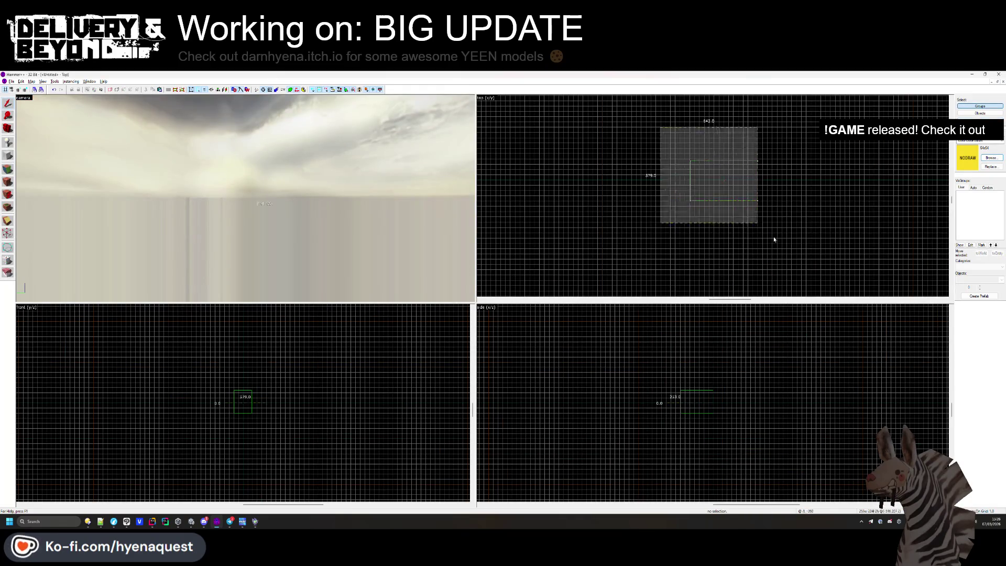
key(Return)
drag(732, 193, 612, 194)
Fly the 3D camera up to the green COLLISION block, then deselect it.
scroll(788, 180, down, 3)
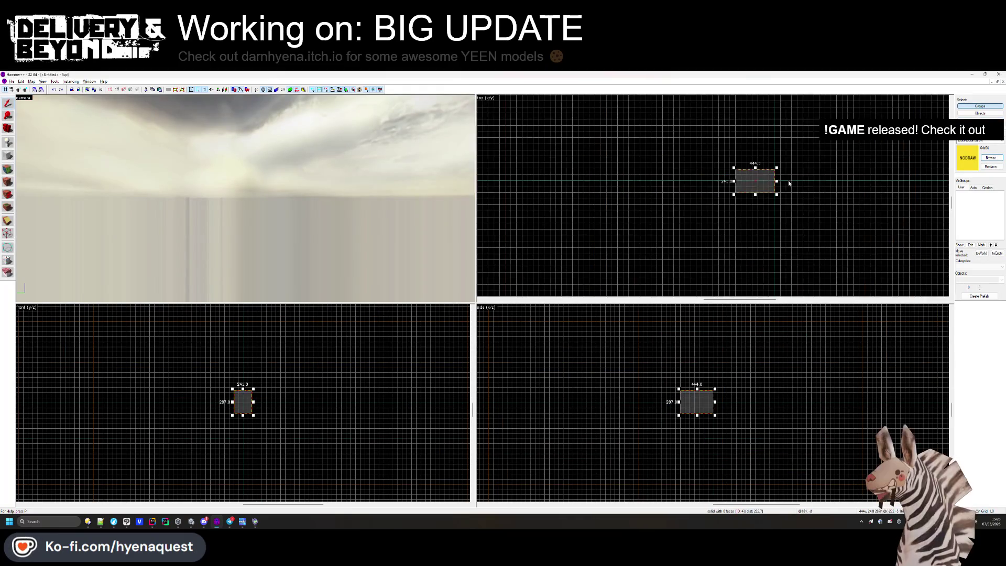
scroll(759, 199, up, 6)
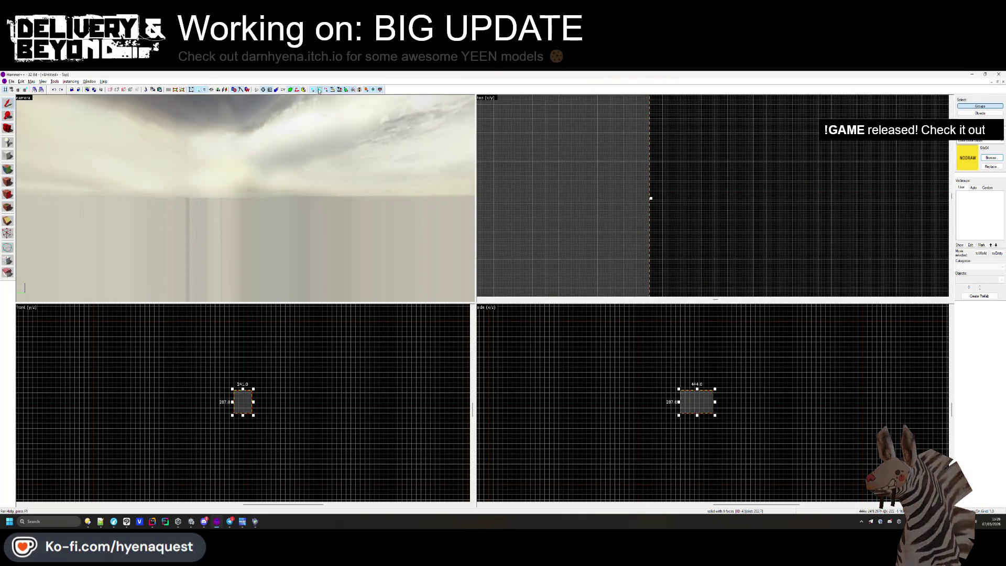
key(z)
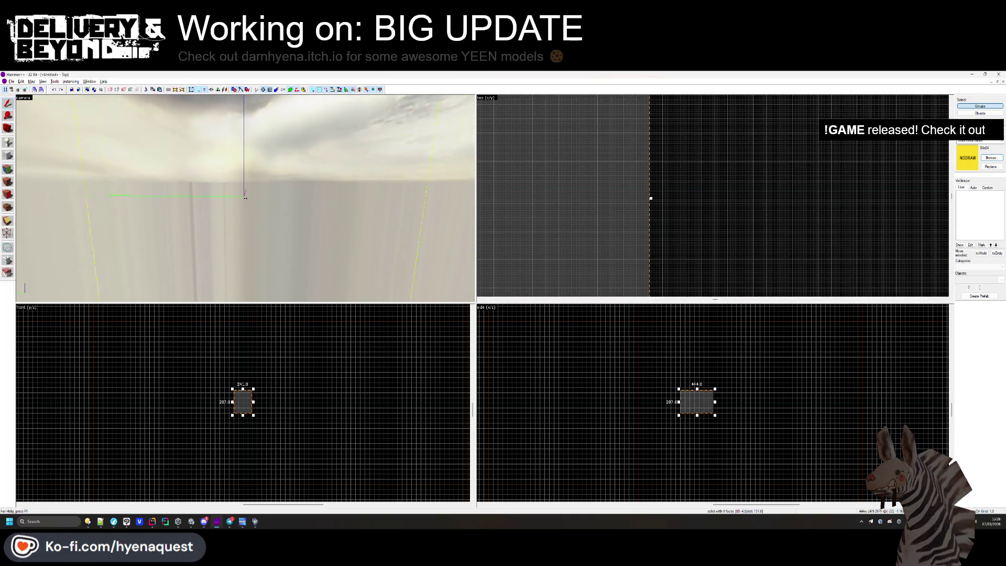
key(w)
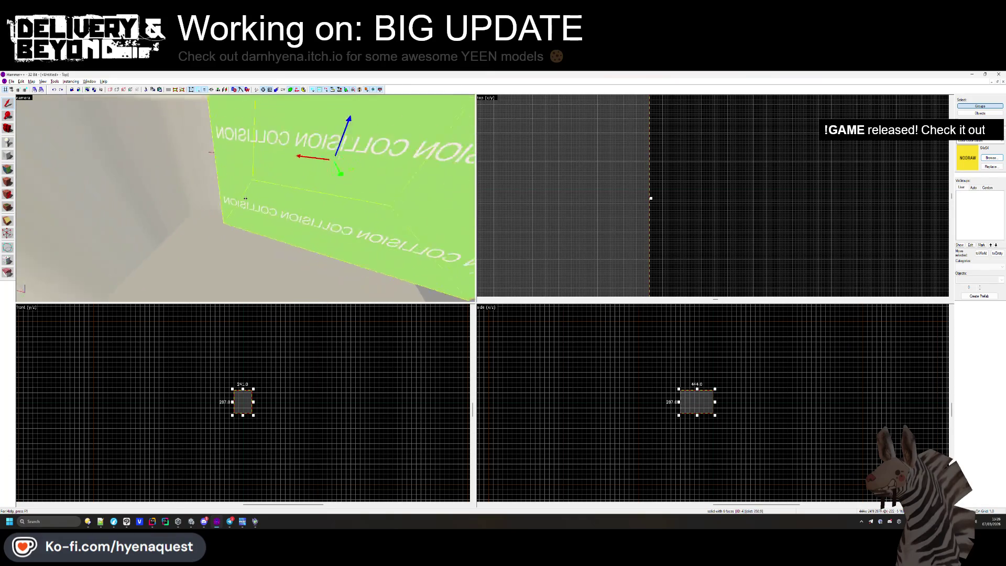
key(z)
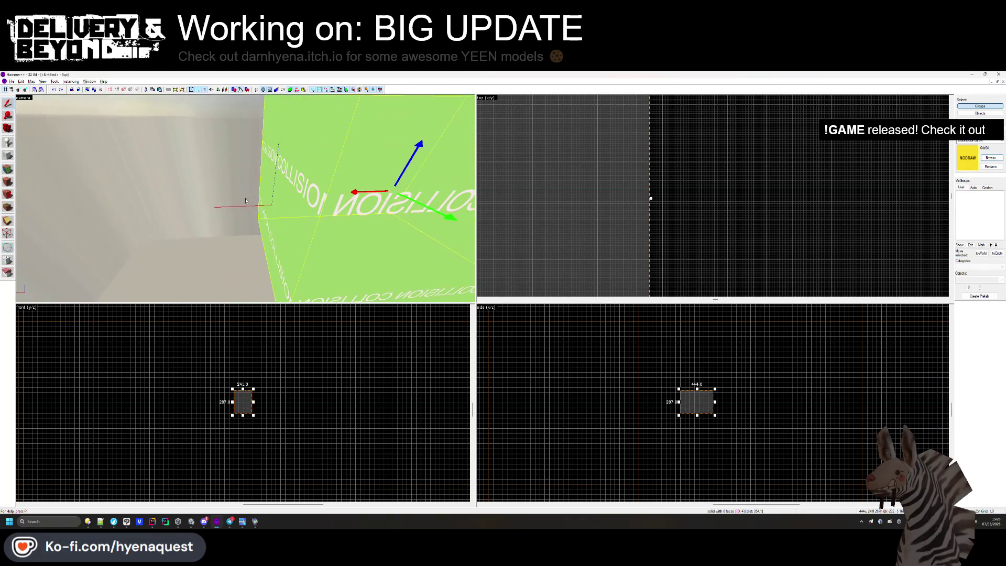
click(870, 232)
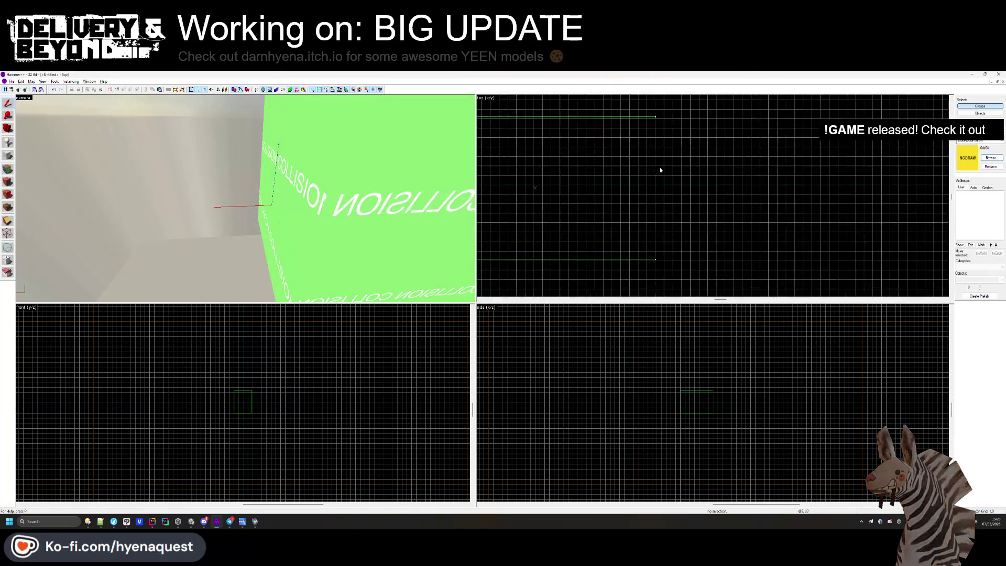
scroll(663, 180, up, 5)
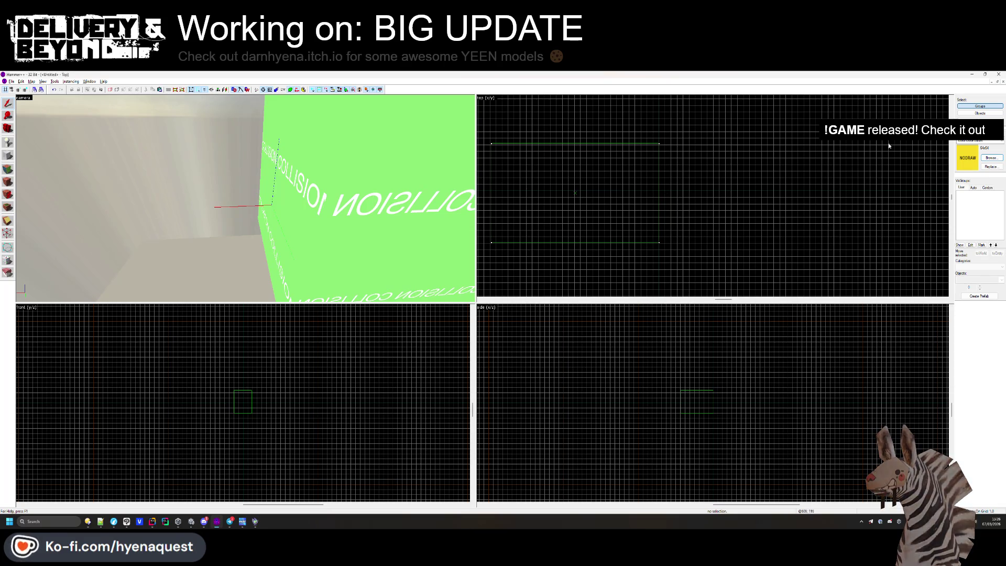
Open the texture browser listing COLLISION, GLASS, SKYBOX and the project's materials.
click(991, 157)
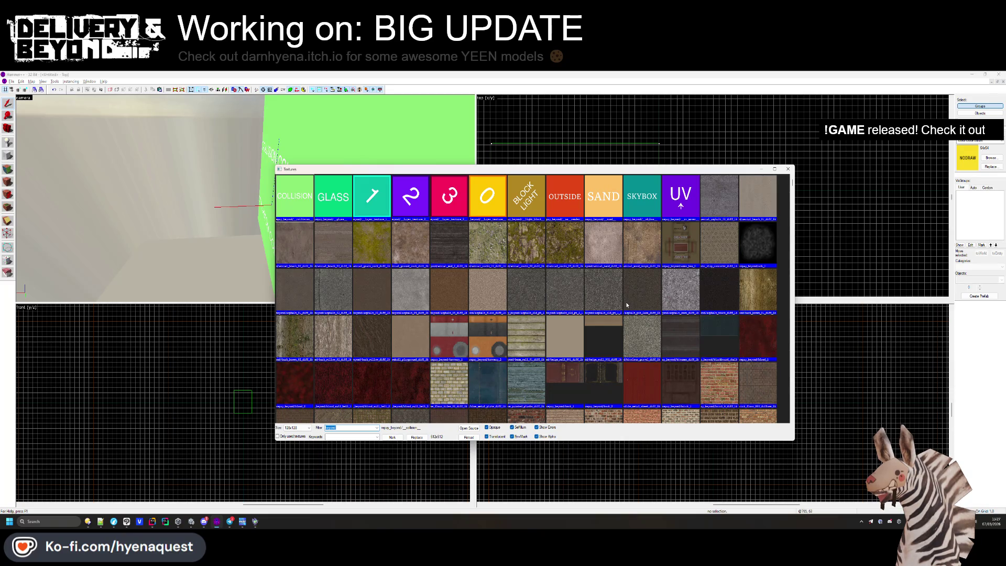
Choose the dark ground texture in the browser for new blocks.
scroll(626, 304, down, 15)
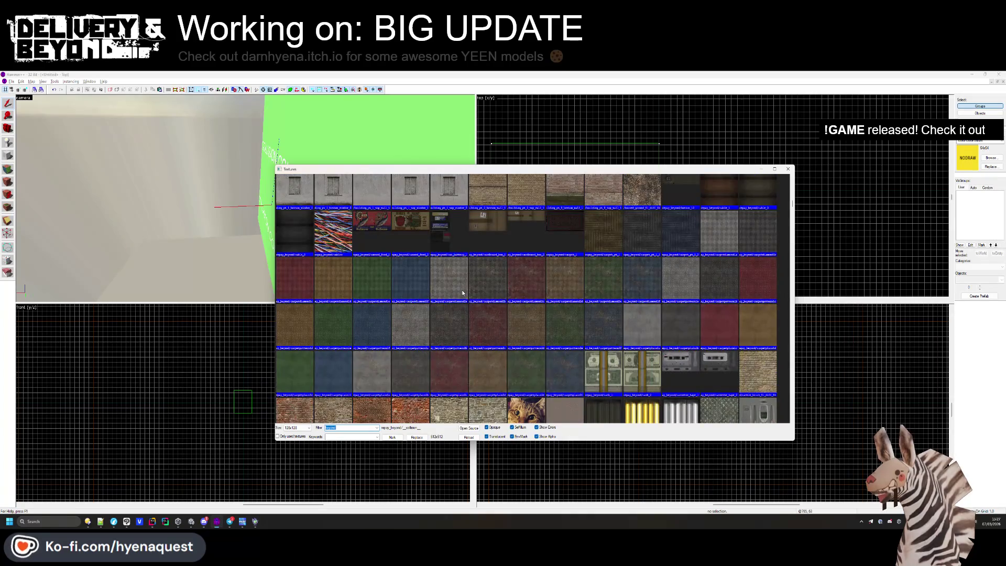
scroll(464, 291, down, 10)
scroll(461, 264, down, 10)
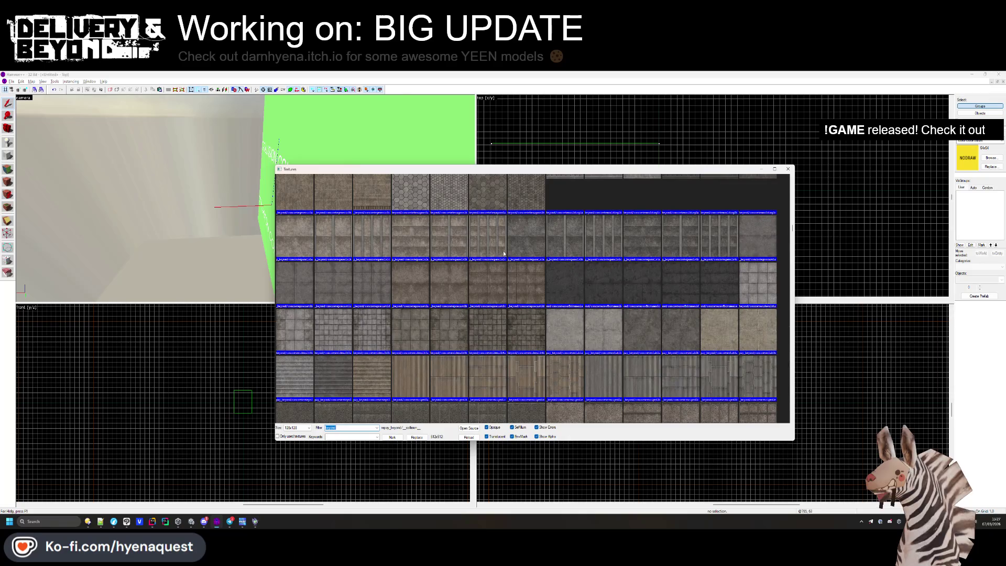
scroll(508, 258, up, 20)
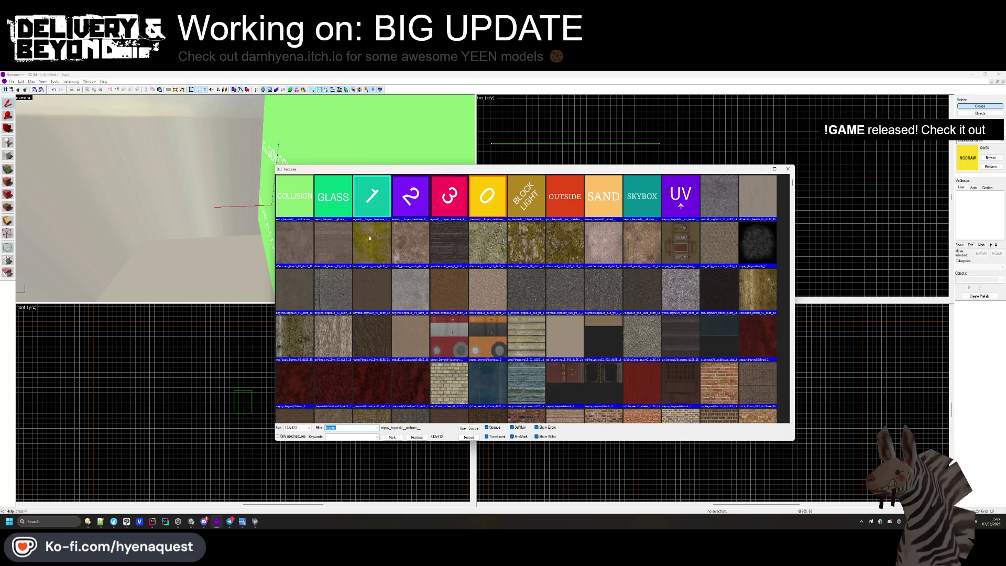
double_click(449, 244)
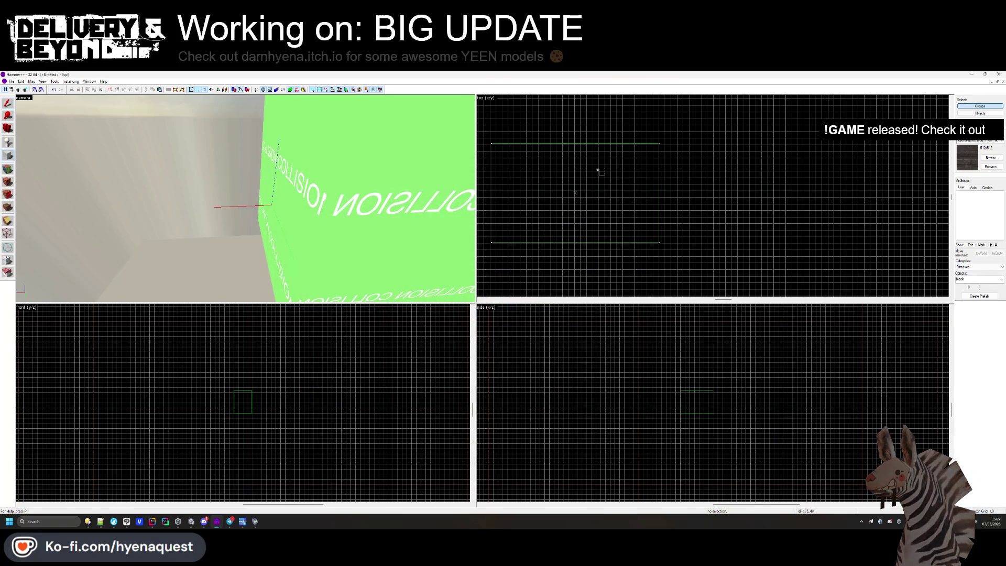
Draw the first dark block under the collision brush, 454 units long and 147 high.
mouse_move(655, 108)
mouse_down()
mouse_move(685, 168)
mouse_move(763, 246)
mouse_move(761, 277)
mouse_up()
scroll(677, 183, up, 1)
key(Return)
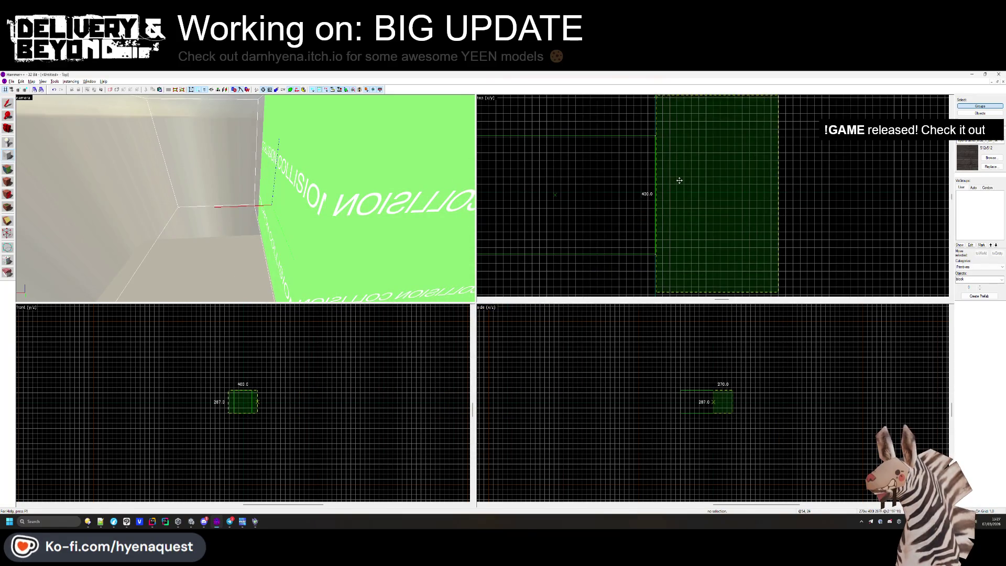
scroll(656, 198, up, 2)
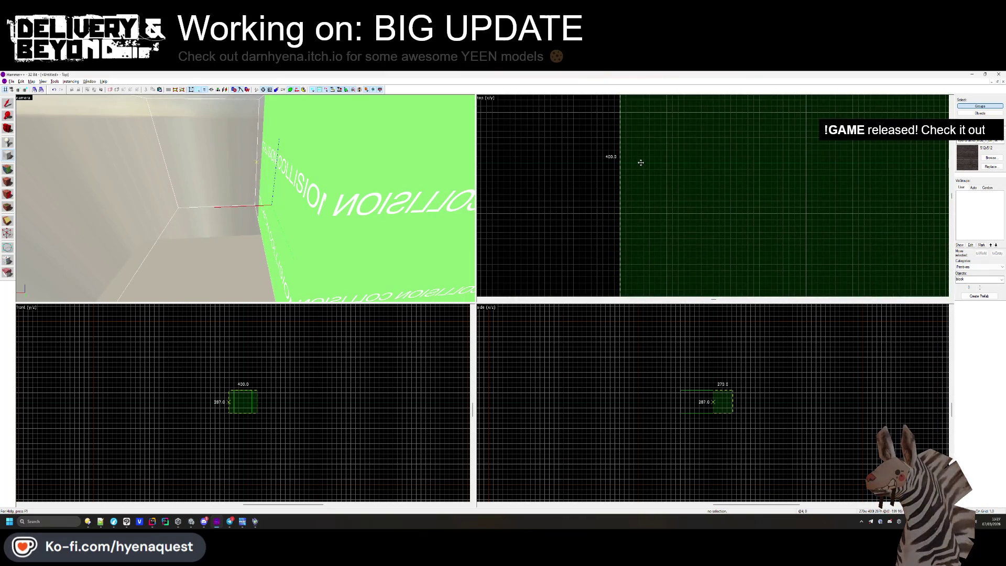
scroll(637, 157, down, 2)
scroll(637, 158, down, 3)
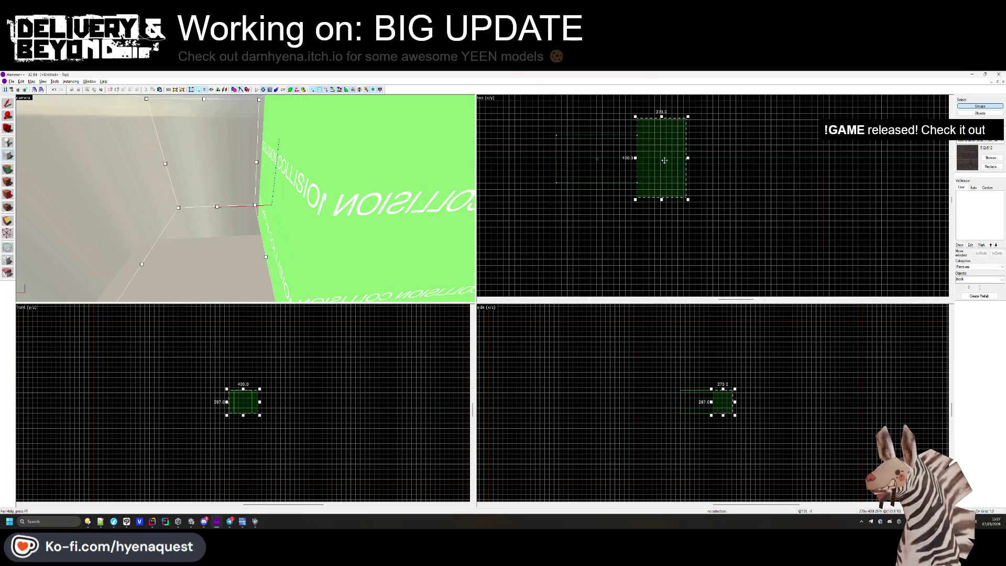
mouse_move(661, 200)
mouse_down()
mouse_move(658, 214)
mouse_move(652, 182)
mouse_up()
scroll(659, 209, up, 3)
scroll(655, 260, down, 5)
scroll(651, 185, up, 4)
scroll(655, 178, up, 4)
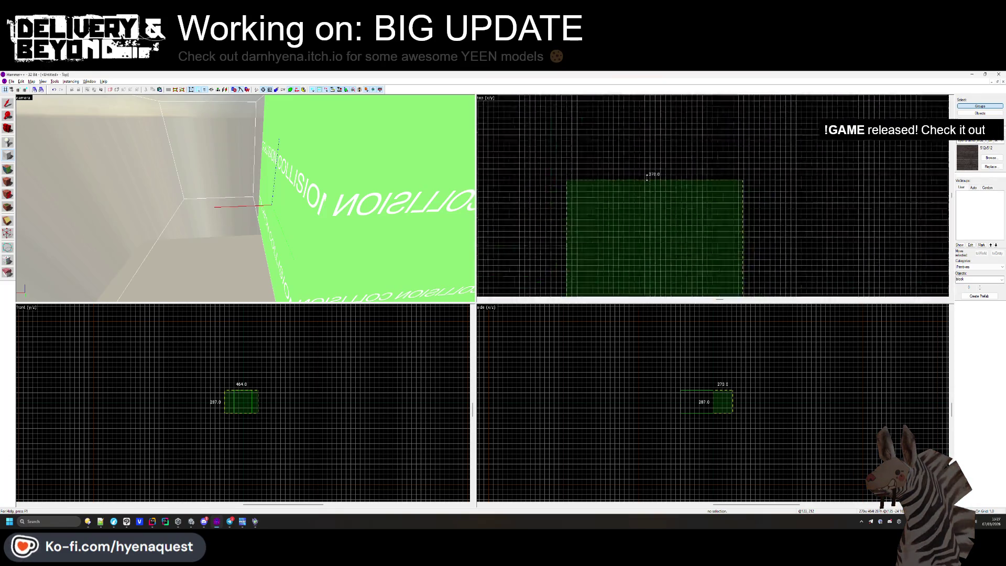
scroll(655, 158, down, 5)
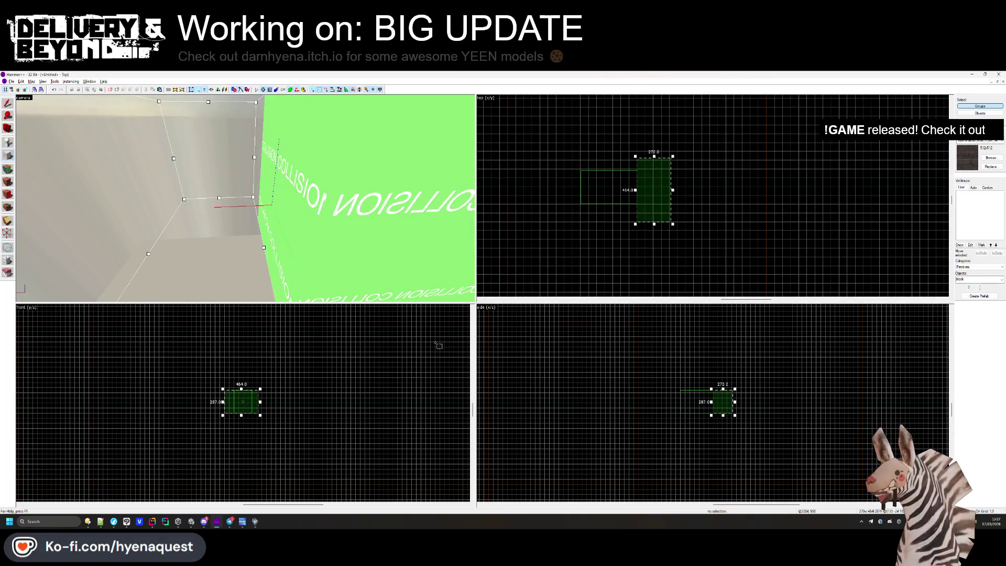
mouse_move(241, 388)
mouse_down()
mouse_move(257, 385)
mouse_move(267, 407)
mouse_move(268, 396)
mouse_up()
scroll(245, 388, up, 10)
key(Return)
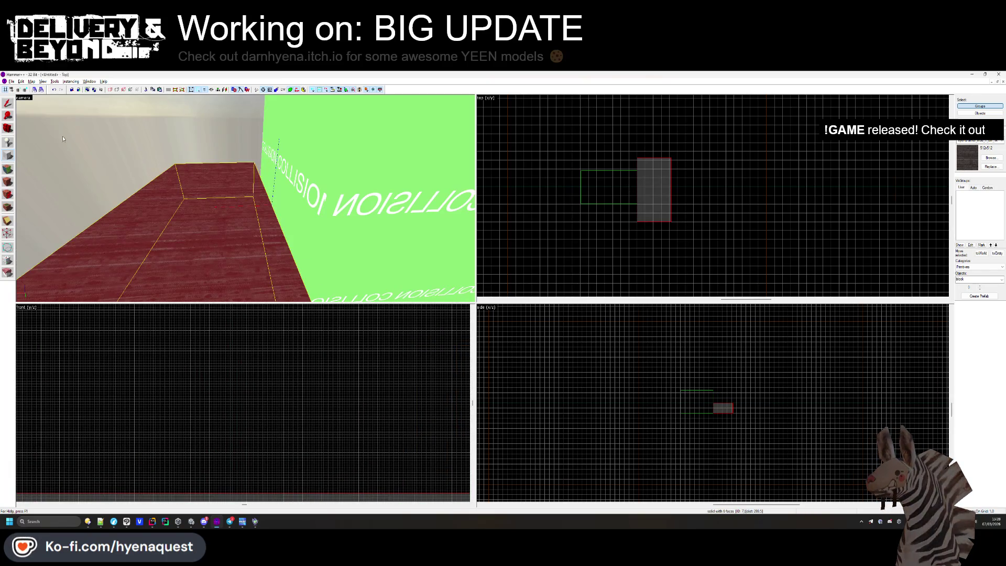
scroll(595, 210, up, 10)
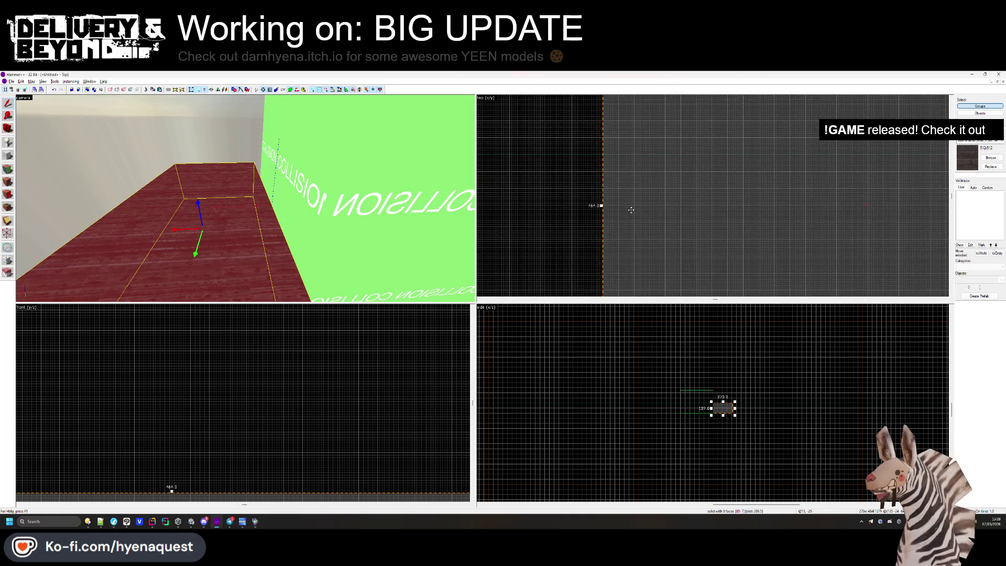
click(631, 162)
Draw a second adjoining block 444 units wide.
scroll(632, 163, down, 8)
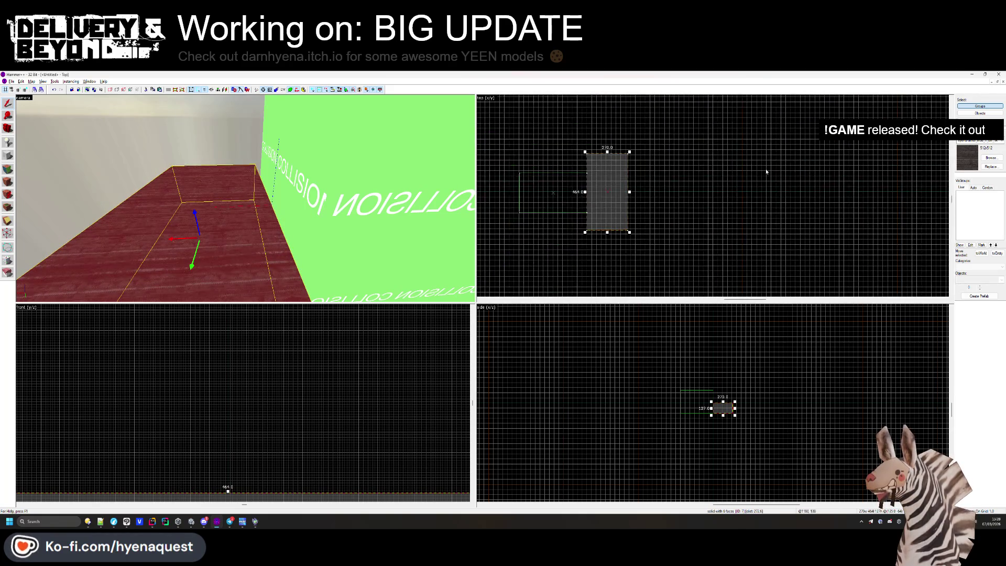
click(17, 155)
scroll(578, 155, up, 10)
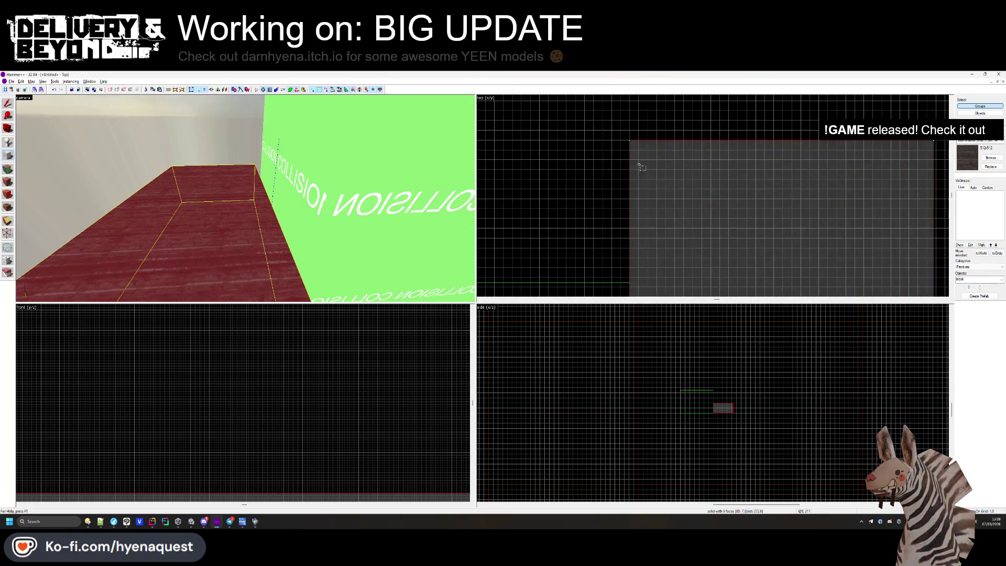
drag(630, 138, 486, 234)
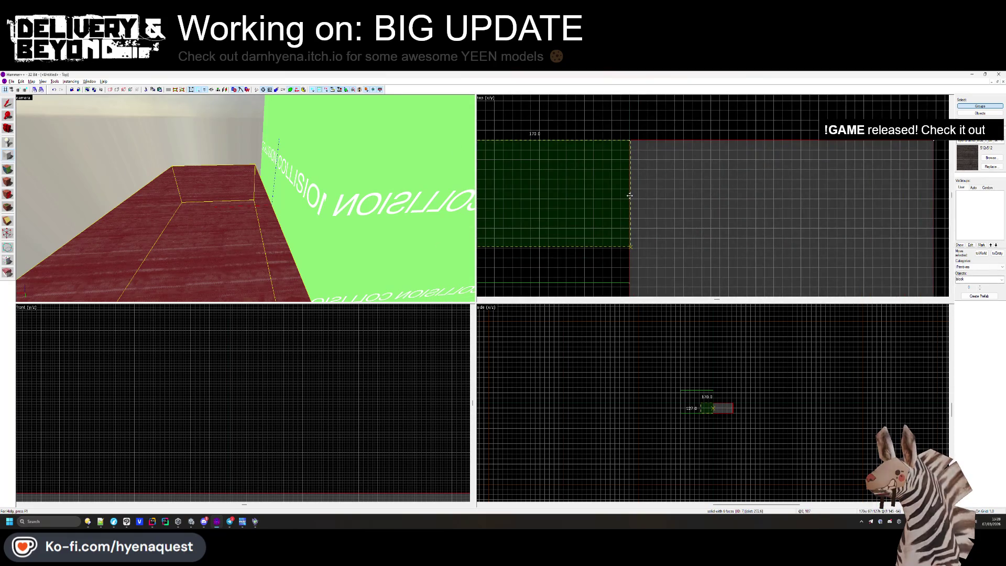
scroll(733, 183, down, 2)
mouse_move(744, 182)
mouse_down()
mouse_move(534, 171)
mouse_move(531, 197)
mouse_up()
key(bracketleft)
key(Return)
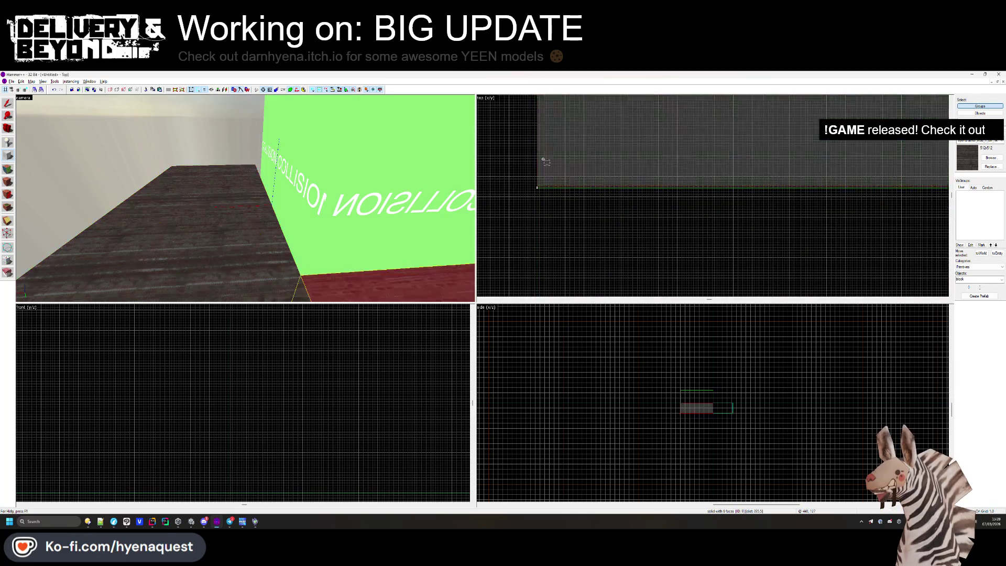
Add a third adjoining block 445 units wide, then clear the selection.
scroll(679, 195, up, 4)
drag(702, 187, 479, 252)
scroll(590, 257, down, 1)
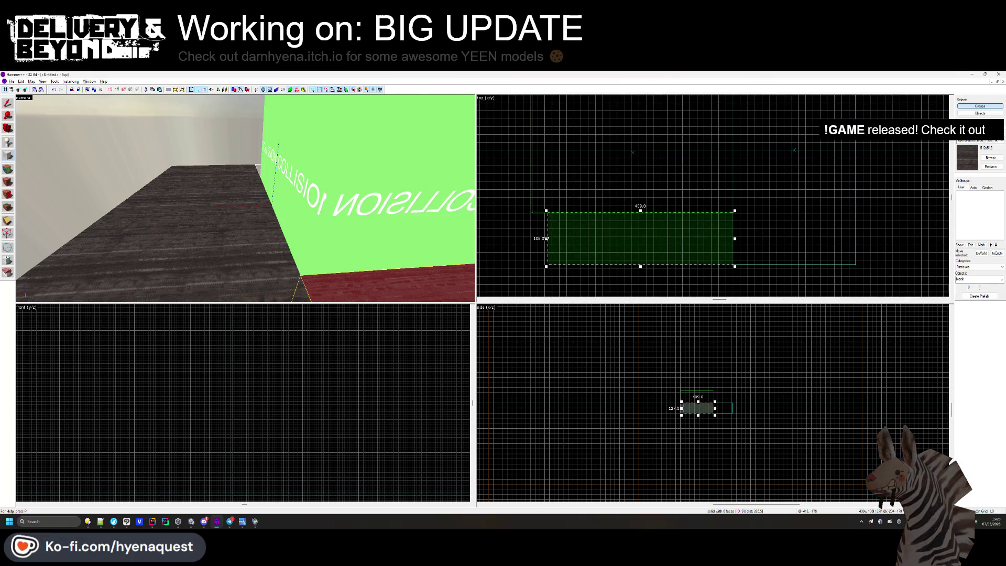
drag(545, 238, 529, 238)
scroll(530, 238, up, 2)
key(Return)
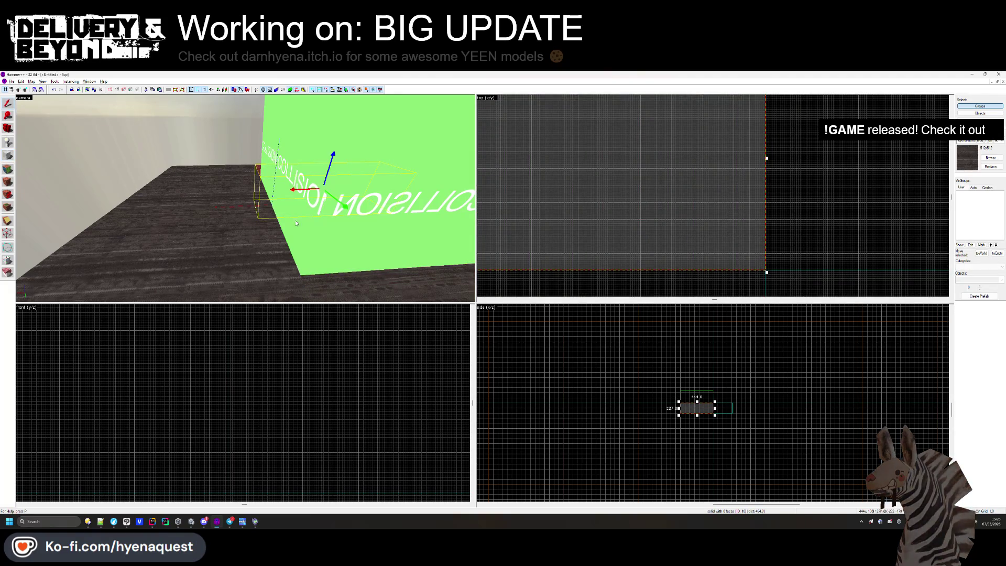
key(Escape)
scroll(245, 198, down, 5)
click(269, 231)
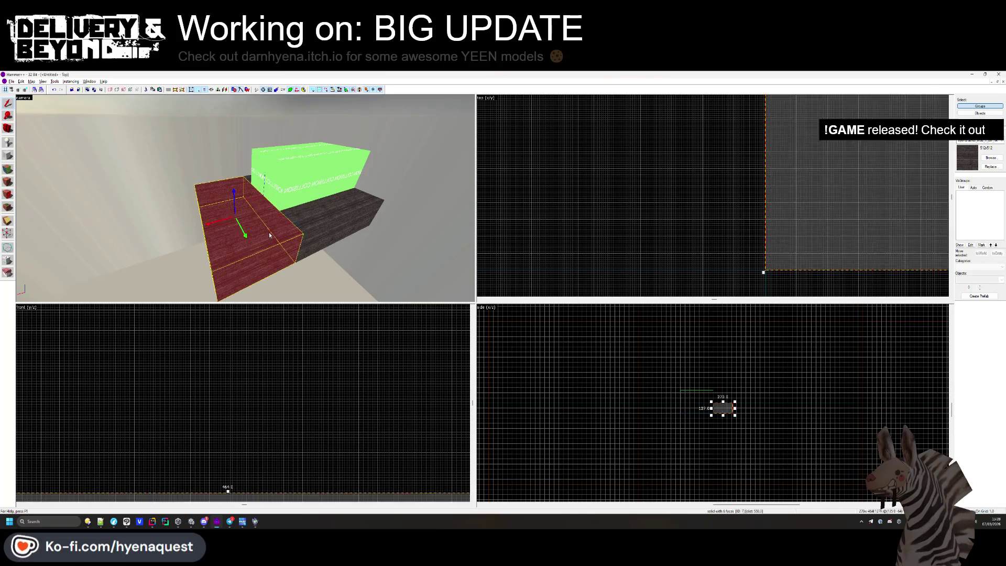
click(329, 259)
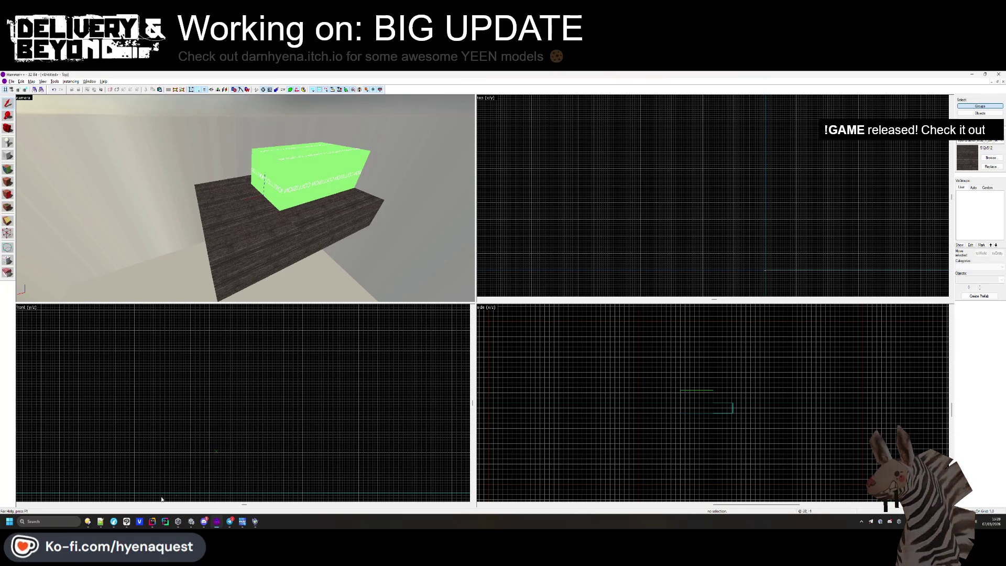
Browse to the VMFS generation folder in the file manager, then return to the map.
click(88, 522)
click(486, 155)
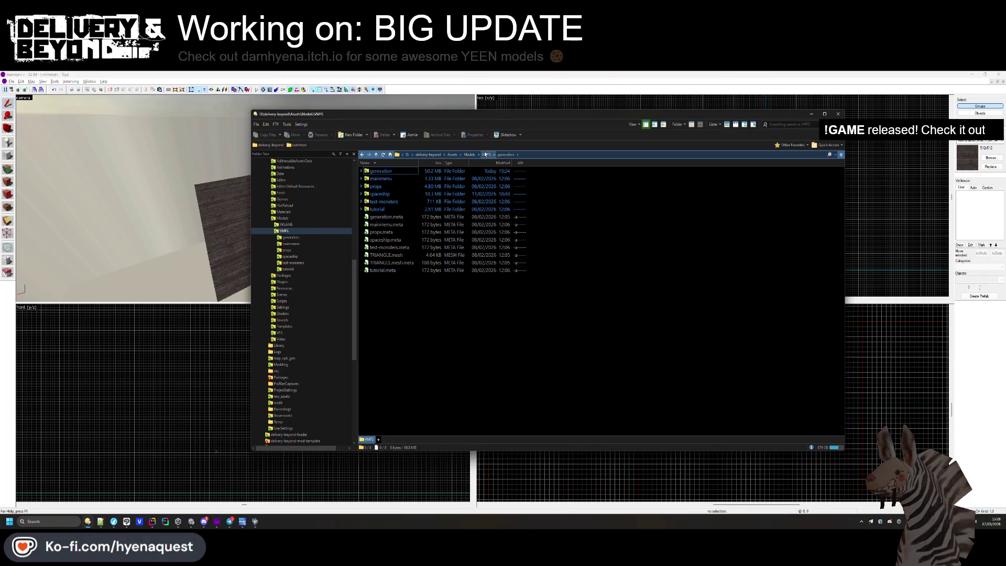
double_click(381, 172)
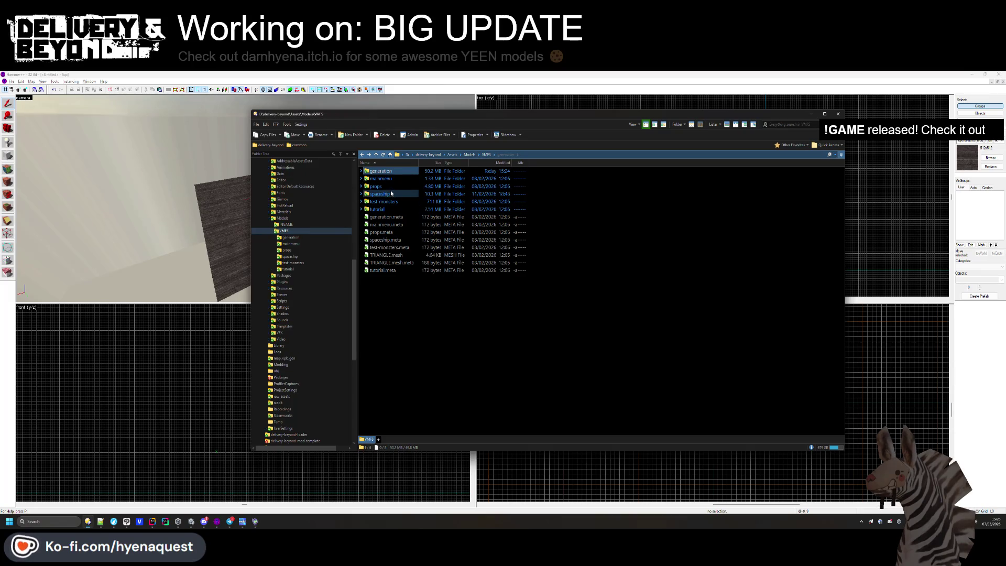
click(111, 341)
Save the map as entry-0 in the generation\trenches folder.
key(ctrl+s)
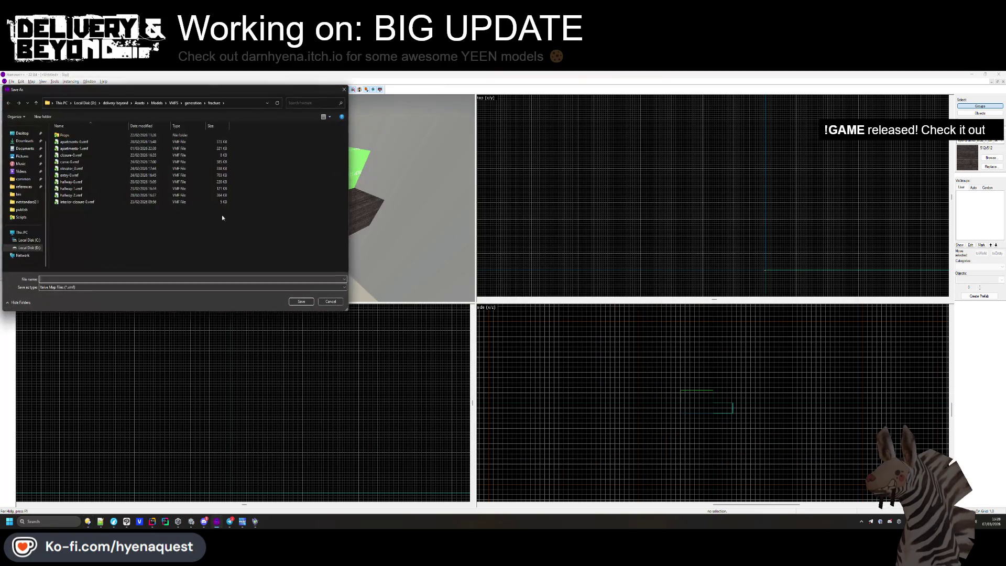
click(191, 103)
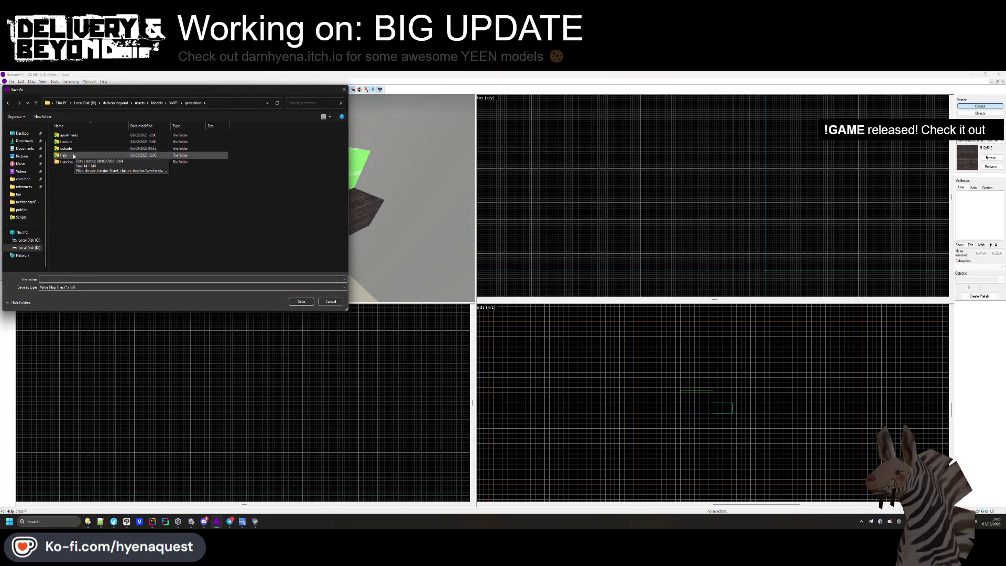
double_click(73, 155)
text(entry-0)
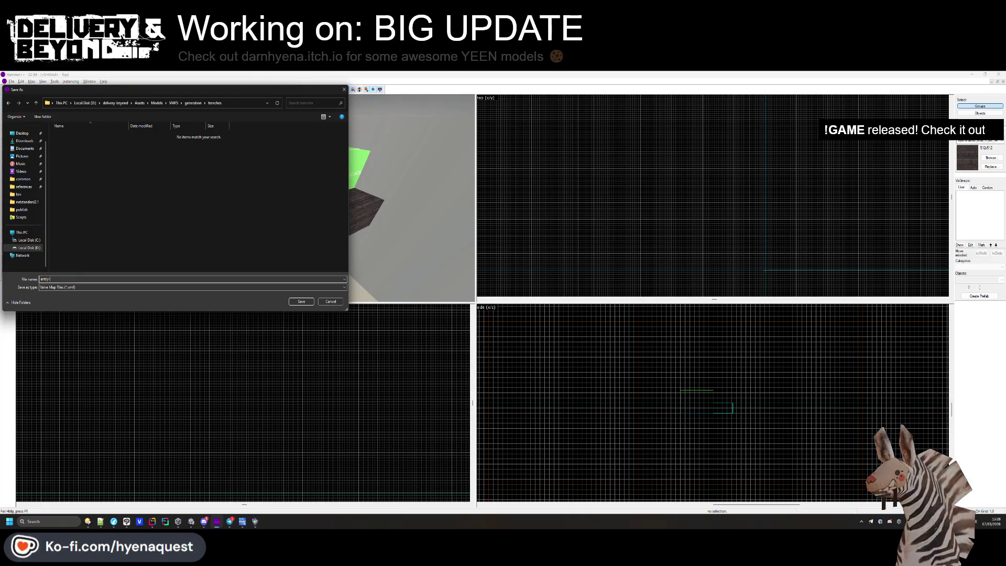
key(Return)
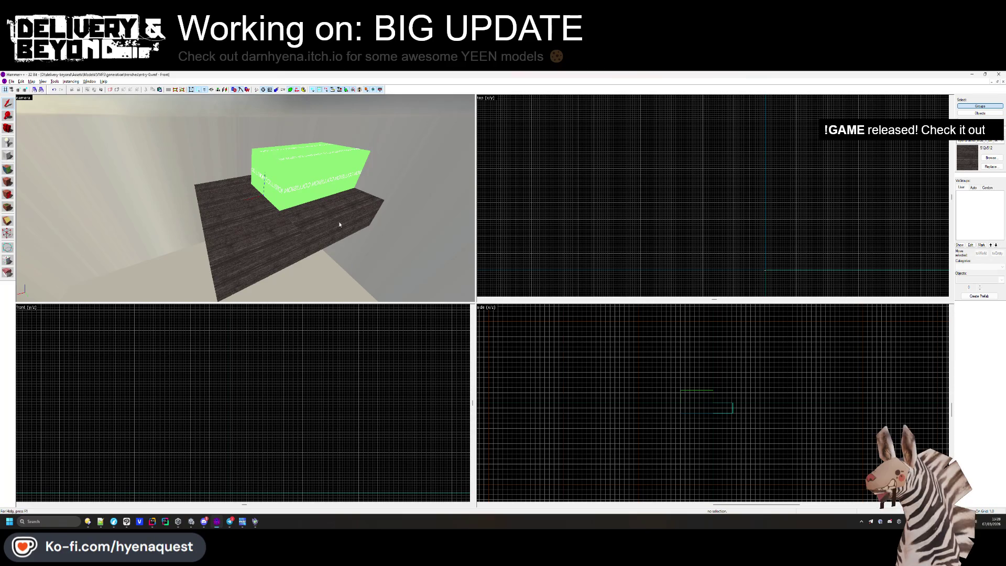
Delete the dark placeholder block and place a func_instance on the green block.
click(242, 228)
key(Delete)
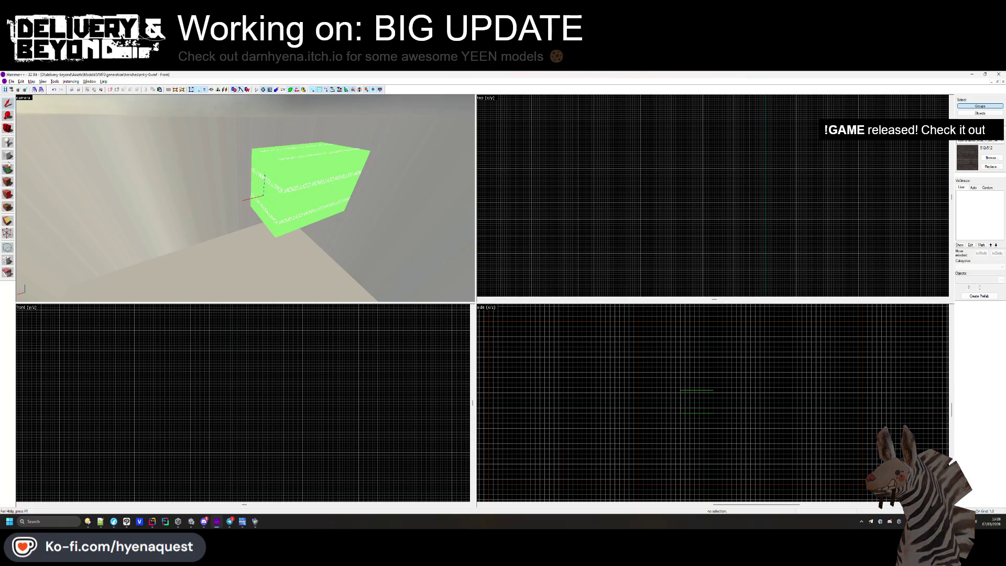
click(7, 142)
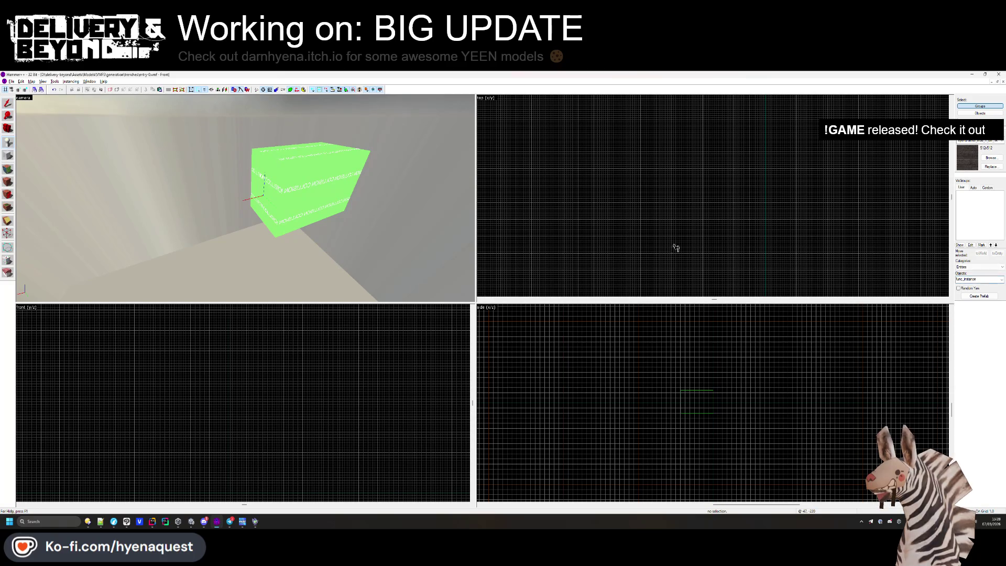
click(258, 196)
key(shift+s)
key(alt+Return)
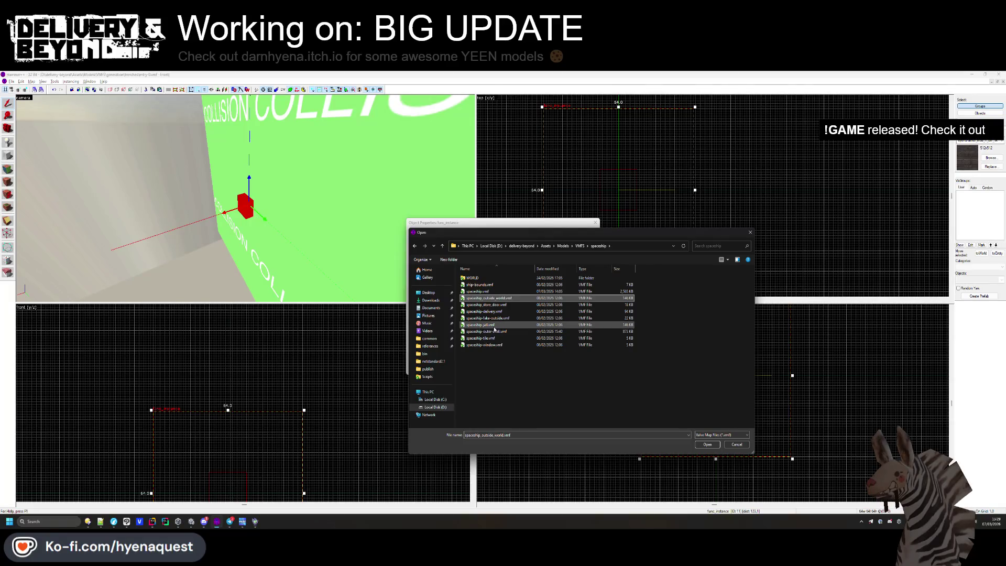
Copy spaceship-outer-shell.vmf into the trenches folder and apply it as the instance file.
click(494, 330)
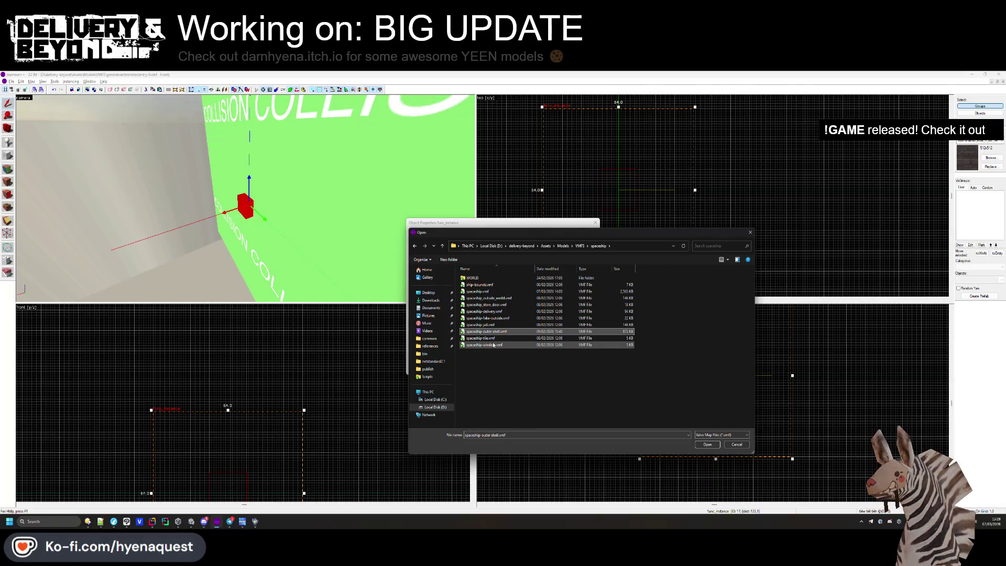
key(alt+Up)
key(g)
key(Return)
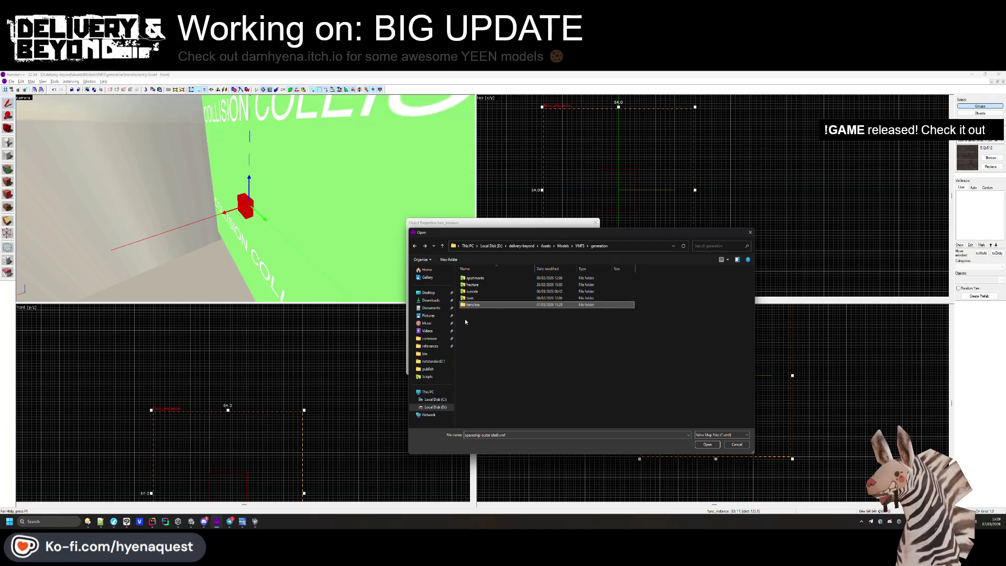
double_click(464, 318)
key(ctrl+v)
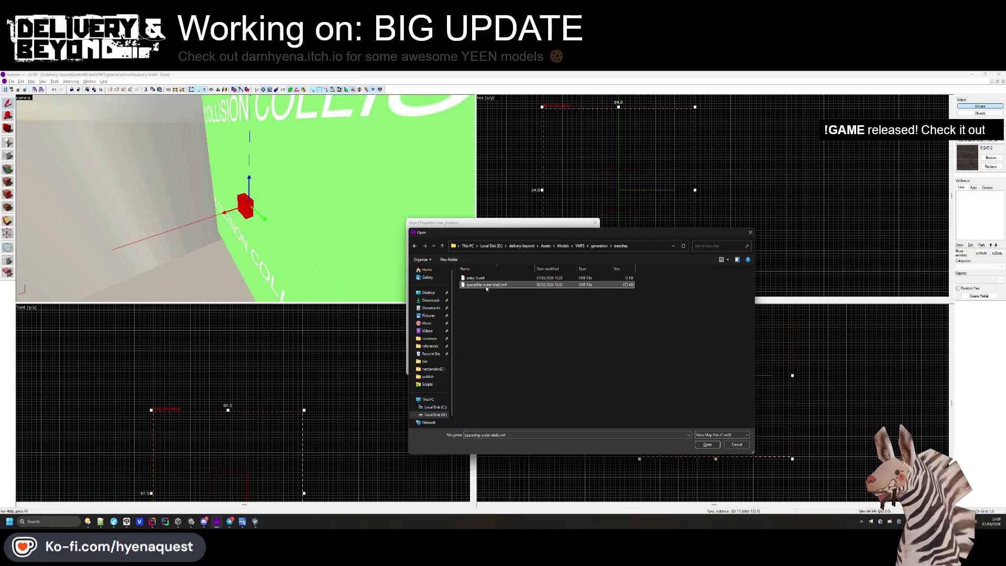
click(707, 444)
click(563, 371)
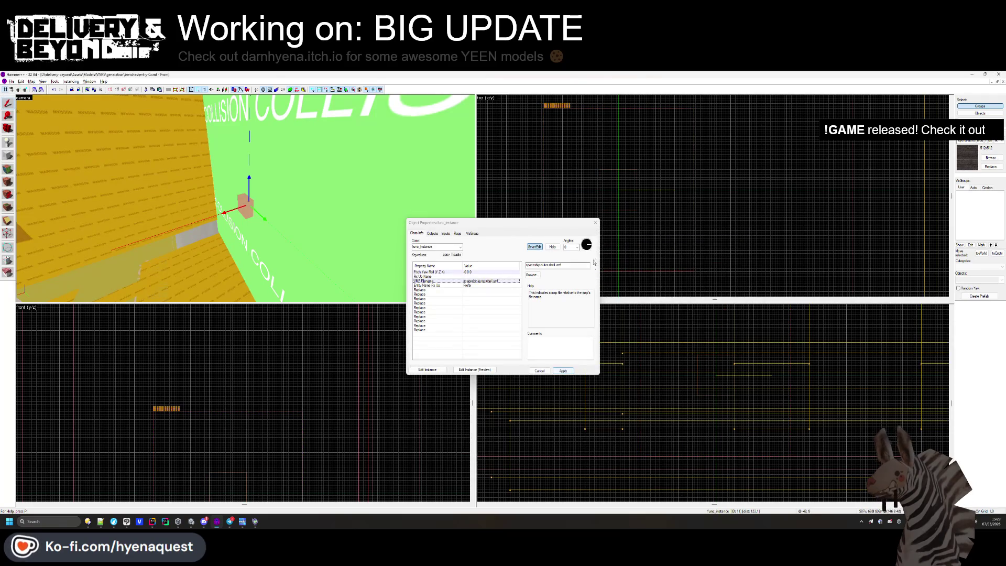
key(Escape)
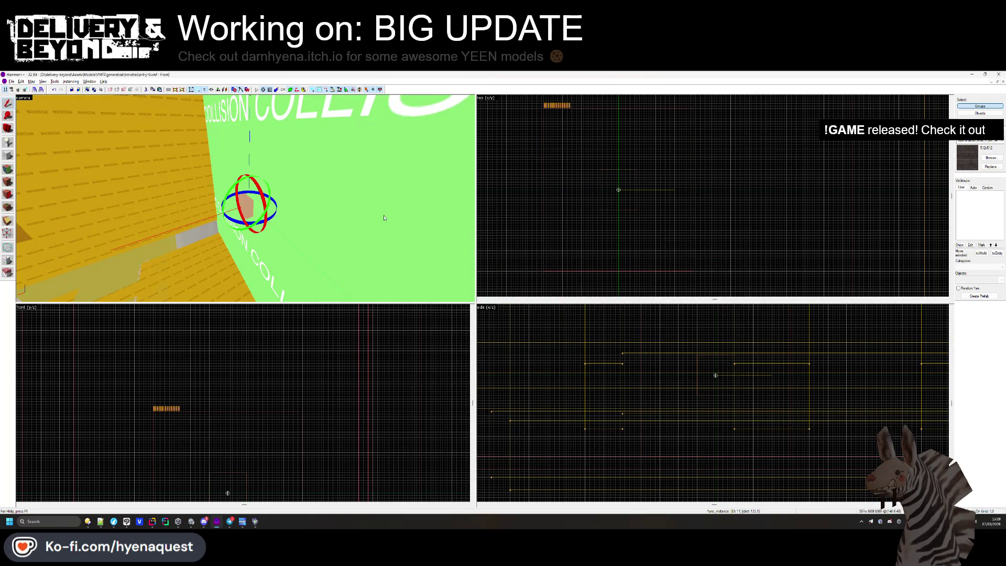
key(Escape)
scroll(667, 225, down, 3)
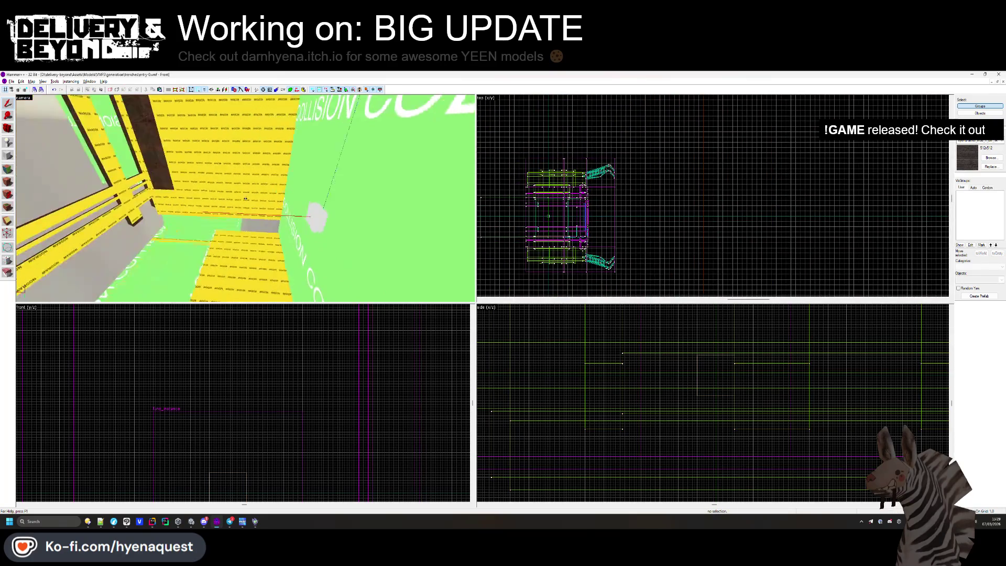
key(w)
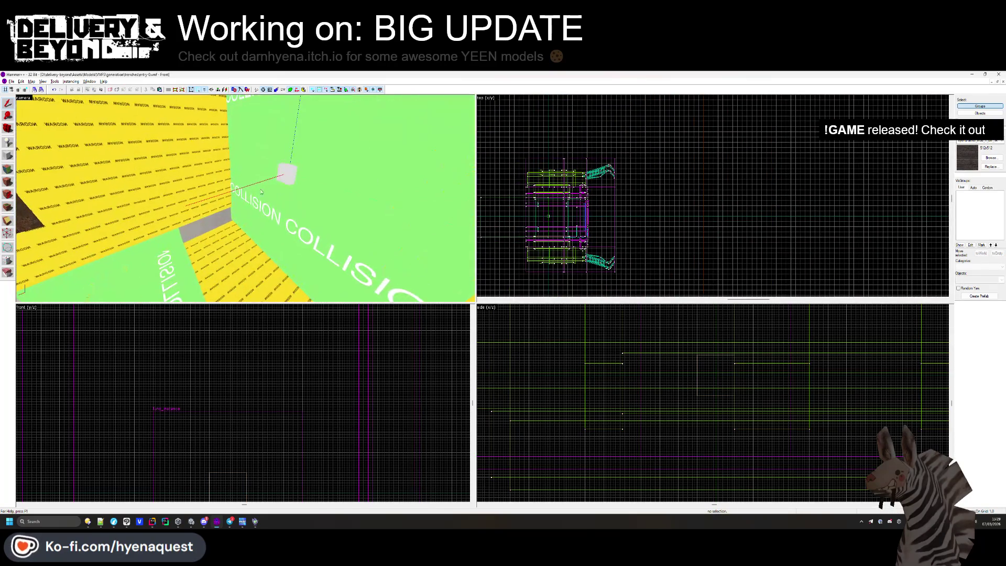
click(260, 191)
scroll(512, 227, up, 3)
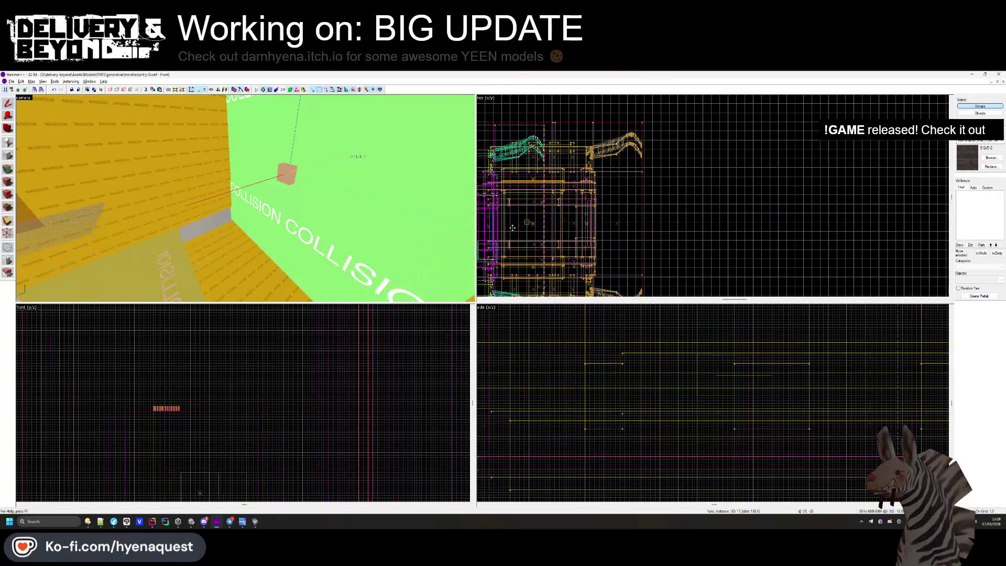
key(ctrl+shift+e)
scroll(562, 207, up, 5)
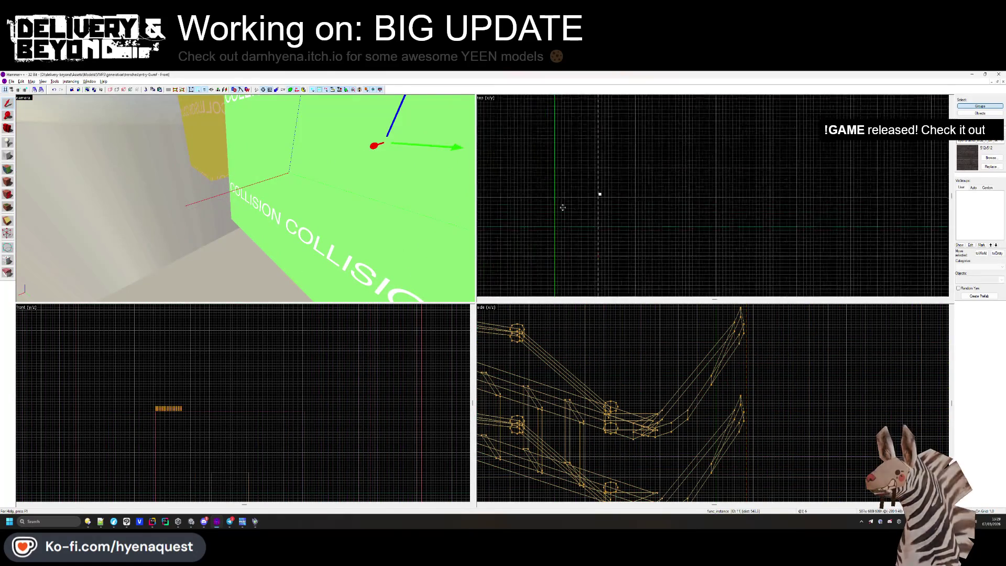
key(ctrl+shift+e)
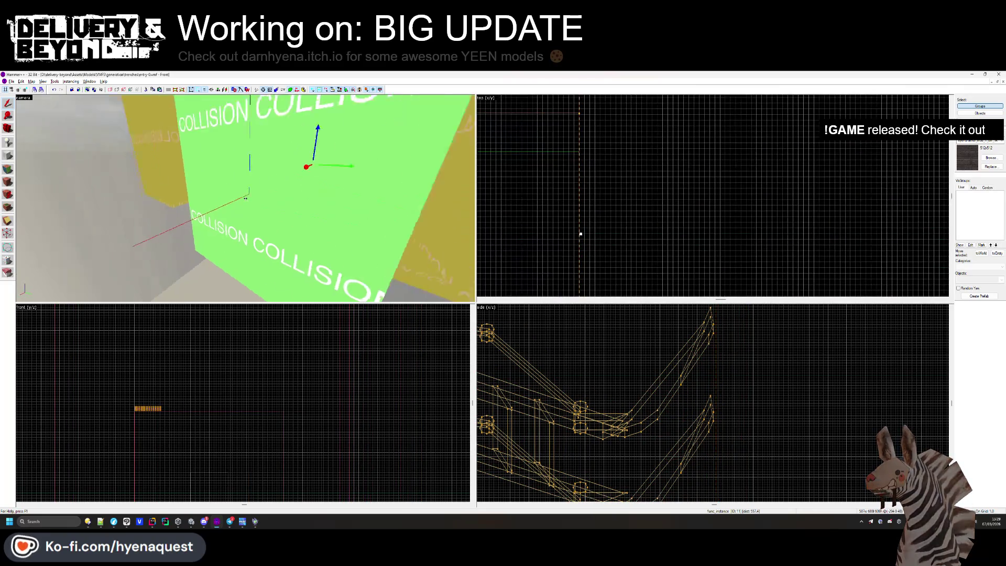
scroll(245, 198, down, 5)
scroll(549, 204, down, 4)
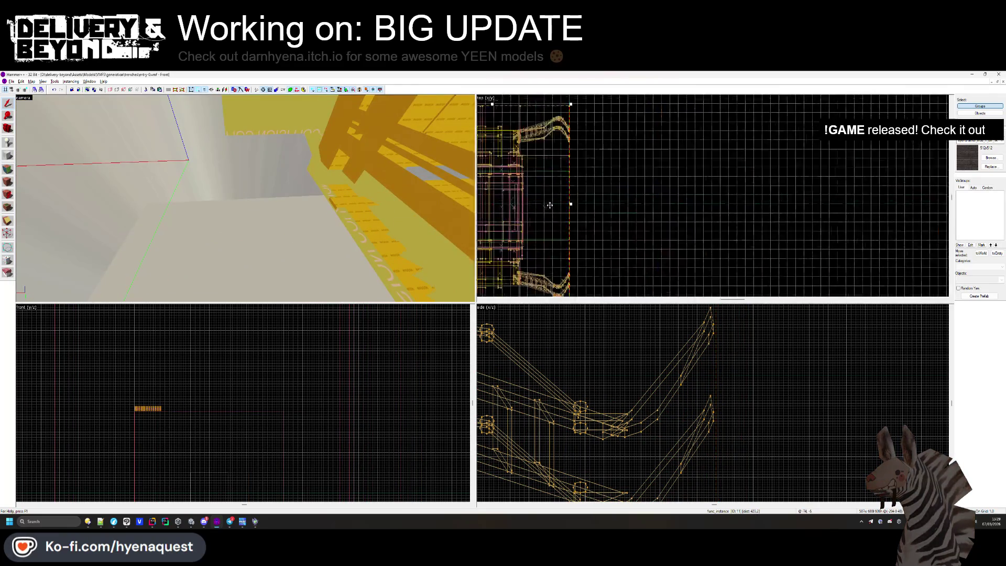
scroll(550, 205, up, 3)
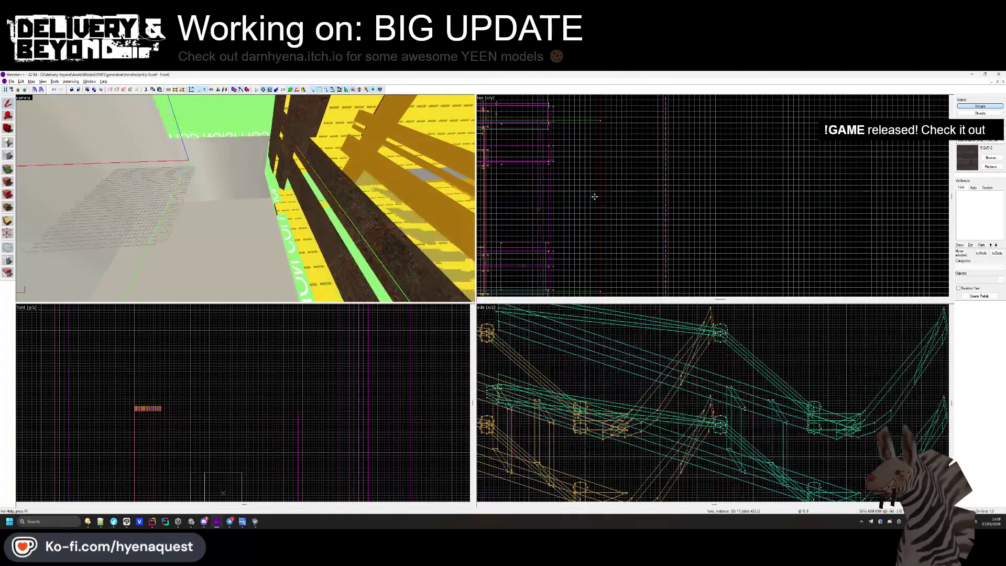
scroll(594, 197, up, 3)
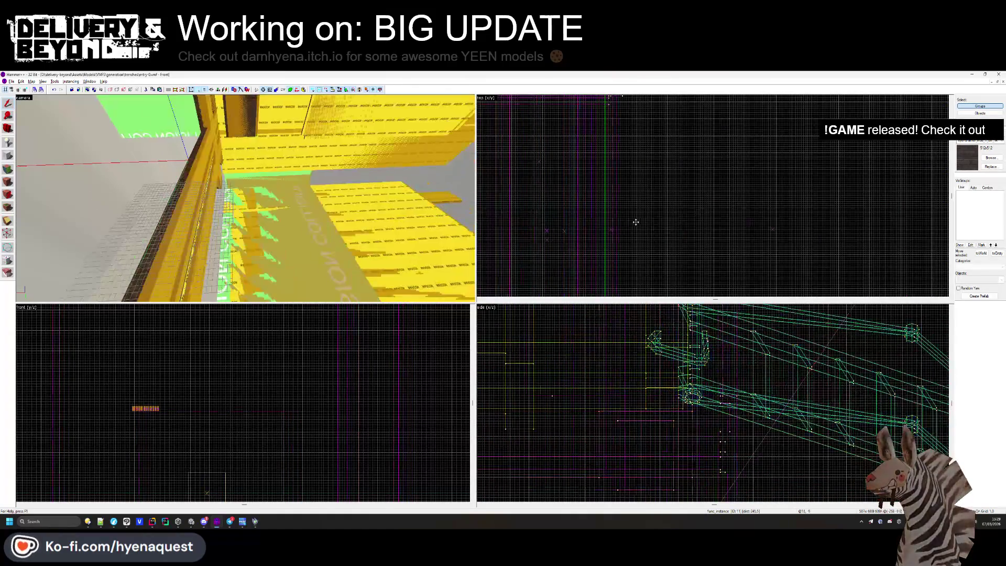
scroll(588, 217, up, 2)
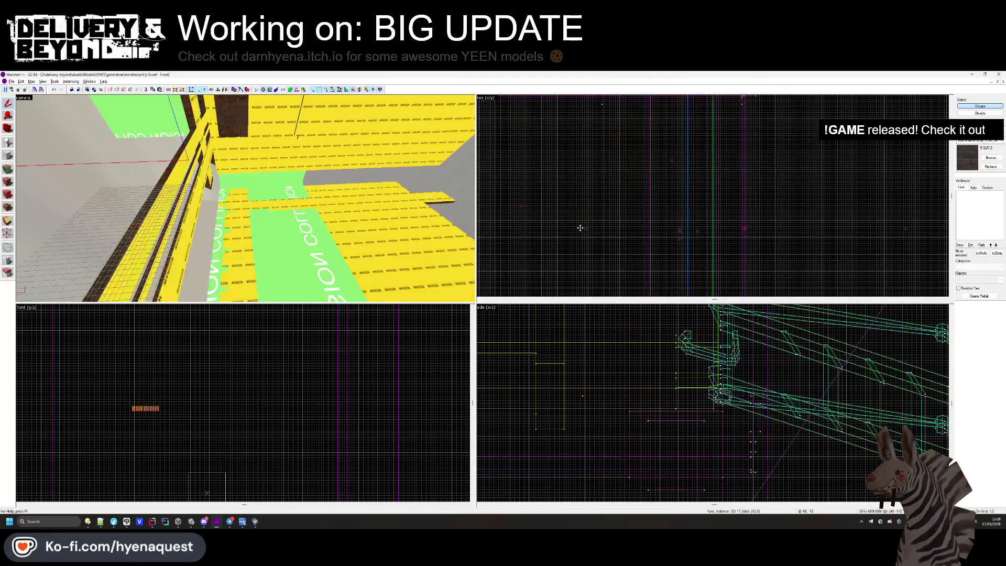
scroll(580, 228, up, 3)
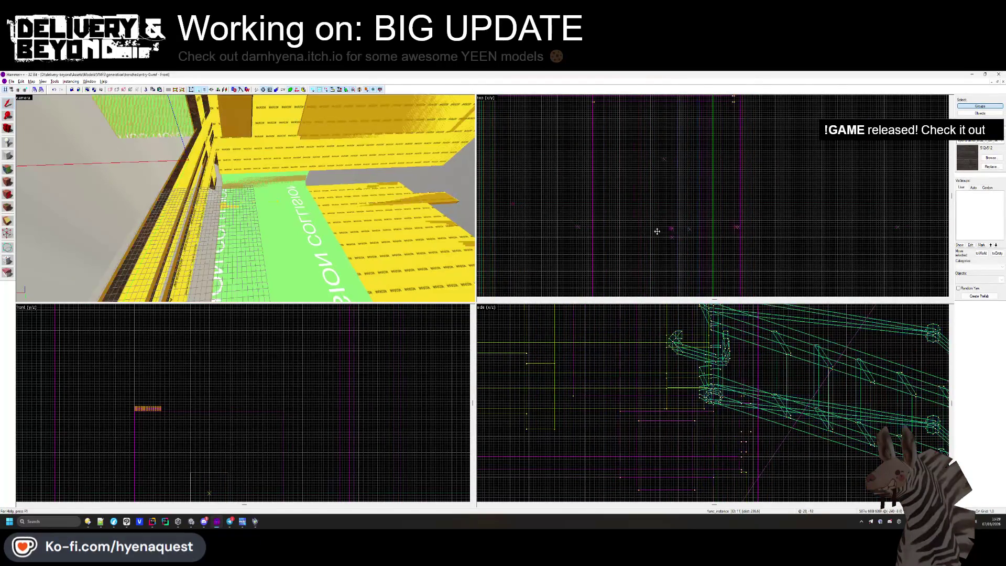
scroll(653, 231, up, 2)
key(w)
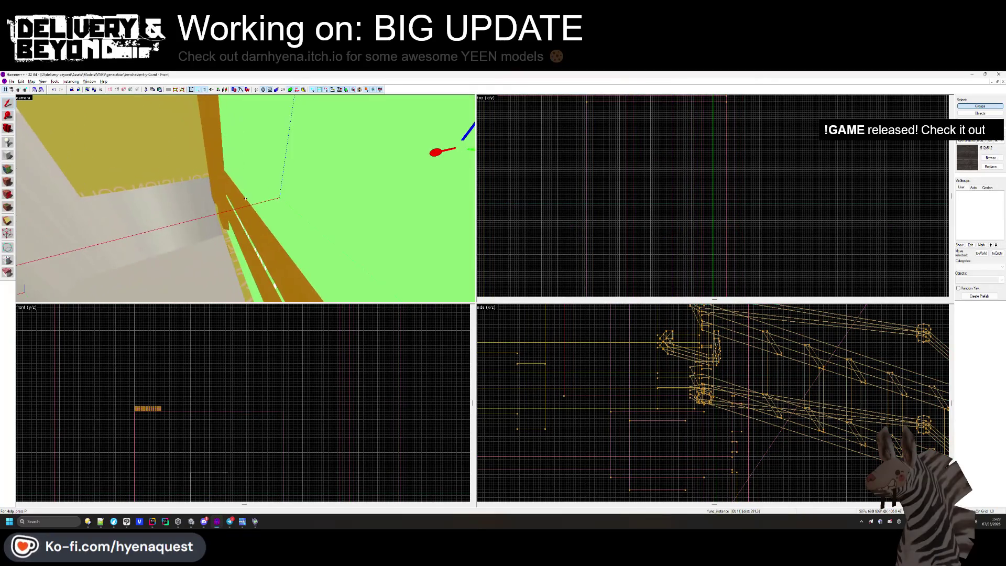
scroll(630, 213, down, 2)
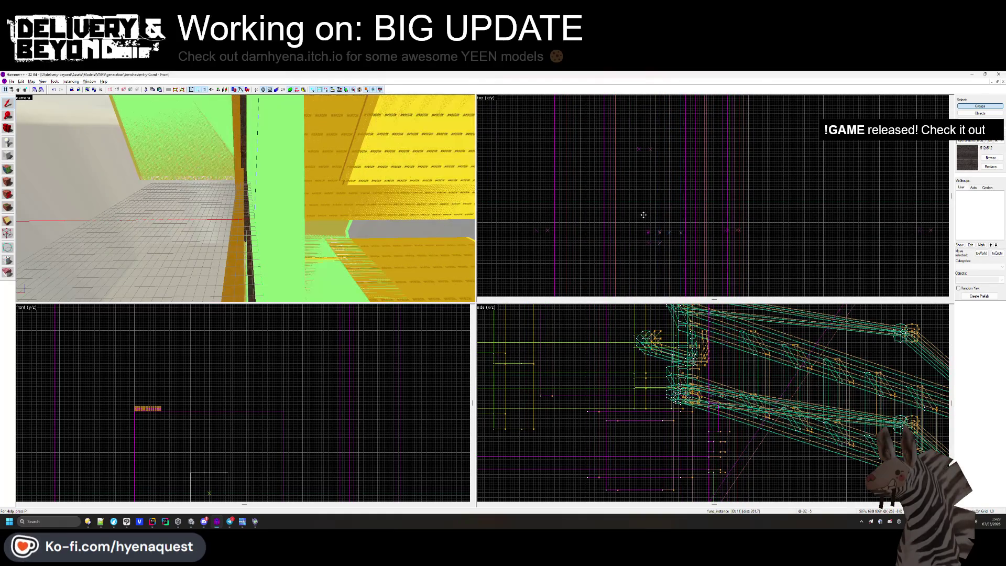
key(d)
scroll(713, 218, up, 2)
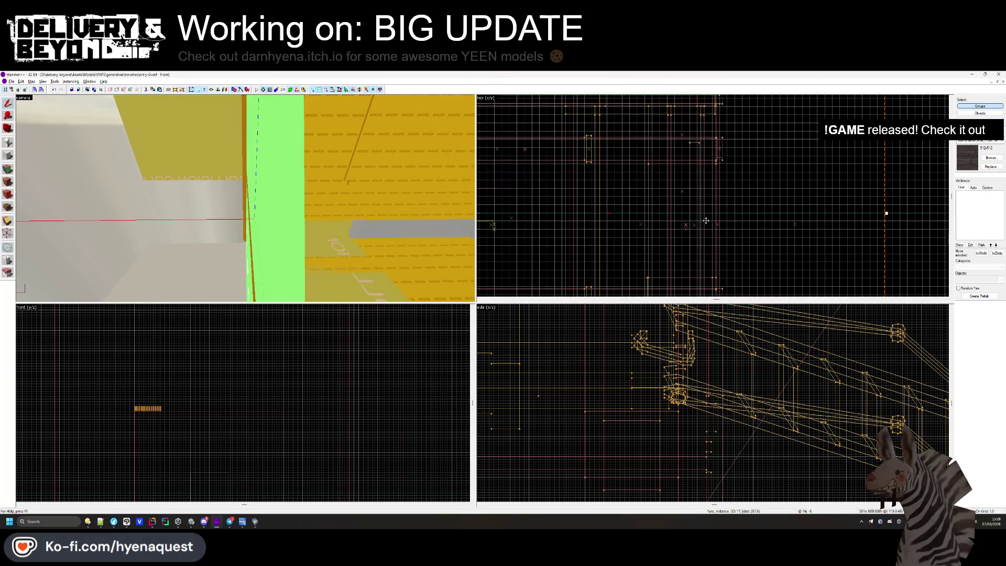
drag(231, 199, 245, 198)
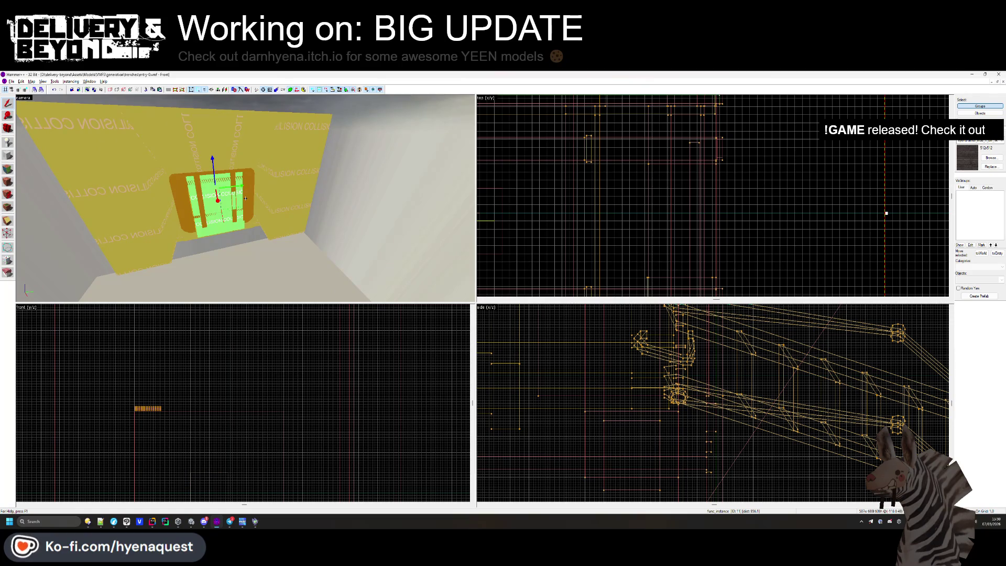
key(w)
key(a)
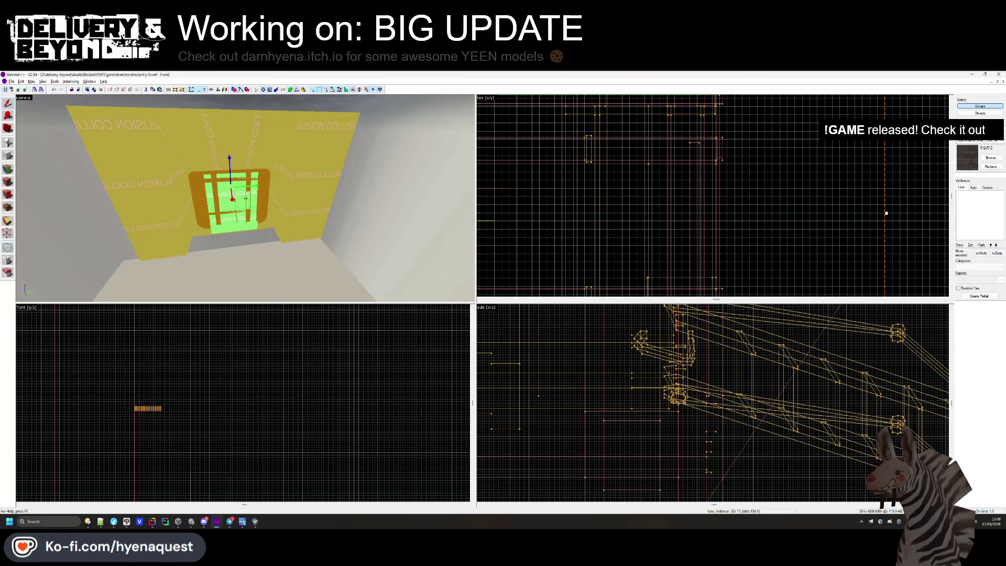
key(w)
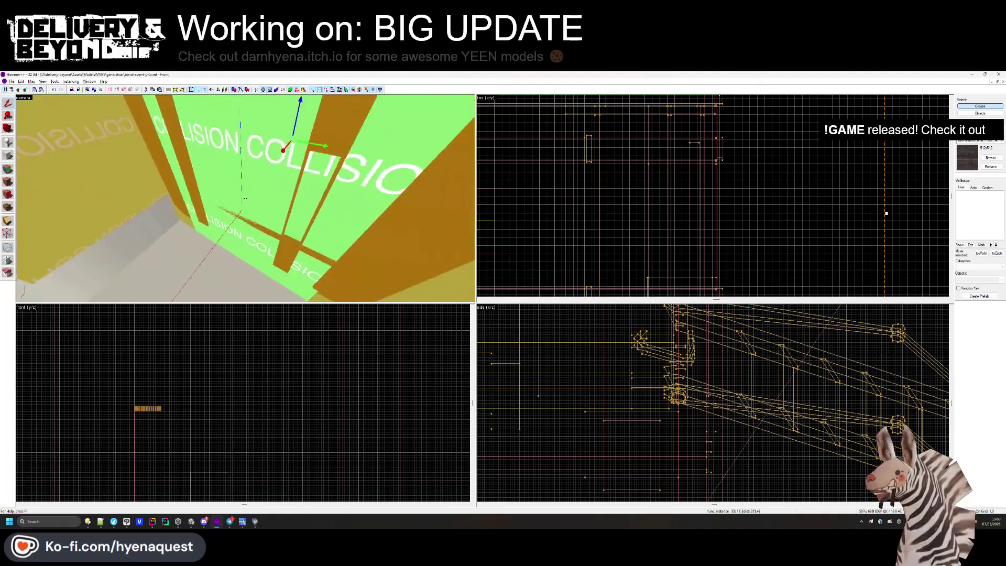
key(w)
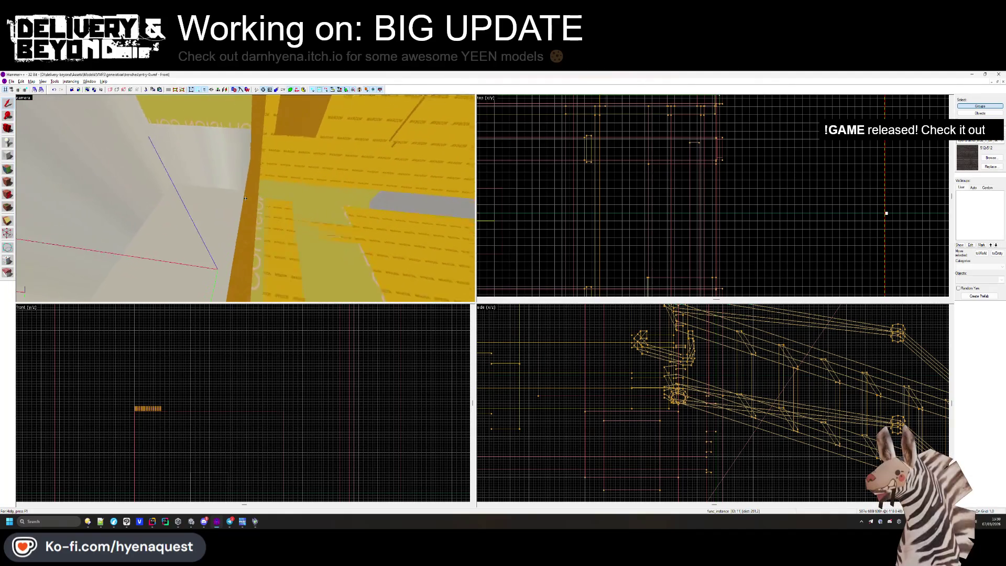
key(w)
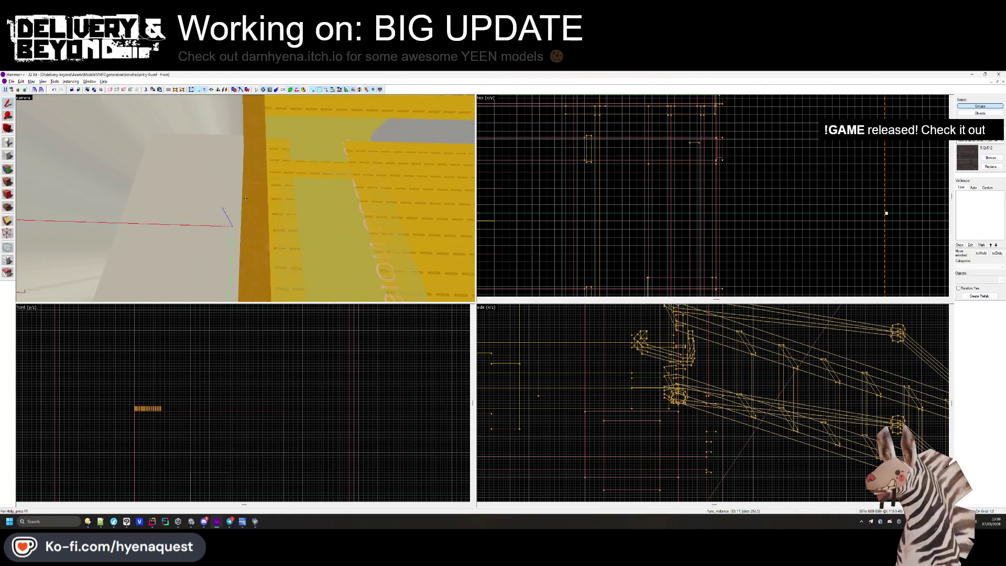
key(super)
key(super)
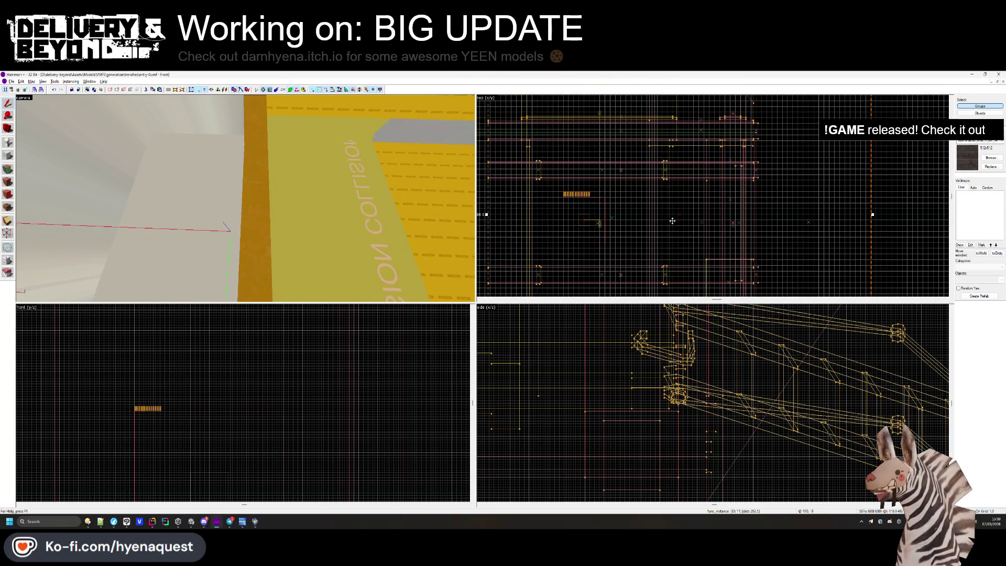
key(Return)
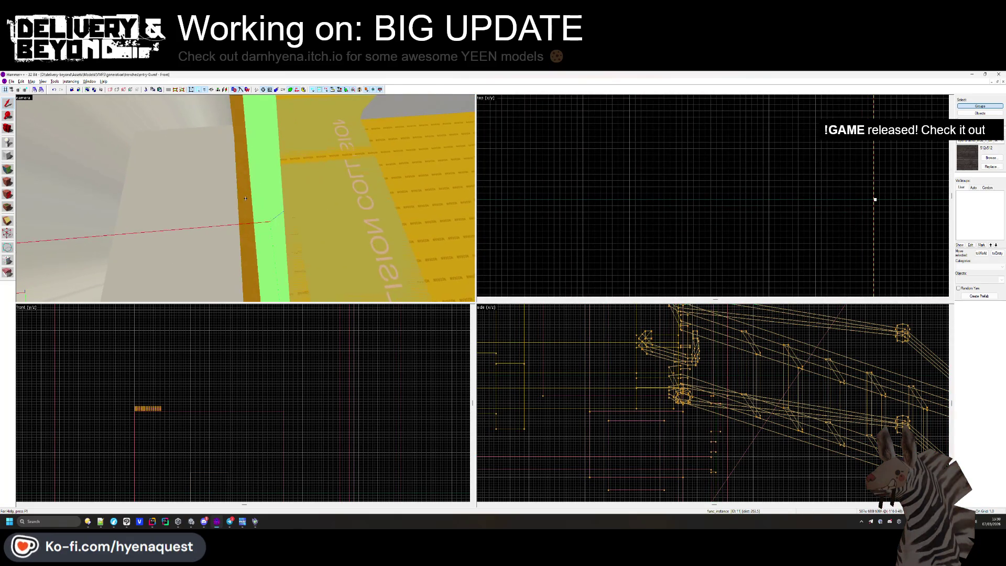
key(a)
scroll(650, 186, down, 3)
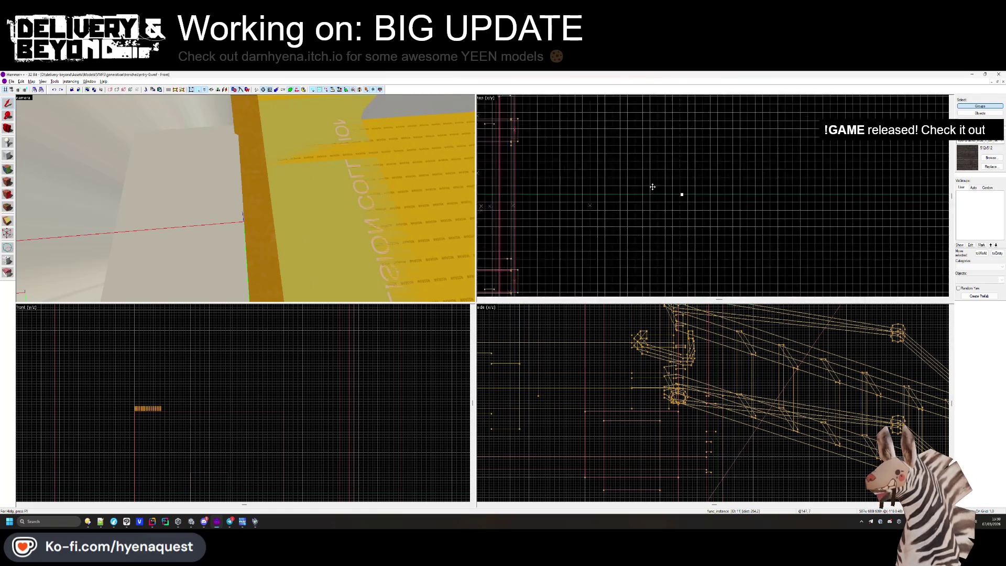
scroll(701, 355, down, 4)
scroll(701, 355, up, 4)
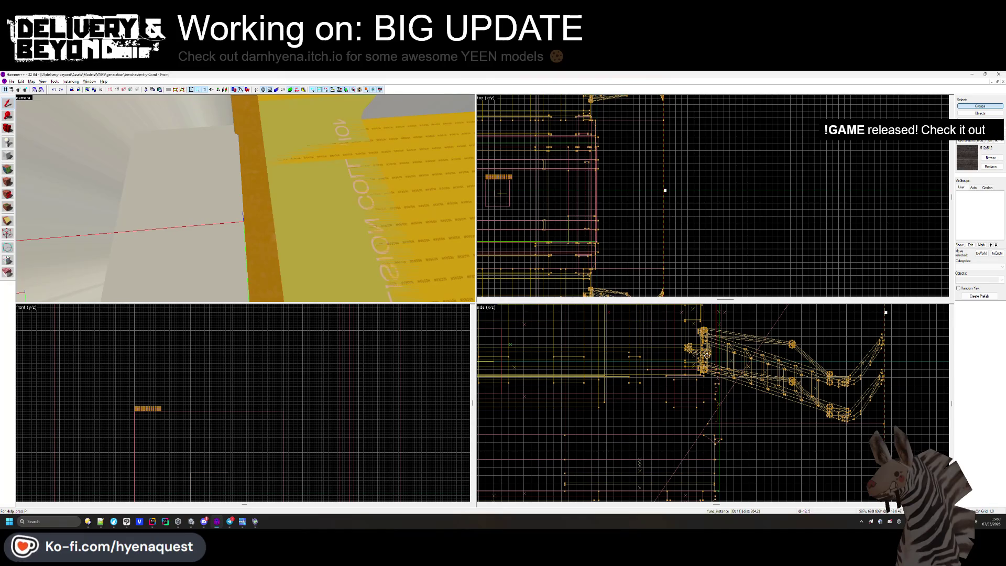
drag(242, 215, 478, 256)
scroll(714, 375, up, 3)
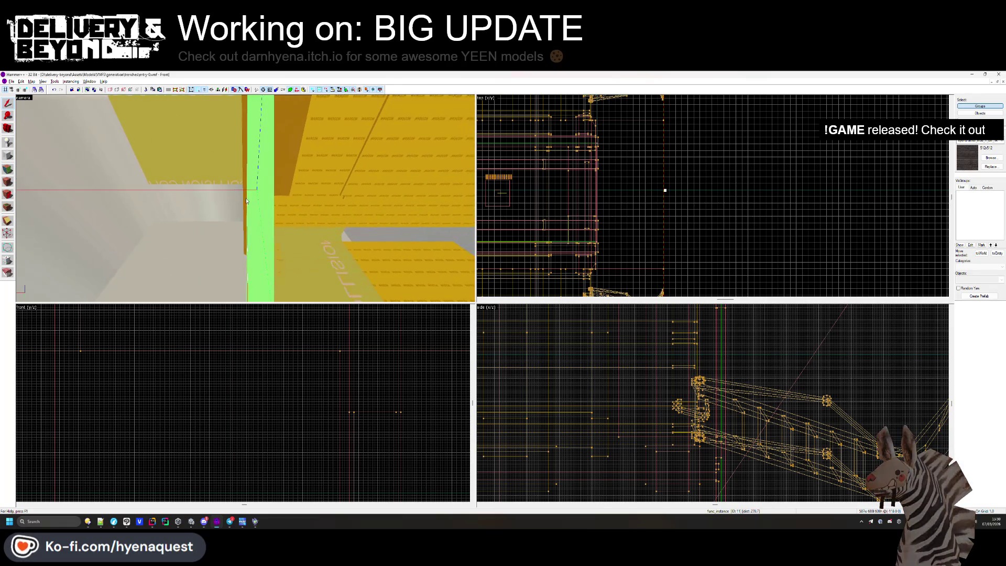
mouse_move(246, 201)
mouse_down()
mouse_move(272, 216)
mouse_move(245, 198)
mouse_up()
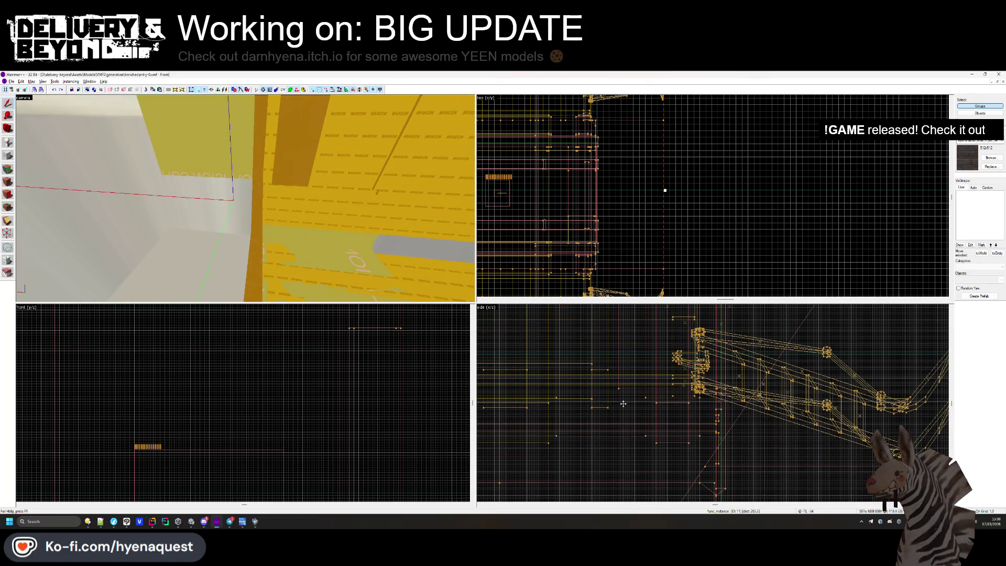
scroll(622, 403, up, 2)
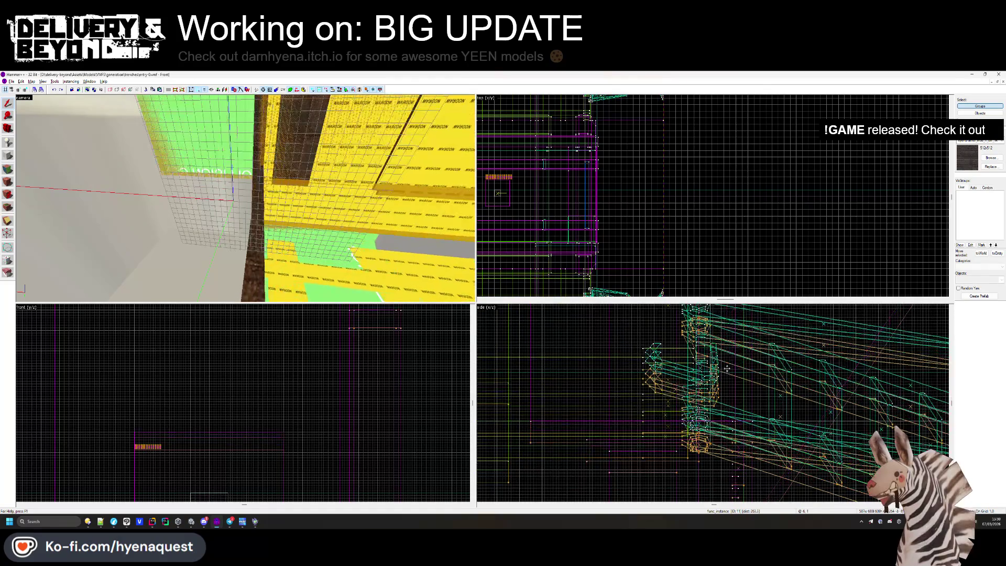
drag(727, 369, 725, 337)
key(z)
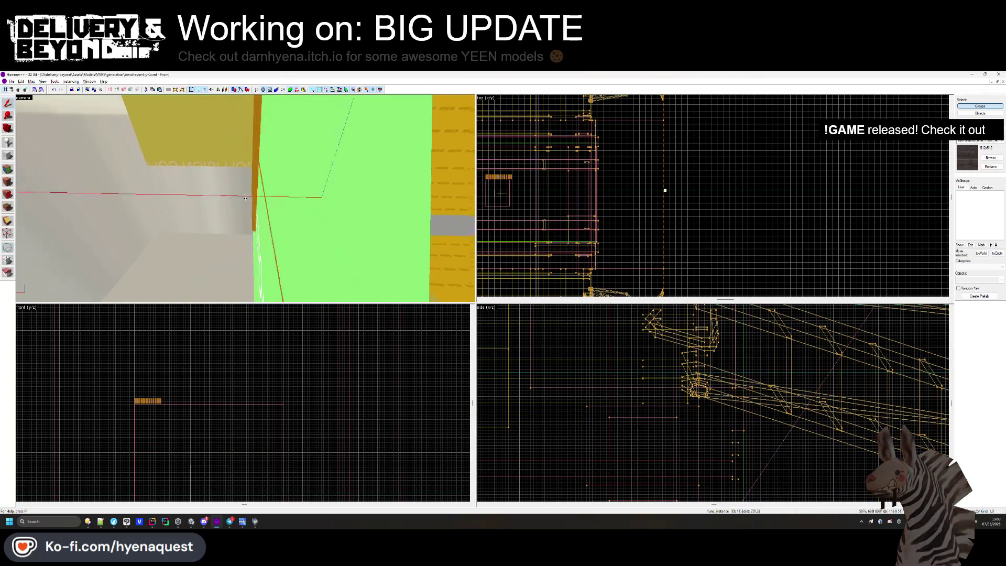
key(z)
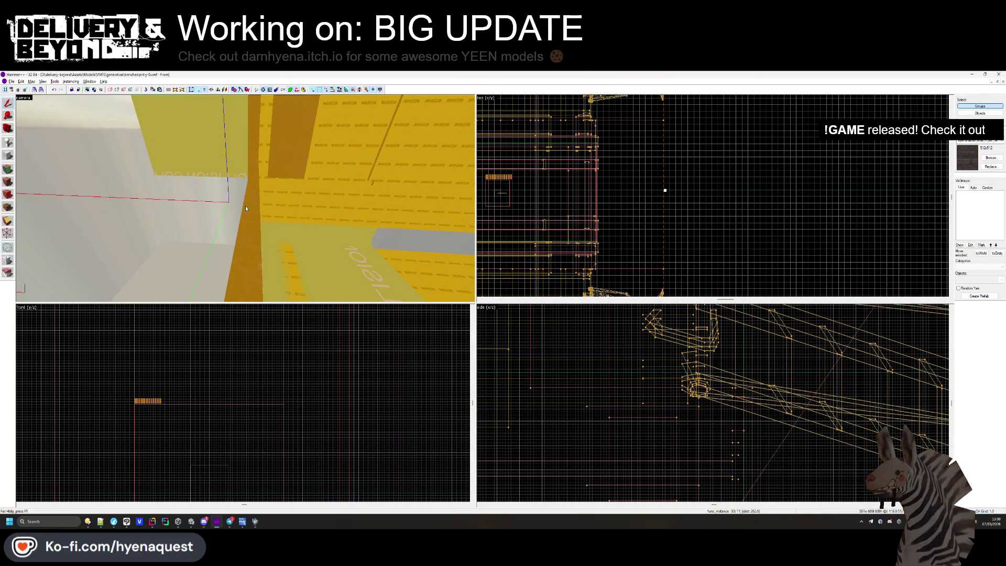
key(z)
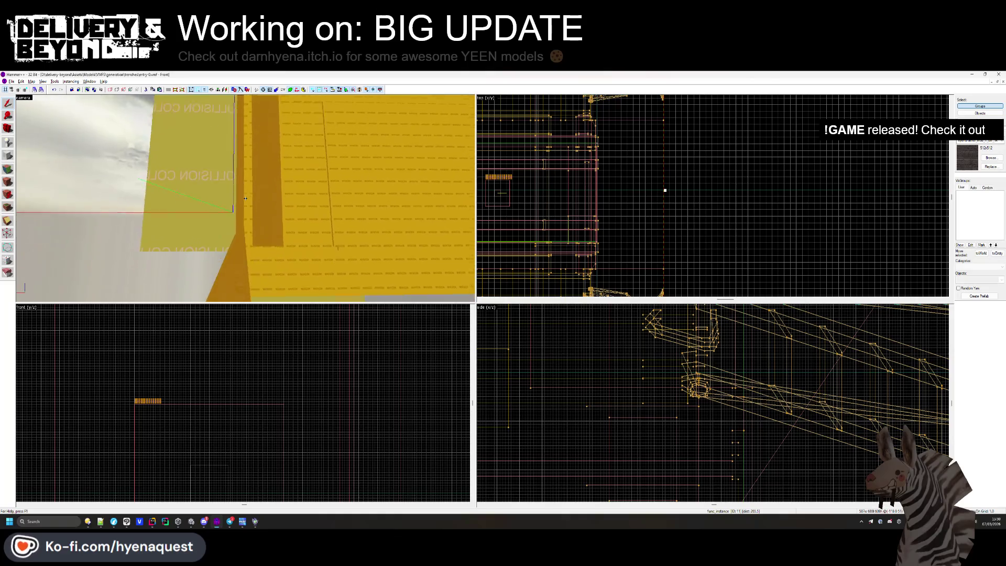
key(z)
scroll(677, 382, up, 3)
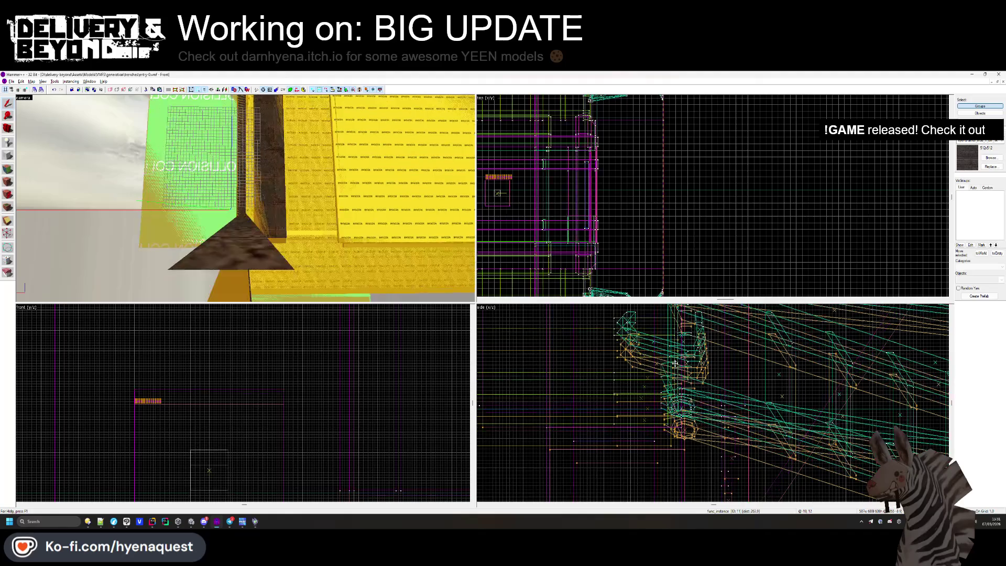
key(w)
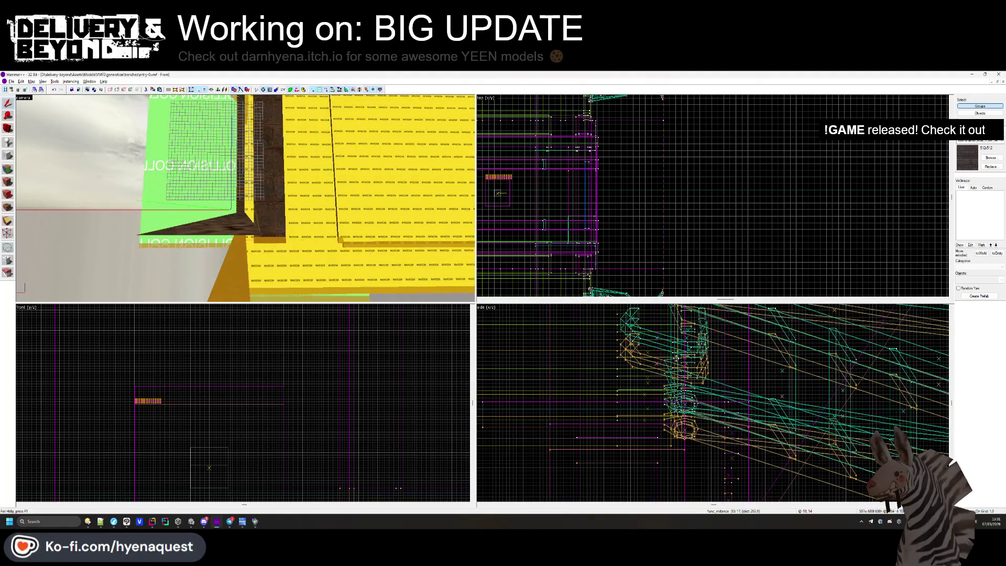
key(z)
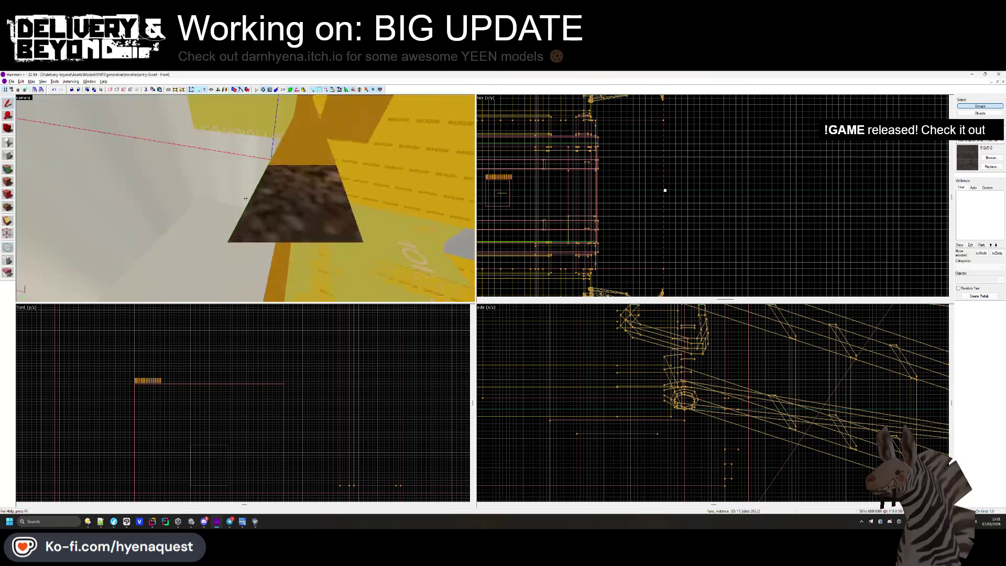
key(w)
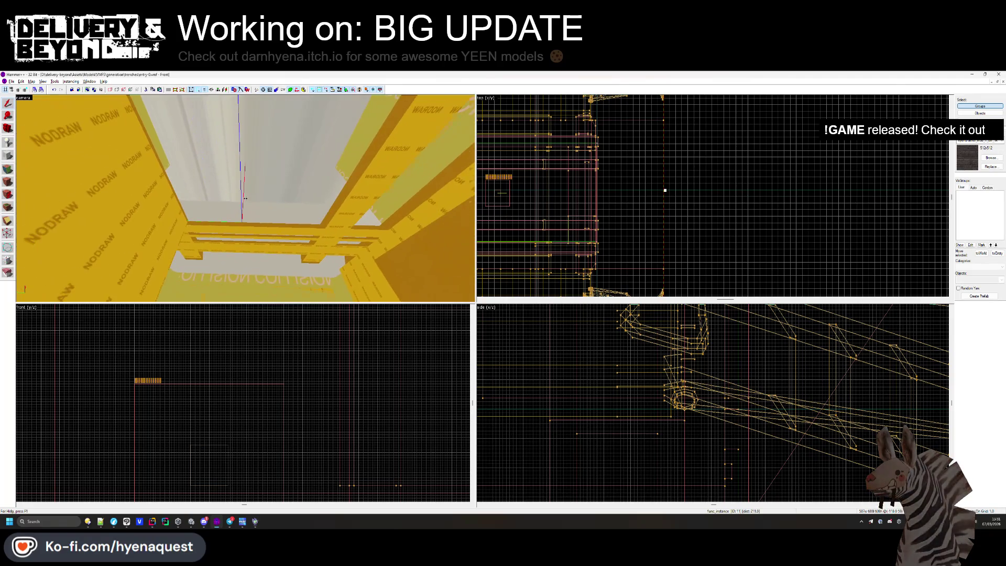
drag(772, 221, 762, 210)
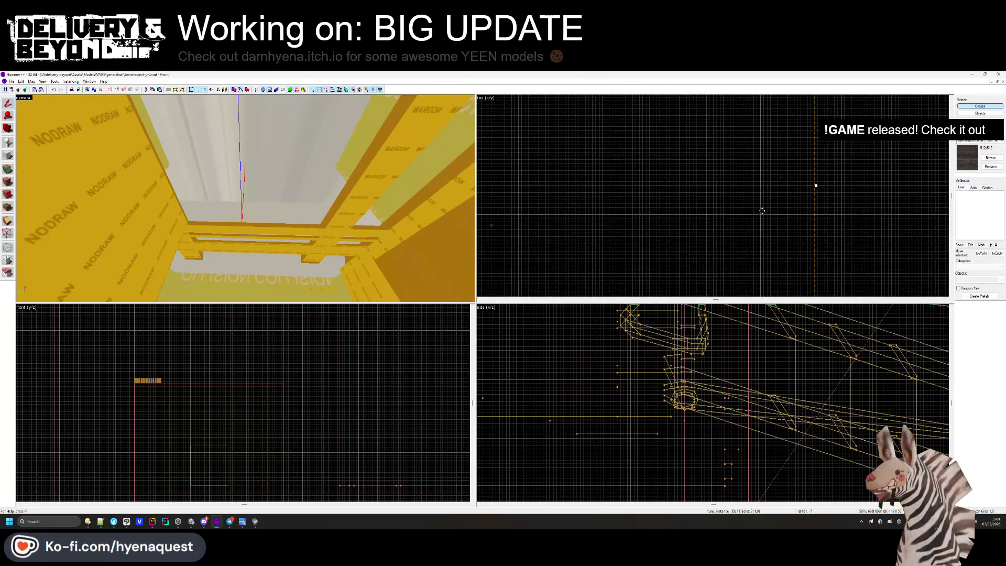
drag(841, 218, 801, 221)
key(Escape)
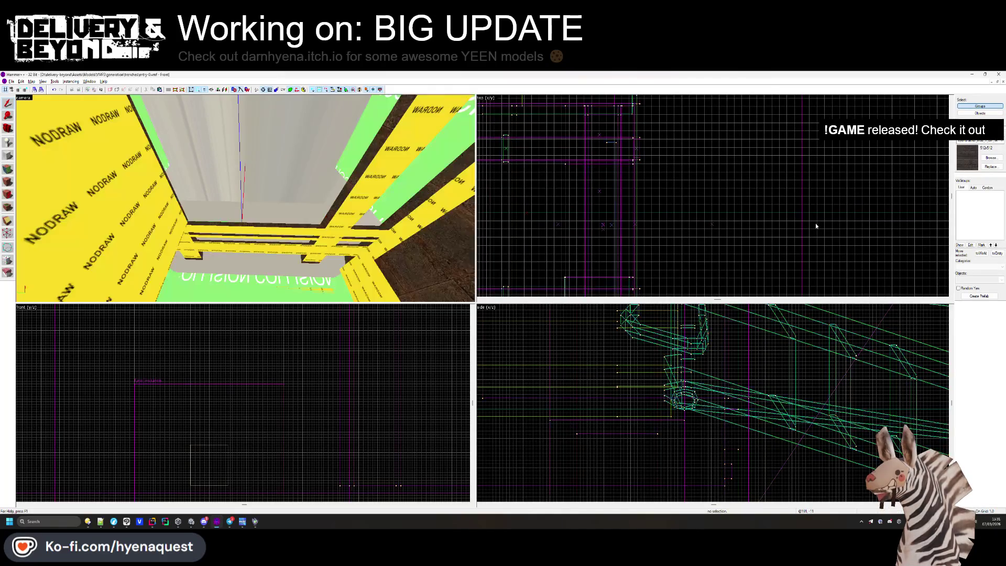
click(245, 198)
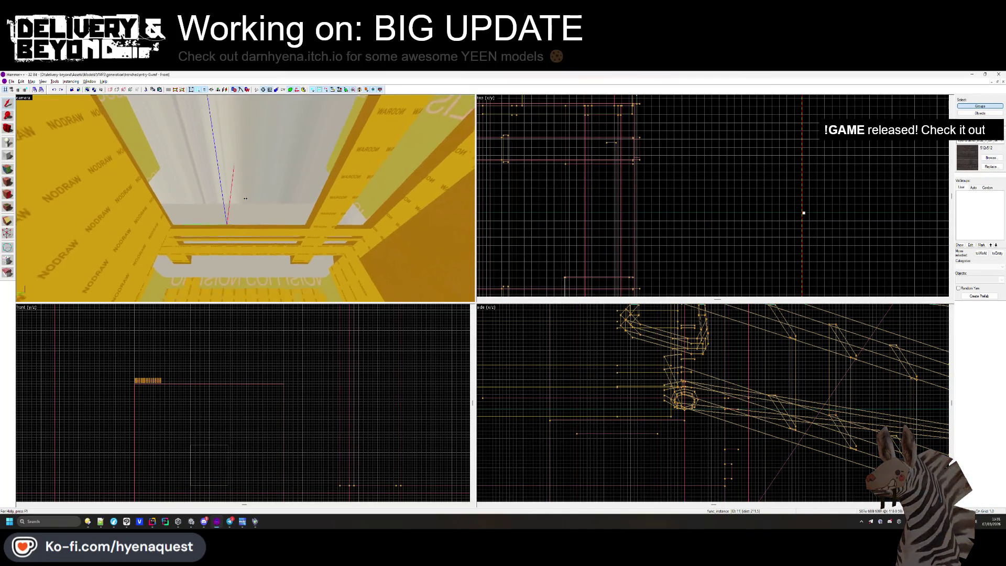
drag(245, 198, 245, 198)
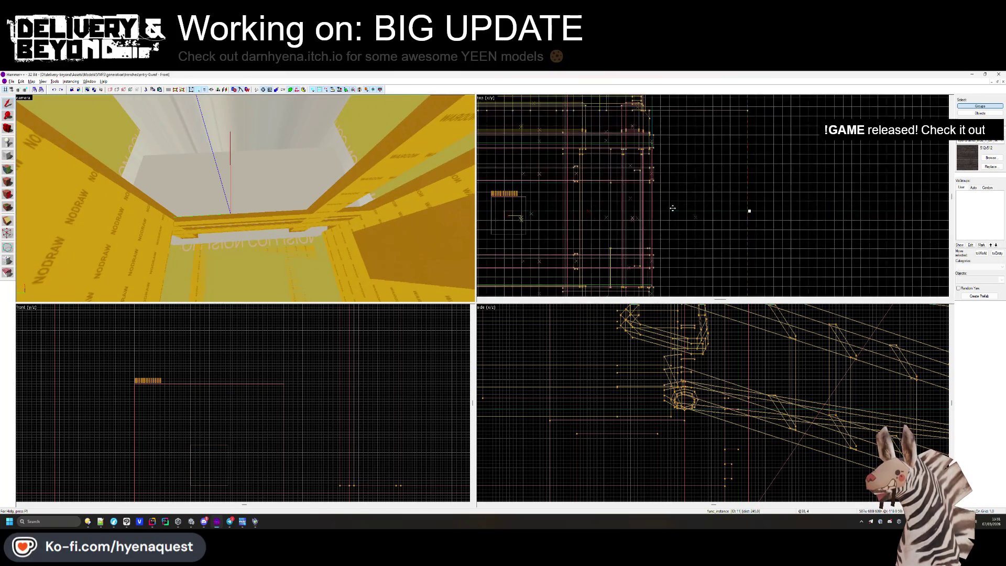
scroll(576, 223, up, 2)
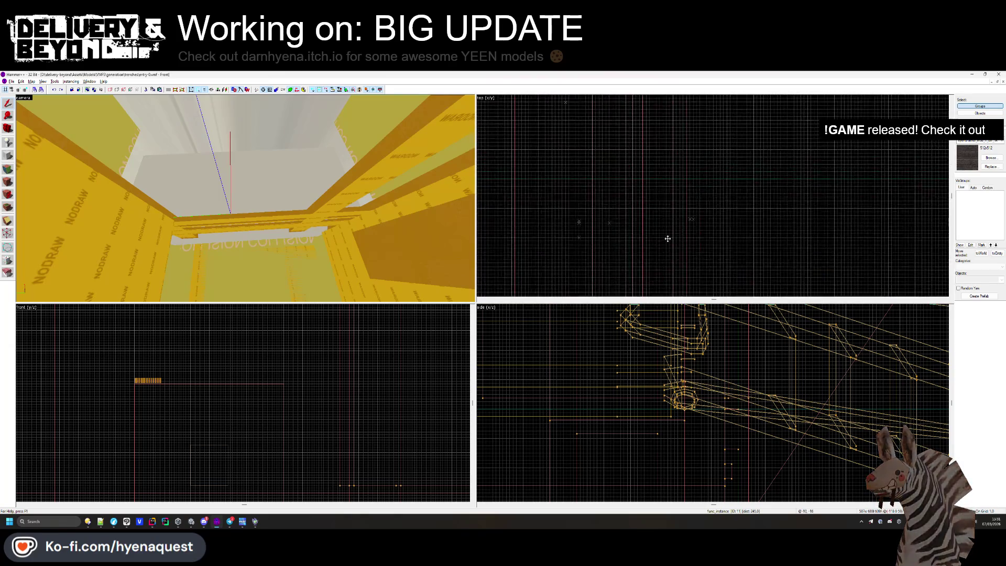
click(666, 202)
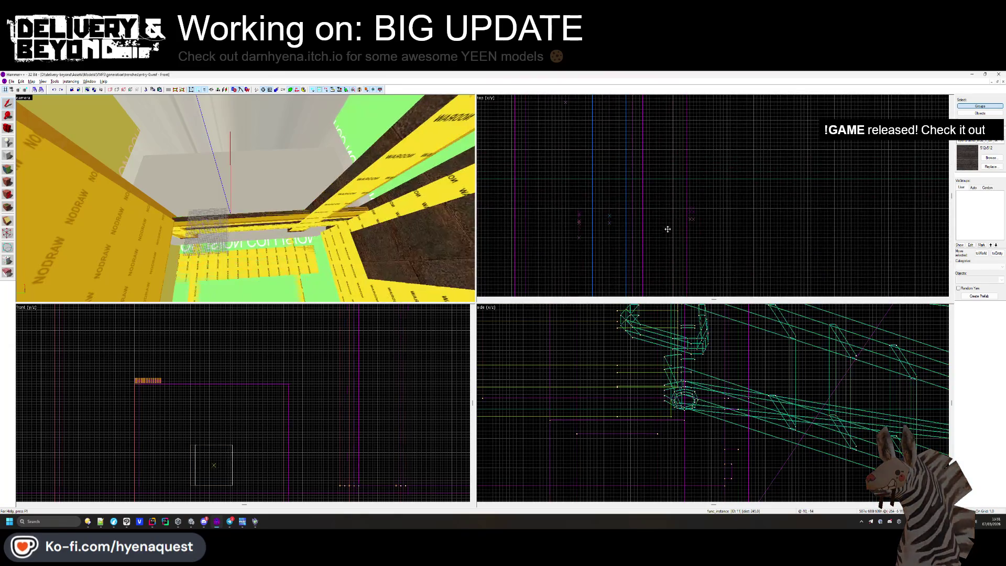
click(667, 197)
scroll(734, 194, down, 2)
key(Escape)
key(z)
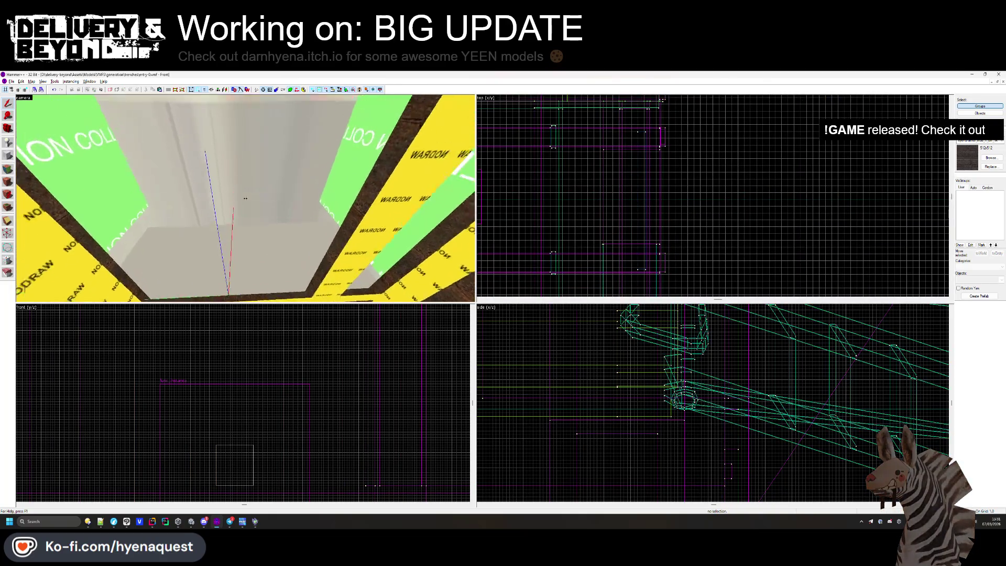
key(s)
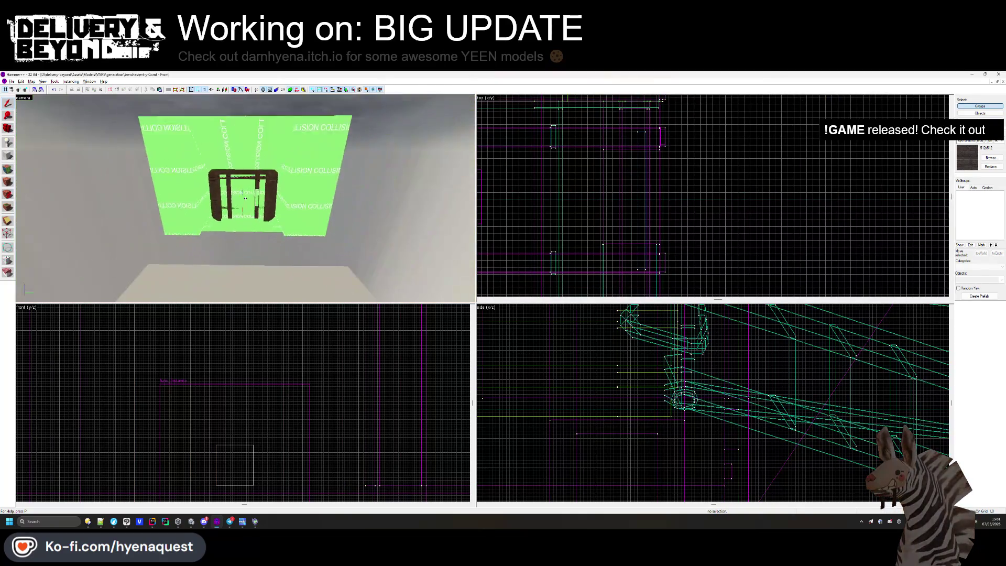
key(w)
key(s)
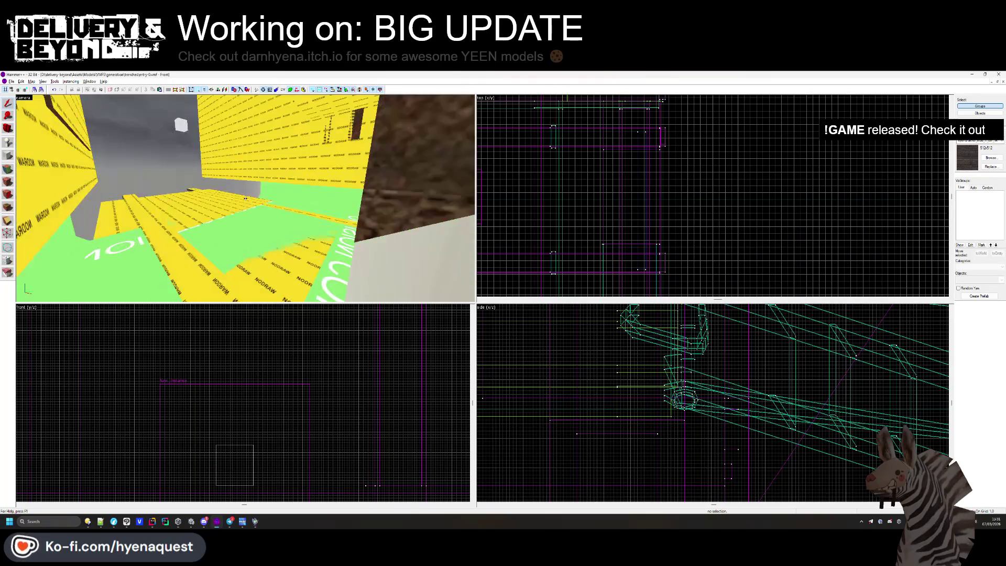
key(z)
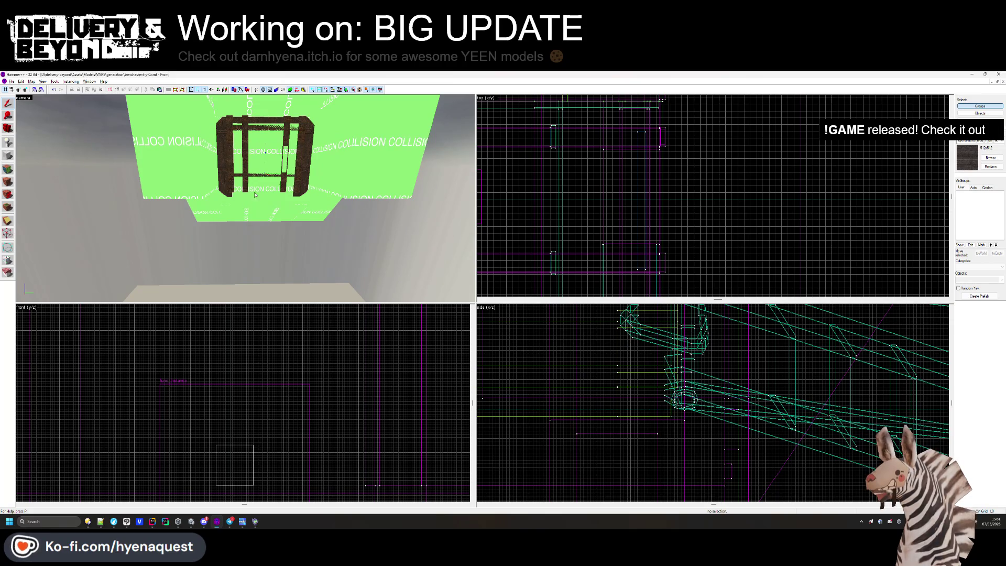
In Unity, browse to the Assets/Models/VMFS/generation/trenches folder.
click(191, 522)
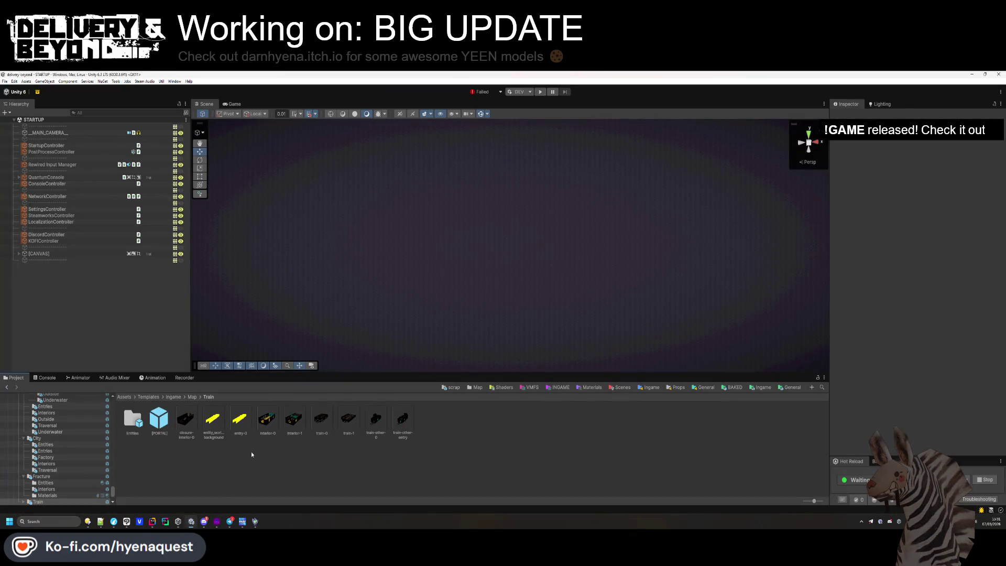
click(532, 388)
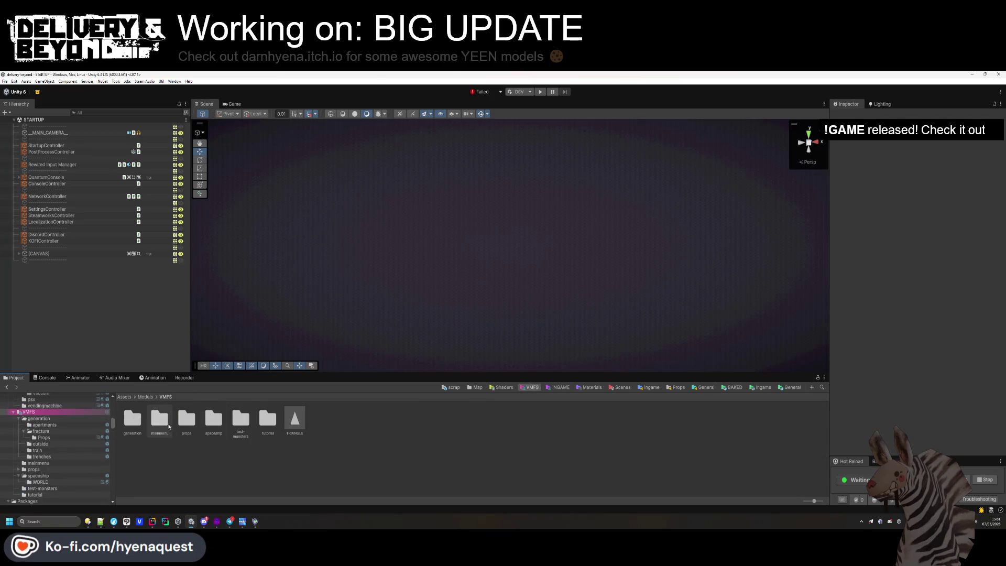
click(159, 419)
double_click(133, 419)
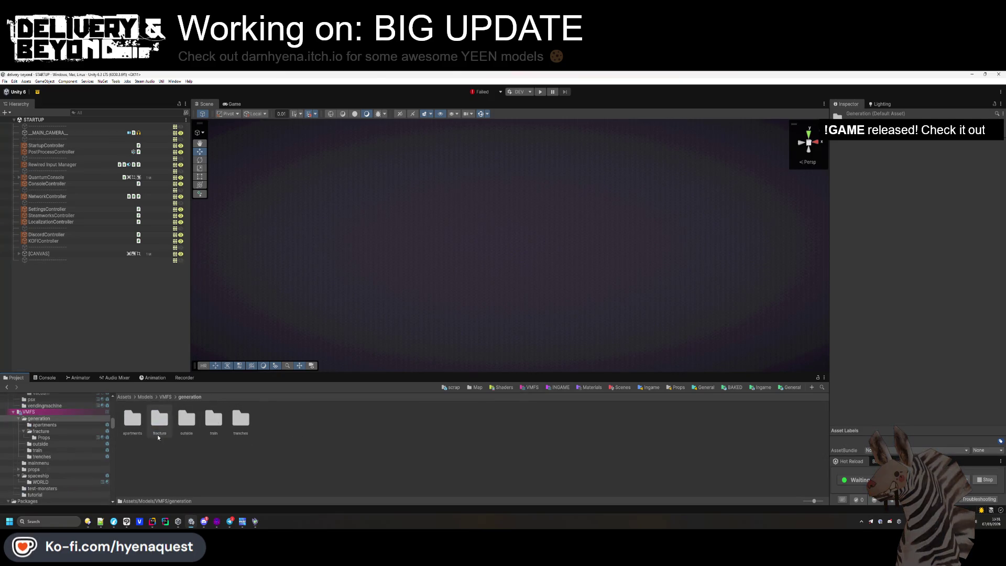
double_click(241, 419)
Select the entry-0 asset and apply its import settings to re-import it.
click(187, 423)
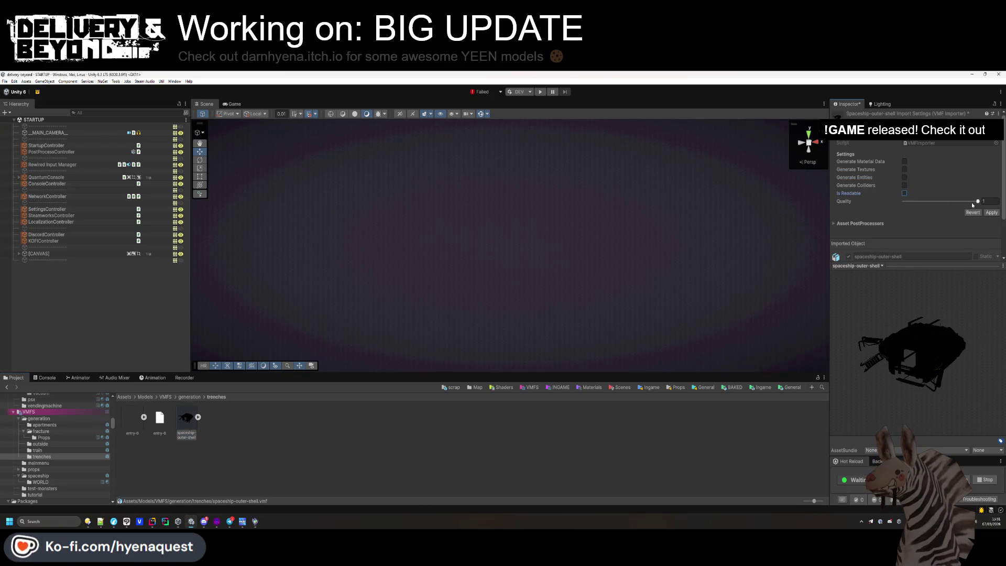
click(209, 430)
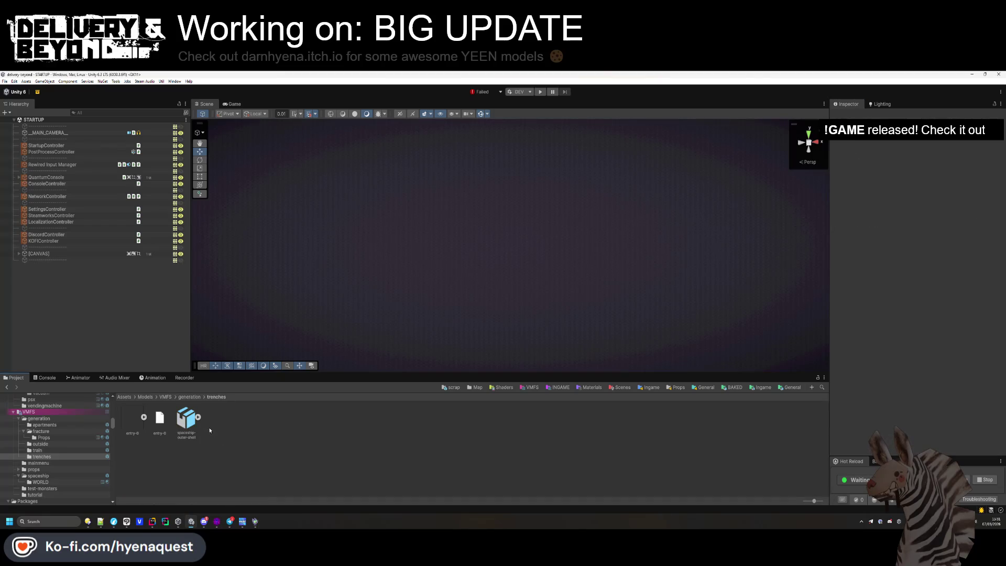
click(129, 427)
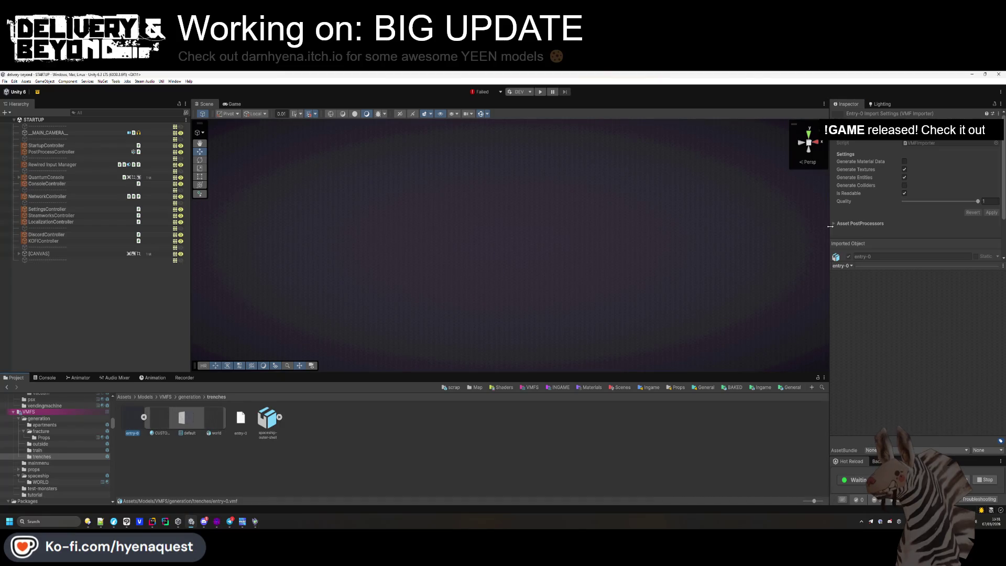
click(989, 215)
click(346, 450)
Back in Hammer++, select the spaceship shell instance and open its properties.
key(alt+Tab)
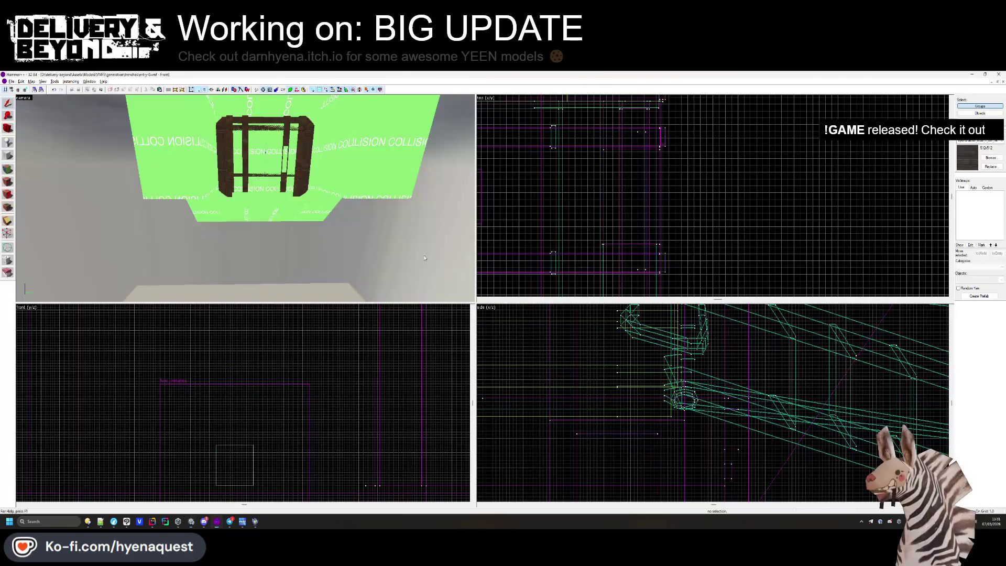
key(s)
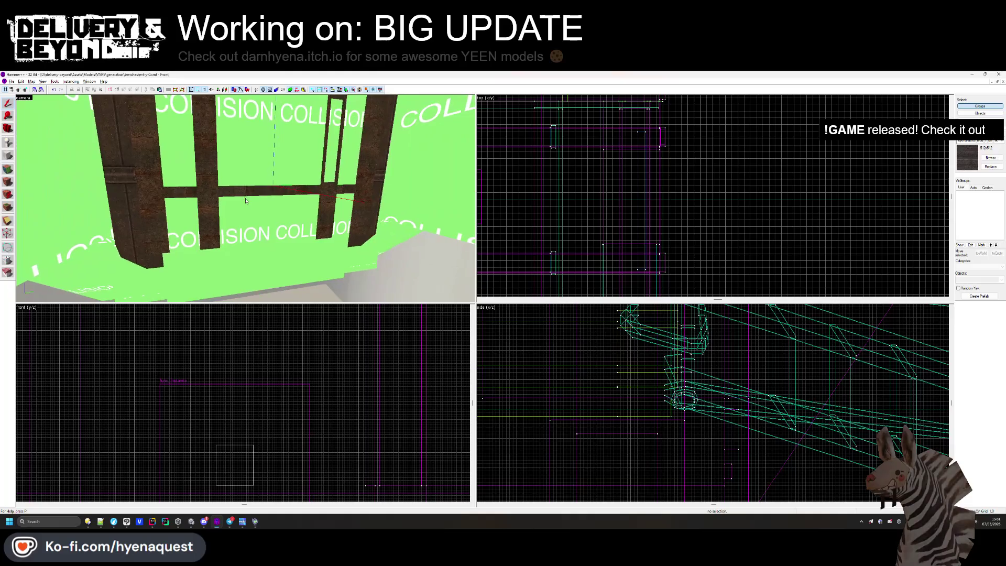
double_click(281, 242)
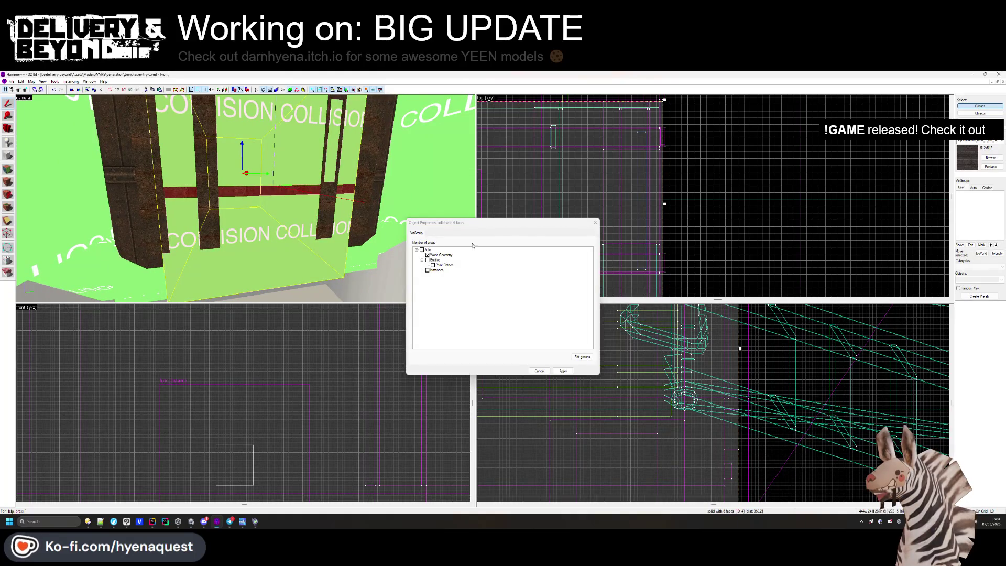
click(595, 223)
double_click(435, 205)
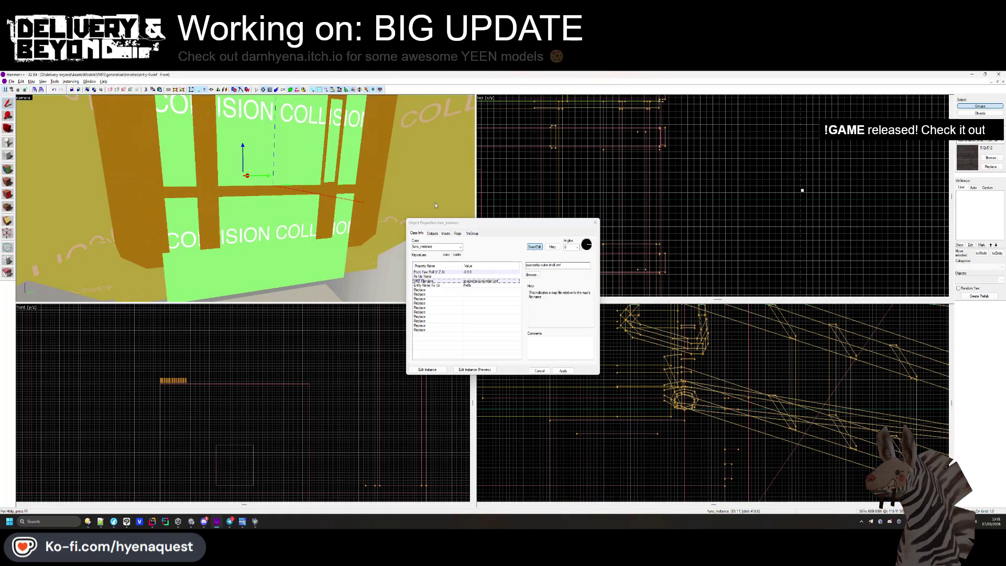
Edit the instance map, hide its COLLISION visgroup, and return to entry-0.
click(427, 369)
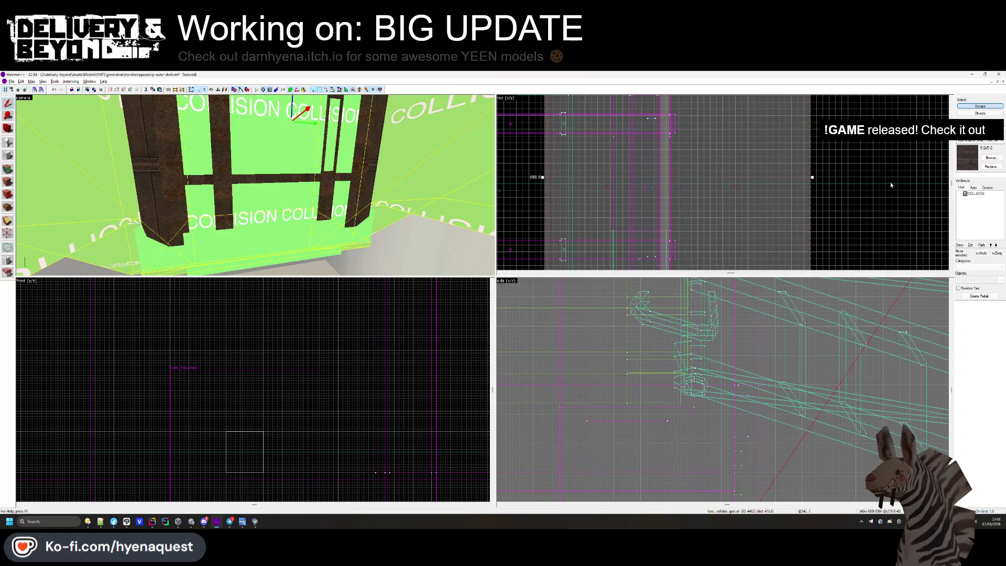
click(965, 194)
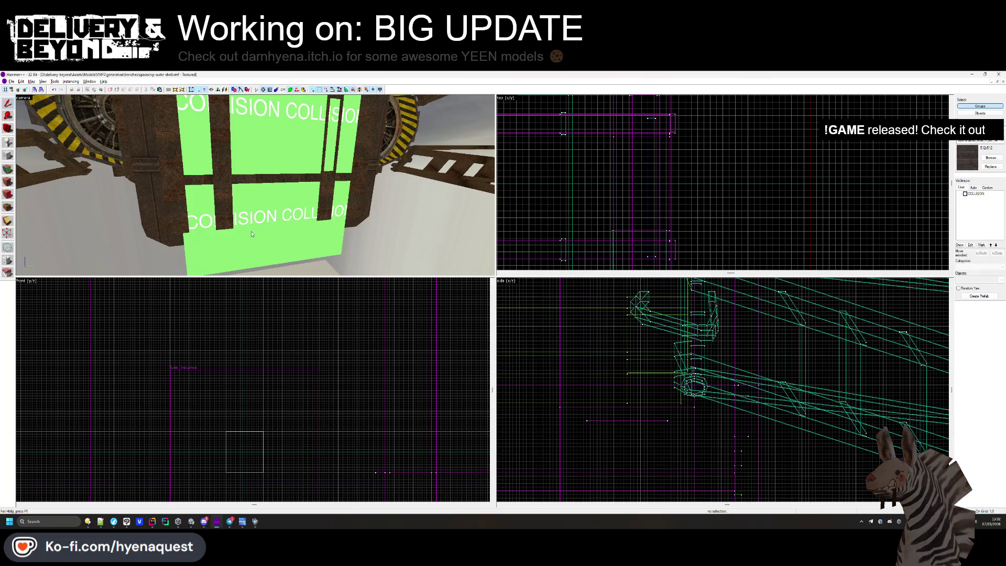
key(ctrl+Tab)
scroll(376, 249, down, 10)
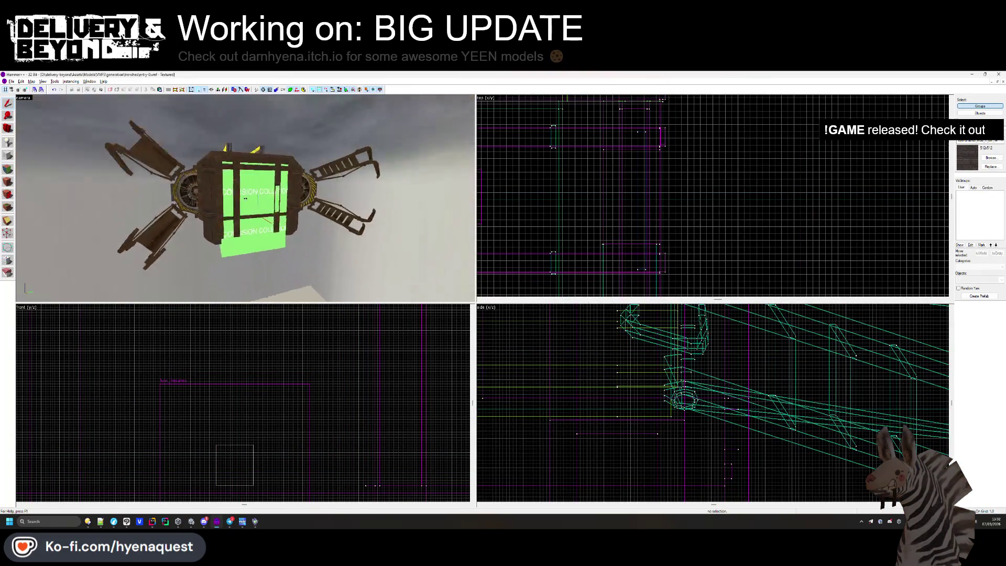
scroll(255, 208, up, 12)
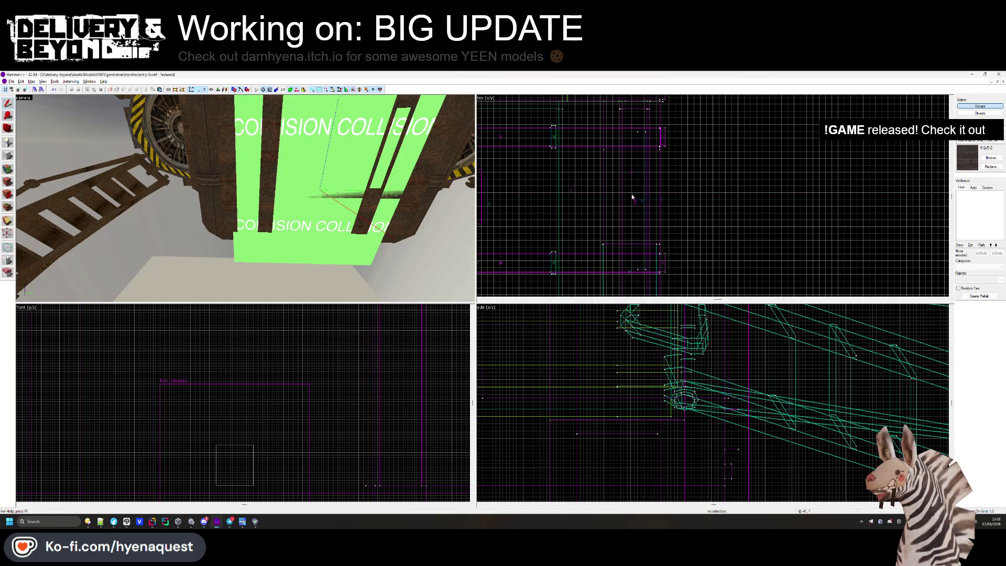
scroll(766, 227, down, 2)
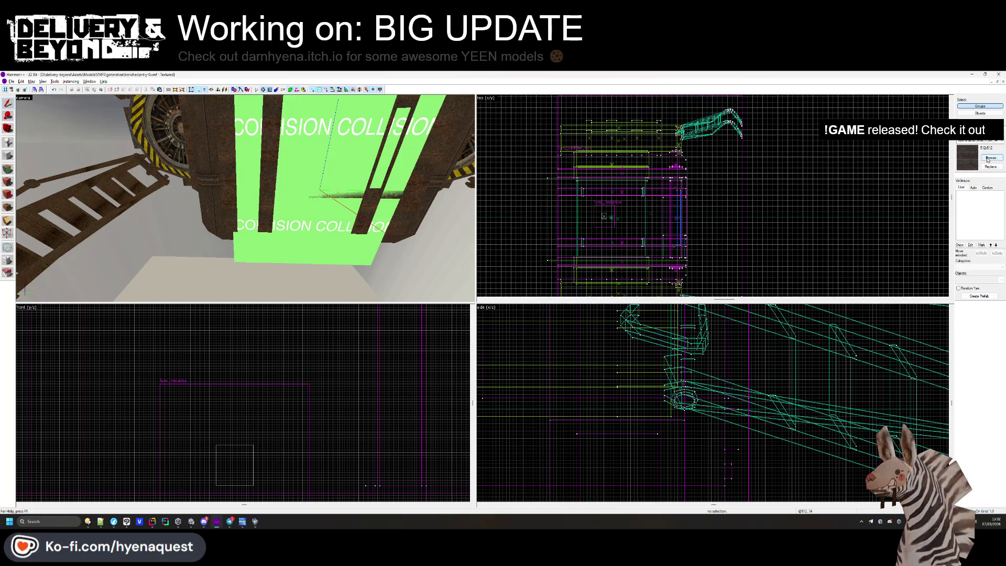
Outline a 45 by 124 block beside the ship in the top view and create it.
click(314, 212)
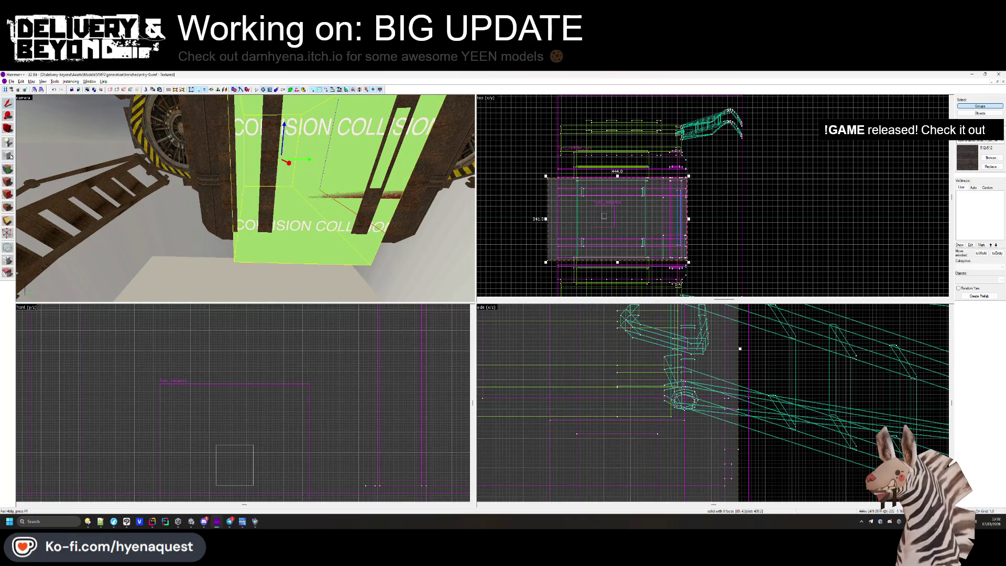
scroll(713, 209, up, 2)
drag(689, 132, 740, 285)
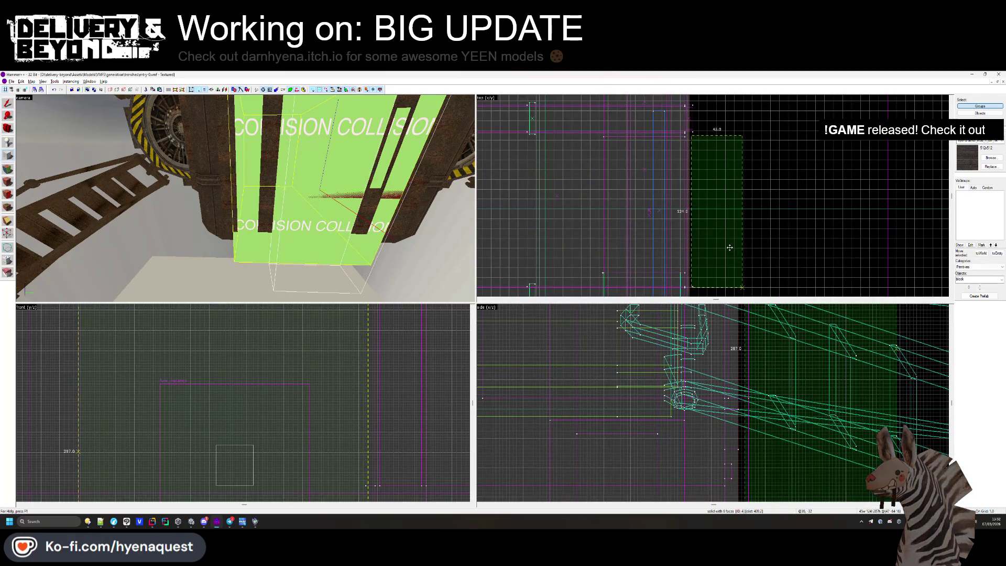
key(Return)
scroll(727, 246, down, 4)
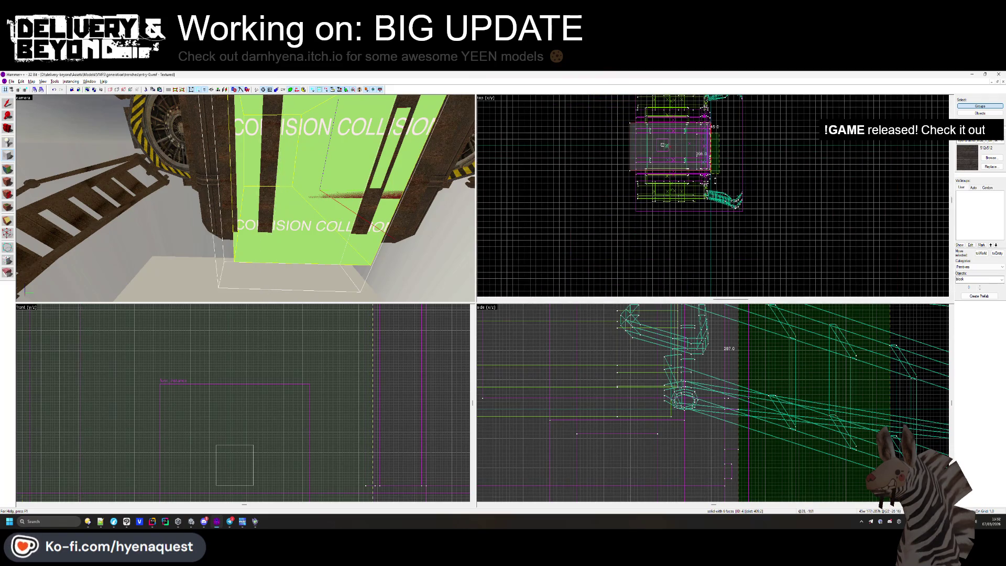
scroll(713, 183, up, 2)
scroll(716, 182, up, 4)
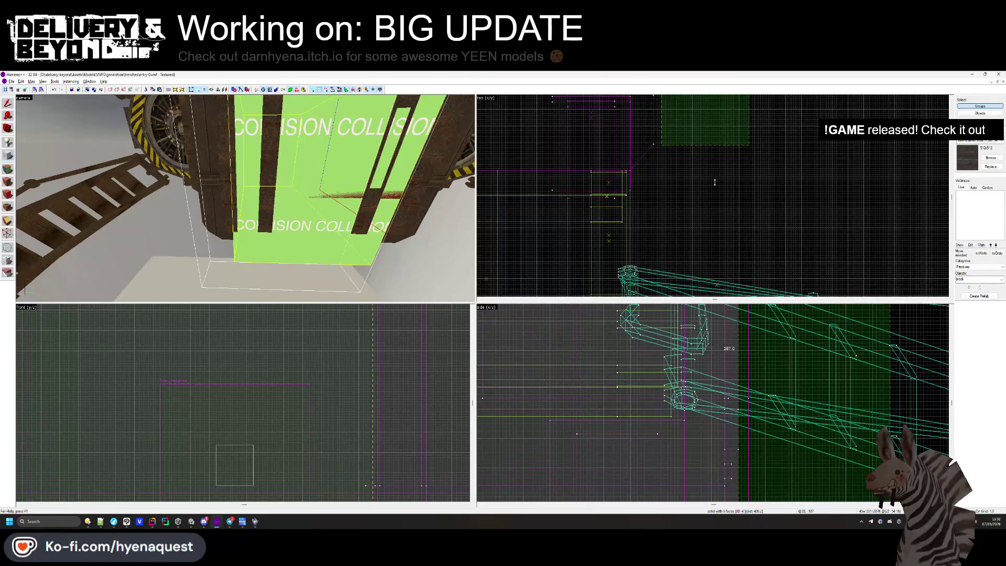
scroll(697, 189, up, 5)
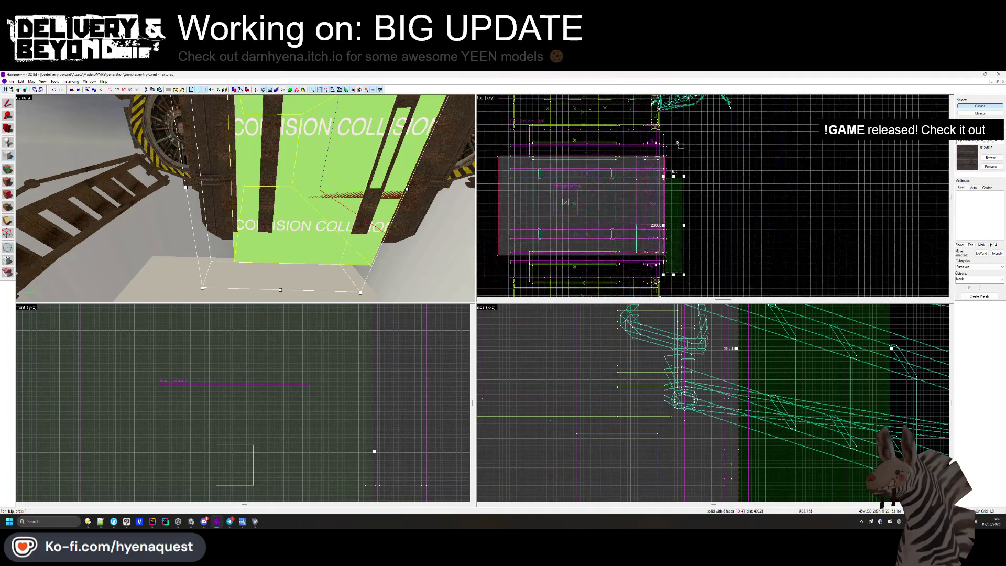
scroll(658, 157, up, 4)
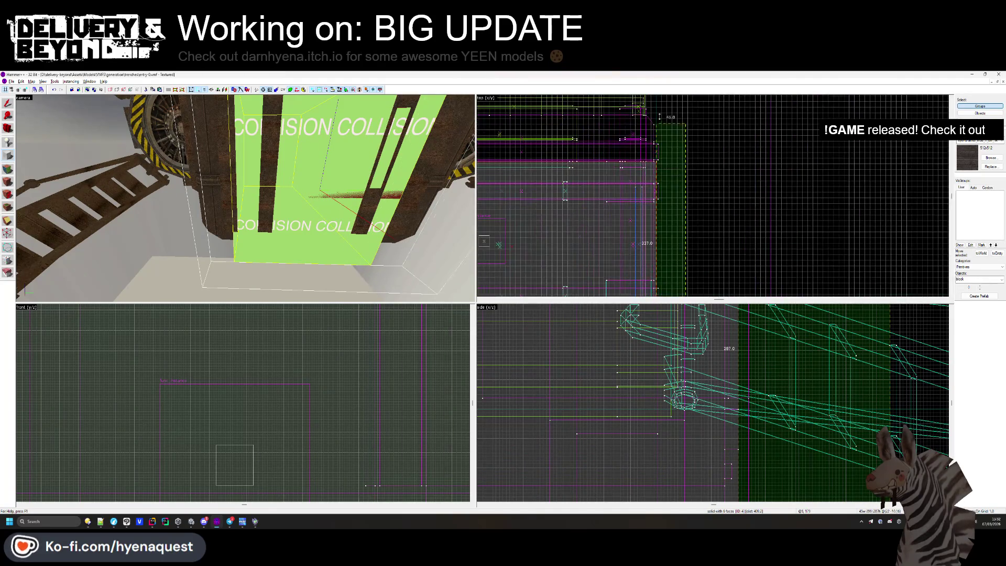
scroll(319, 317, down, 5)
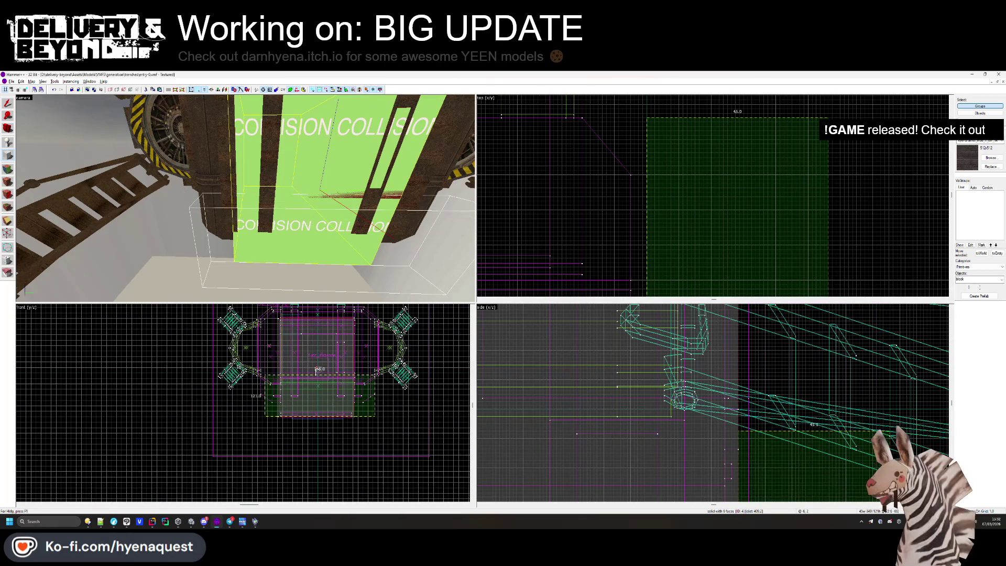
scroll(317, 371, up, 6)
scroll(317, 371, up, 1)
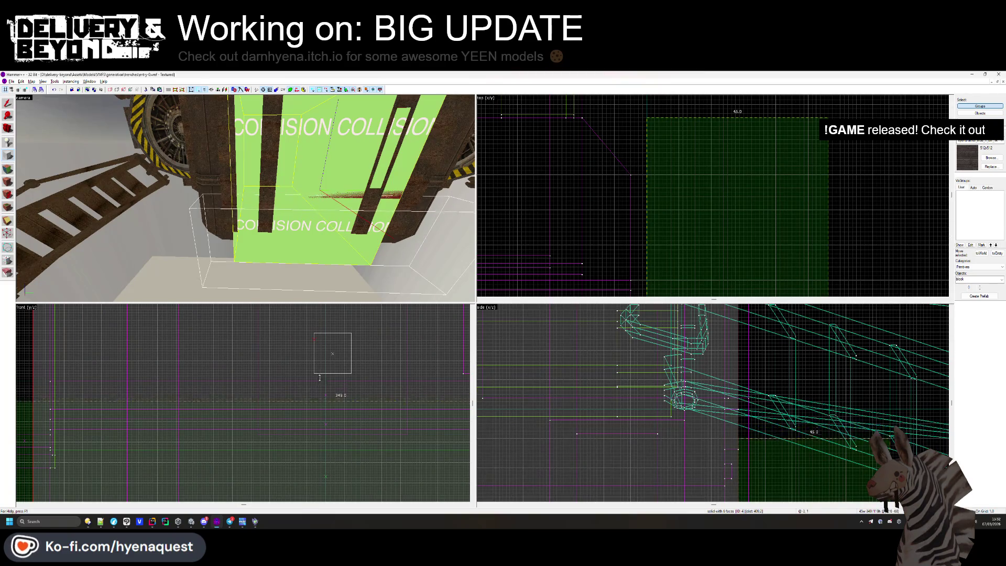
key(Return)
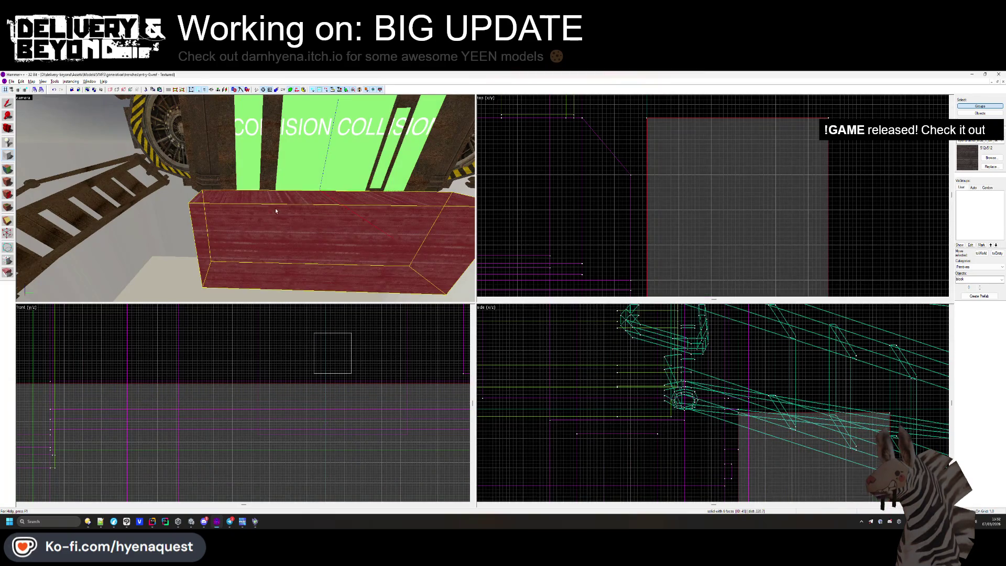
Widen the new block from 45 to 47 units.
key(Escape)
key(z)
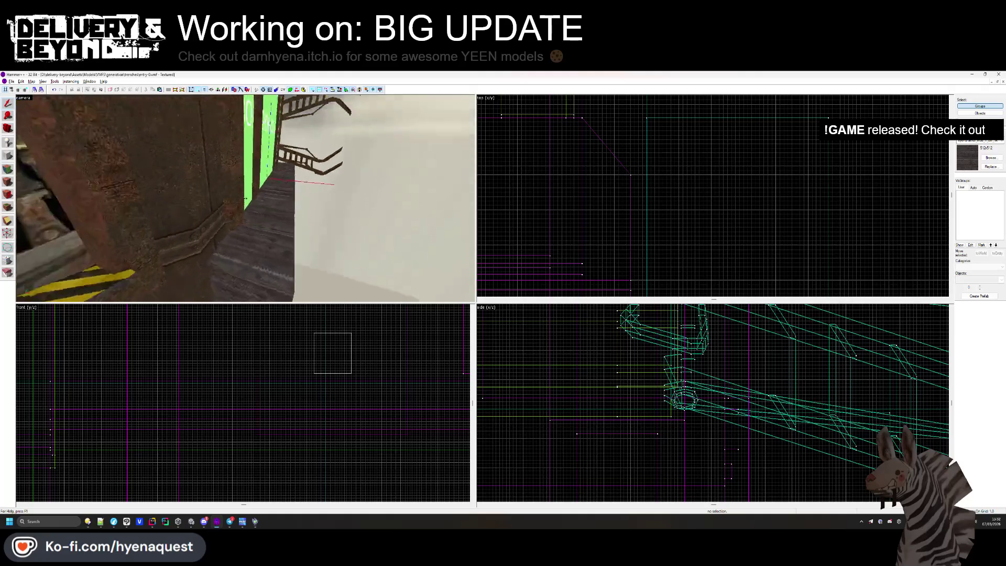
click(246, 198)
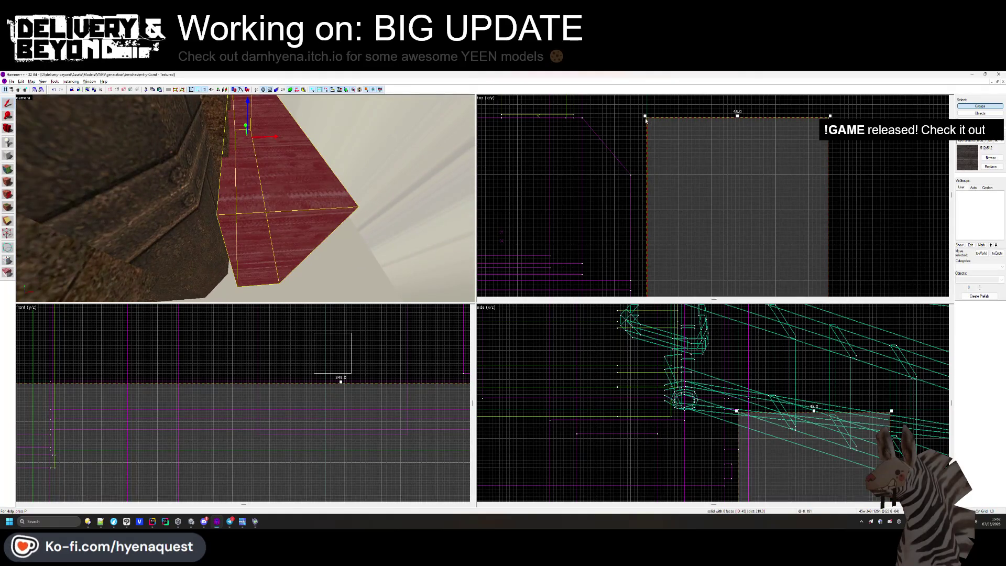
drag(646, 120, 630, 116)
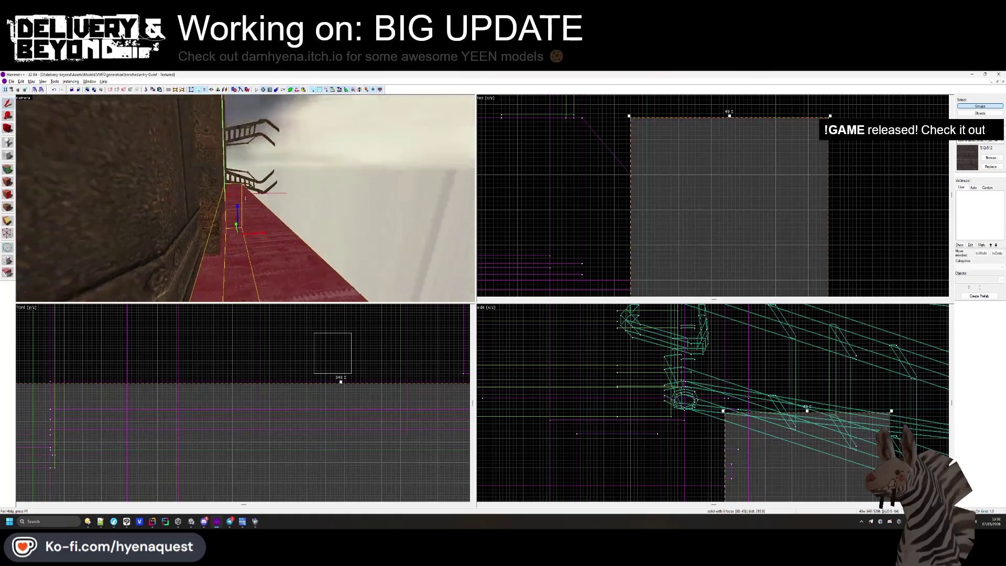
drag(315, 241, 356, 275)
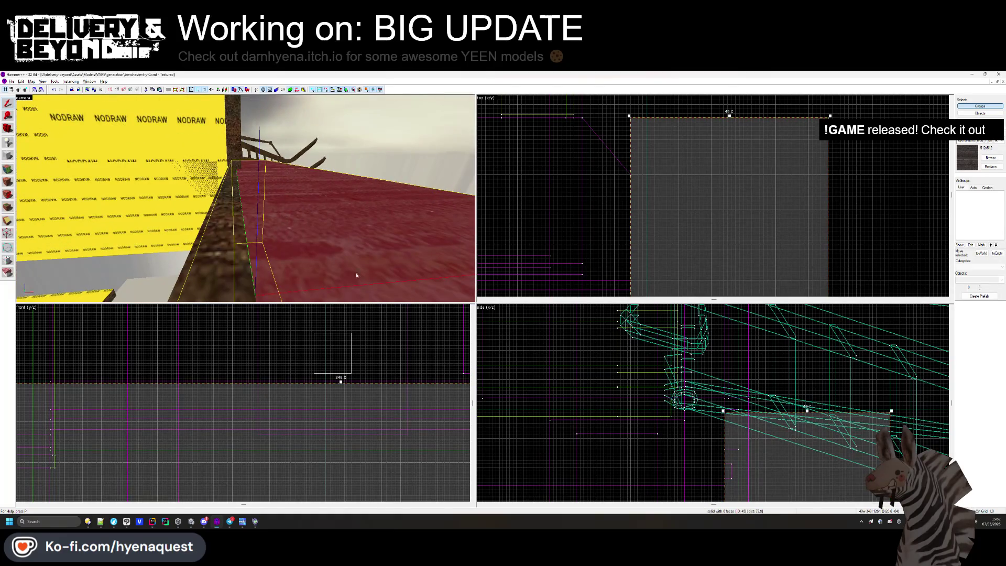
scroll(314, 397, up, 2)
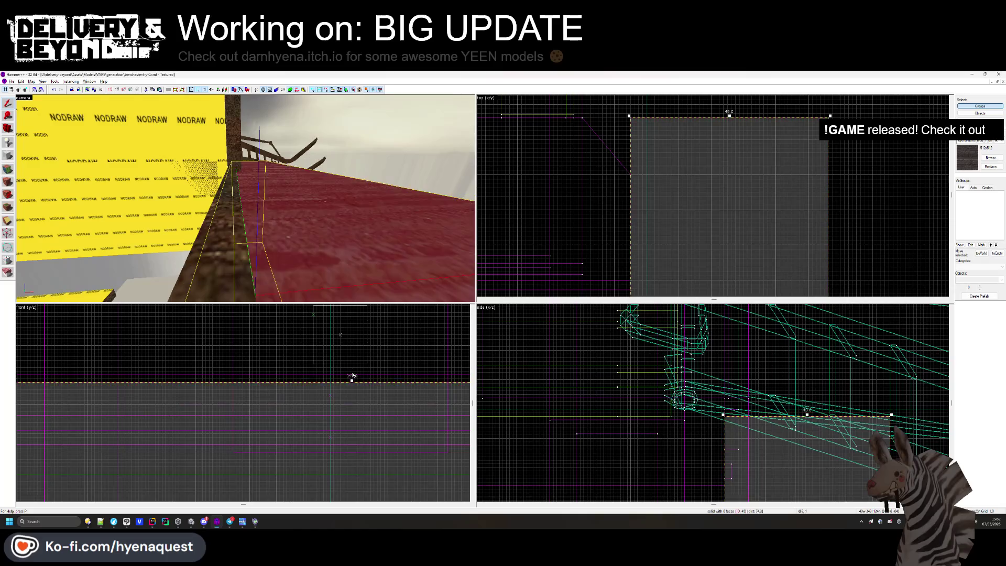
key(Escape)
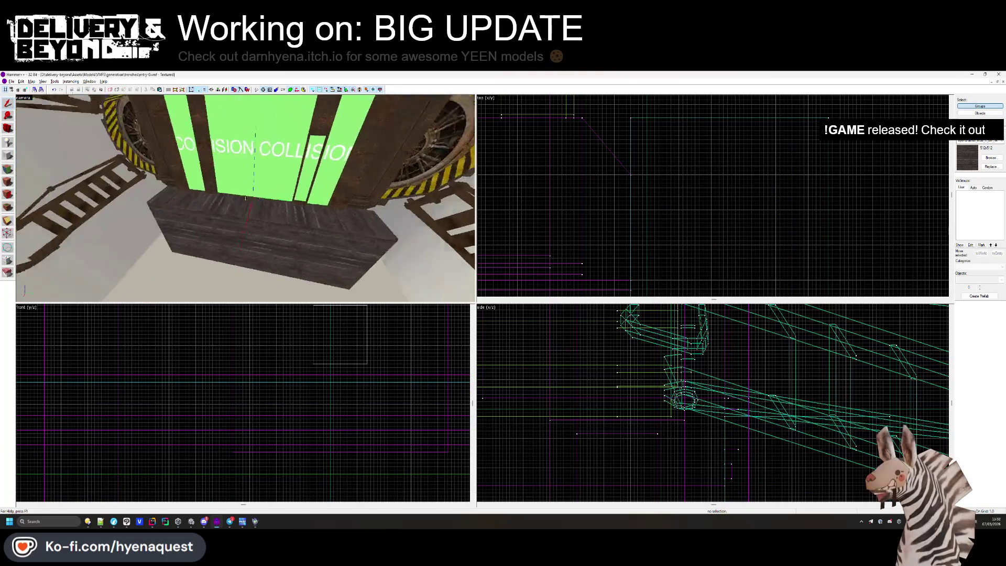
Resize the block under the collision wall to 68 wide and shift it left by its width.
click(273, 203)
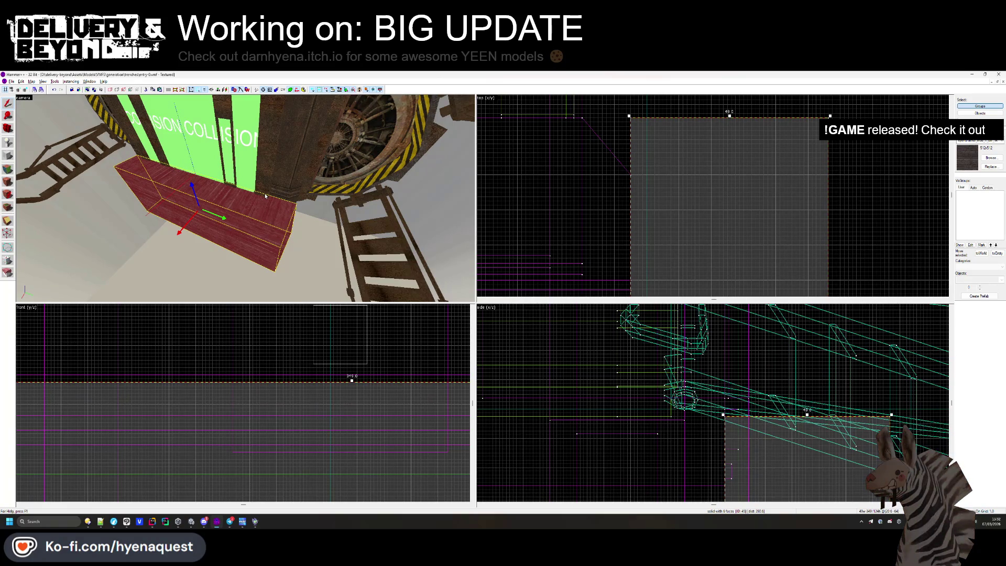
scroll(246, 356, down, 4)
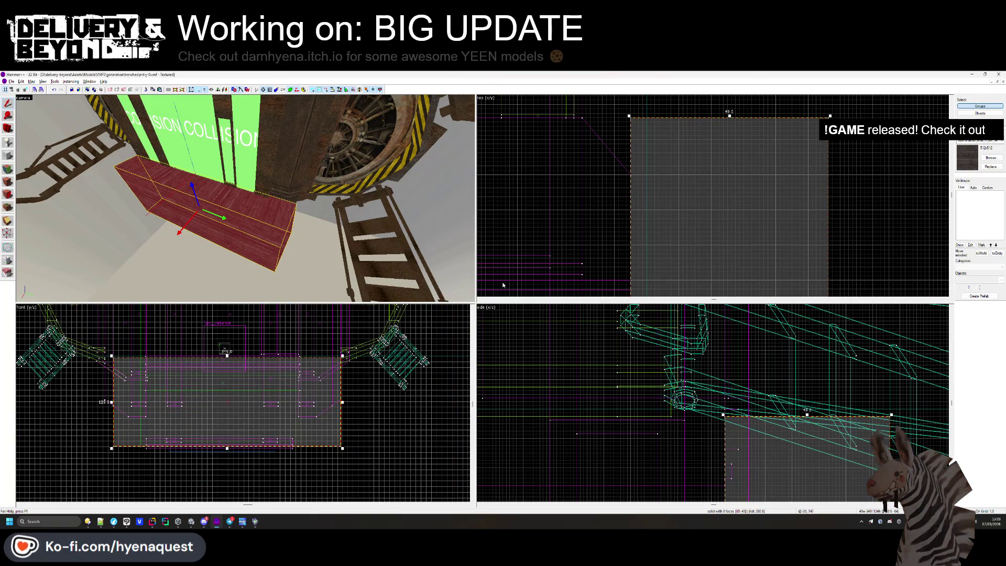
scroll(668, 148, down, 5)
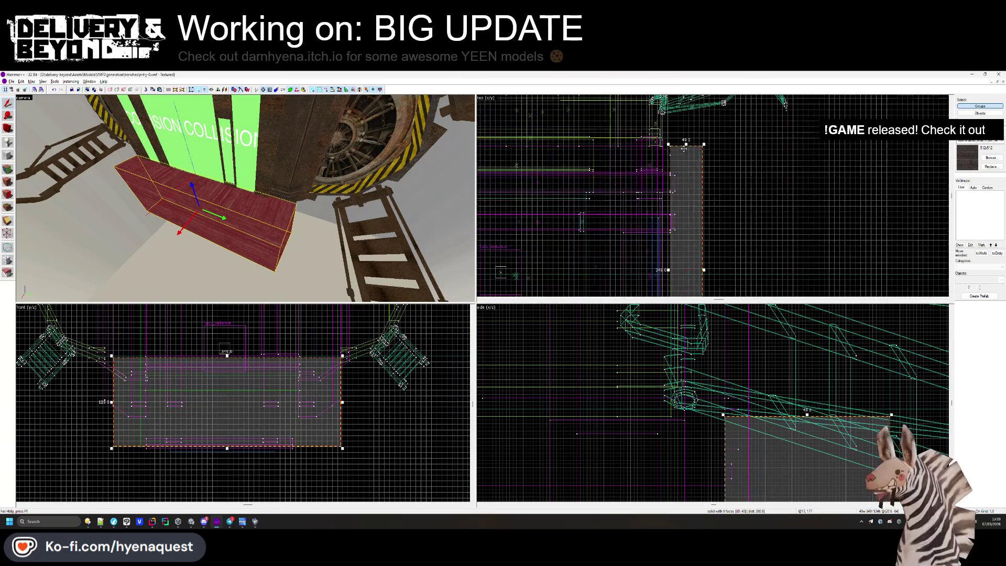
drag(705, 270, 731, 139)
scroll(711, 270, up, 3)
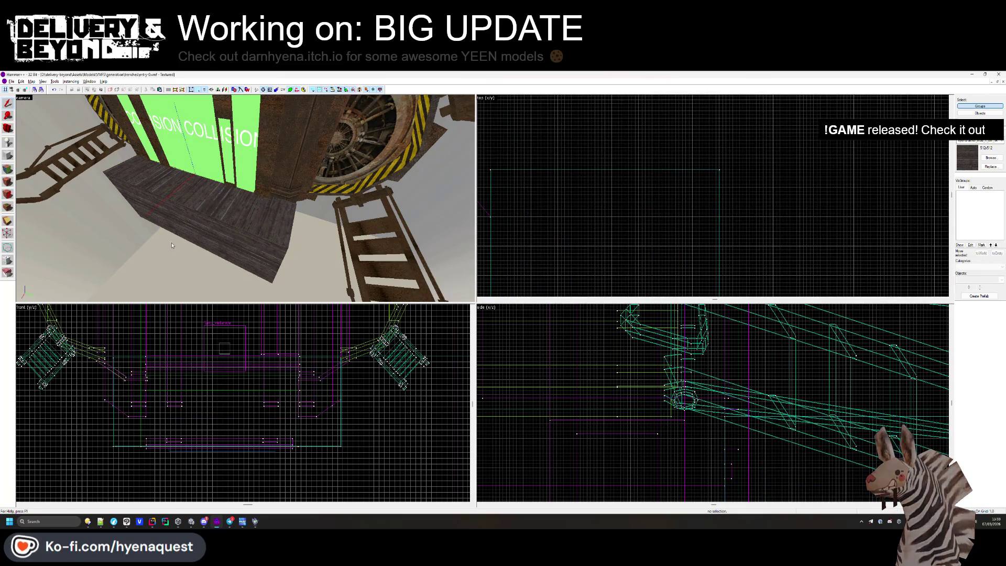
click(245, 198)
scroll(660, 174, down, 3)
scroll(660, 174, up, 2)
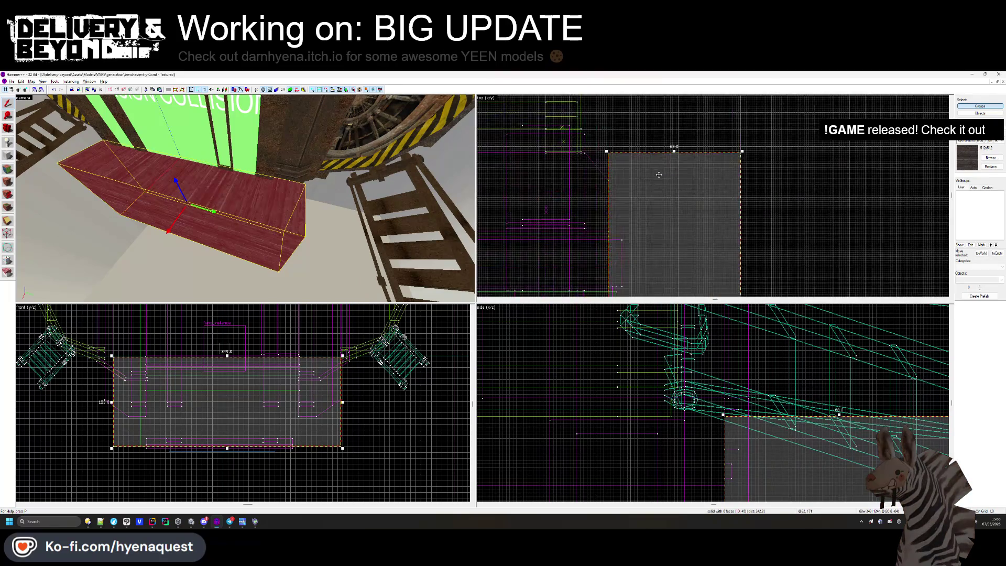
drag(660, 175, 529, 174)
scroll(701, 194, down, 3)
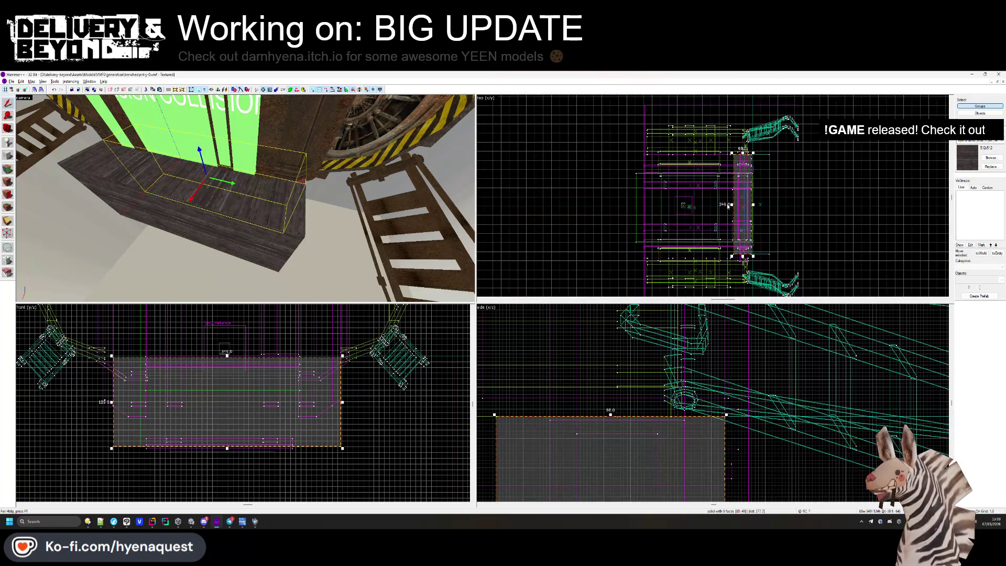
scroll(692, 199, up, 4)
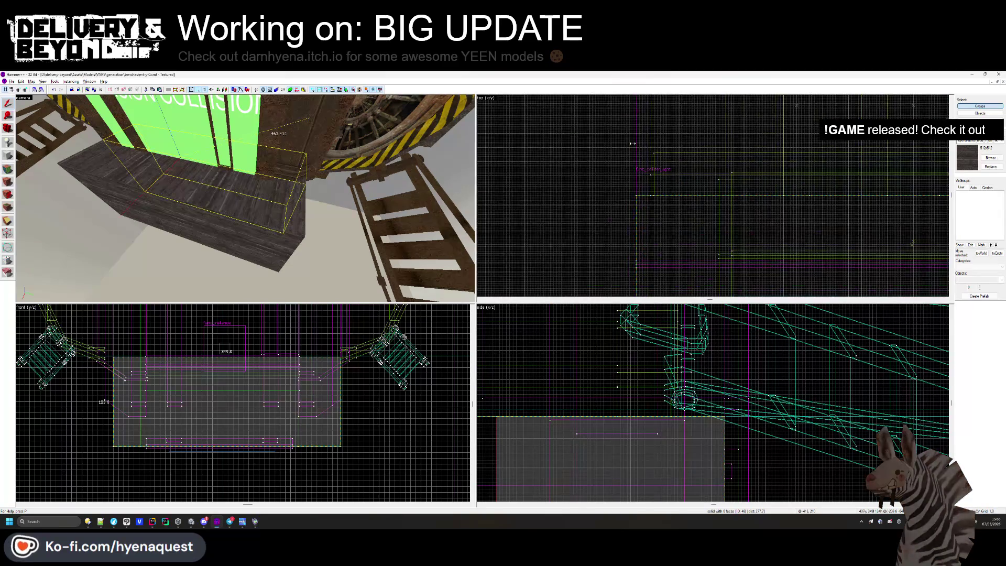
Stretch the large grey ground block lengthwise to 673 units.
click(692, 199)
mouse_move(788, 199)
mouse_down()
mouse_move(785, 173)
mouse_move(754, 126)
mouse_up()
drag(755, 227, 754, 220)
scroll(820, 192, down, 3)
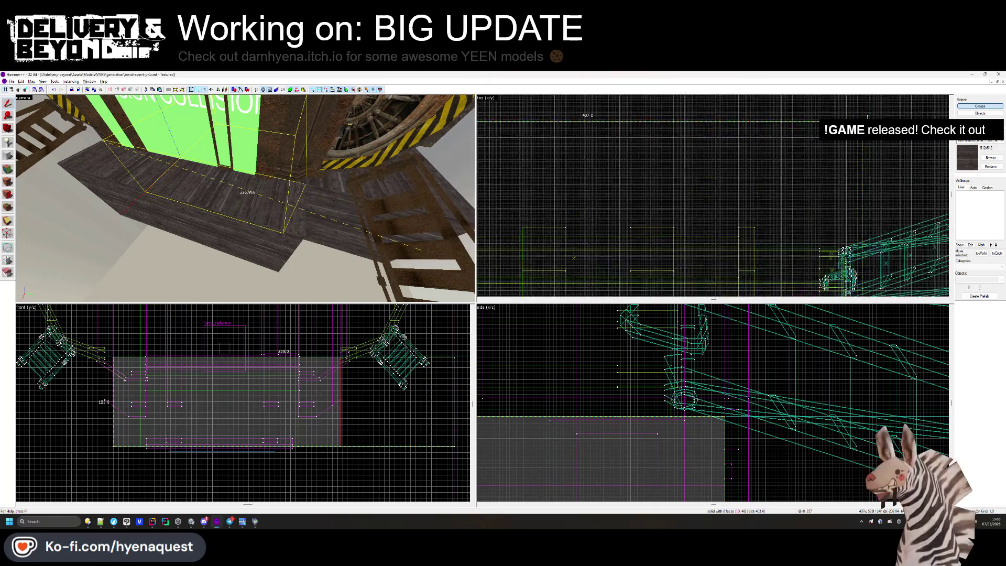
scroll(820, 192, up, 2)
drag(838, 199, 843, 240)
scroll(847, 230, up, 3)
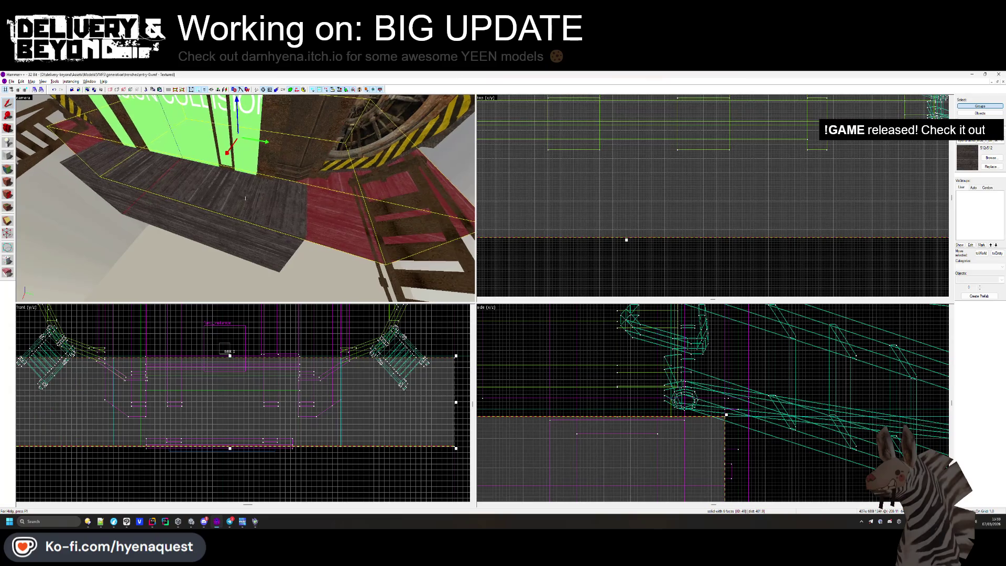
drag(245, 198, 245, 198)
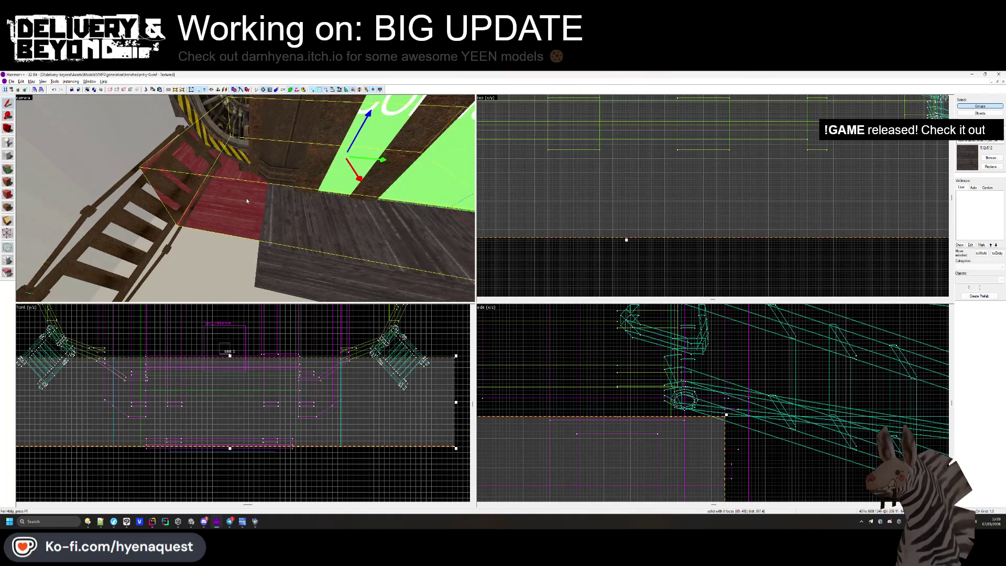
Turn the ground block's top face into a displacement, ready for painting geometry.
key(shift+a)
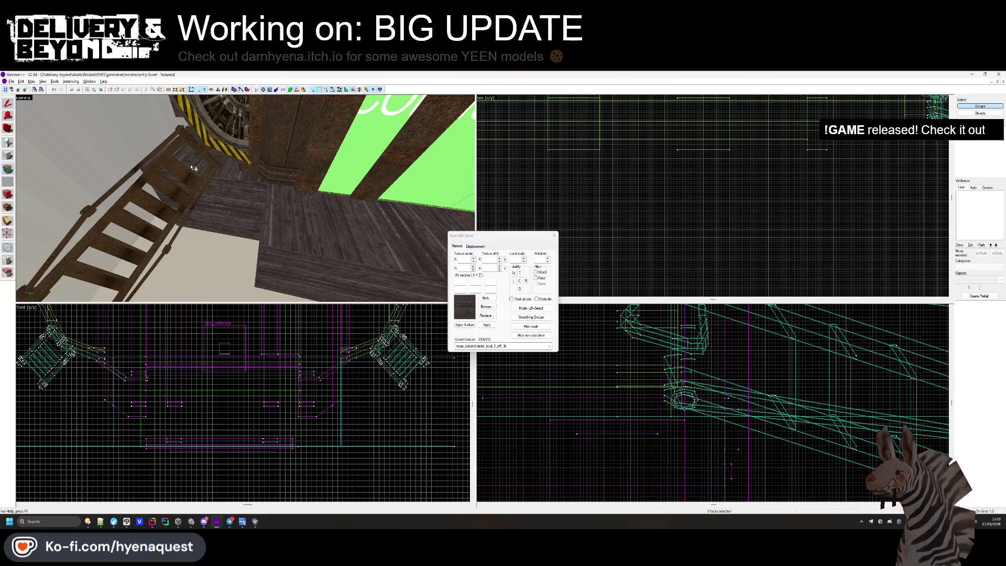
click(238, 178)
click(474, 246)
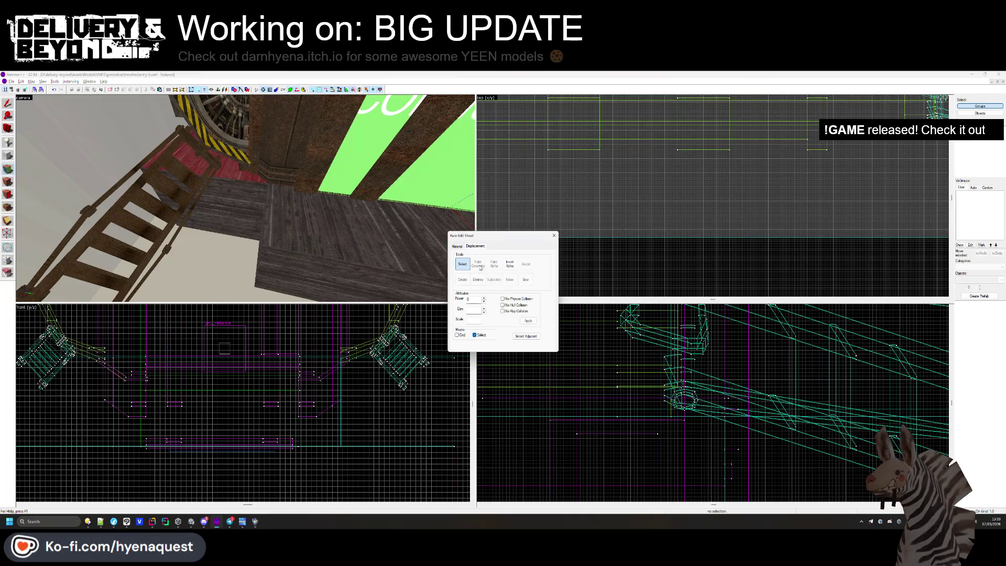
click(493, 302)
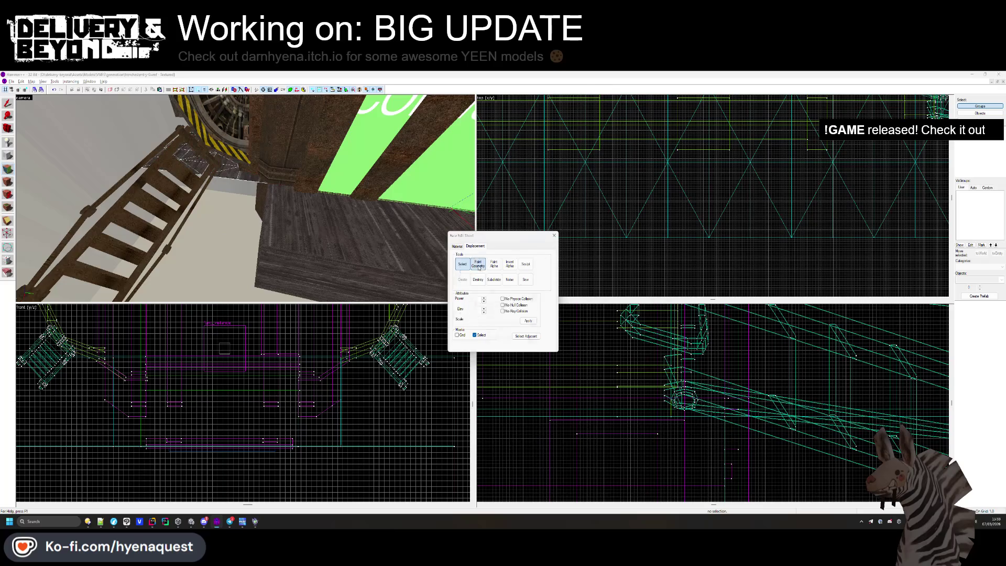
click(477, 263)
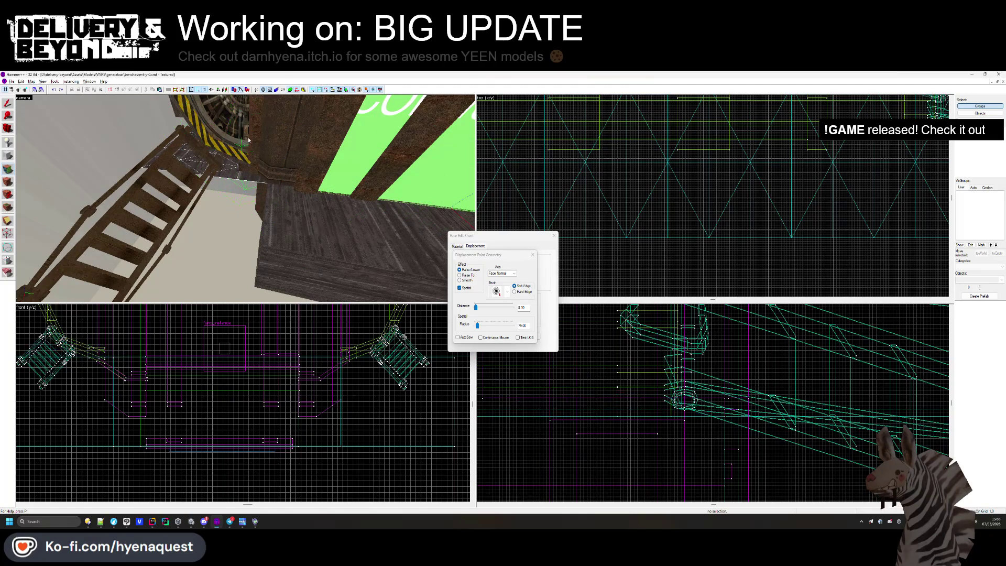
Paint the displacement downward into a deep trench, with entities hidden.
mouse_move(226, 148)
mouse_down()
mouse_move(386, 278)
mouse_move(247, 200)
mouse_up()
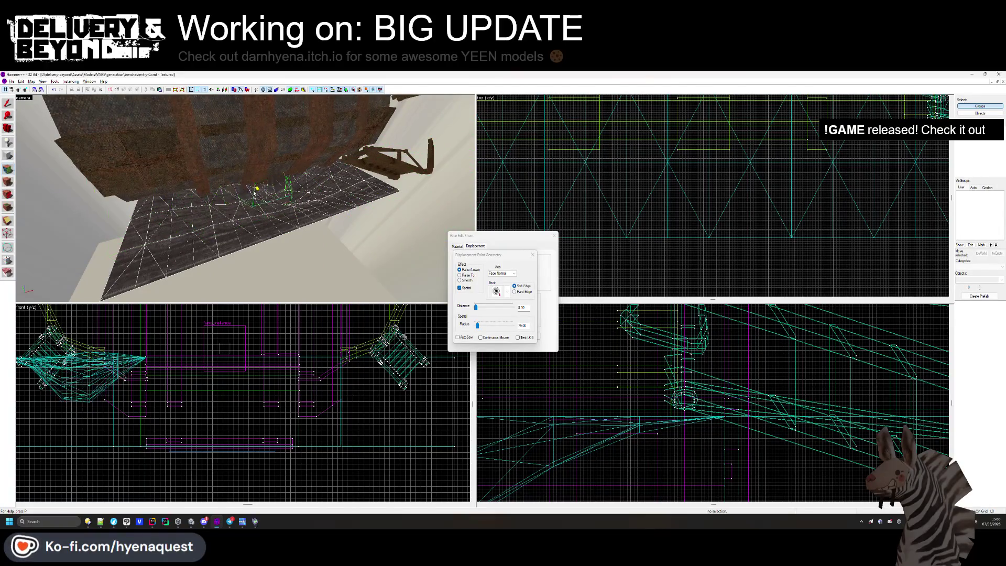
mouse_move(280, 192)
mouse_down()
mouse_move(194, 187)
mouse_move(246, 221)
mouse_move(245, 198)
mouse_move(243, 229)
mouse_move(323, 211)
mouse_move(247, 200)
mouse_up()
scroll(276, 195, up, 3)
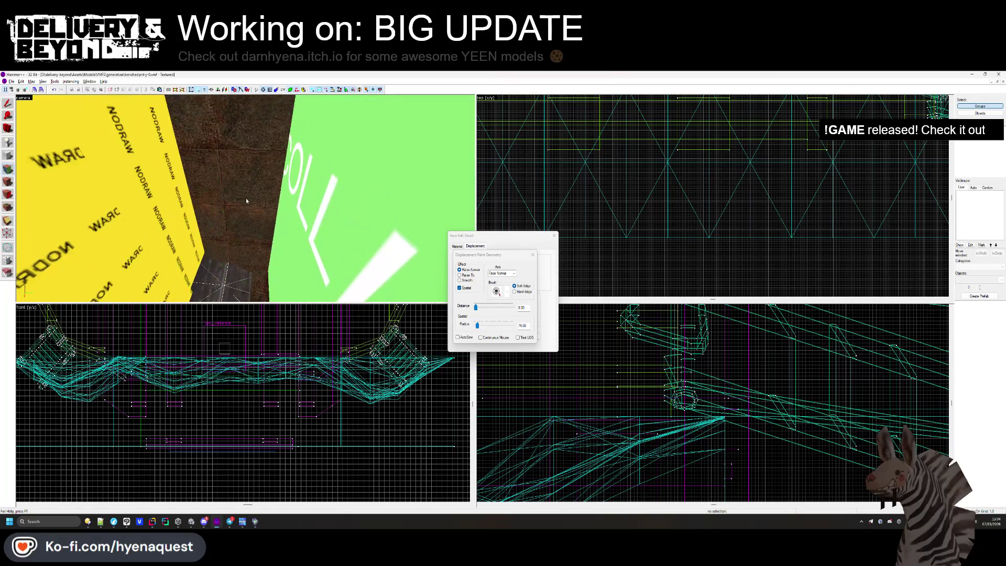
click(971, 214)
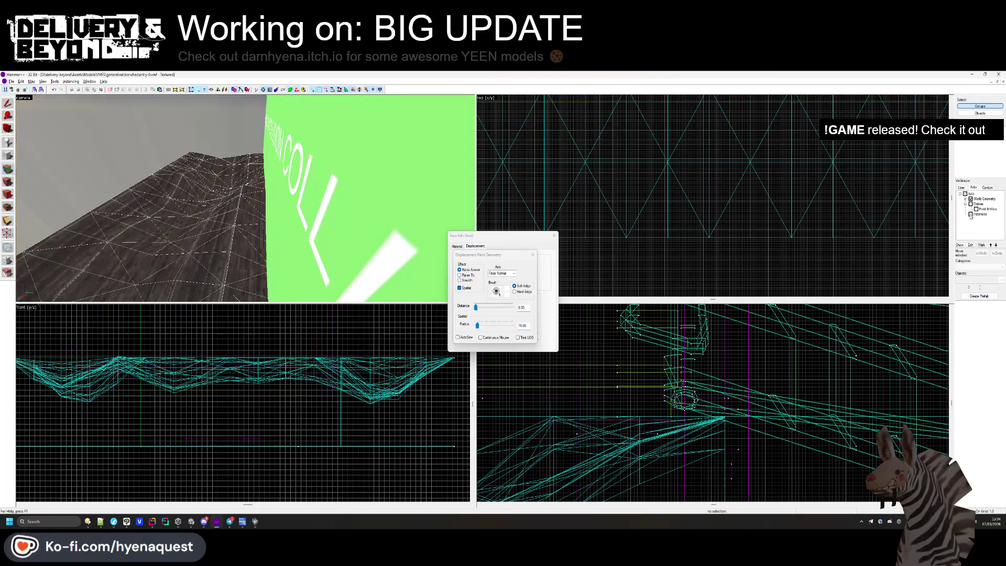
scroll(245, 198, up, 5)
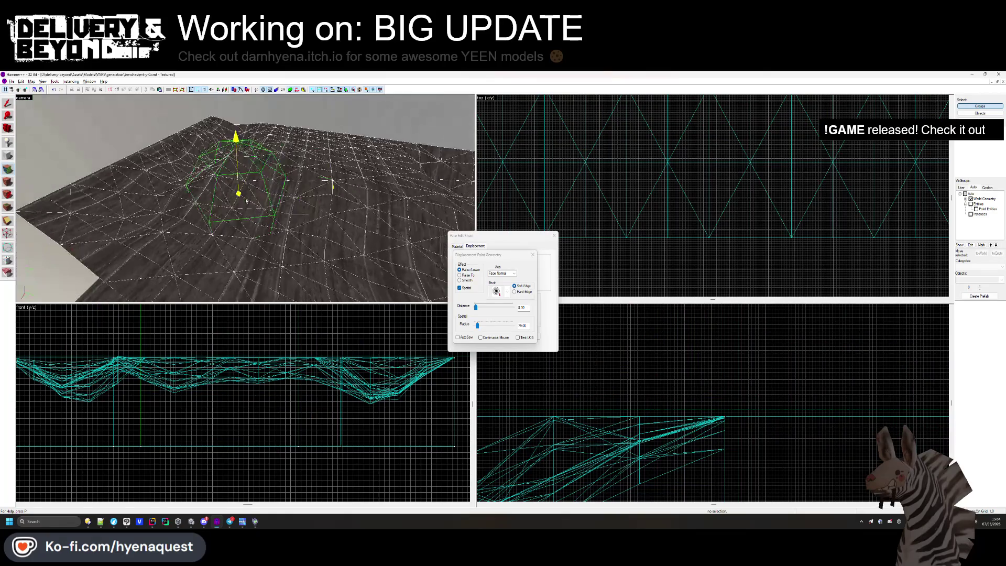
drag(284, 158, 242, 179)
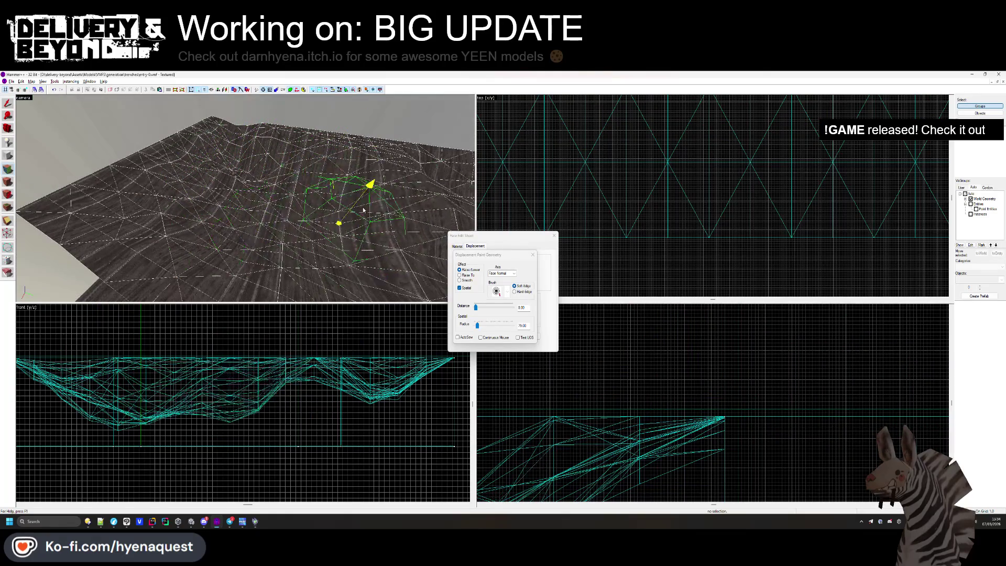
mouse_move(305, 172)
mouse_down()
mouse_move(357, 118)
mouse_move(413, 207)
mouse_move(272, 168)
mouse_move(208, 216)
mouse_move(284, 220)
mouse_move(135, 146)
mouse_up()
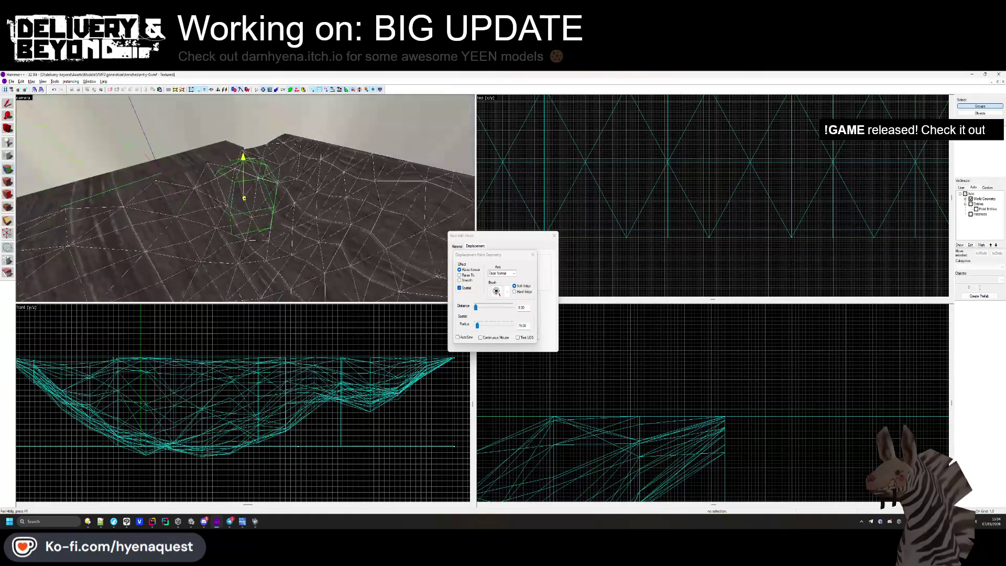
mouse_move(344, 248)
mouse_down()
mouse_move(236, 157)
mouse_move(285, 162)
mouse_move(183, 252)
mouse_move(179, 203)
mouse_move(272, 184)
mouse_move(294, 287)
mouse_move(240, 191)
mouse_move(280, 177)
mouse_up()
Show entities again, inspect the sculpted trench, and switch the paint effect to Smooth.
click(972, 216)
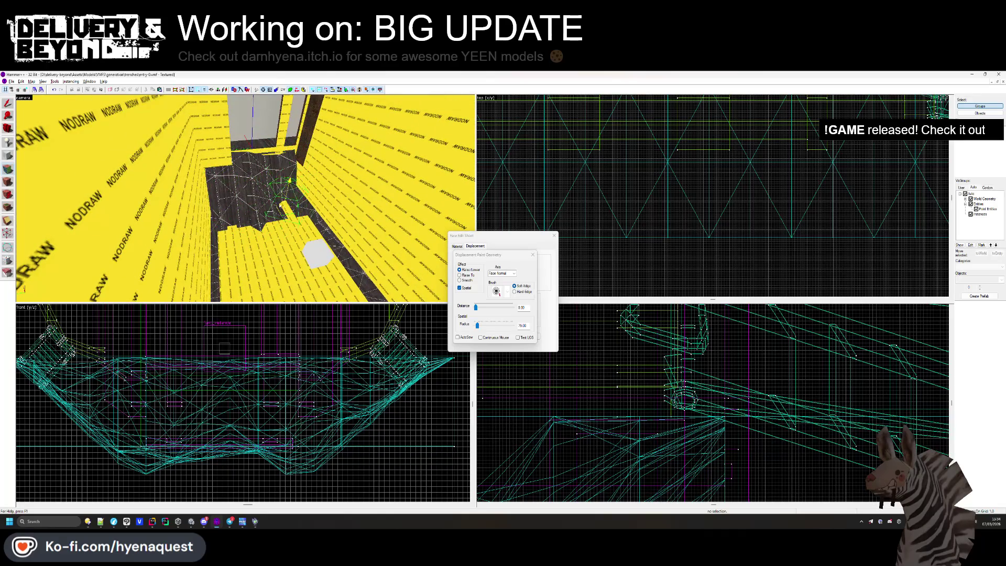
drag(356, 259, 291, 251)
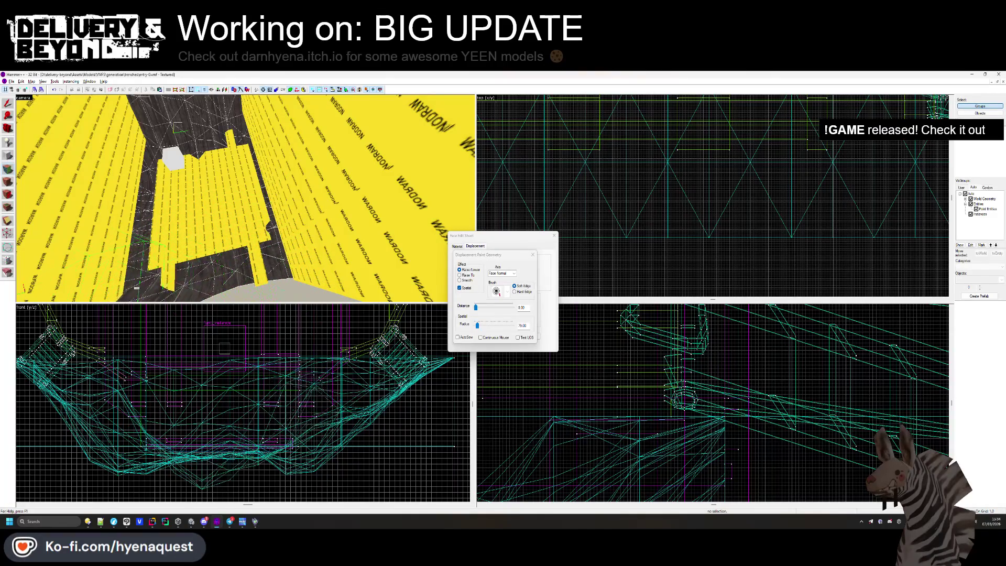
scroll(245, 198, up, 5)
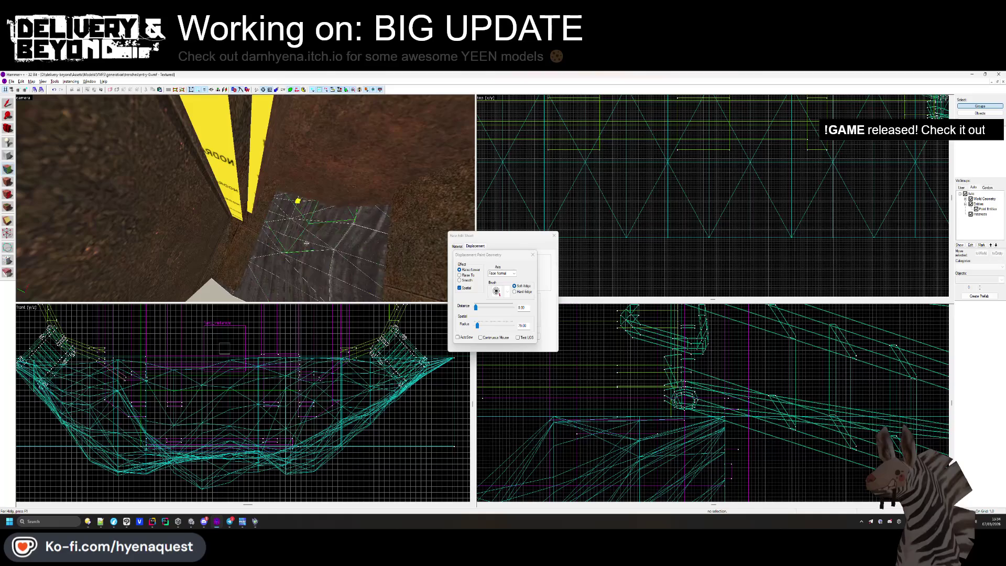
drag(307, 242, 311, 300)
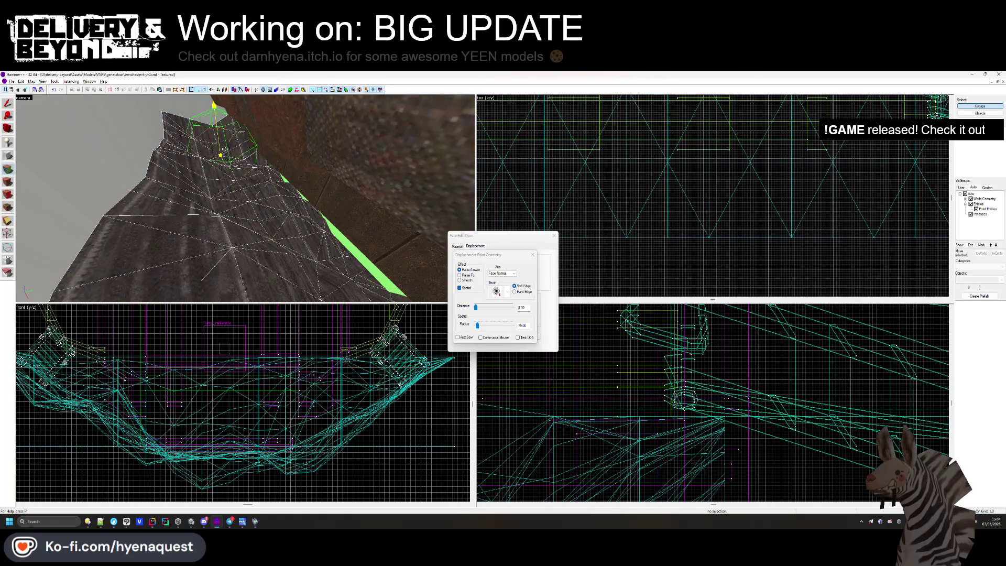
drag(264, 225, 245, 198)
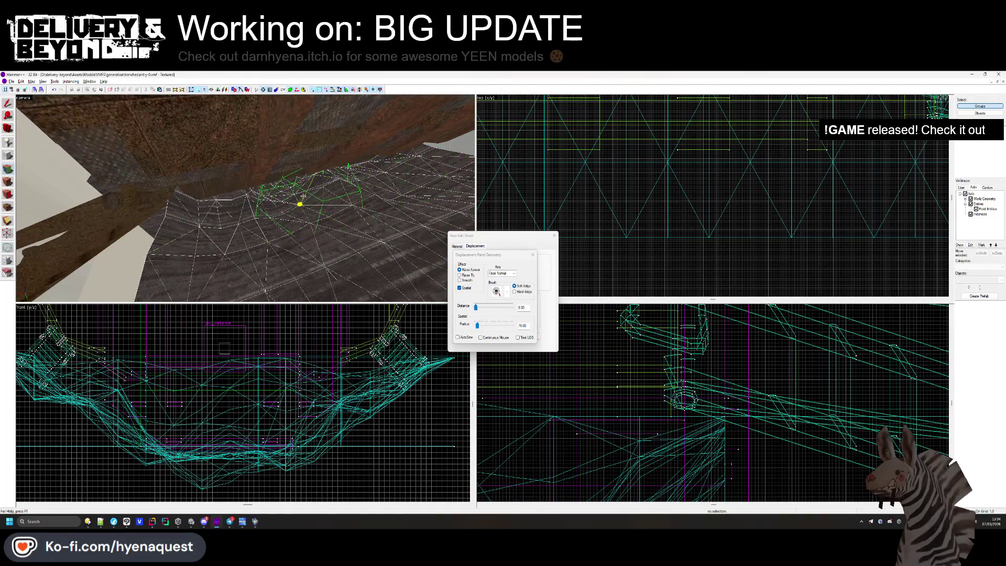
scroll(244, 199, up, 3)
scroll(245, 198, down, 3)
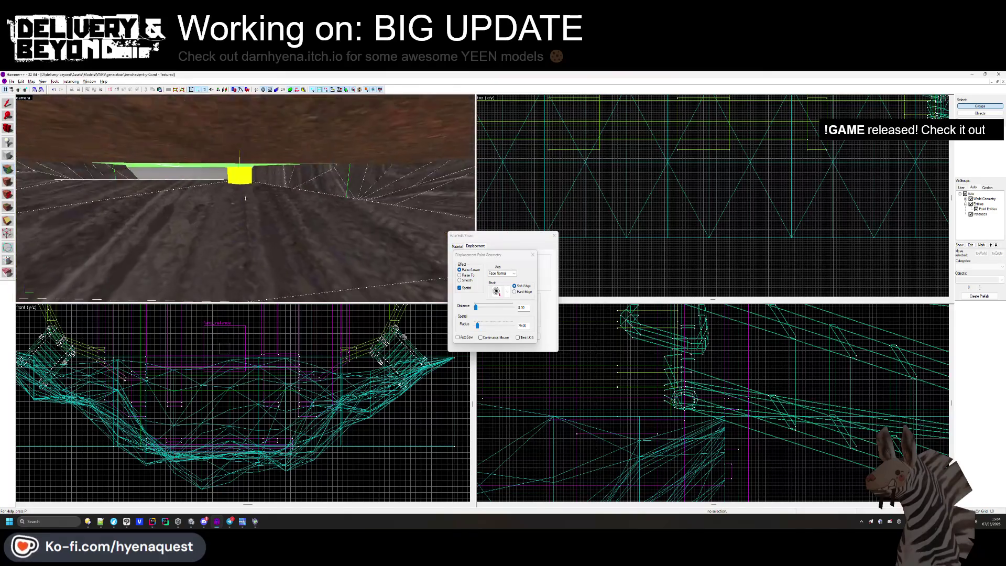
mouse_move(245, 198)
mouse_down()
mouse_move(389, 197)
mouse_move(180, 214)
mouse_move(245, 198)
mouse_up()
click(467, 280)
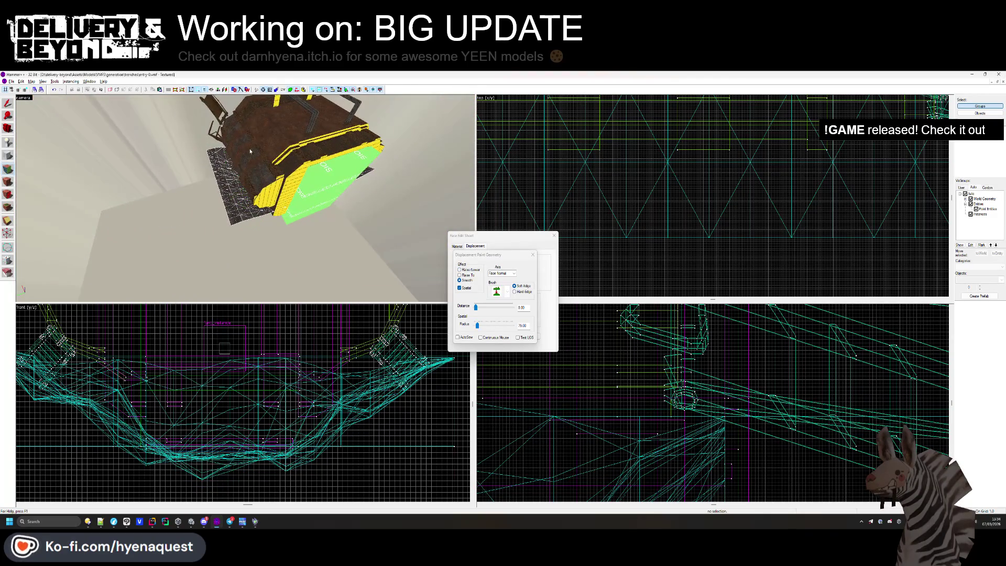
mouse_move(324, 164)
mouse_down()
mouse_move(246, 198)
mouse_move(344, 228)
mouse_up()
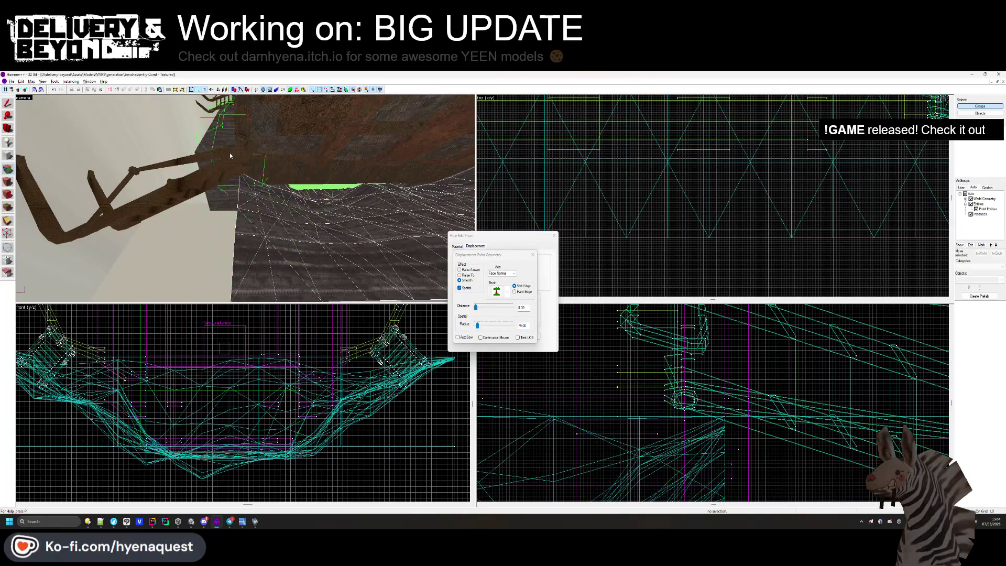
drag(198, 244, 239, 225)
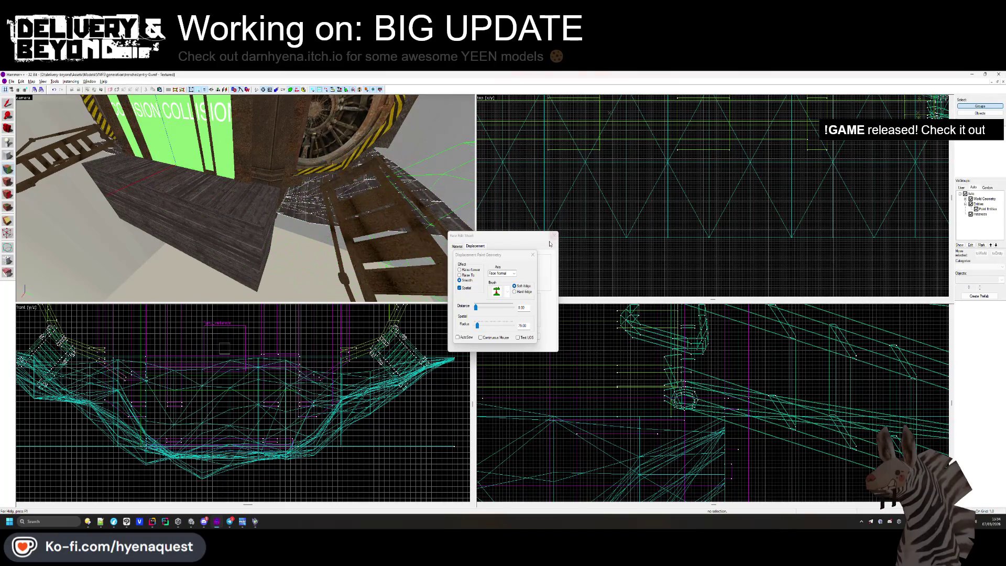
Return to object selection and lengthen the box brush from 349 to over 513 units.
key(shift+s)
key(ctrl+e)
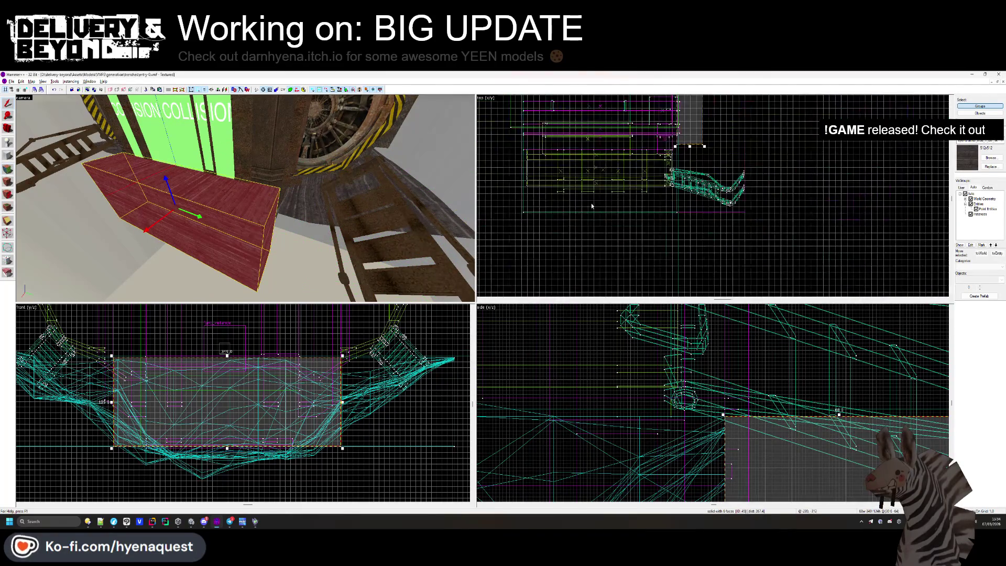
drag(638, 181, 638, 293)
scroll(633, 279, down, 3)
drag(633, 107, 633, 108)
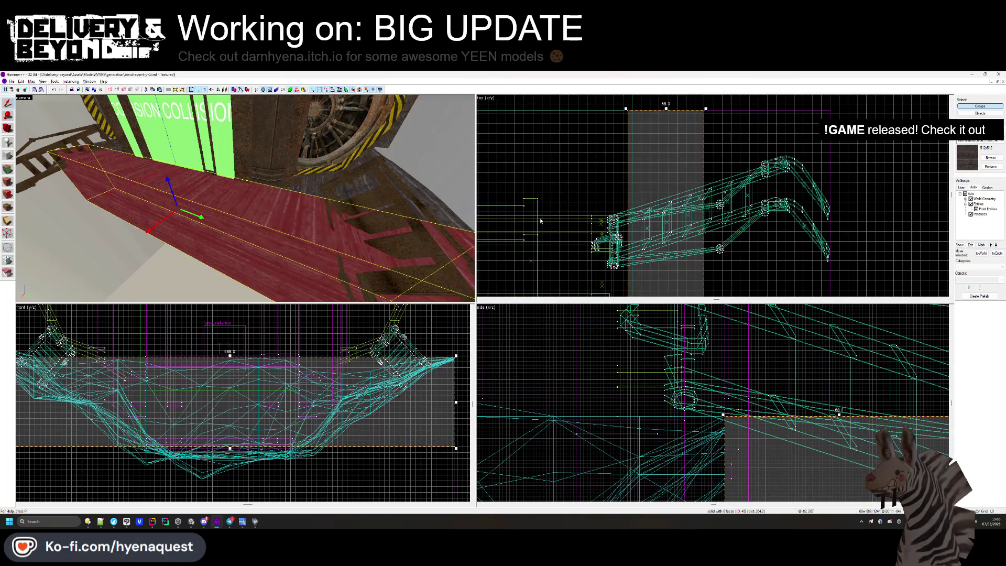
scroll(642, 198, down, 5)
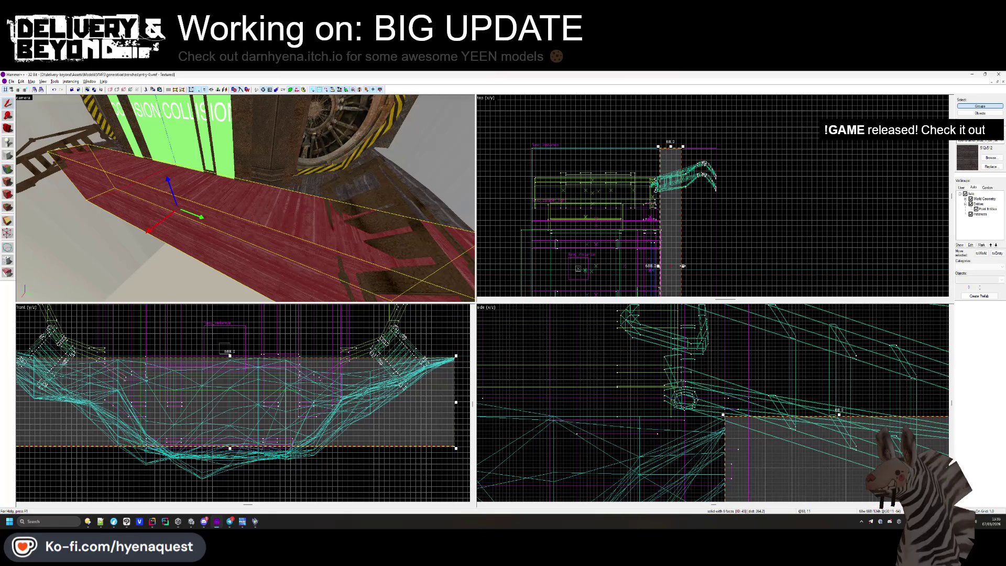
Outline and create a new block in the top view.
drag(683, 266, 697, 157)
scroll(700, 148, up, 5)
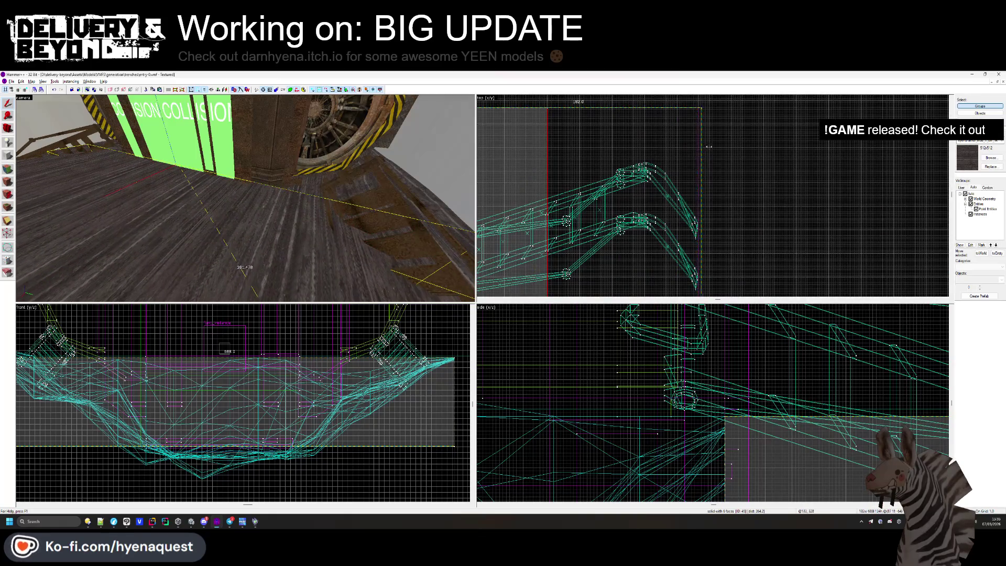
key(Return)
key(Escape)
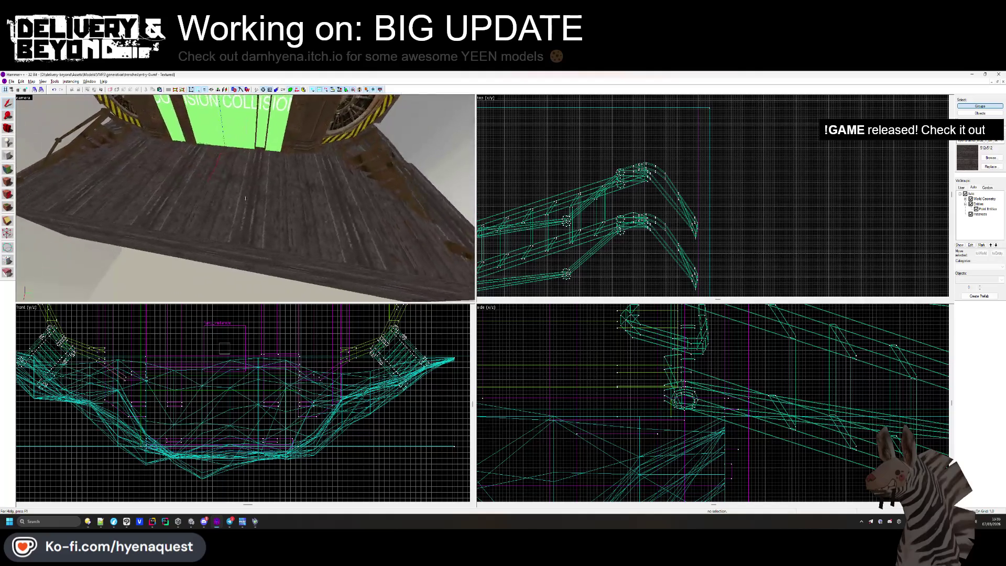
key(s)
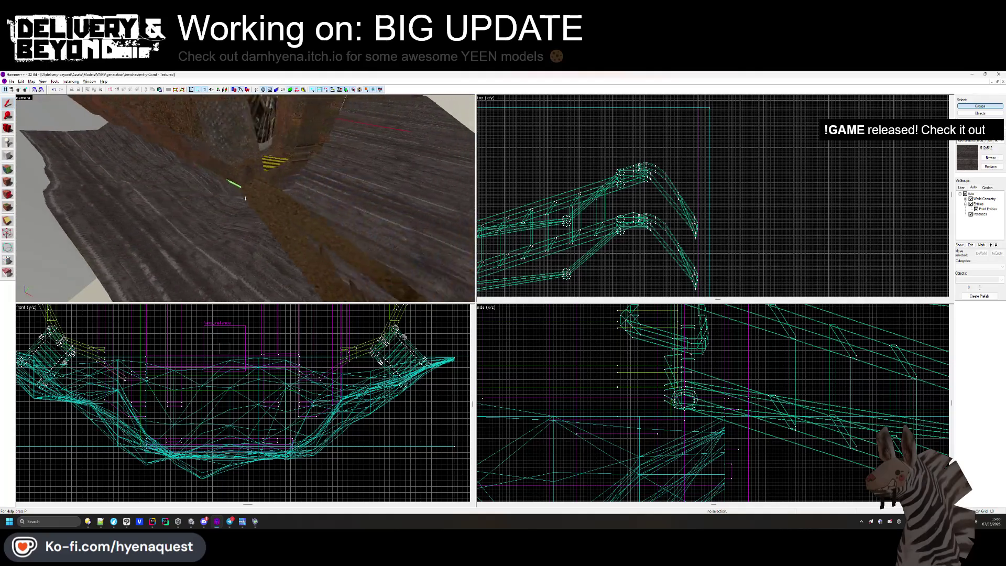
Select the red floor brush and add the second ground brush to the selection.
click(245, 198)
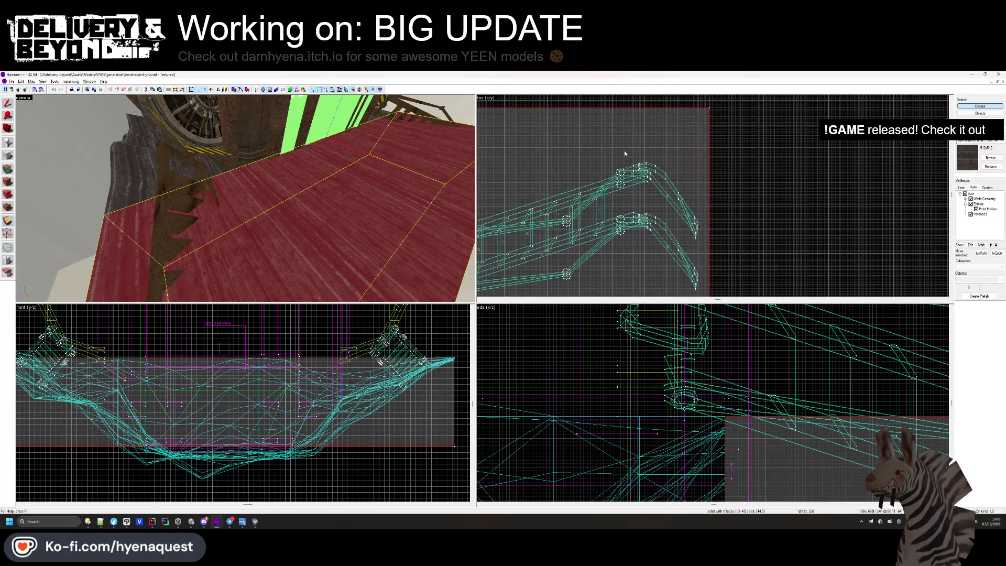
scroll(624, 153, down, 3)
scroll(684, 174, up, 5)
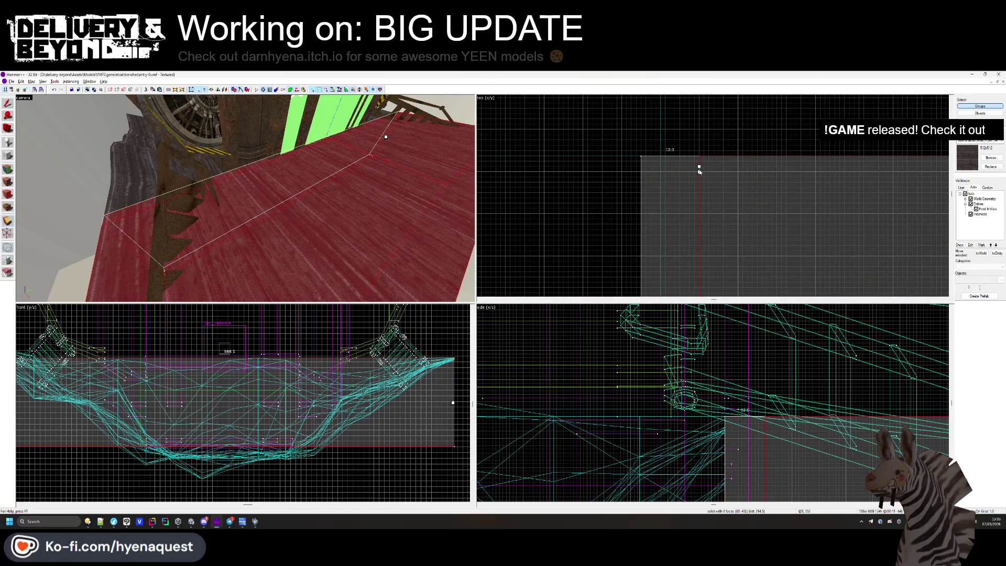
click(669, 186)
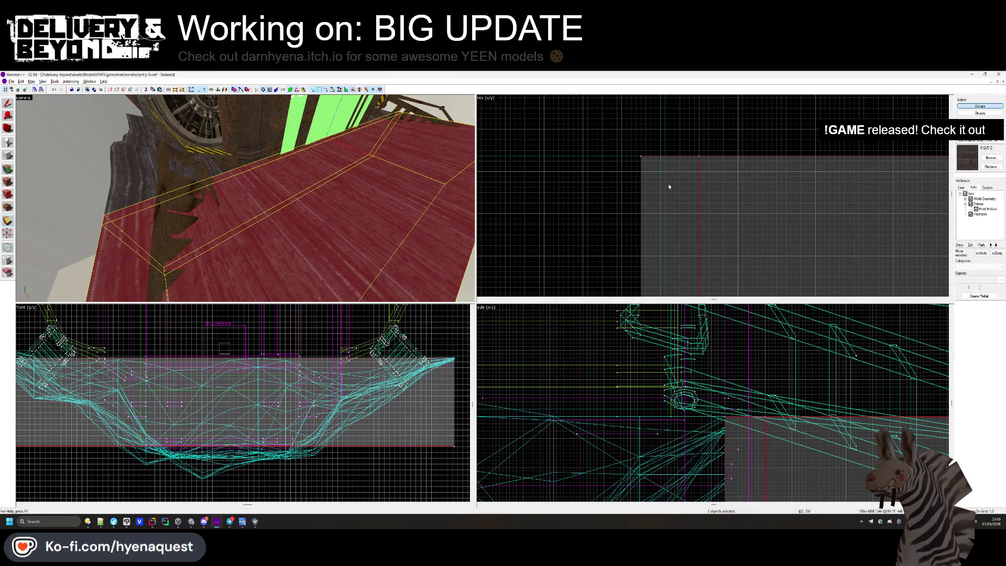
In face-edit mode, select the ground face and apply the brick_wall_pt_4 texture.
click(8, 181)
click(321, 241)
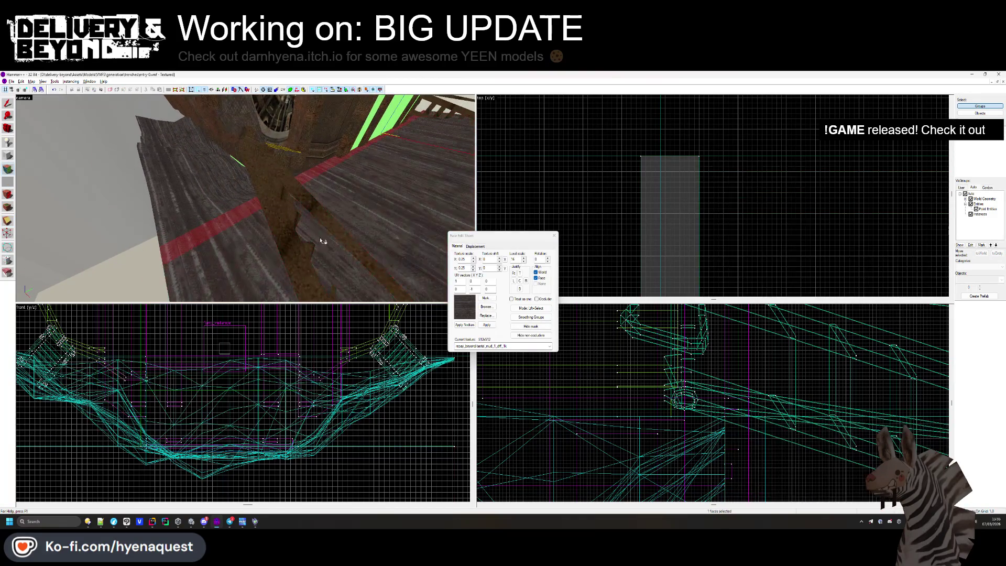
click(489, 309)
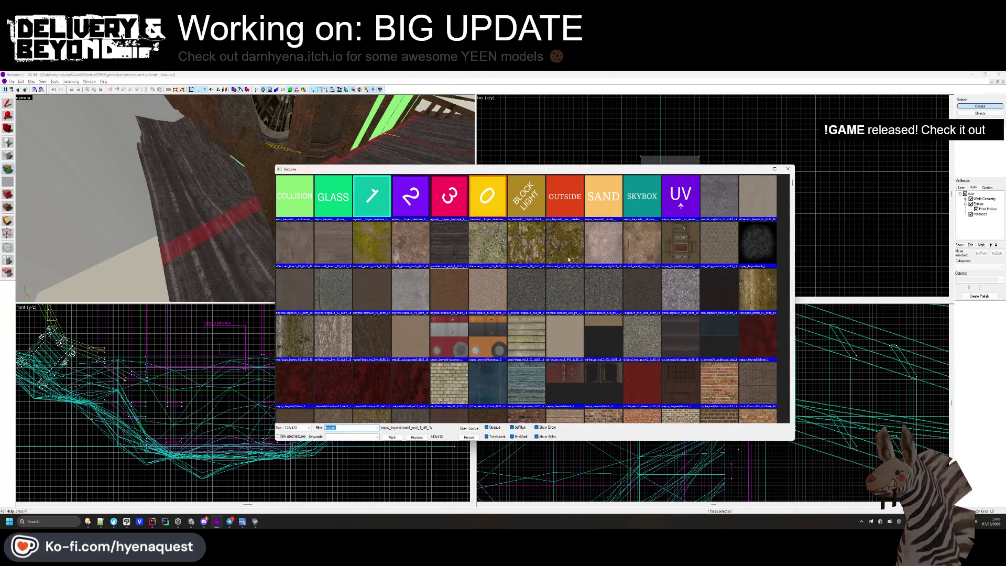
scroll(649, 285, down, 5)
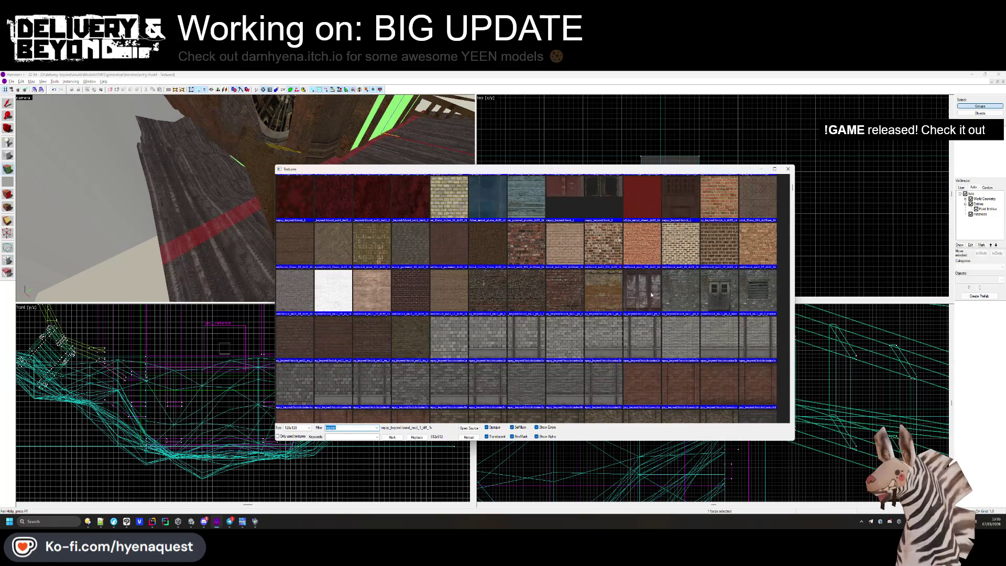
double_click(681, 199)
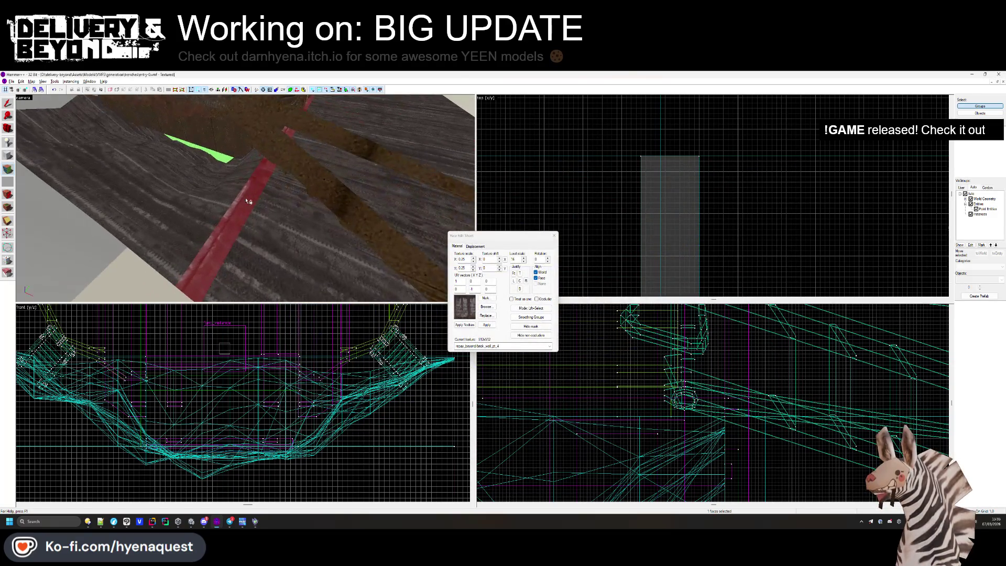
Try the dirt_hell_1 and then dirt_pt_8 textures on the ground face.
click(487, 307)
scroll(489, 310, down, 10)
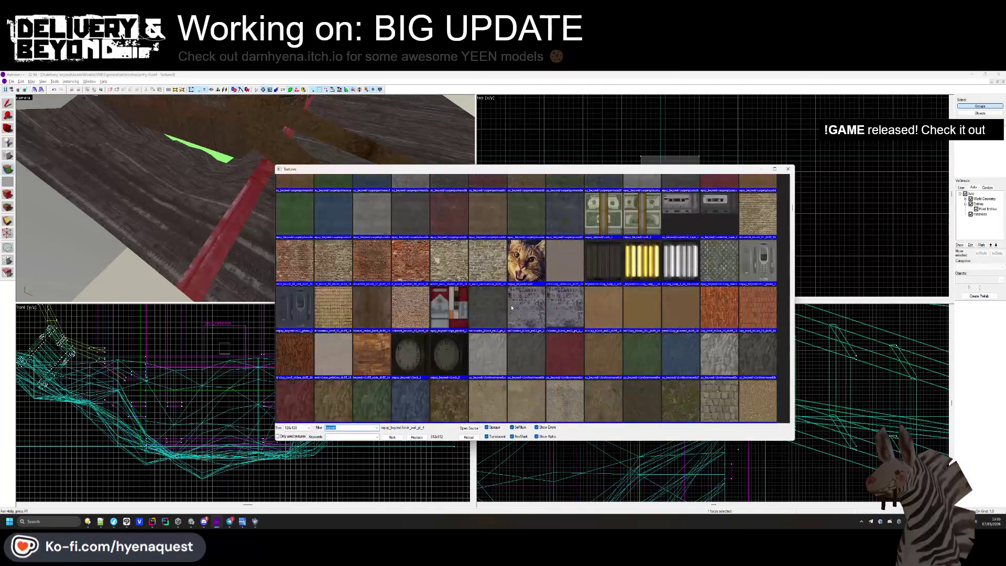
scroll(513, 310, down, 10)
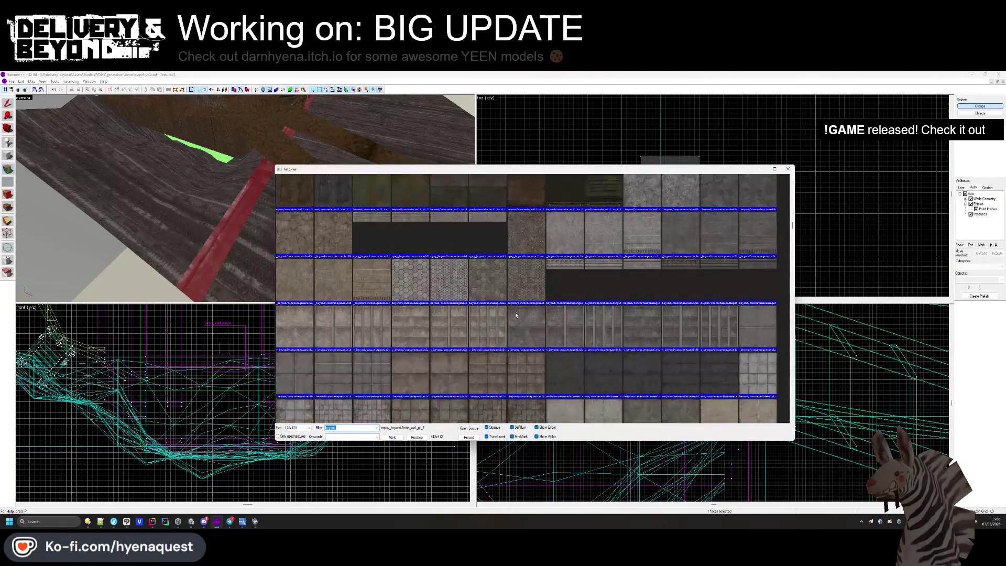
double_click(569, 263)
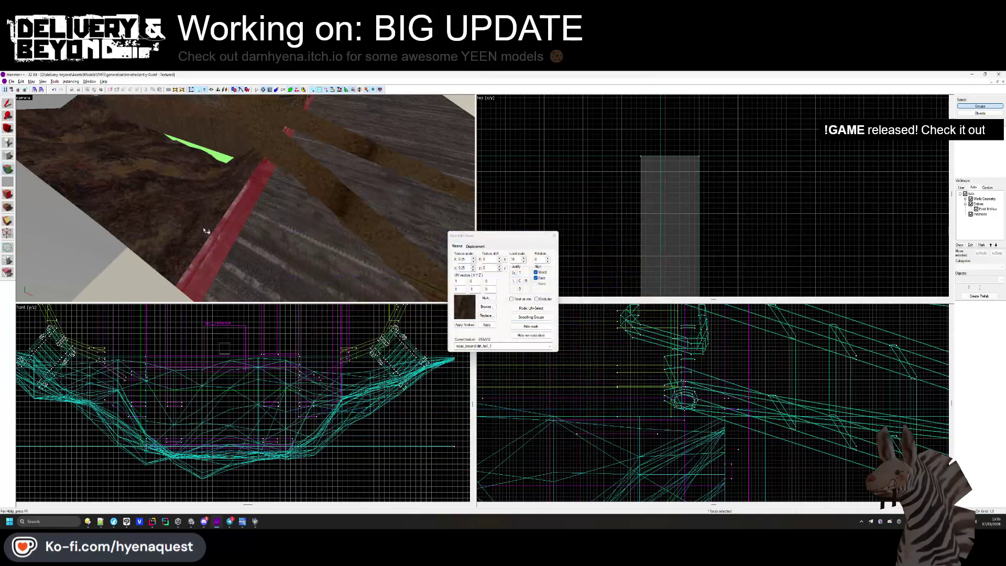
click(485, 307)
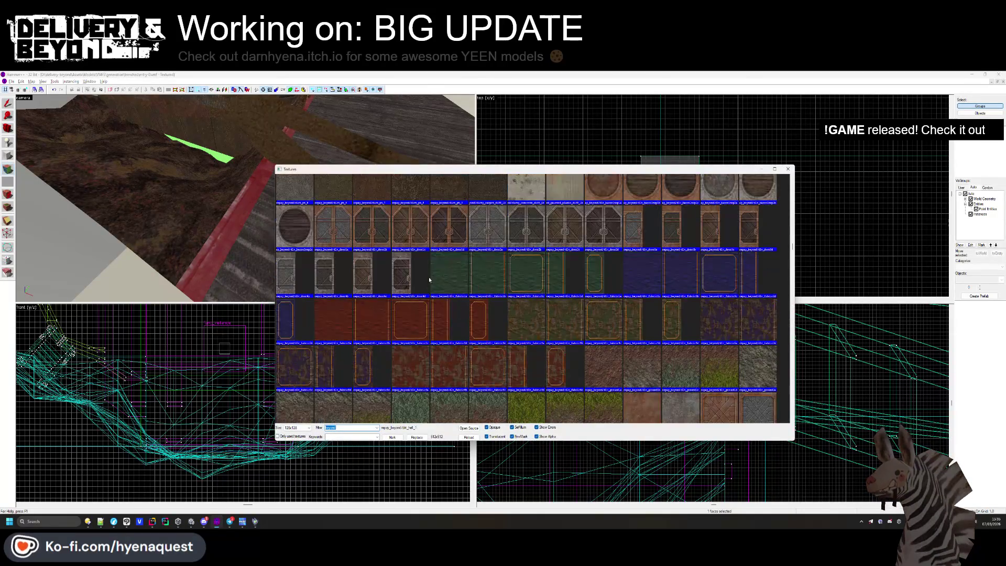
double_click(423, 194)
key(w)
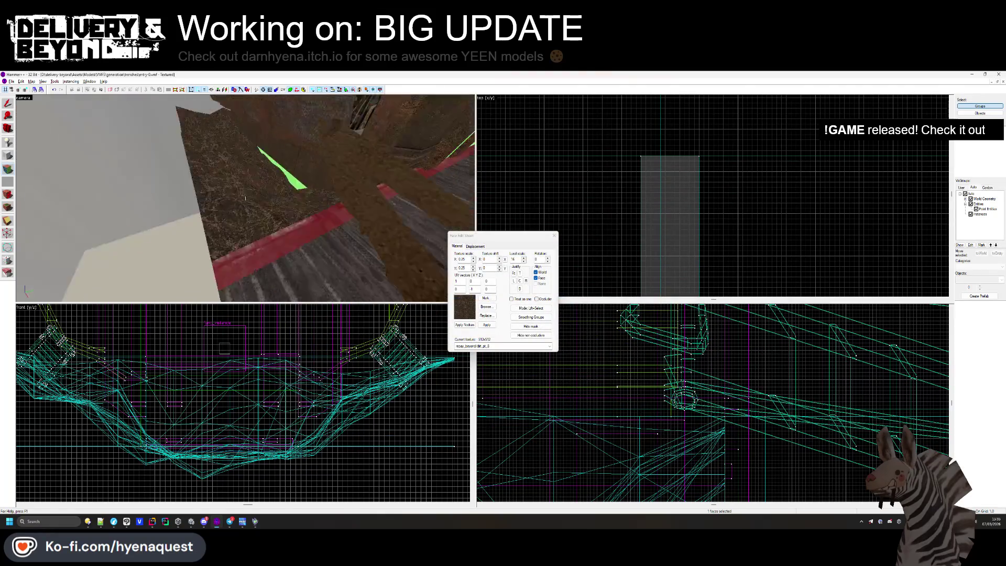
Try grass_4 and grass_11, settle on grass_9, then select the large ground face.
click(491, 307)
scroll(488, 242, down, 5)
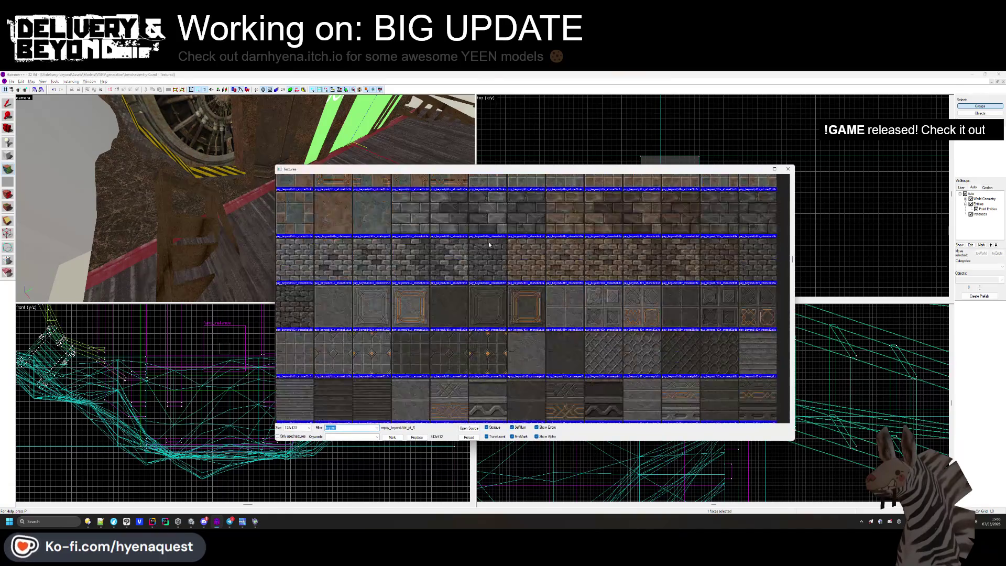
scroll(489, 241, down, 15)
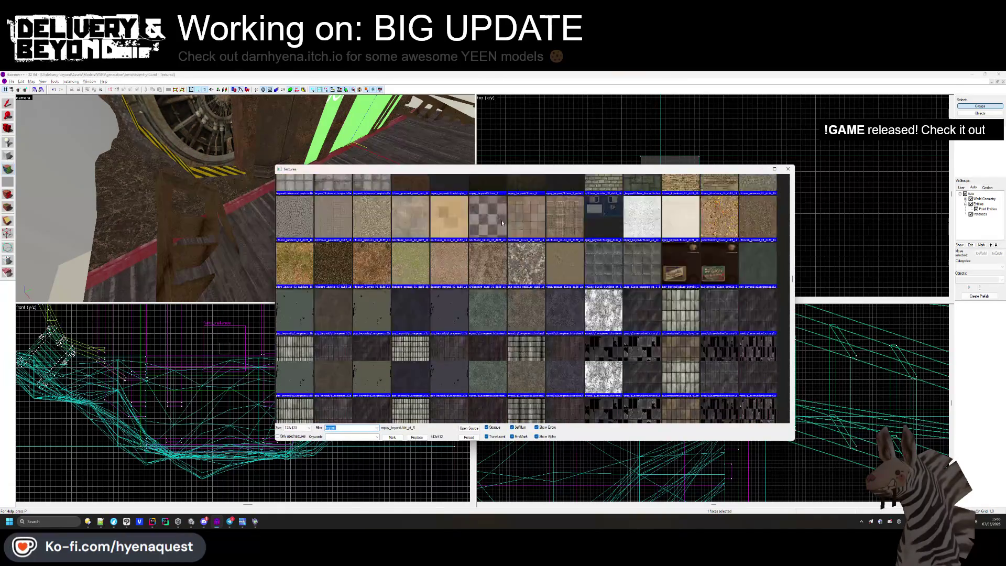
scroll(502, 222, down, 10)
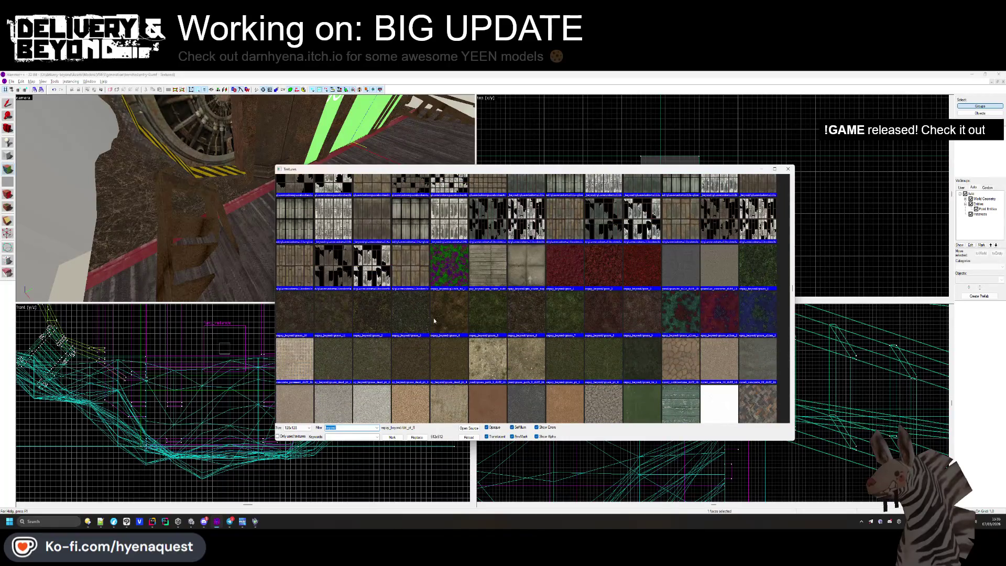
double_click(444, 315)
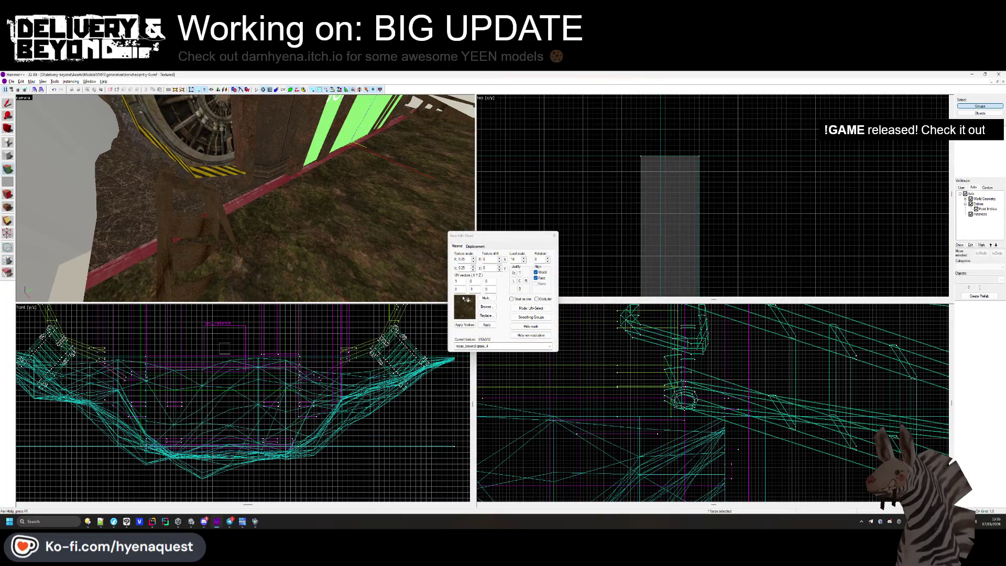
click(485, 309)
double_click(338, 210)
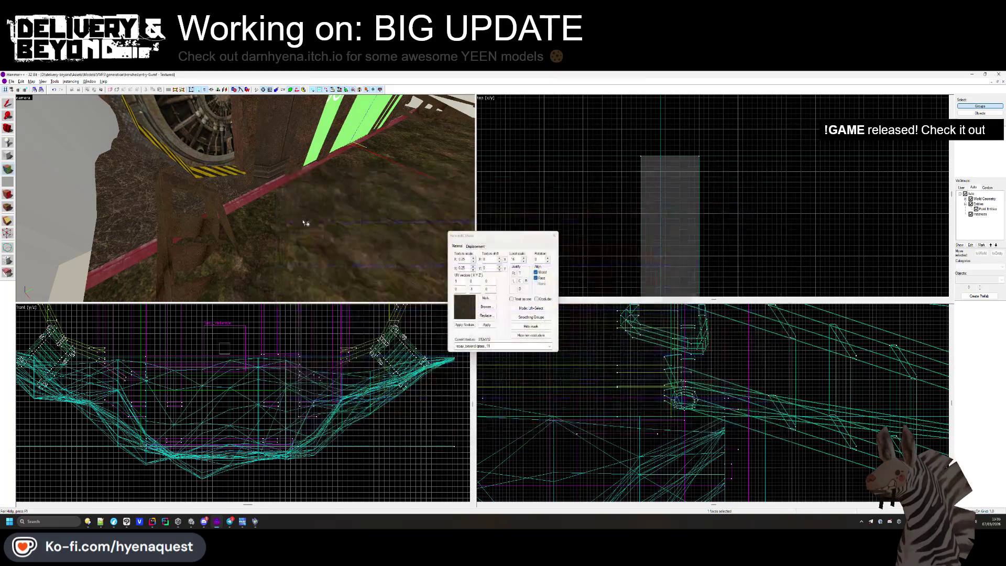
click(487, 308)
double_click(624, 200)
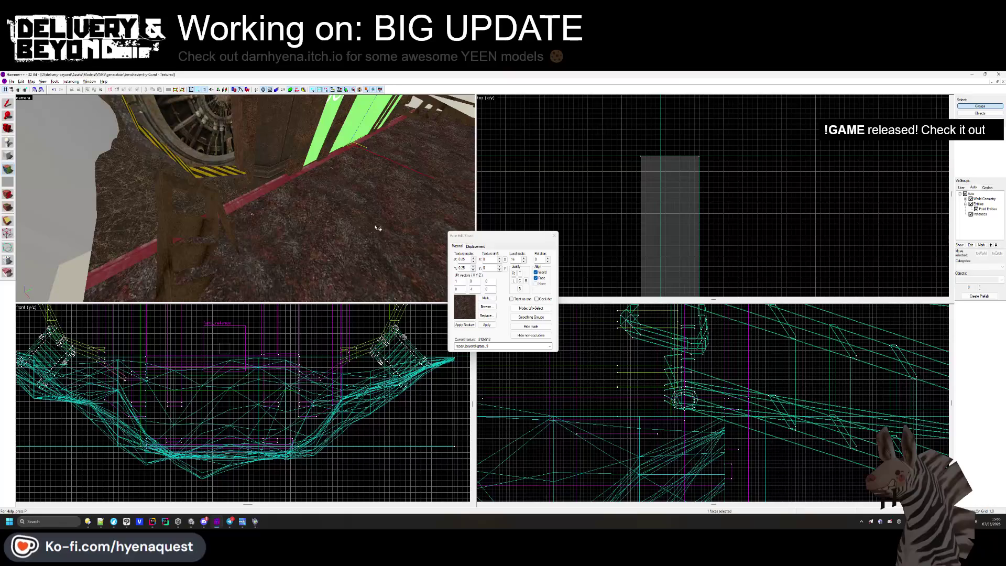
click(280, 233)
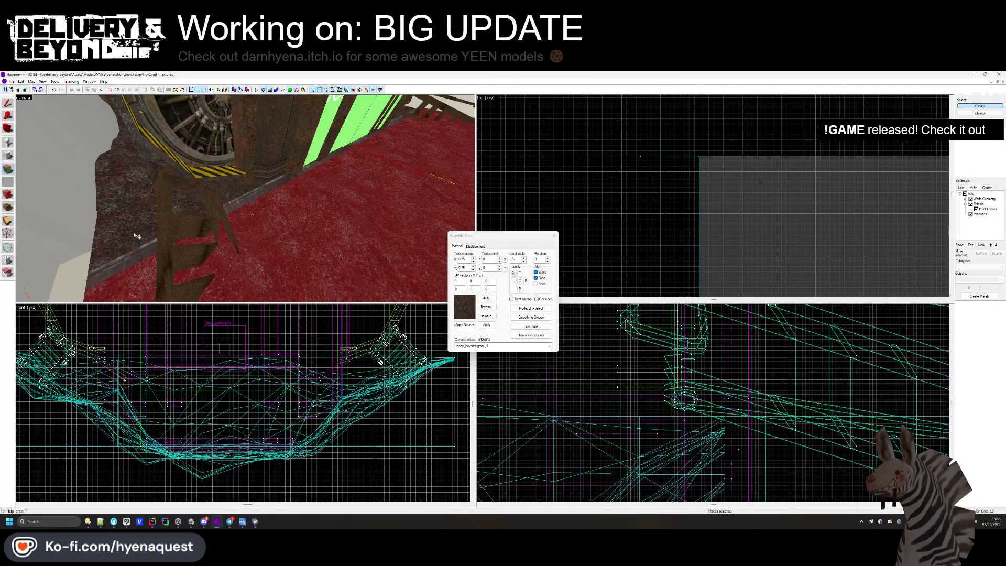
Move the camera below the block and apply the red OUTSIDE texture to its side face.
key(z)
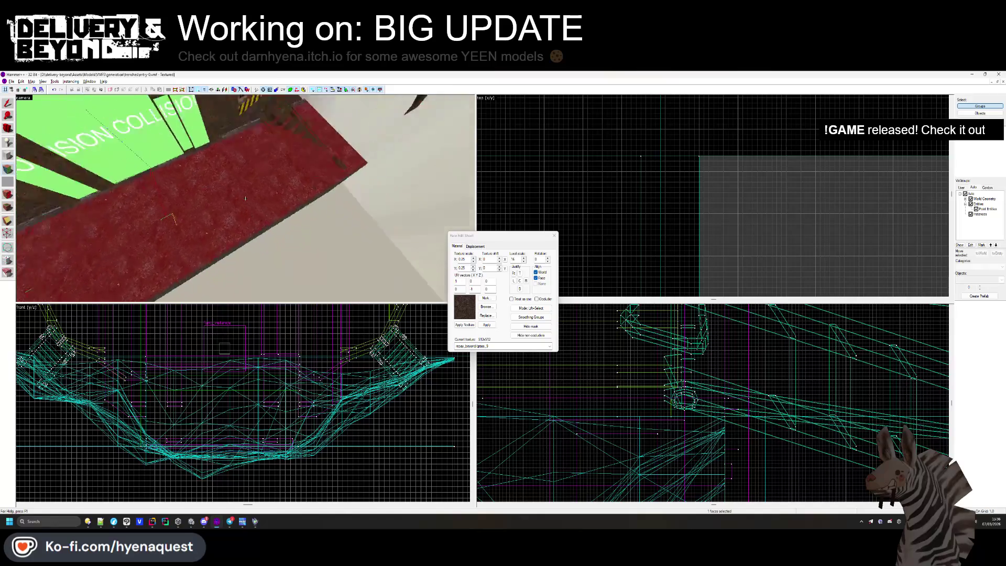
key(s)
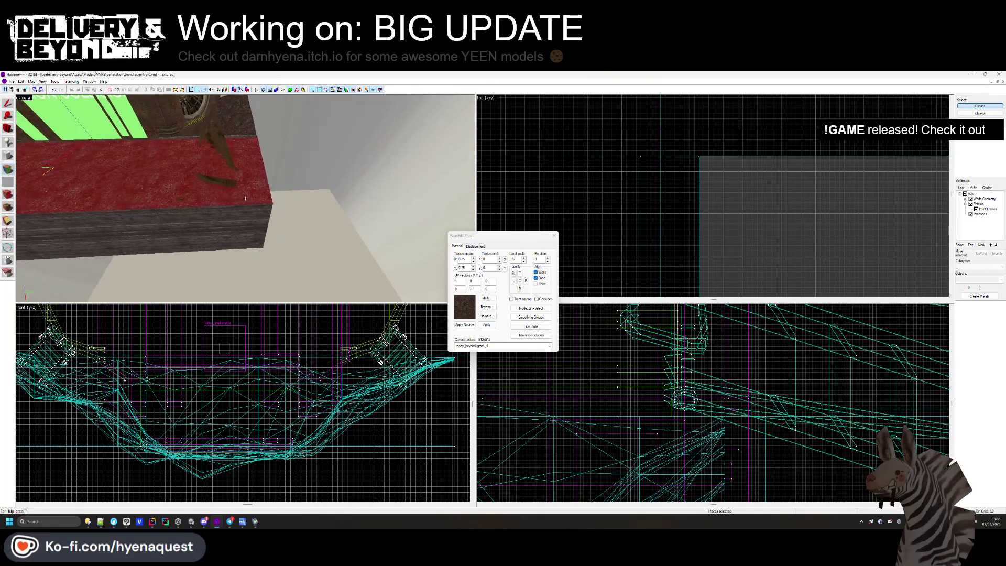
key(s)
click(486, 307)
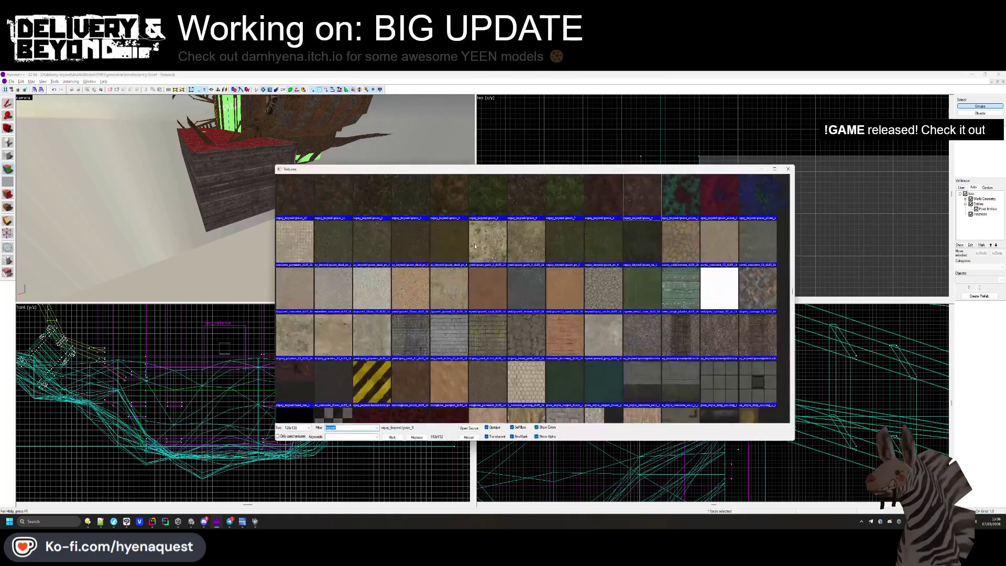
scroll(792, 291, up, 10)
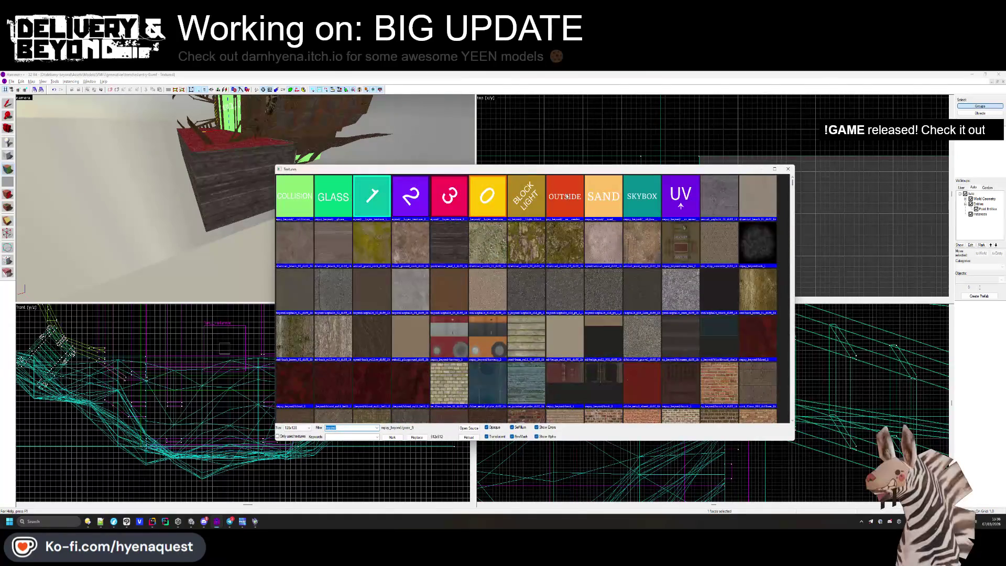
double_click(526, 196)
Select a dirt-textured face, reframe the whole block, and finish face editing.
click(245, 198)
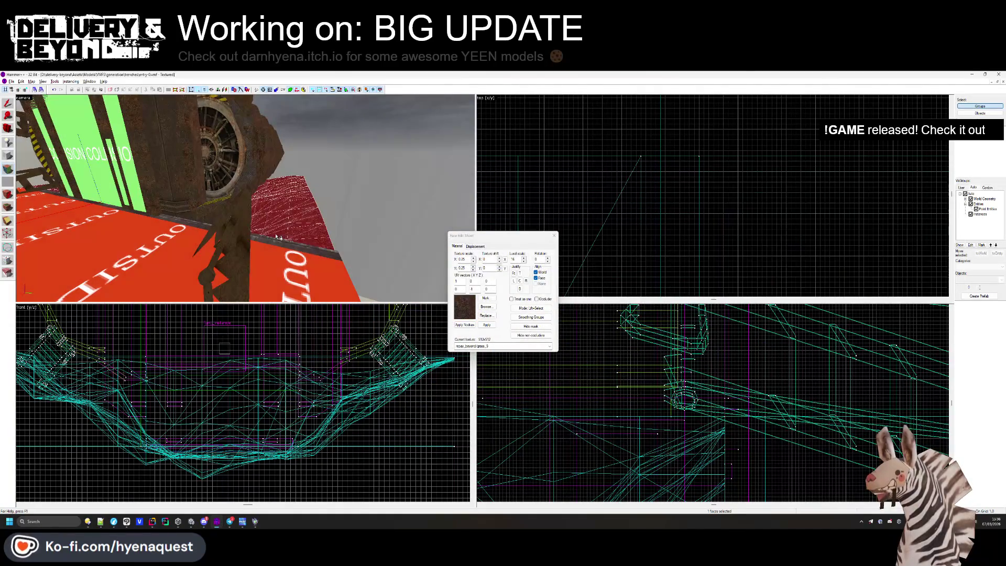
key(s)
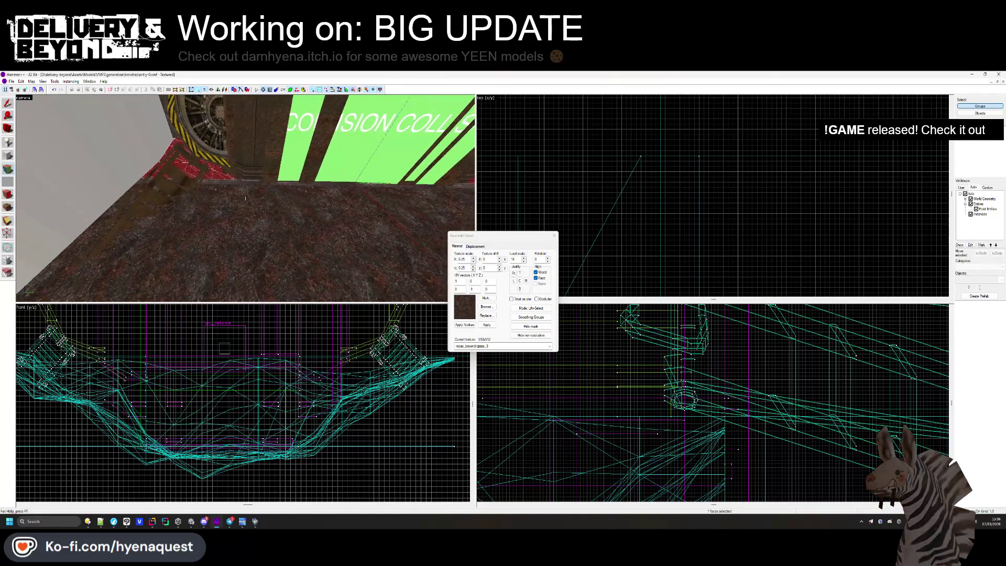
key(s)
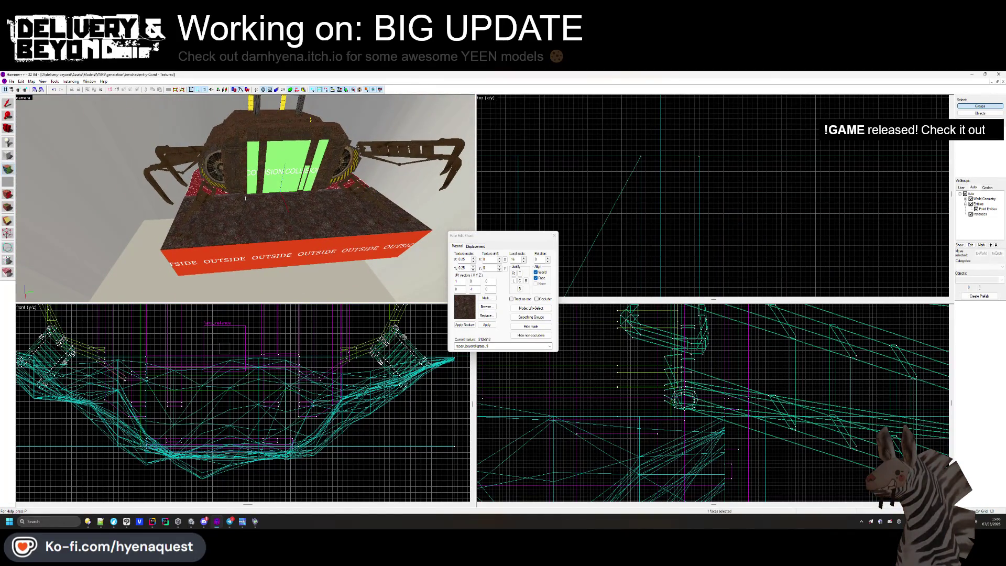
key(a)
click(553, 236)
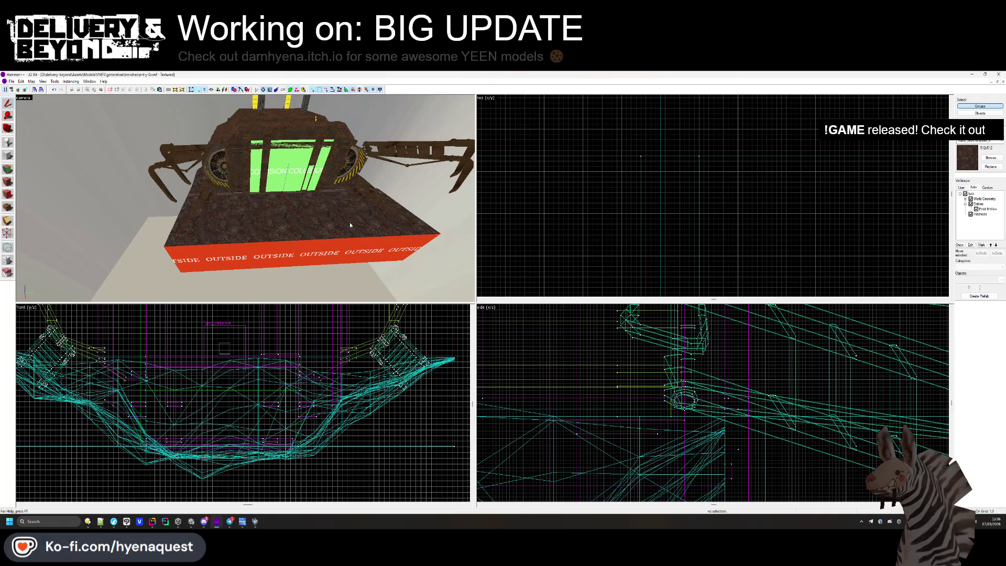
Add the red floor slab to the brush group selection, then face the 3D view toward the collision wall.
double_click(350, 222)
ctrl+click(358, 204)
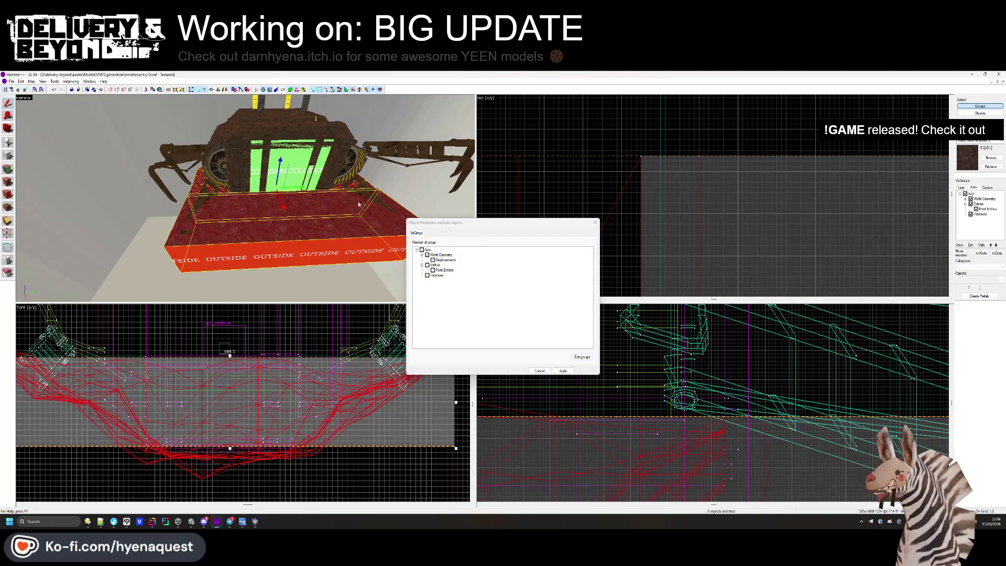
click(595, 223)
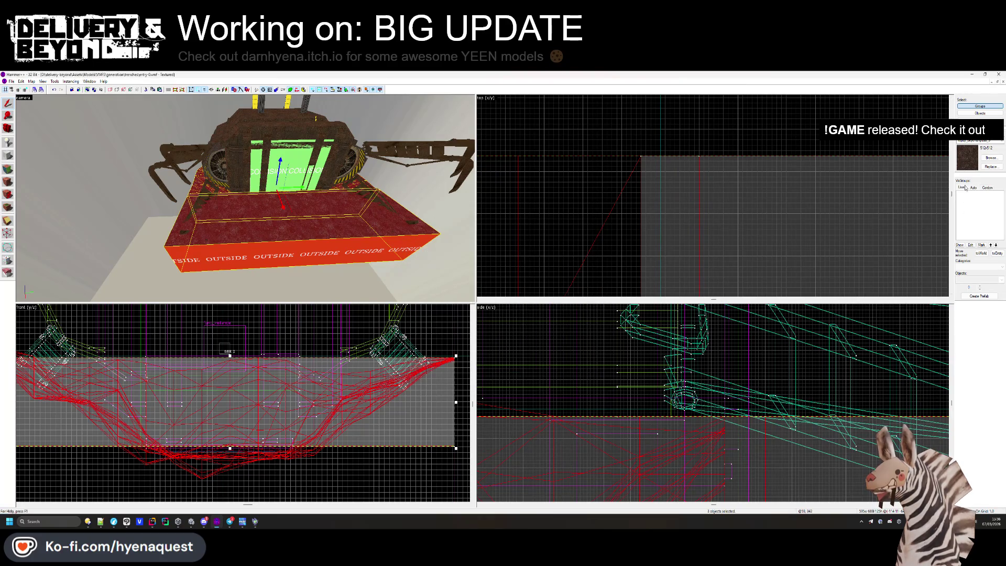
key(w)
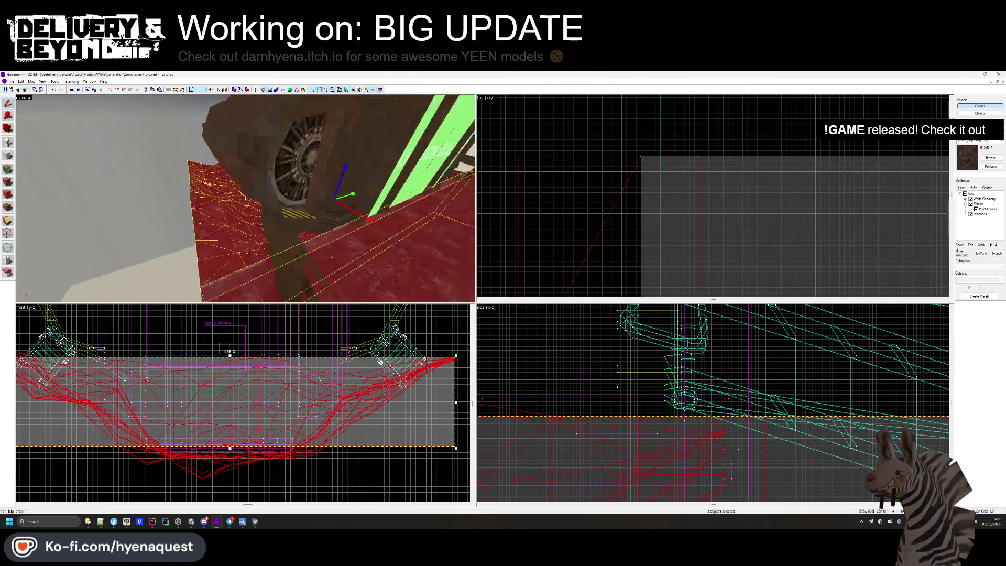
ctrl+click(204, 178)
scroll(602, 403, up, 2)
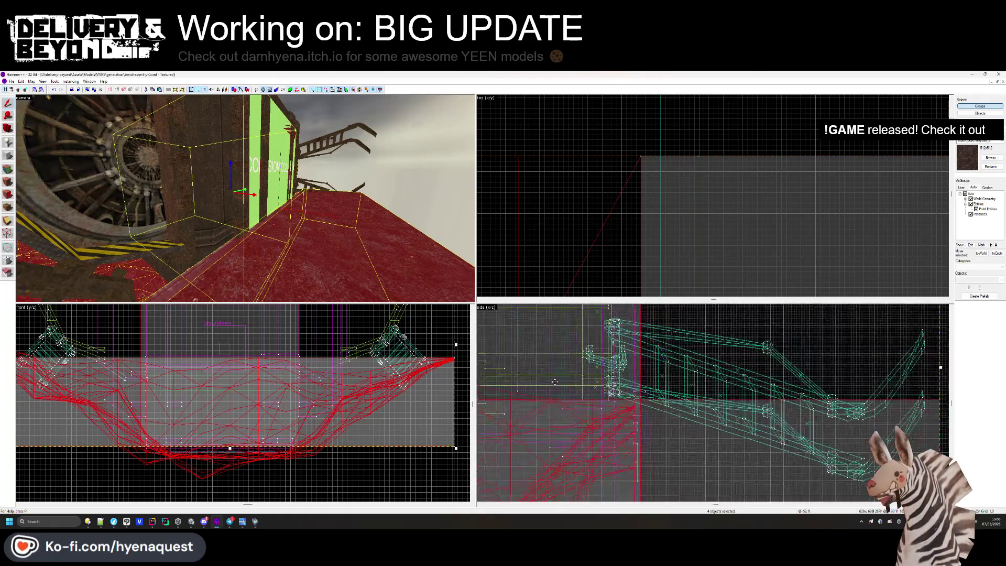
scroll(737, 382, up, 3)
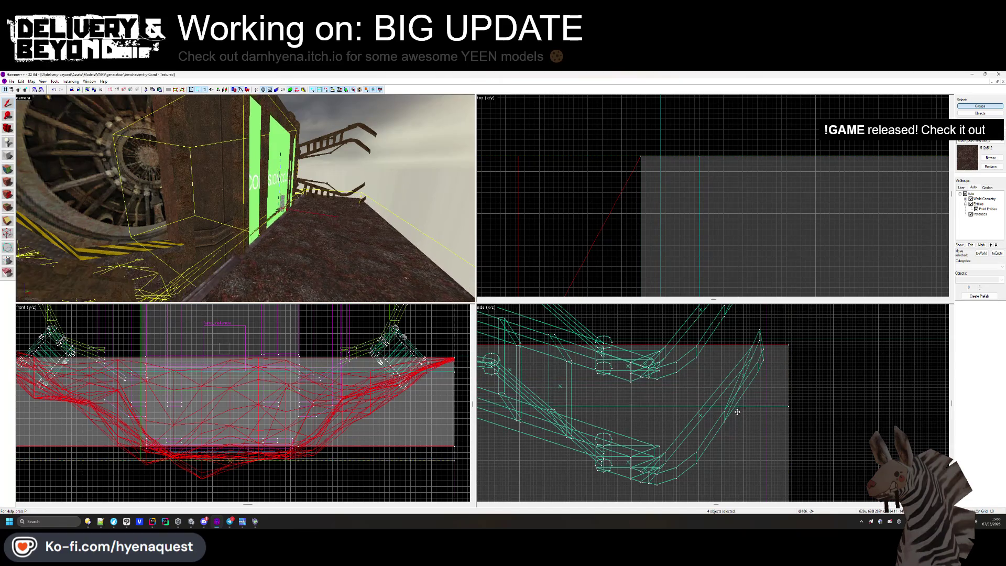
click(736, 490)
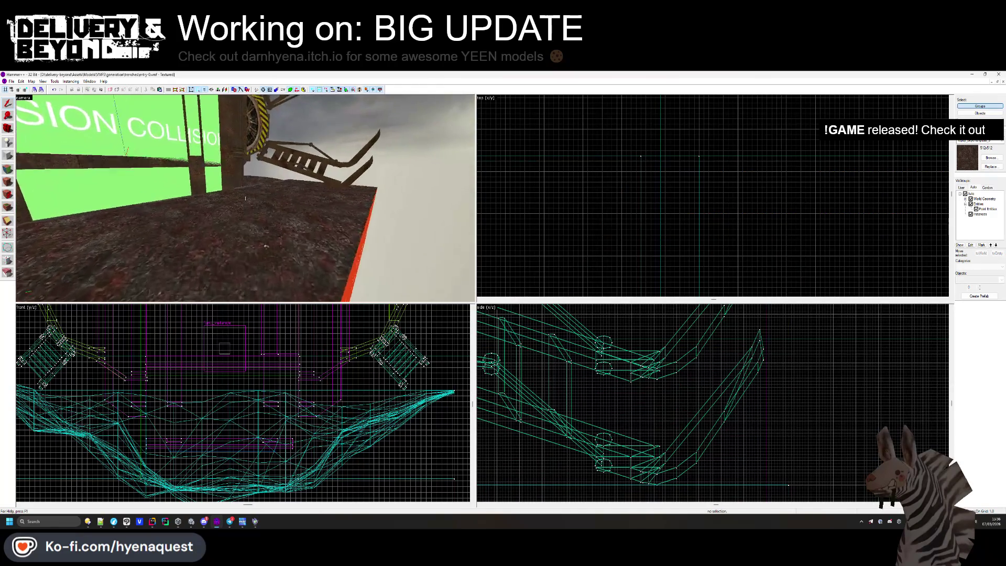
drag(246, 198, 245, 198)
key(s)
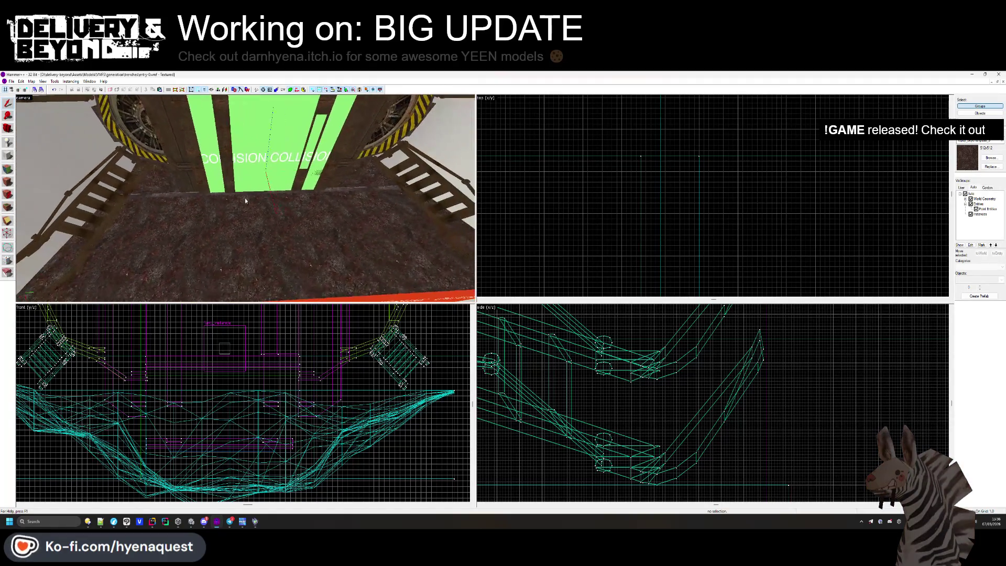
Apply concrete_pavement_02 to the floor's top face.
click(8, 169)
click(186, 218)
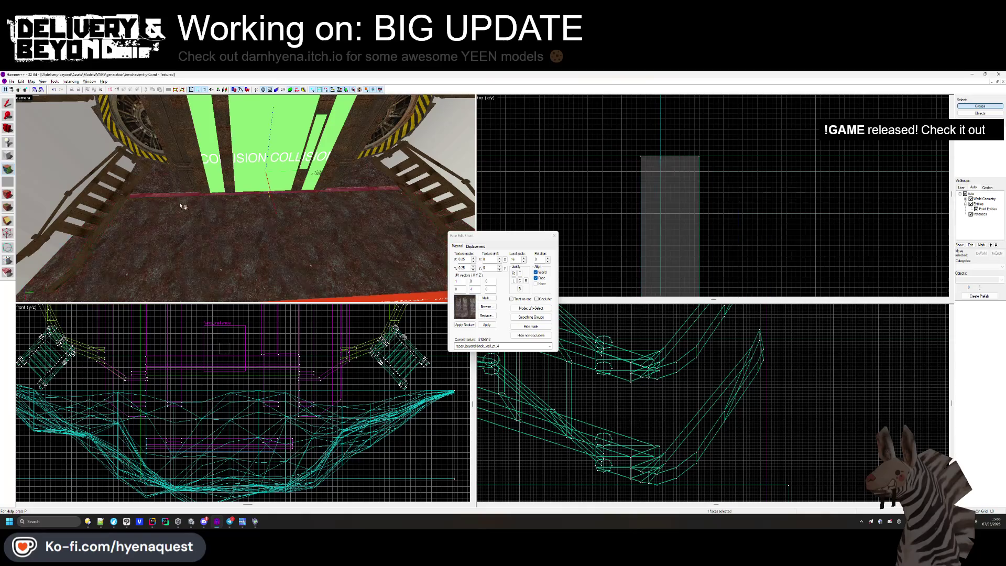
right_click(192, 225)
click(192, 224)
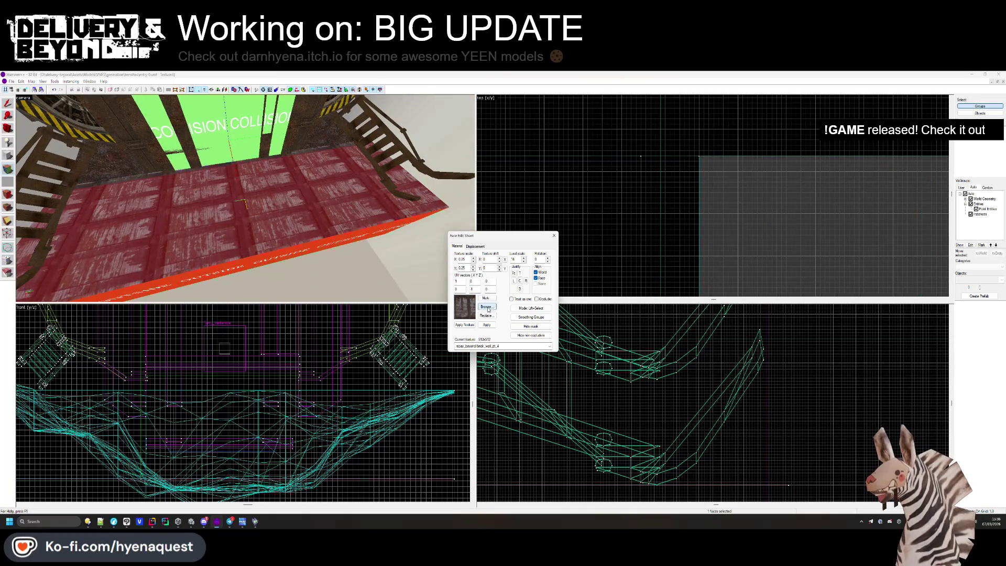
click(488, 310)
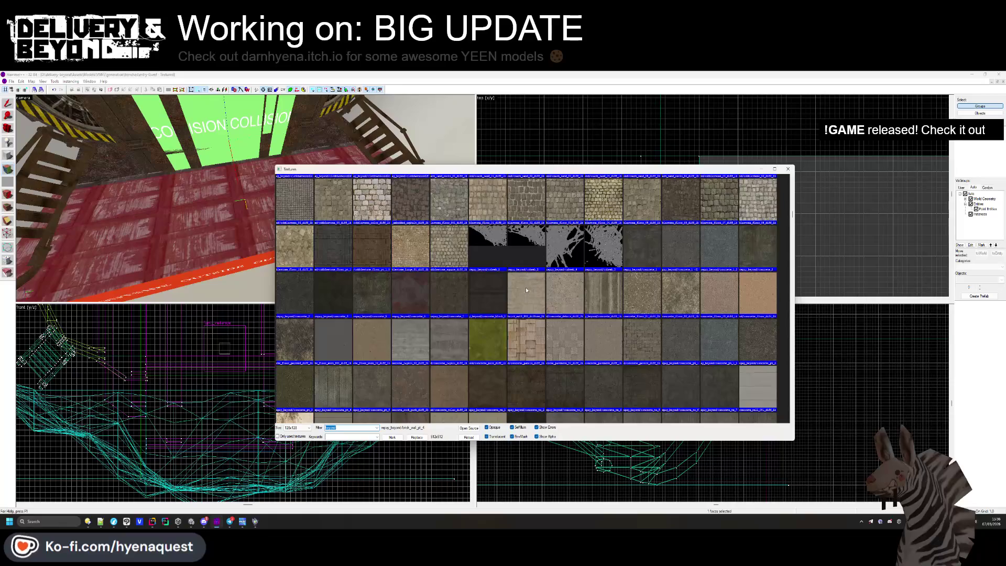
scroll(552, 289, down, 3)
double_click(558, 298)
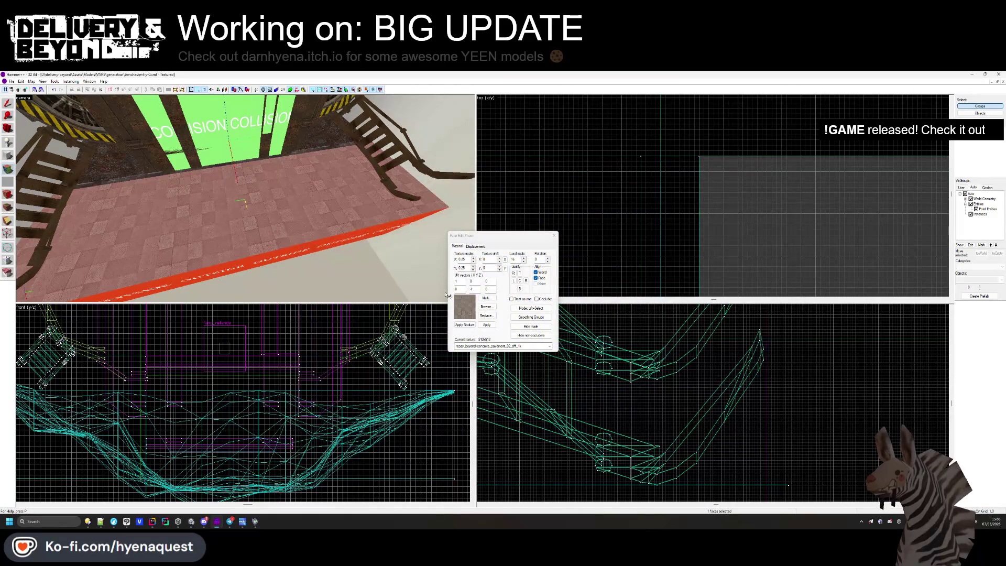
Try concrete_tx_1 on the floor top, then settle on a grey concrete texture.
click(487, 307)
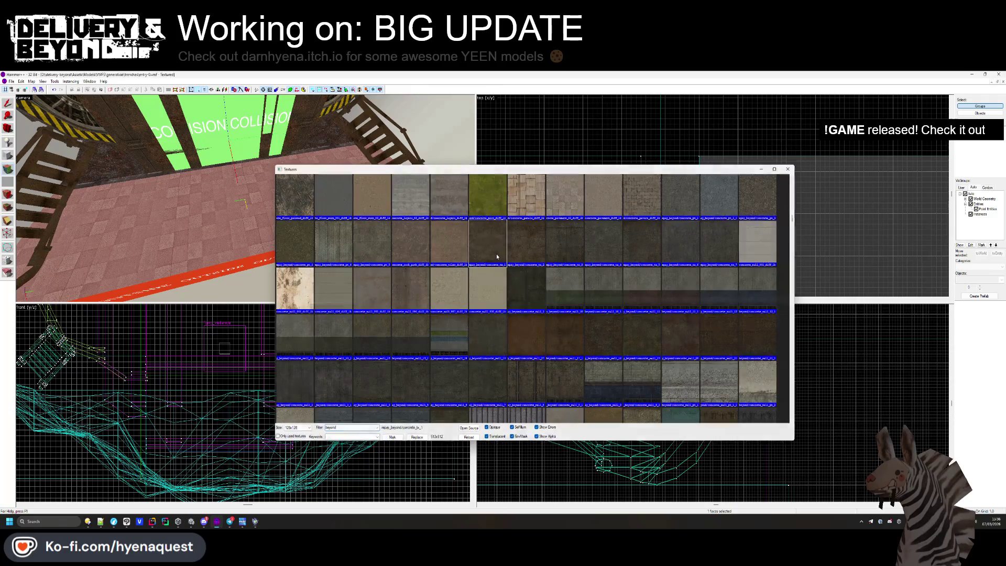
double_click(494, 253)
click(487, 307)
scroll(500, 355, down, 6)
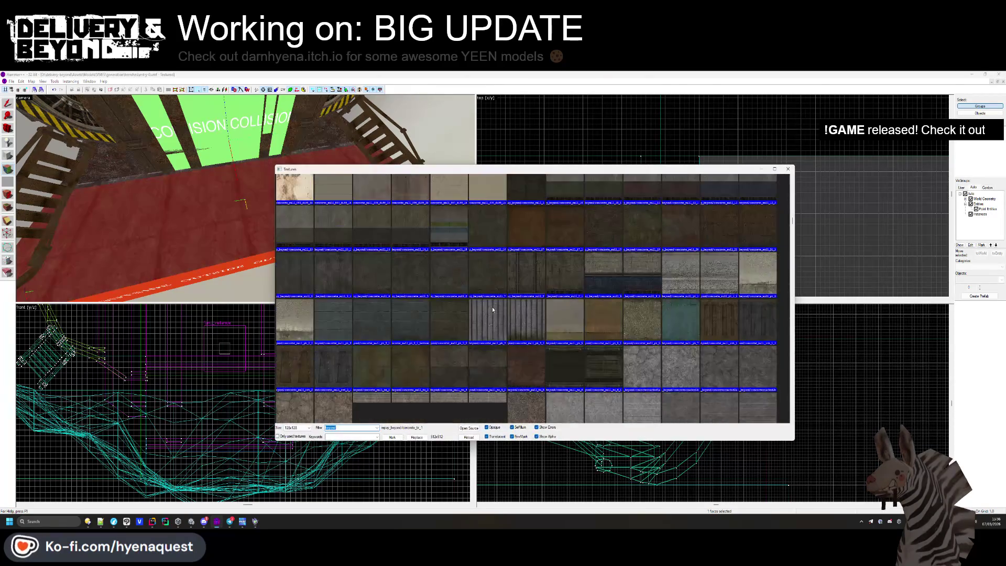
double_click(531, 296)
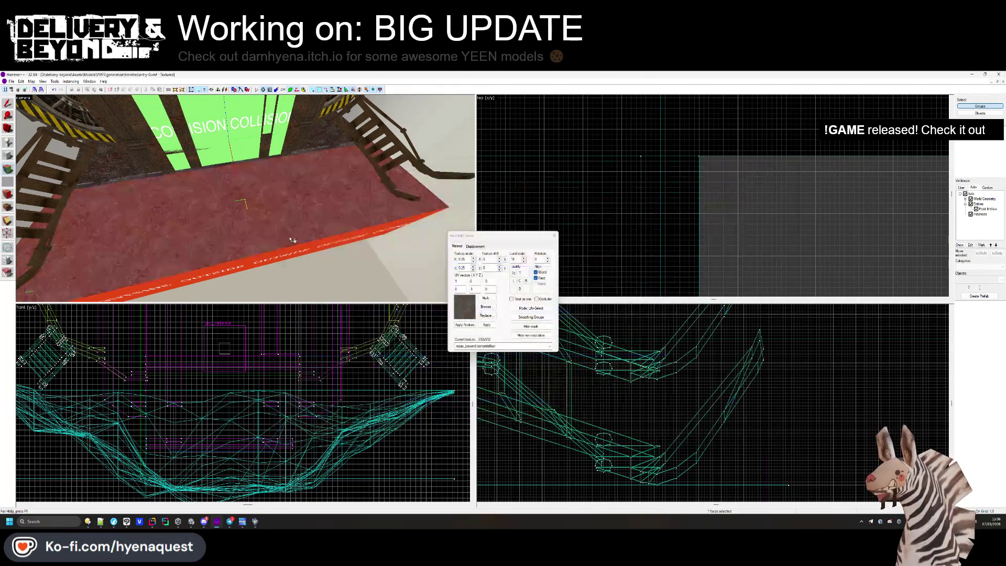
click(552, 237)
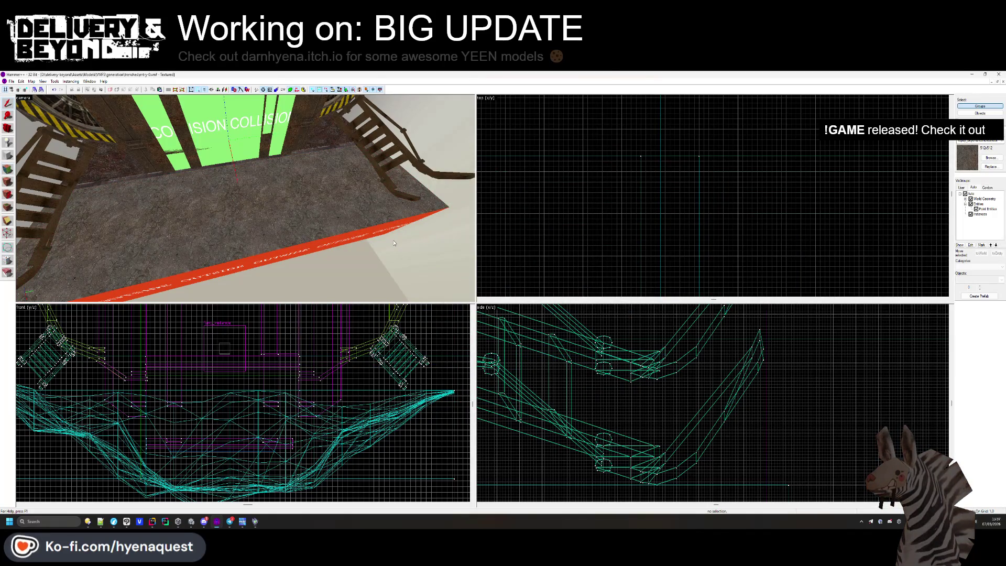
Give the floor's red side face the concretepanels3a texture.
key(z)
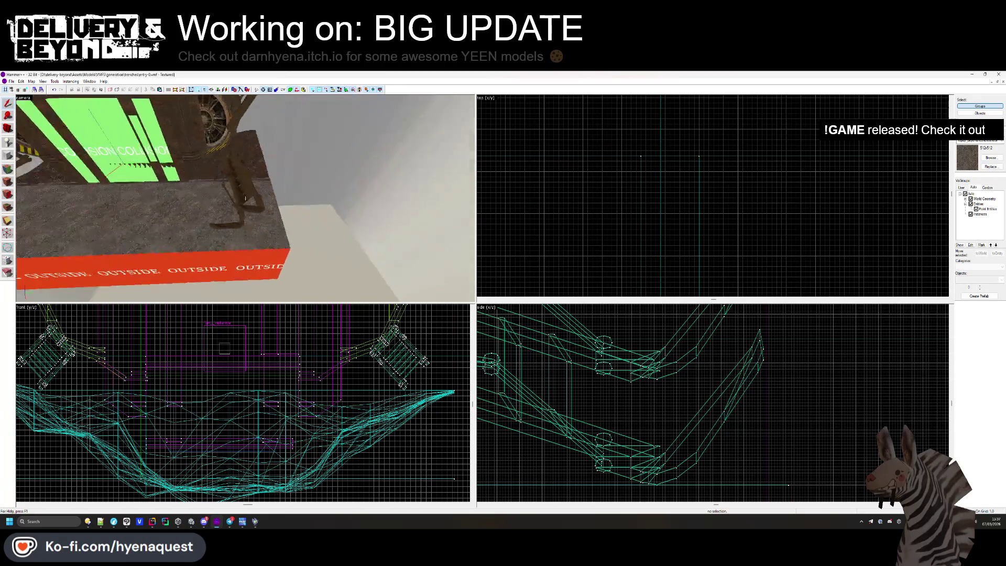
scroll(209, 198, up, 3)
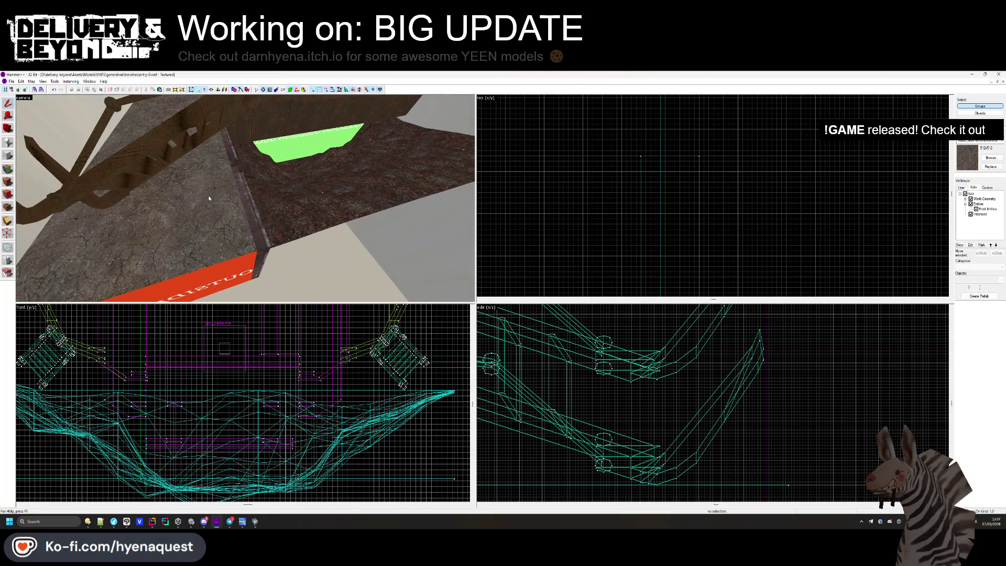
click(8, 168)
click(238, 280)
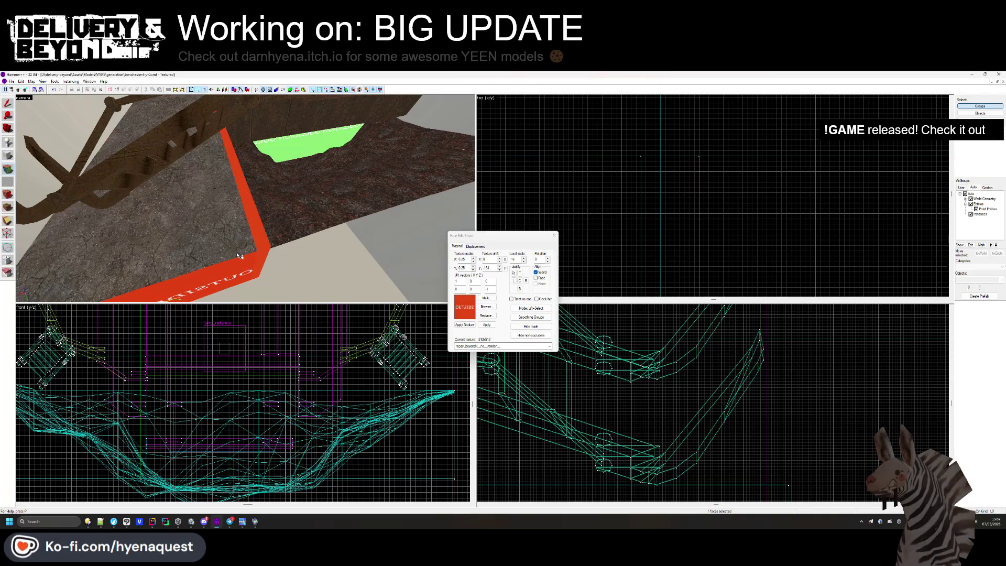
click(486, 306)
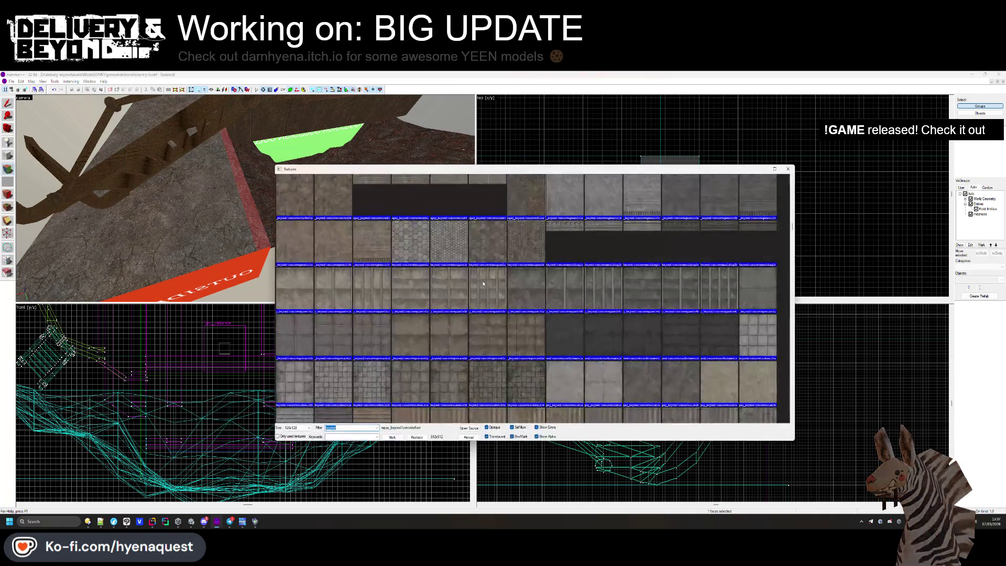
double_click(516, 278)
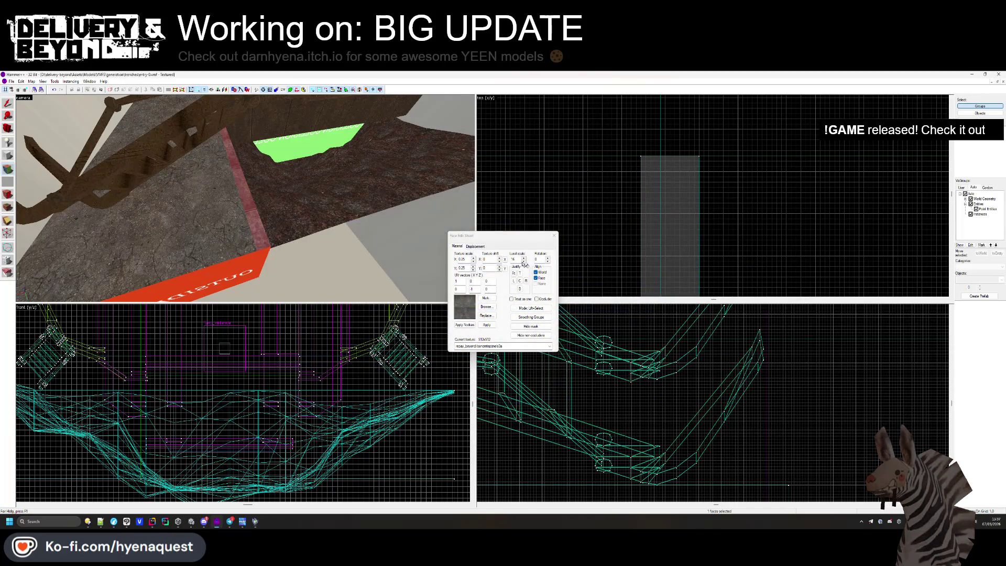
click(553, 236)
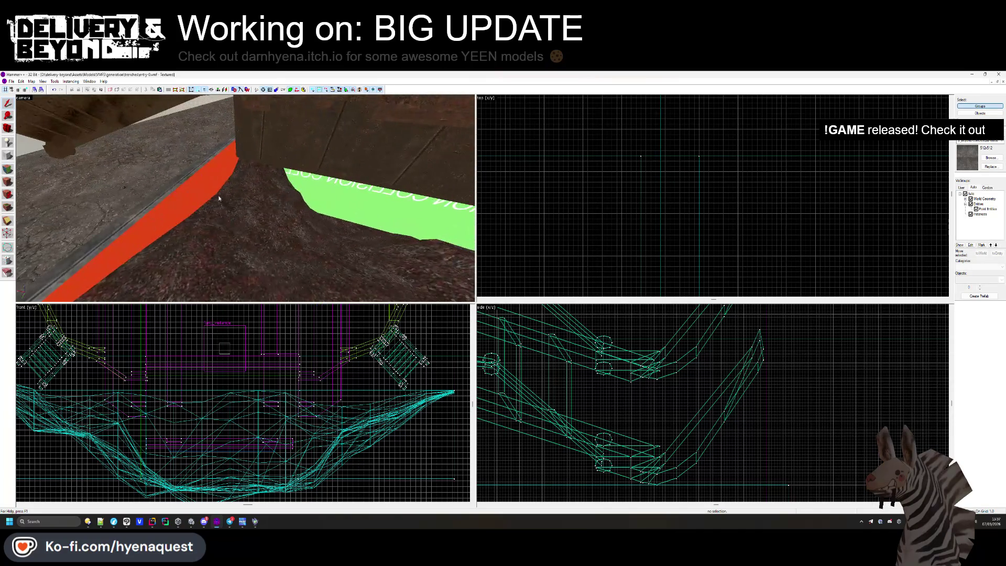
Select the red strip face beside the trench, then the whole floor block.
click(7, 181)
click(197, 181)
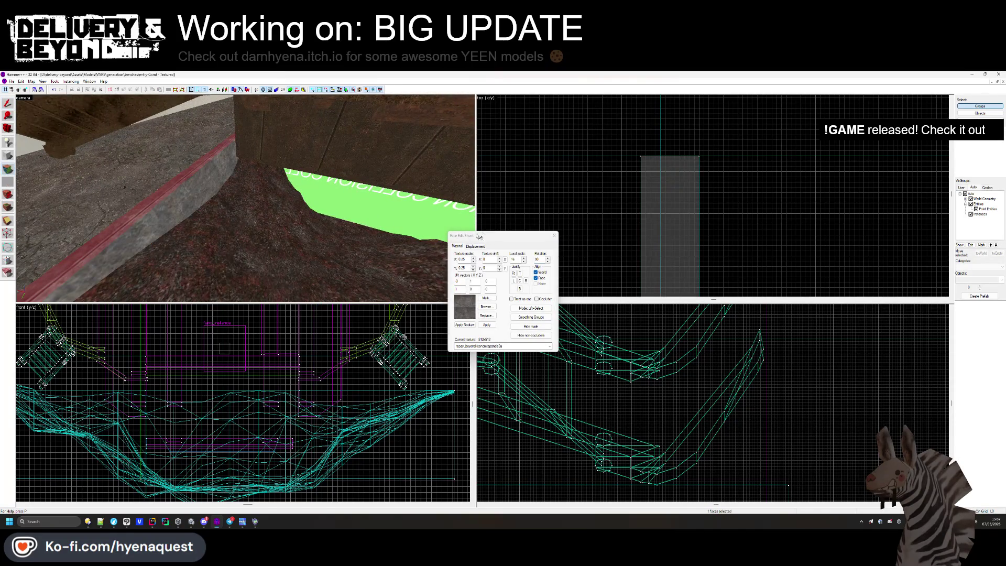
click(553, 236)
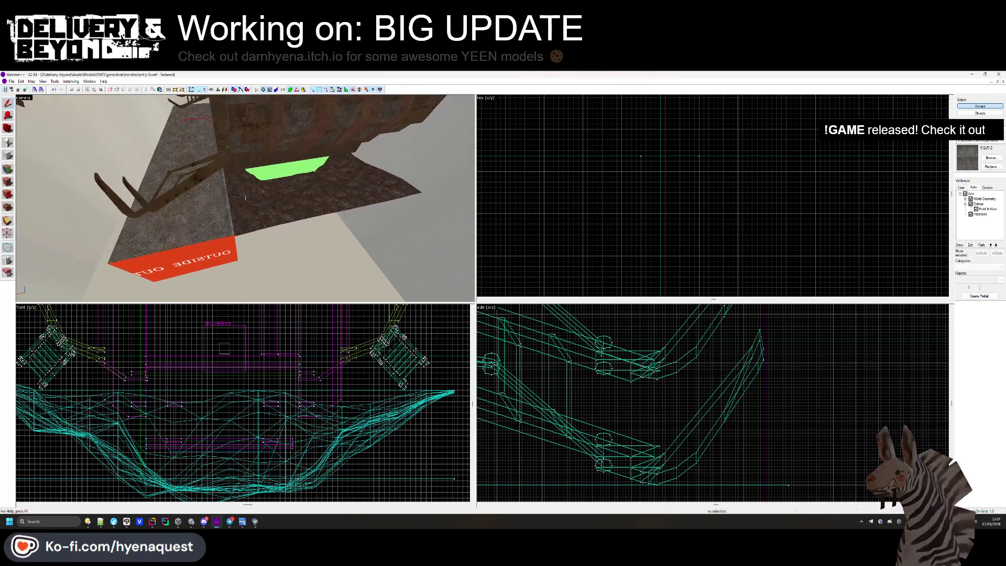
click(126, 201)
Draw a thin block along the floor's edge, 555 units tall, and create it as a solid.
key(shift+b)
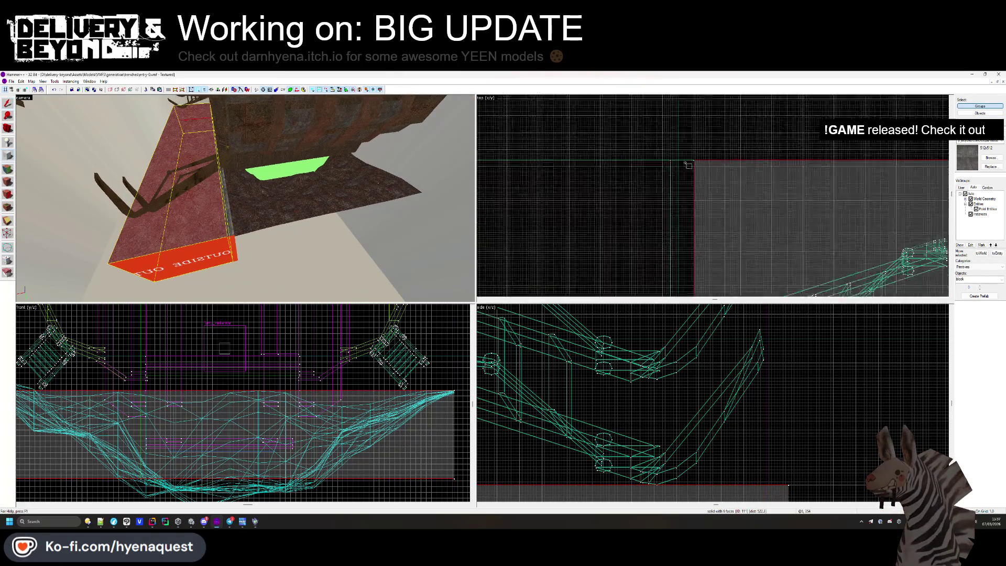
scroll(712, 195, down, 5)
scroll(549, 190, up, 6)
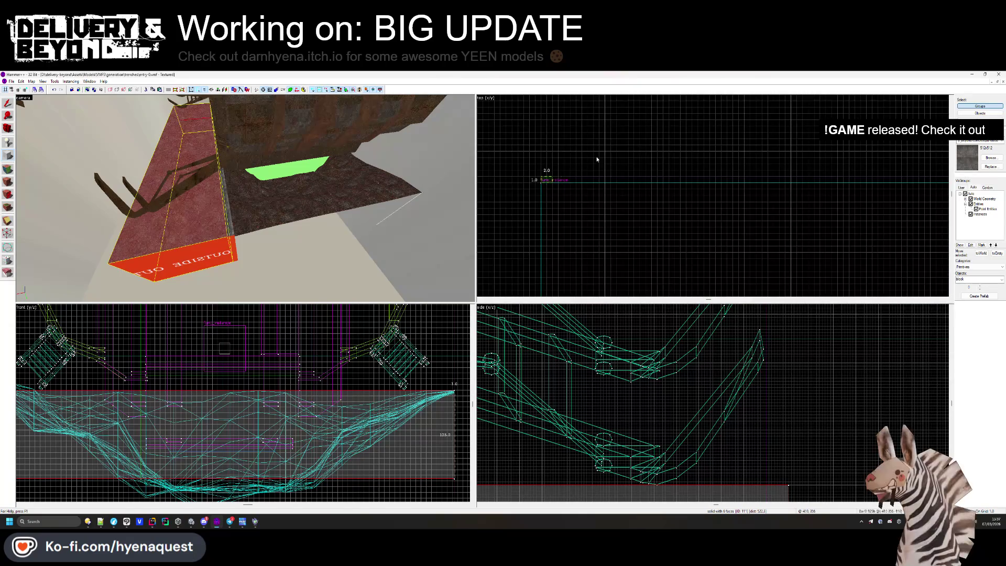
drag(543, 145, 694, 135)
scroll(735, 136, up, 6)
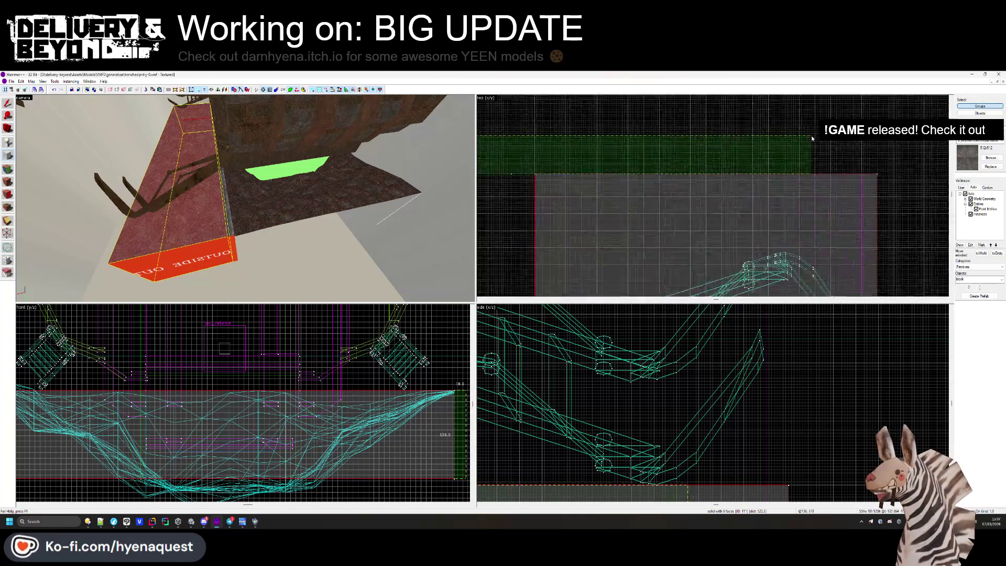
key(Return)
scroll(624, 413, down, 5)
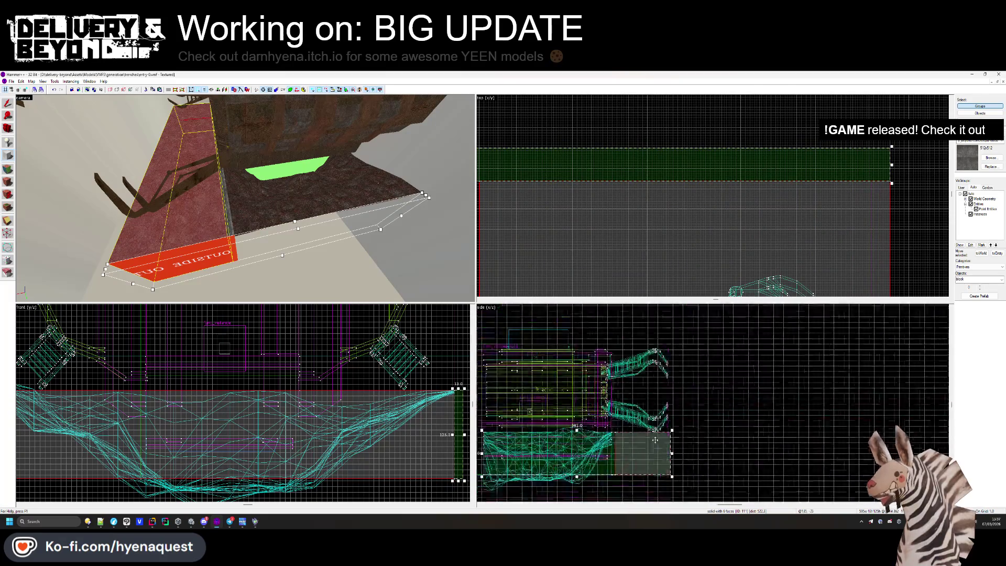
mouse_move(580, 429)
mouse_down()
mouse_move(581, 365)
mouse_move(597, 361)
mouse_move(614, 331)
mouse_up()
scroll(581, 366, down, 2)
scroll(618, 328, up, 5)
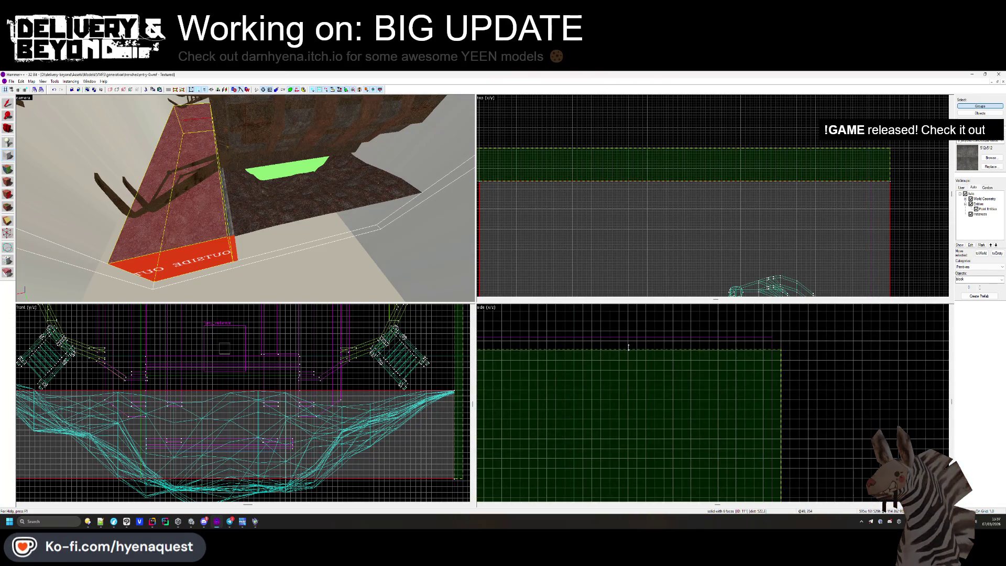
scroll(628, 347, down, 2)
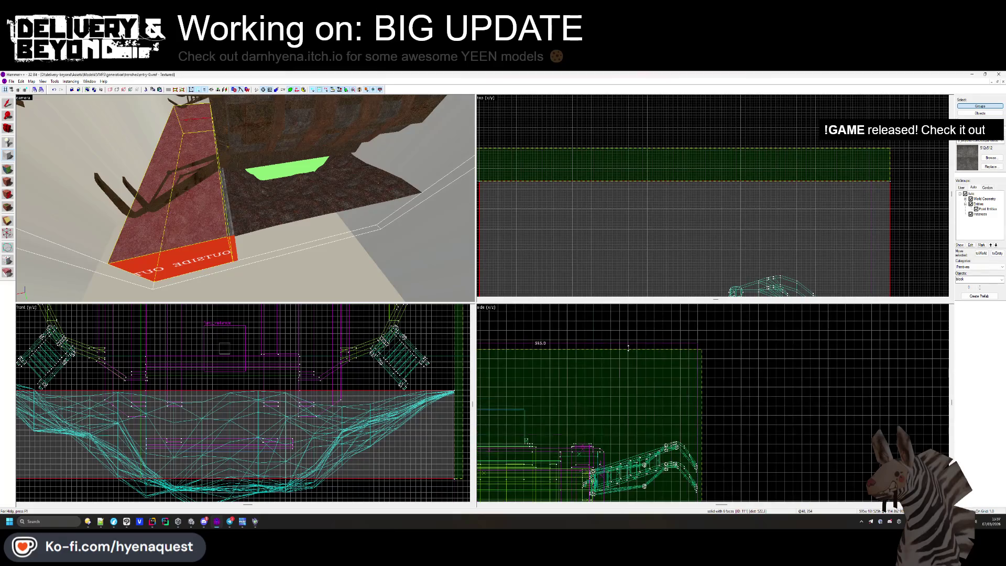
key(Return)
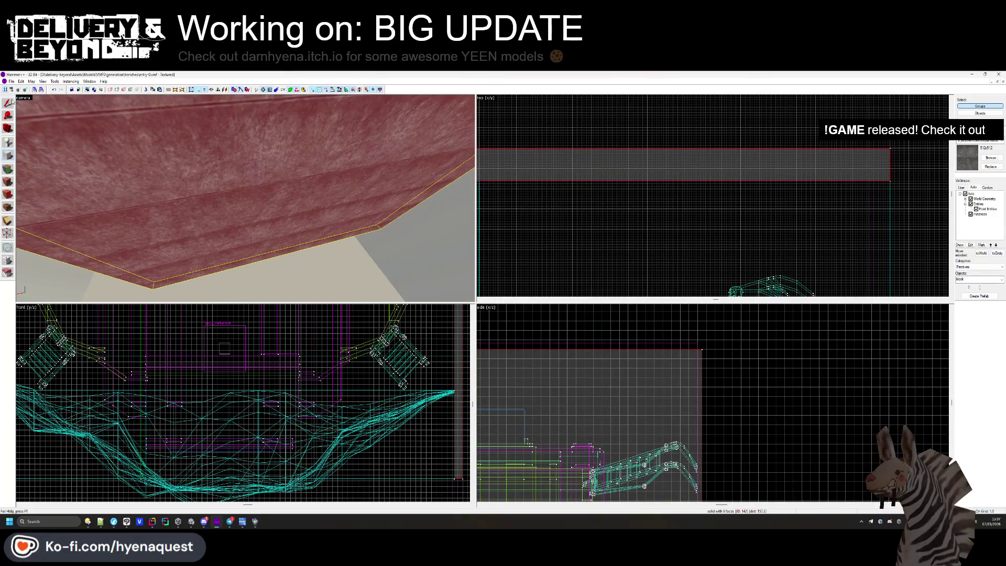
Deselect the new block, turn the 3D view to face it, and begin face texture editing.
key(Escape)
key(z)
key(z)
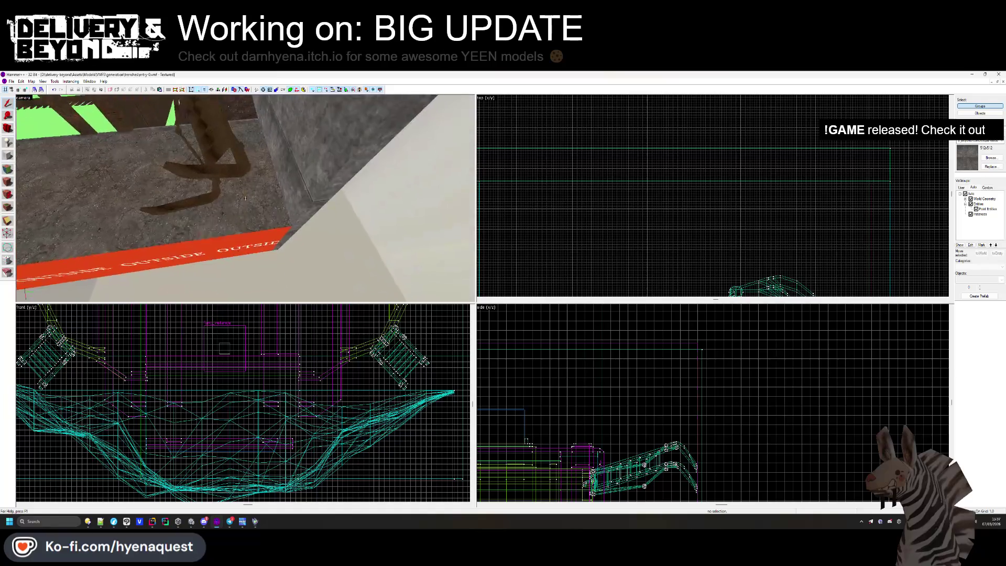
drag(245, 198, 163, 204)
click(8, 168)
Apply the red OUTSIDE texture to a face of the new block.
click(206, 238)
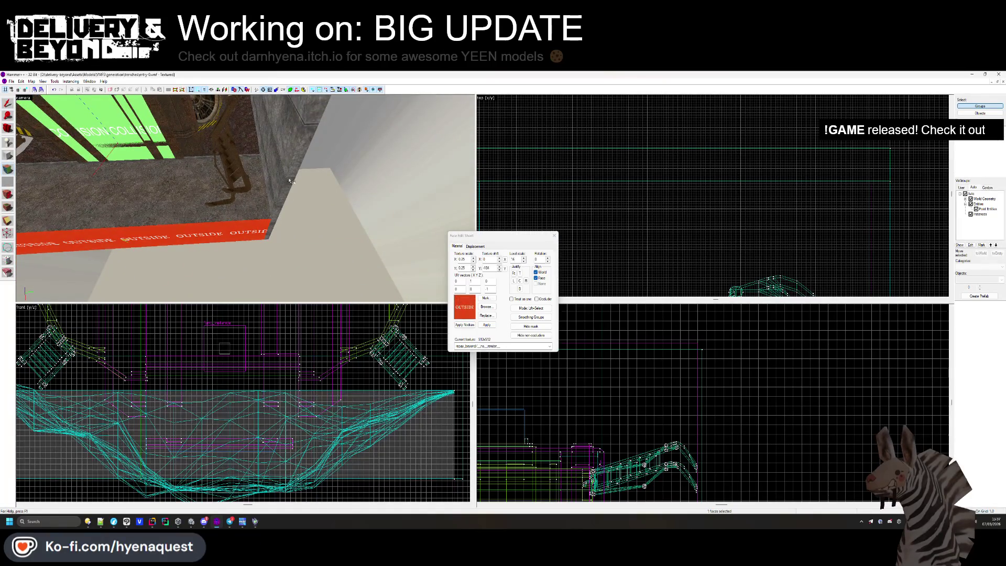
right_click(288, 152)
key(z)
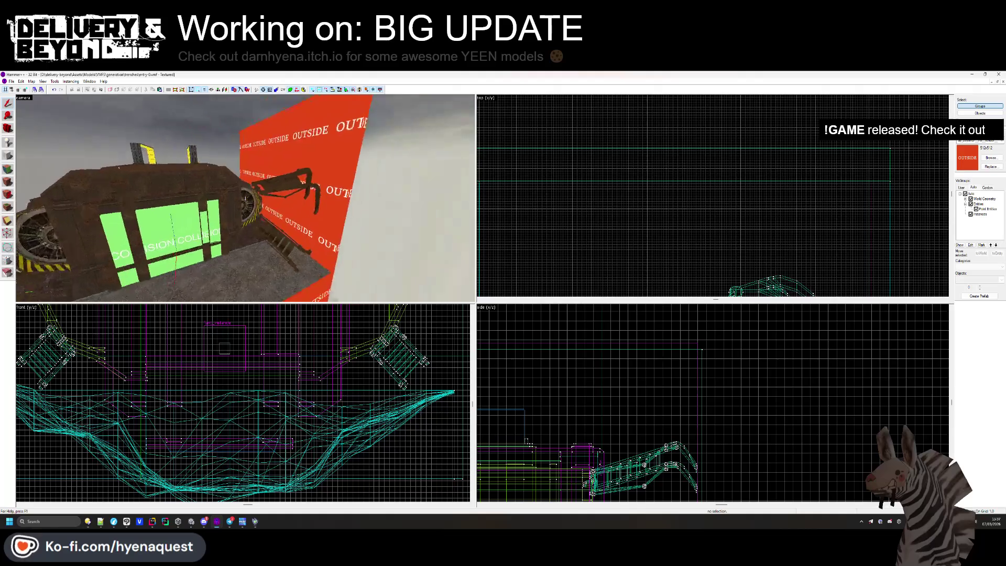
drag(245, 198, 246, 200)
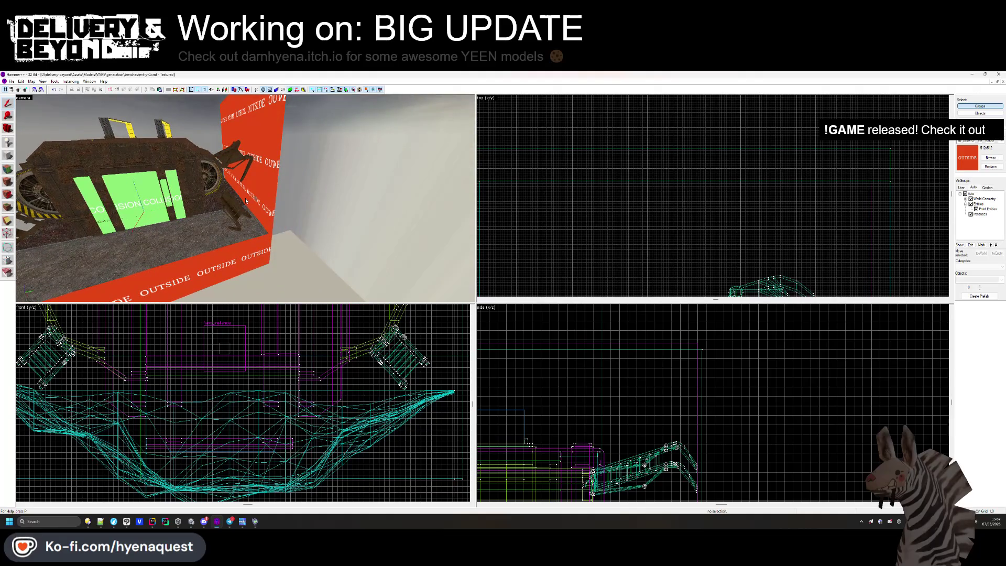
Retexture the wall face with old_concrete_wall_pt_2, then replace it with painted_concrete_wall_pt_9.
key(shift+a)
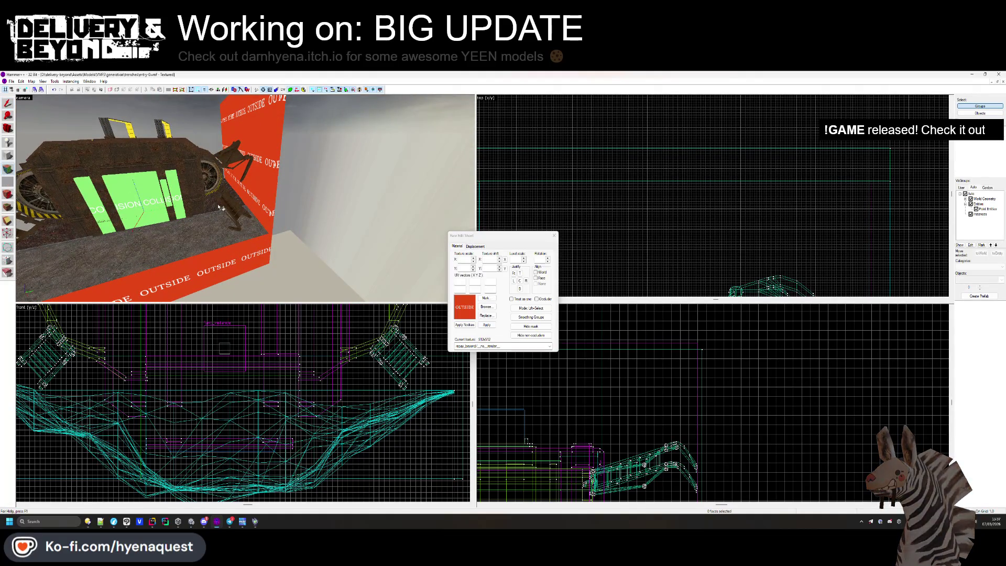
click(276, 183)
click(486, 306)
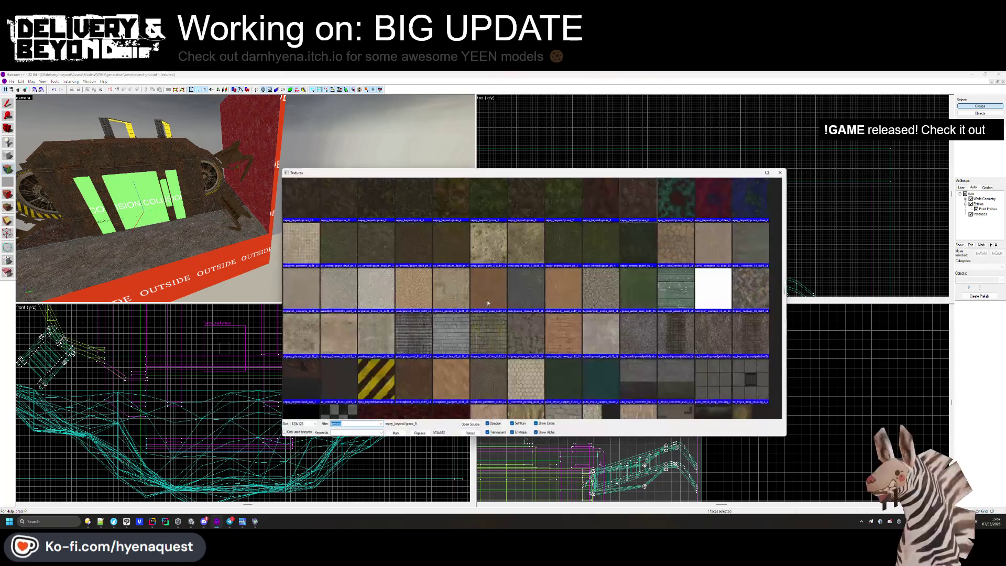
scroll(520, 258, down, 5)
scroll(524, 256, down, 10)
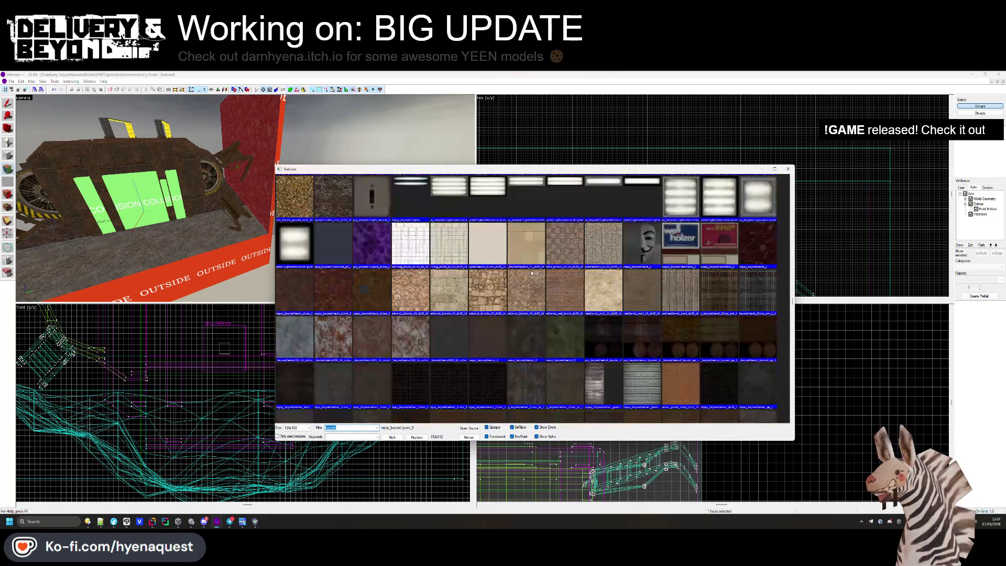
scroll(539, 283, down, 10)
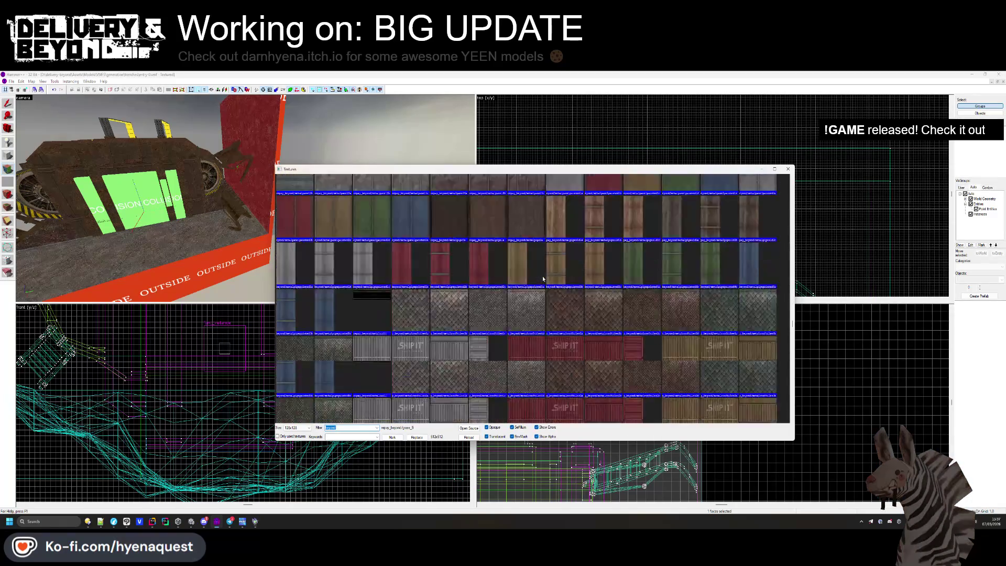
scroll(543, 284, down, 5)
double_click(689, 312)
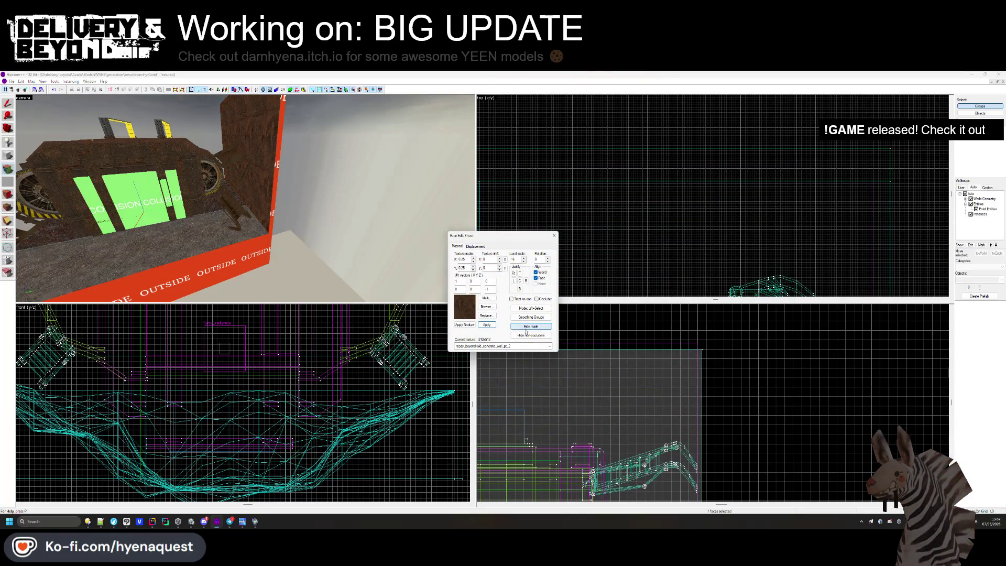
key(w)
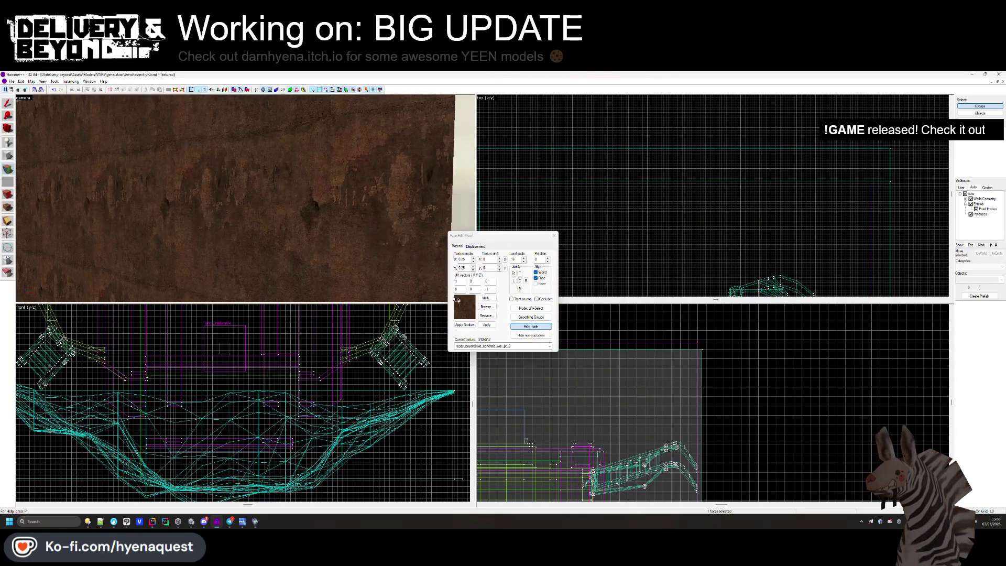
click(487, 309)
double_click(550, 400)
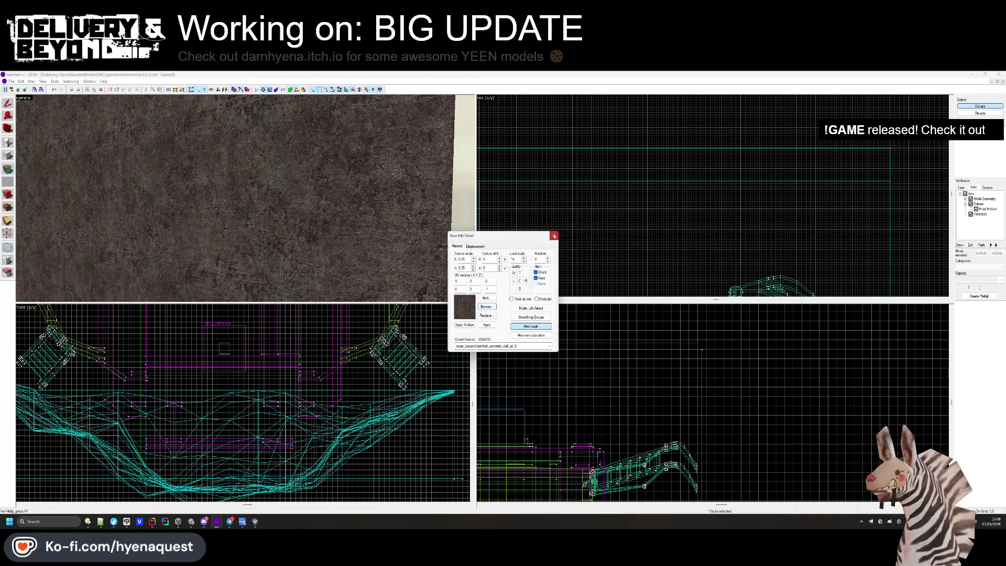
key(shift+a)
Turn the selected wall face into a displacement.
key(z)
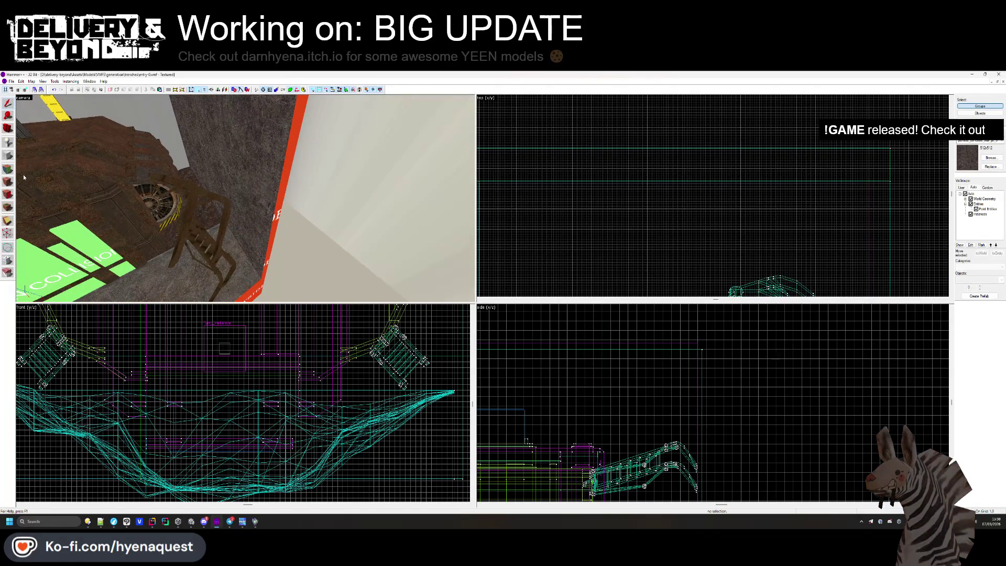
key(shift+a)
click(202, 166)
click(466, 245)
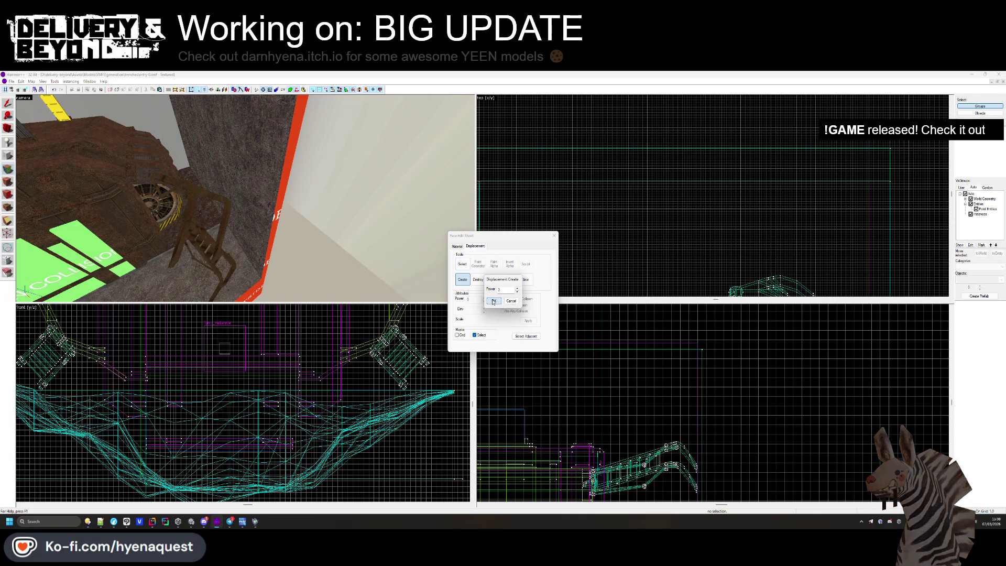
click(494, 301)
click(477, 264)
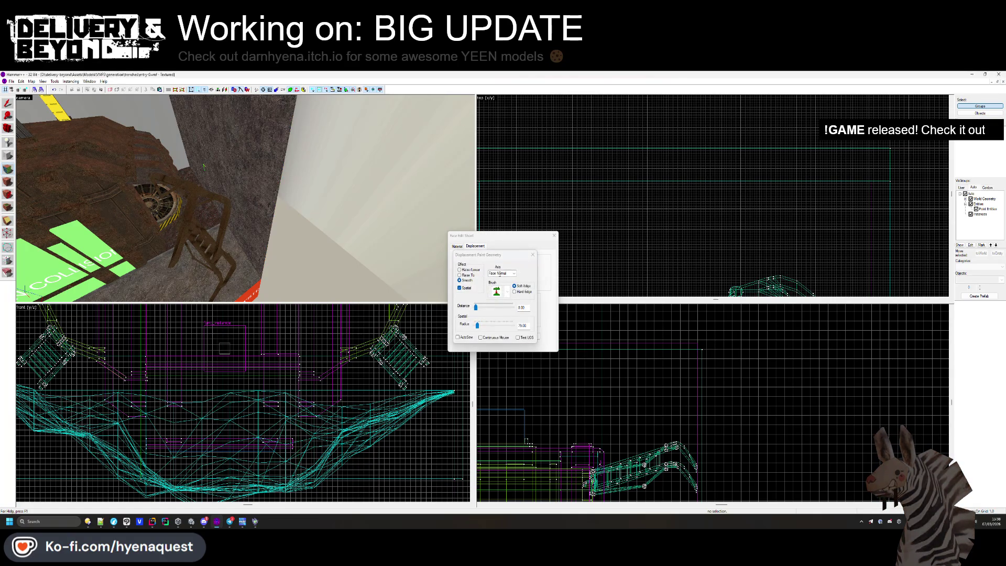
Sculpt the displacement outward along the Y axis into a raised rocky spike.
click(503, 273)
click(508, 284)
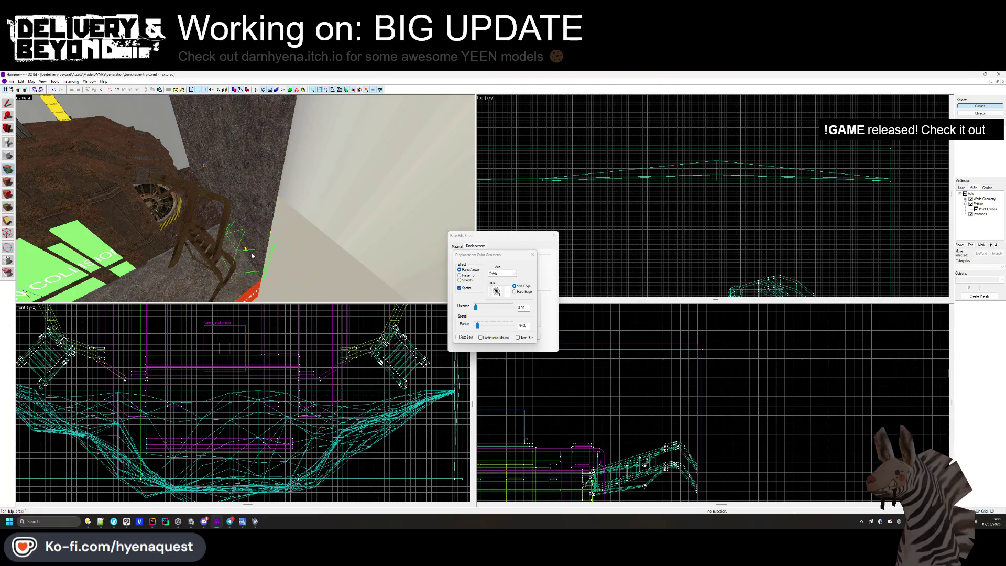
drag(248, 255, 247, 236)
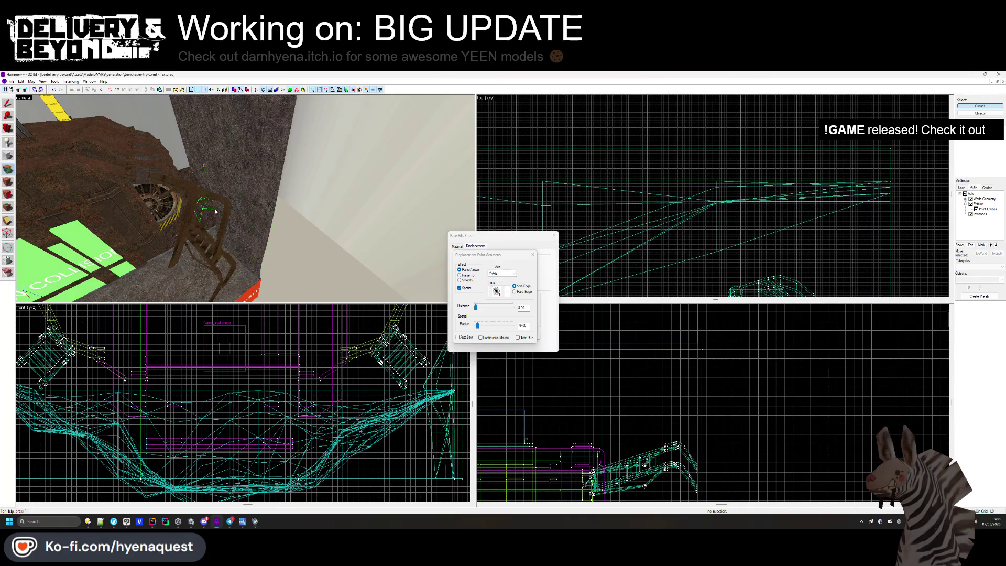
mouse_move(243, 193)
mouse_down()
mouse_move(220, 191)
mouse_move(247, 241)
mouse_up()
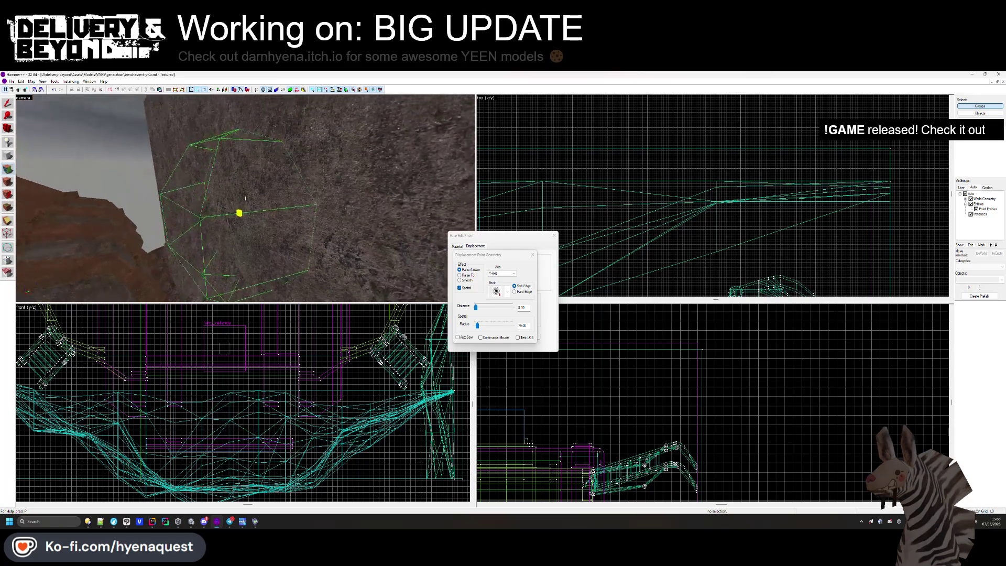
key(w)
key(s)
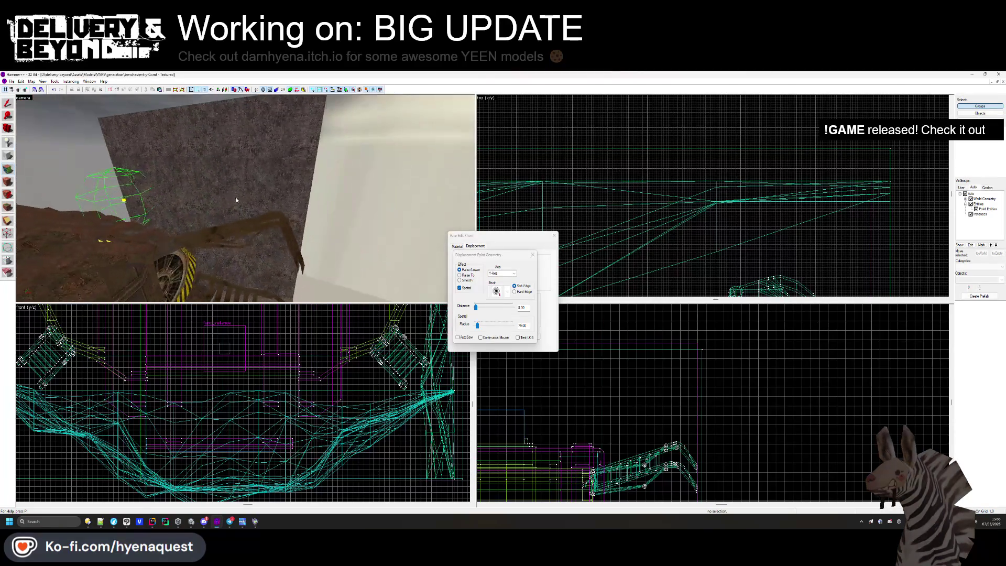
mouse_move(224, 206)
mouse_down()
mouse_move(182, 205)
mouse_move(264, 210)
mouse_up()
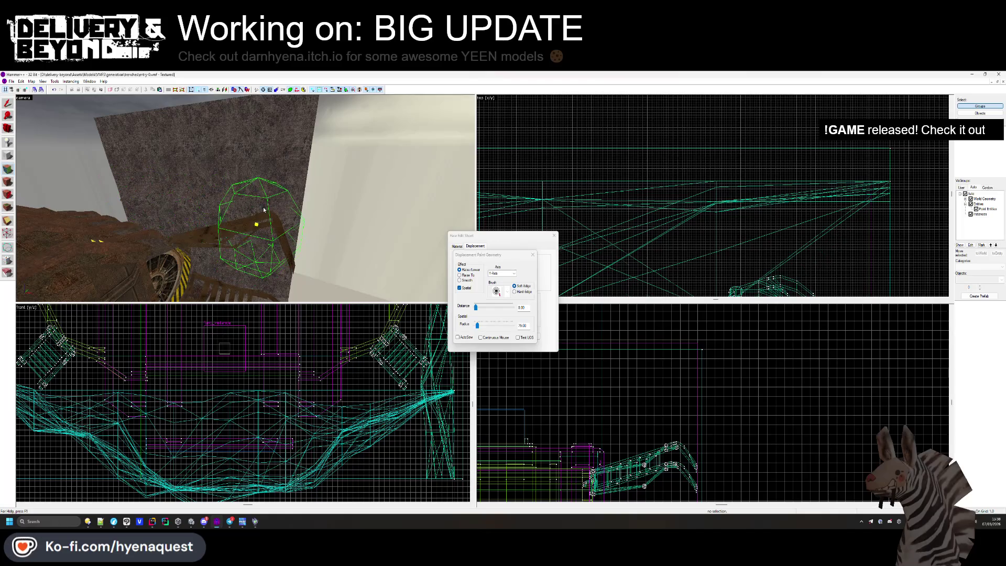
click(554, 235)
key(z)
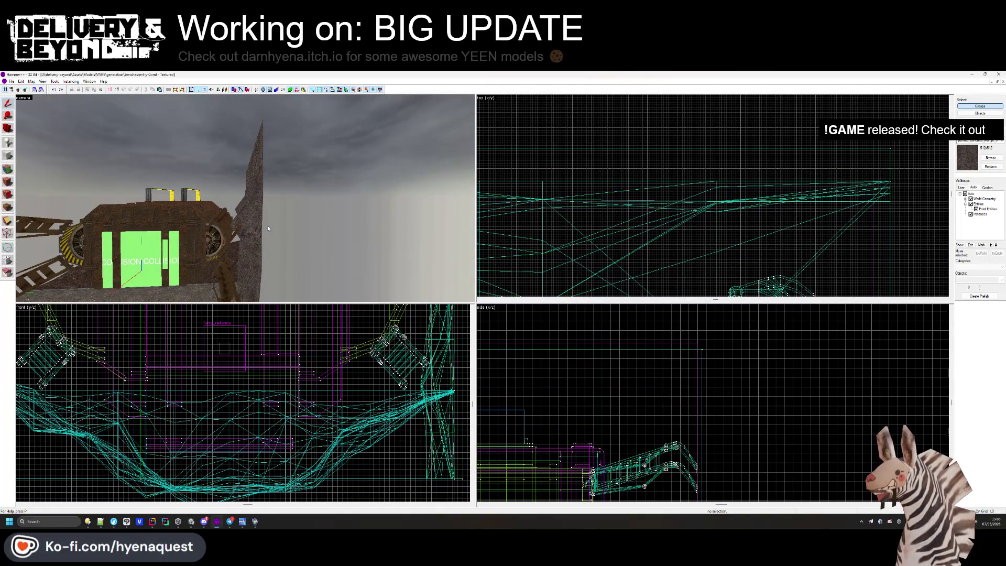
Undo the displacement sculpting and turn the 3D view toward the red wall block.
key(ctrl+z)
key(ctrl+z)
key(ctrl+z)
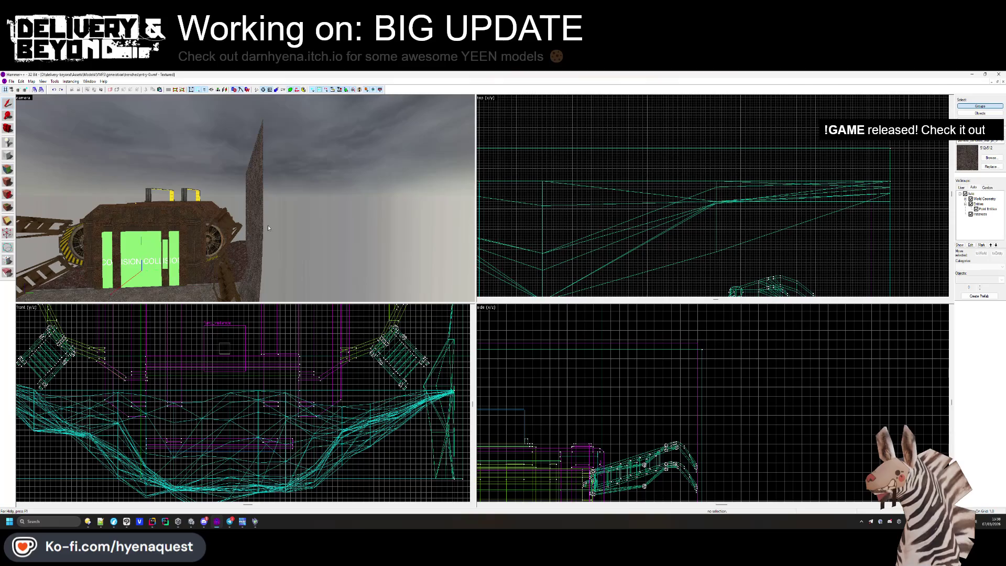
key(ctrl+z)
key(ctrl+z)
key(ctrl+z)
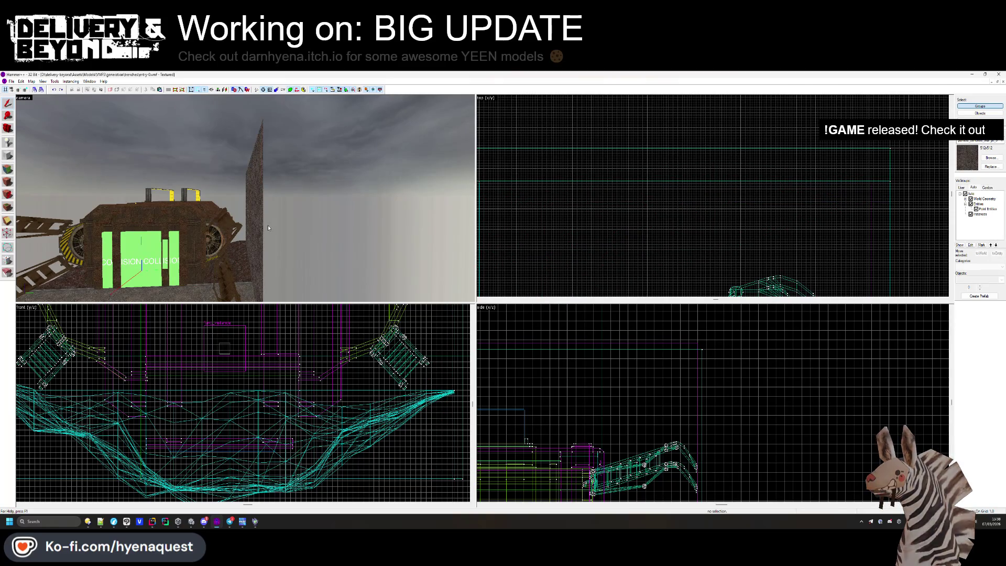
click(268, 228)
scroll(585, 366, up, 5)
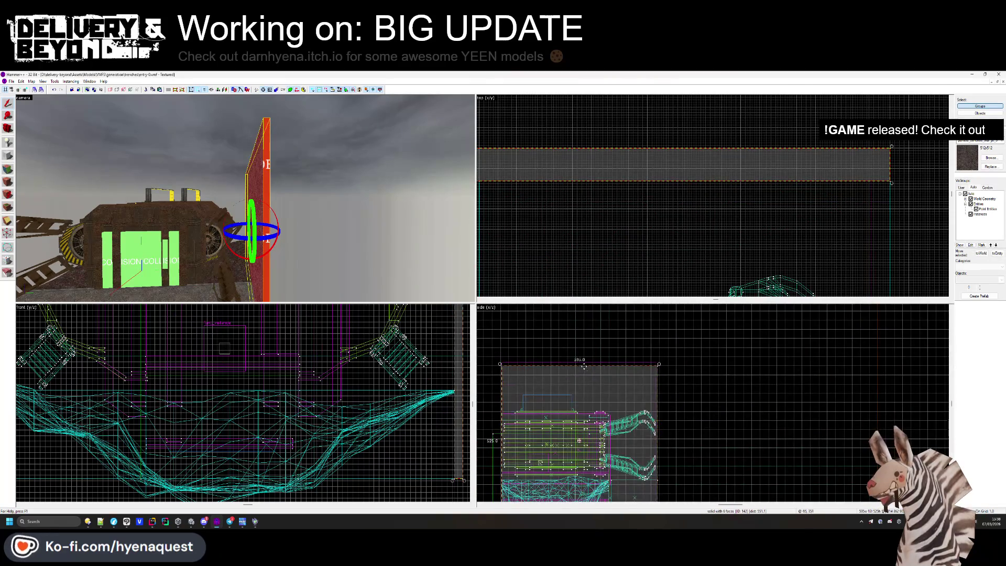
scroll(584, 445, up, 4)
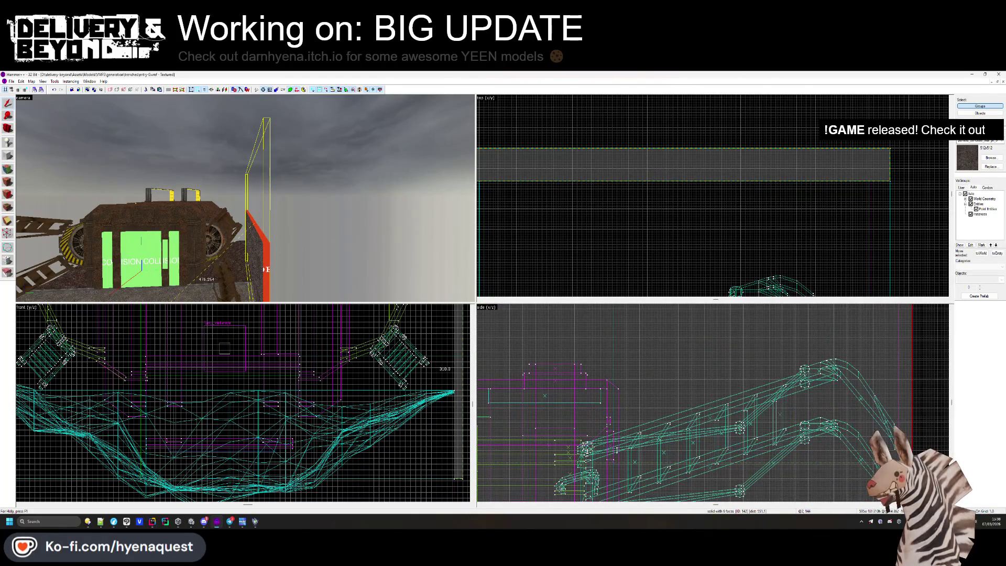
key(Escape)
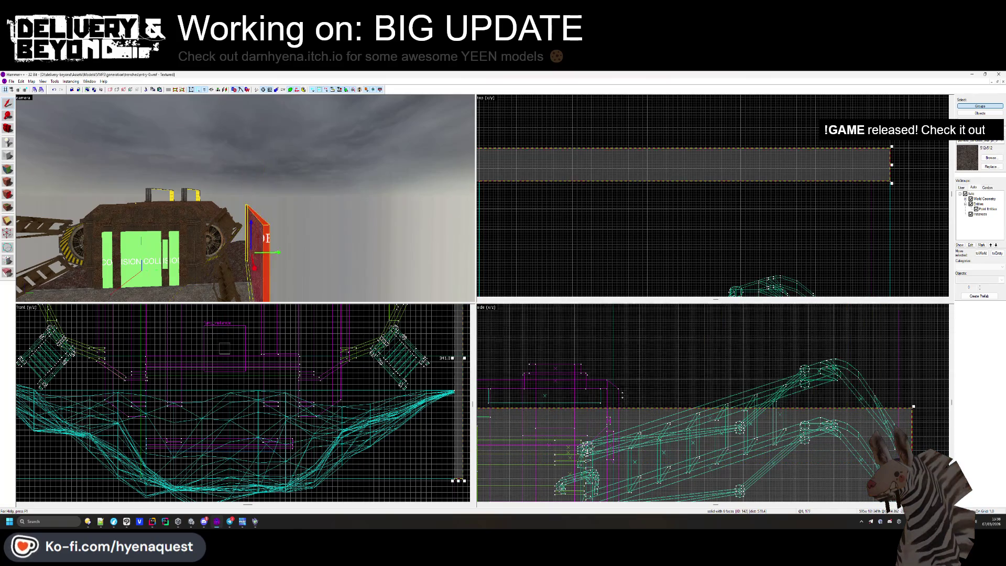
drag(244, 198, 19, 188)
Select the whole red wall block and shift it to a new position.
click(8, 181)
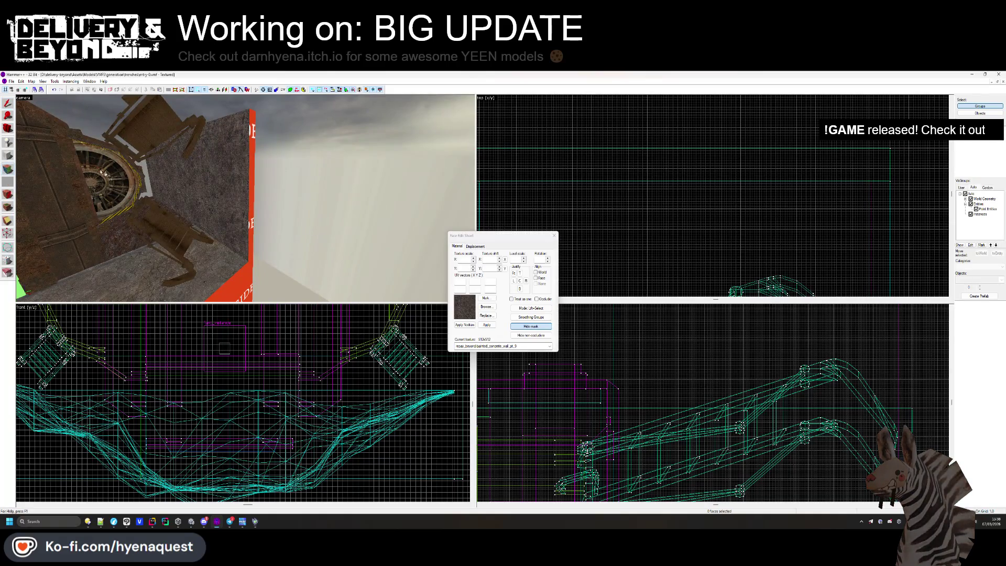
click(553, 235)
click(702, 178)
scroll(707, 203, down, 2)
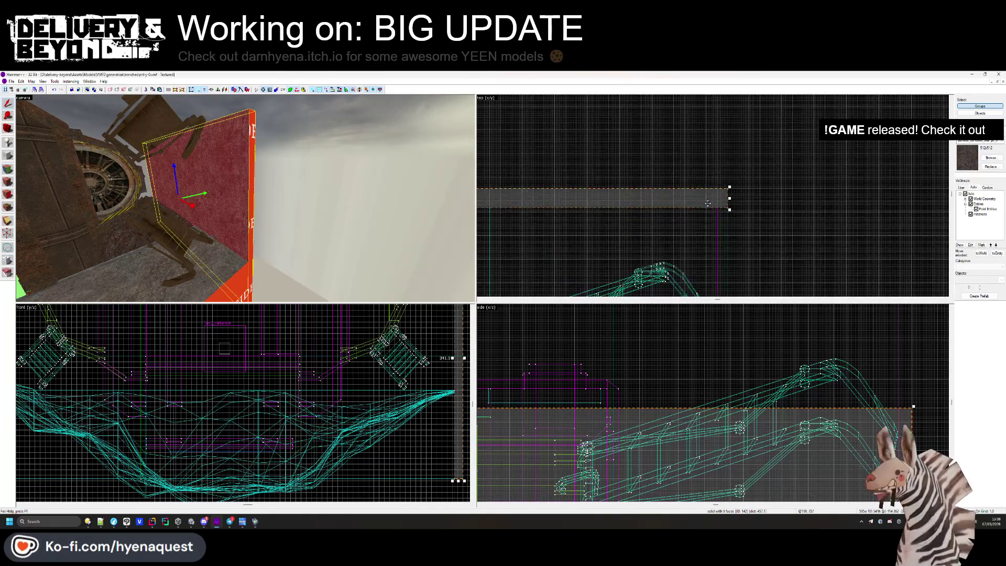
drag(707, 203, 709, 183)
scroll(746, 243, down, 2)
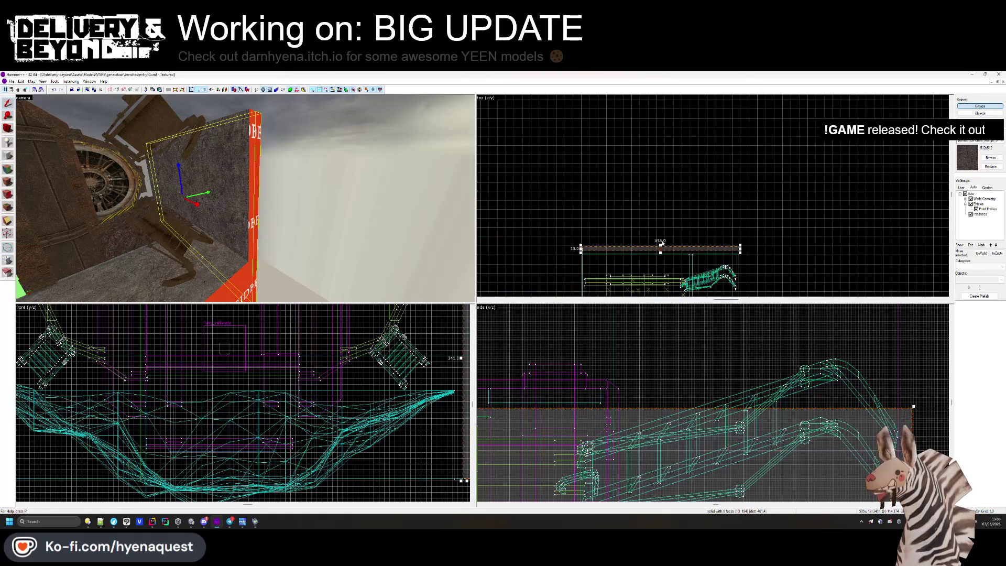
click(670, 242)
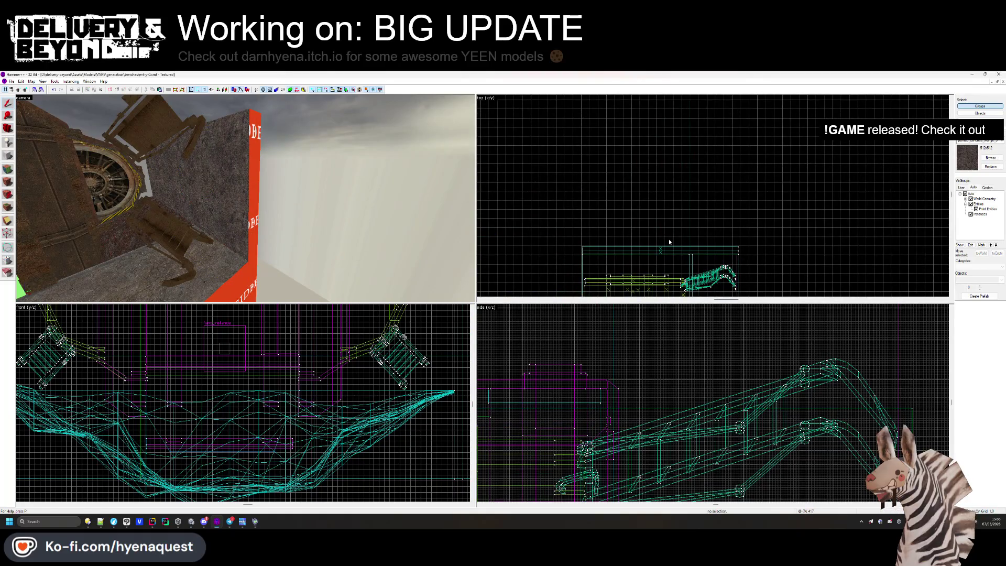
Stretch the OUTSIDE block to 314 units long, then further to 430 units.
click(267, 154)
scroll(535, 209, down, 1)
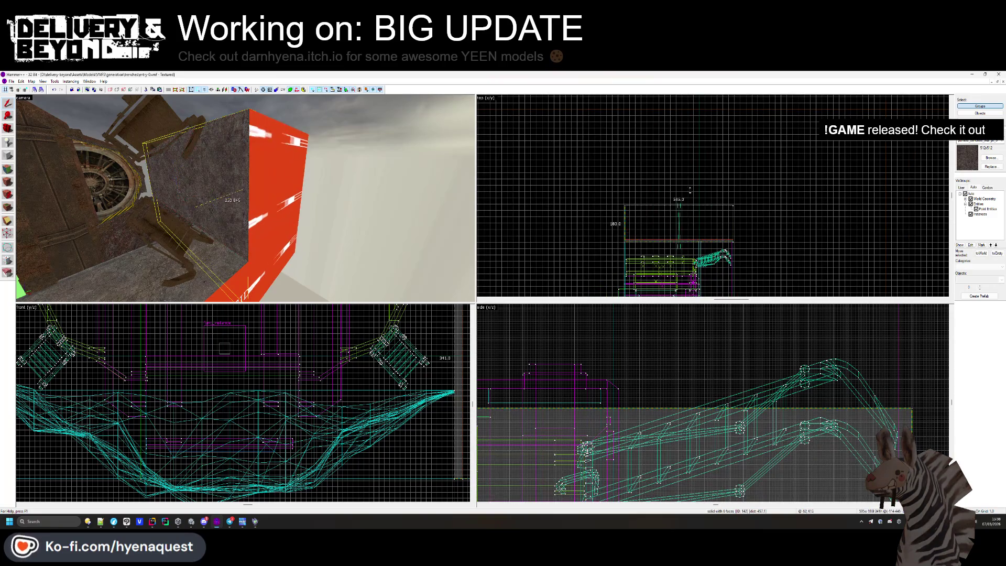
scroll(710, 173, up, 3)
drag(689, 189, 731, 152)
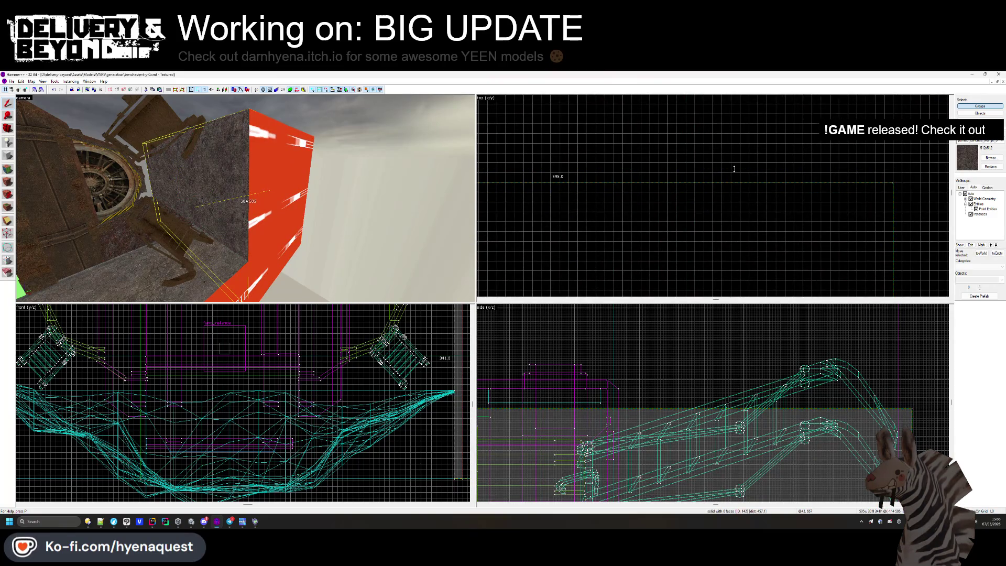
key(Escape)
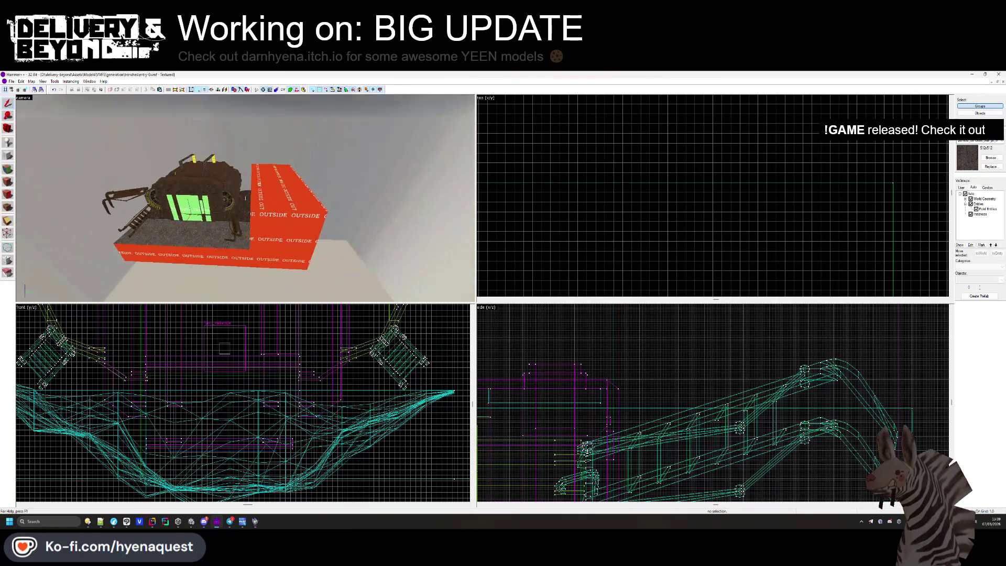
click(283, 209)
scroll(724, 182, down, 2)
drag(735, 181, 807, 146)
scroll(798, 145, down, 5)
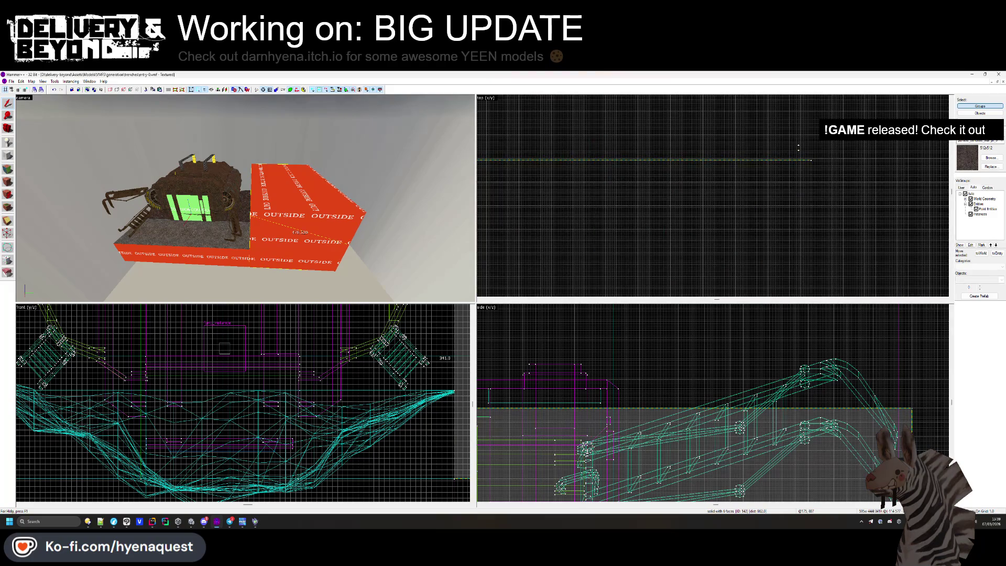
click(798, 148)
Give the block's top face the dirt texture and make it a power 3 displacement.
key(z)
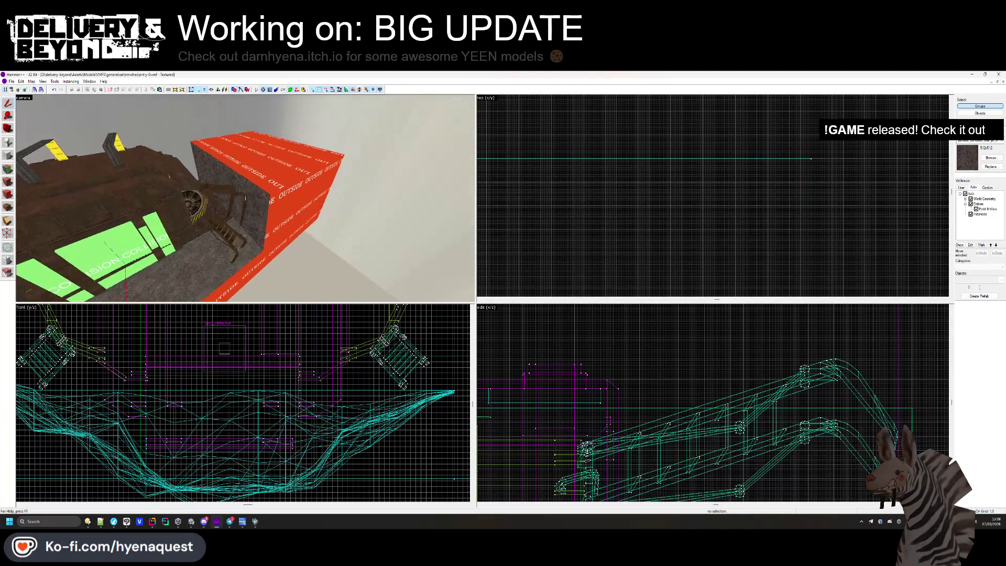
key(shift+a)
click(197, 234)
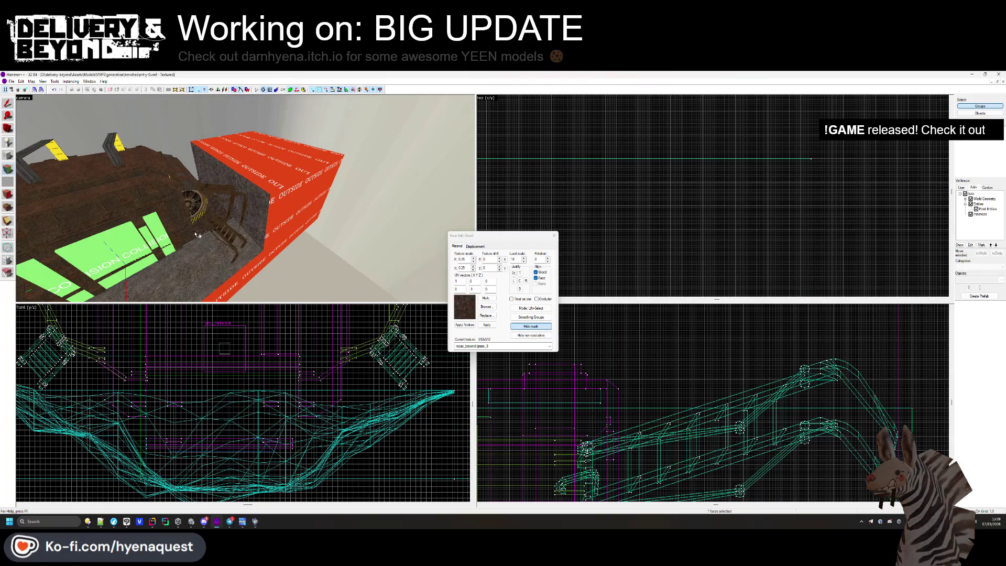
alt+right_click(279, 161)
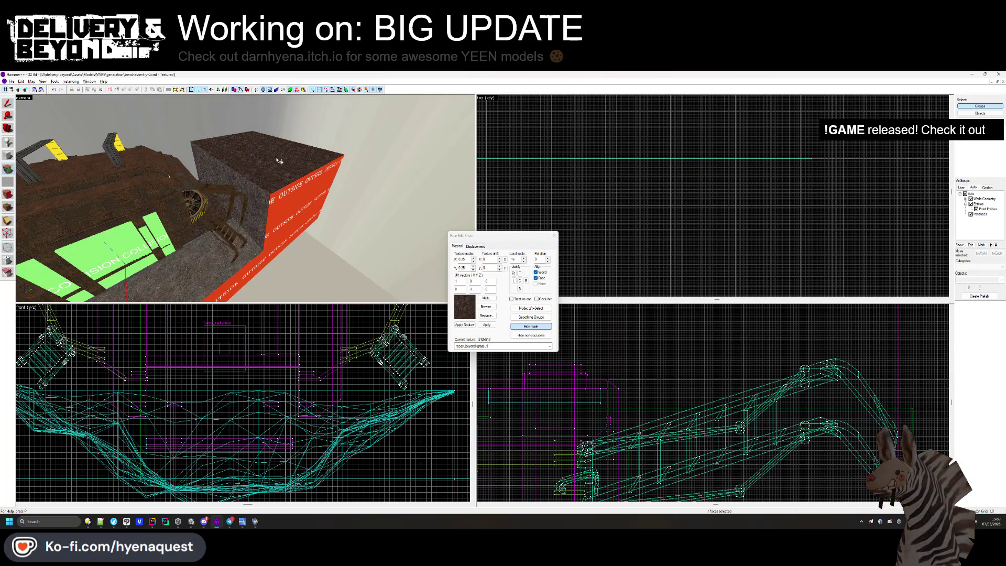
click(480, 247)
click(494, 300)
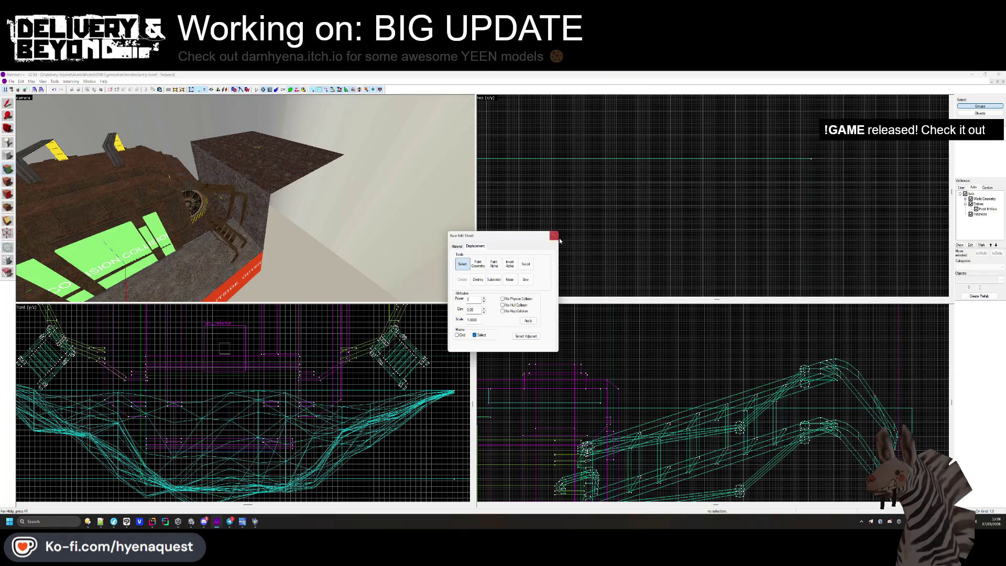
click(478, 264)
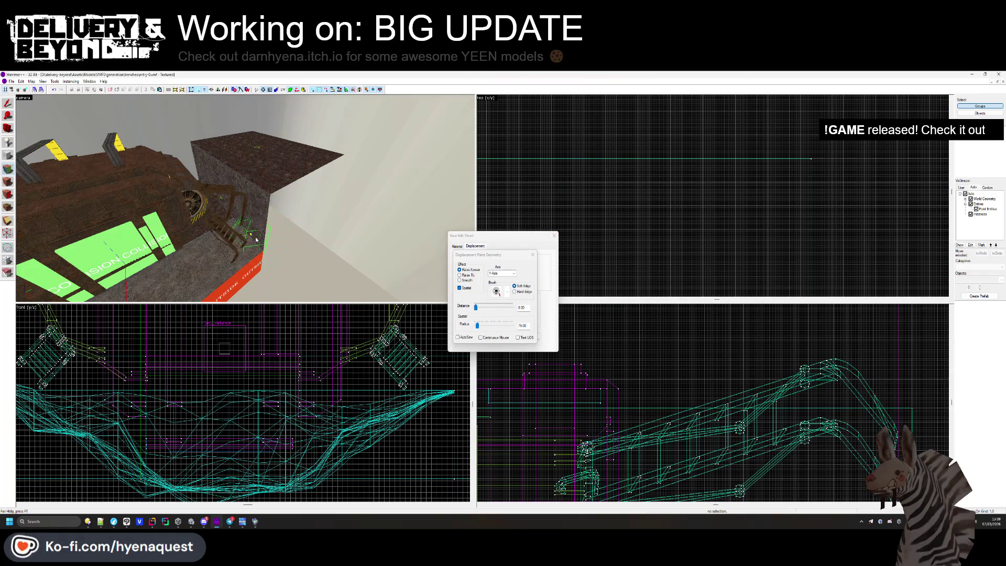
Raise the dirt displacement surface into a mound along the chosen axis.
scroll(252, 246, up, 5)
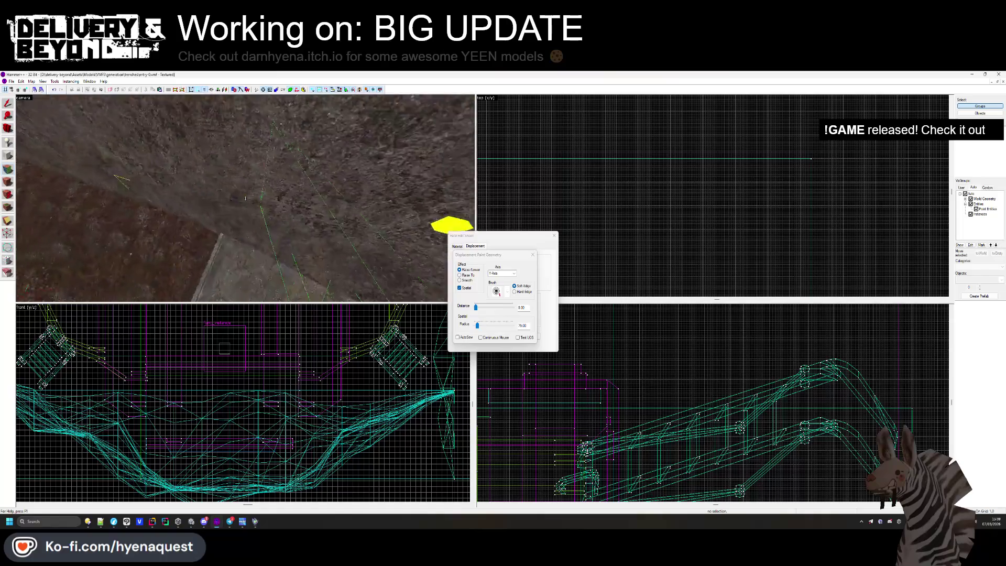
key(Left)
key(Left)
key(Left)
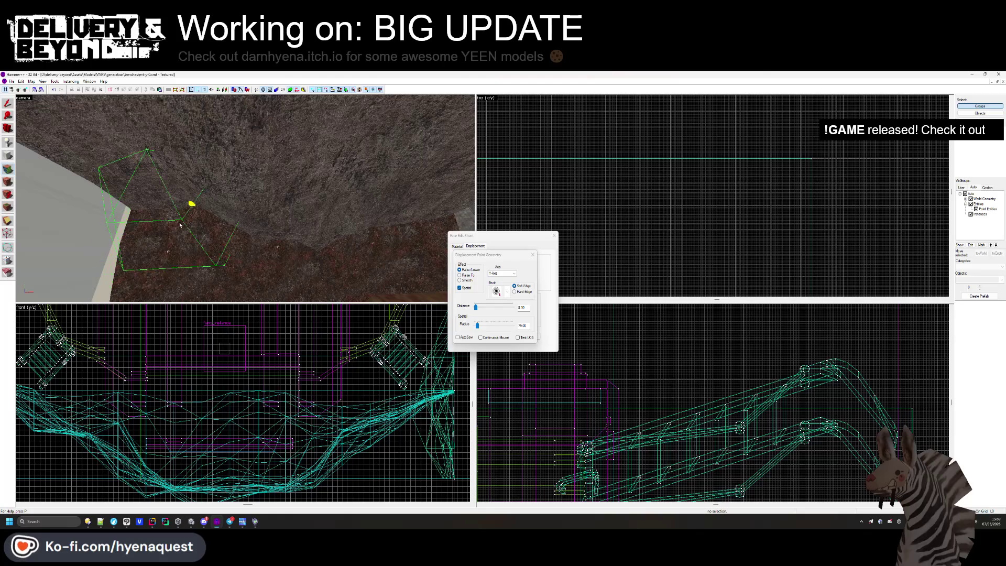
key(Up)
key(Up)
key(Up)
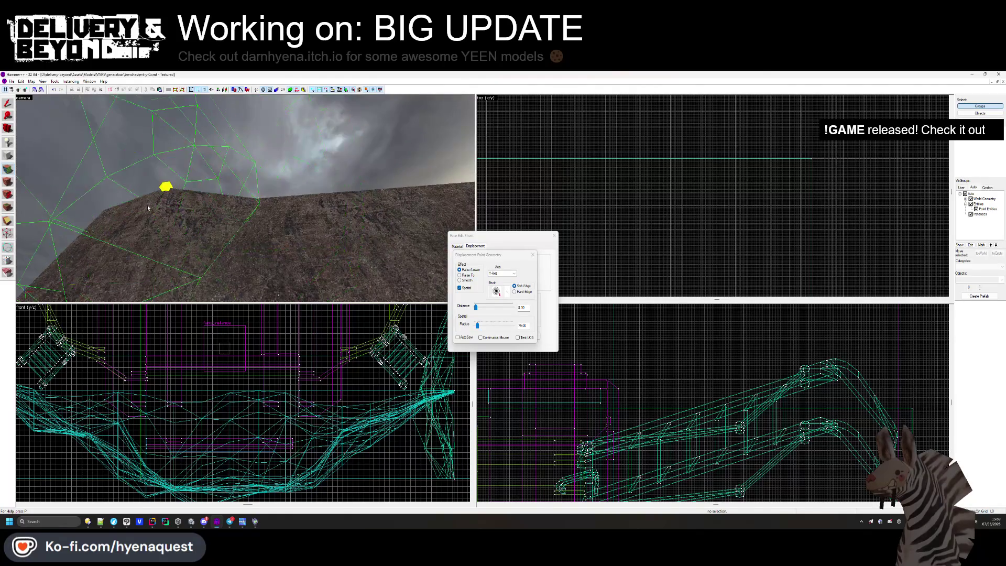
key(Down)
key(Down)
key(Down)
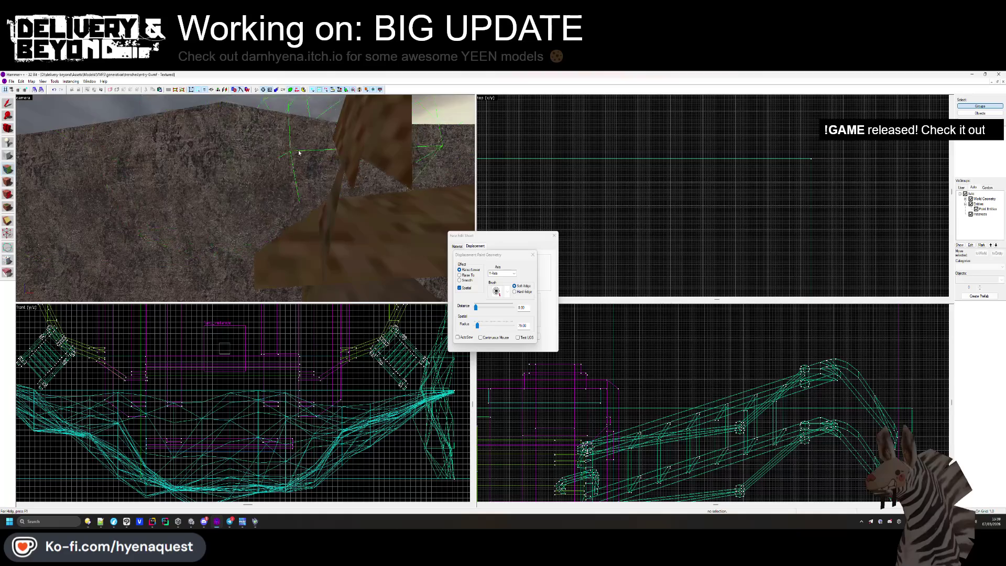
key(Up)
key(Up)
key(Up)
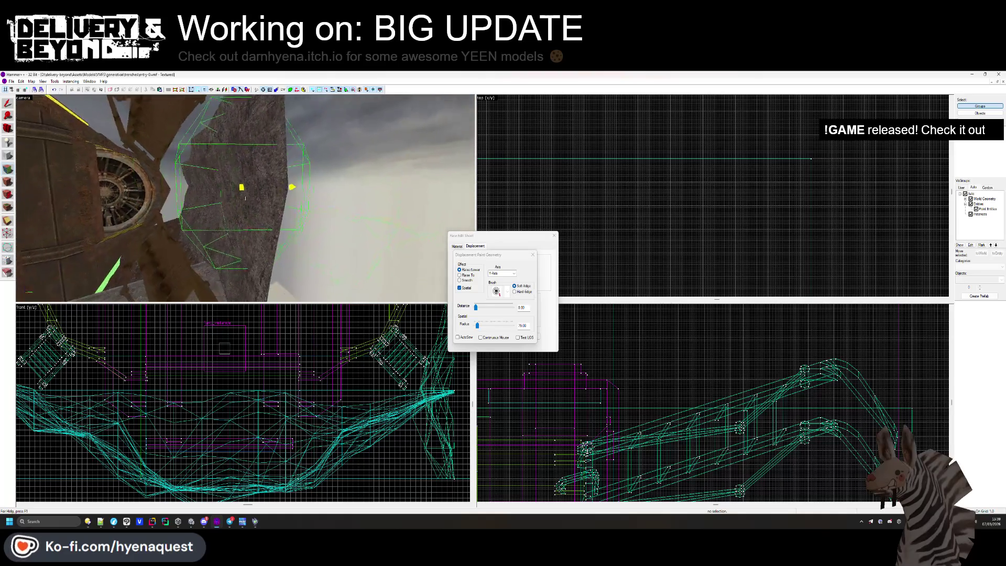
key(Up)
key(Up)
key(Up)
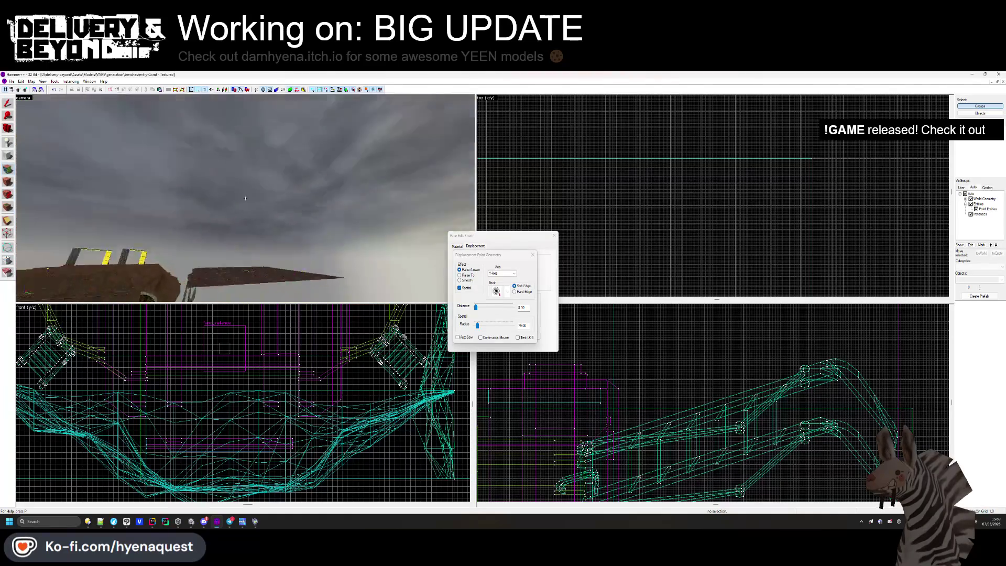
key(Down)
key(Down)
key(Down)
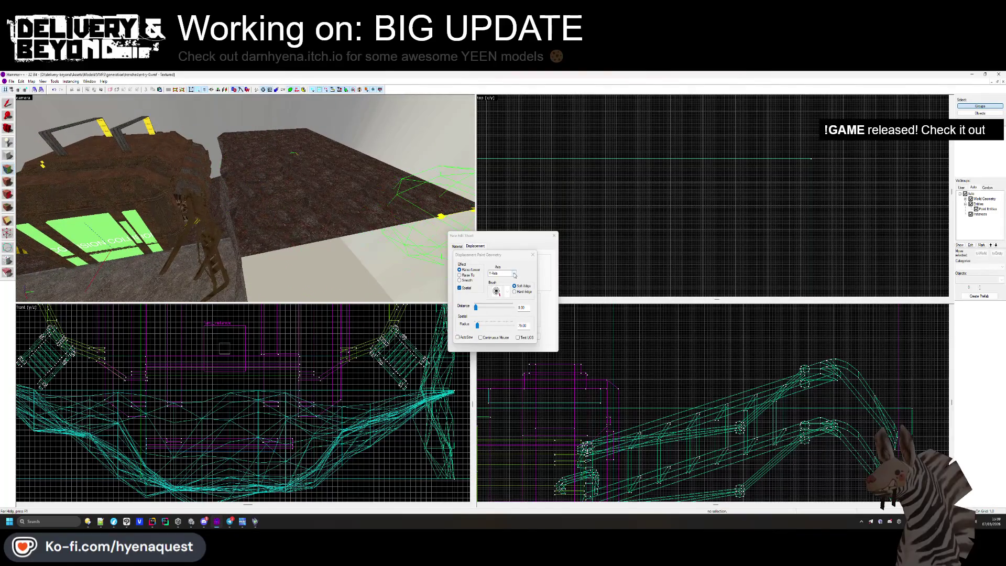
click(514, 272)
click(500, 279)
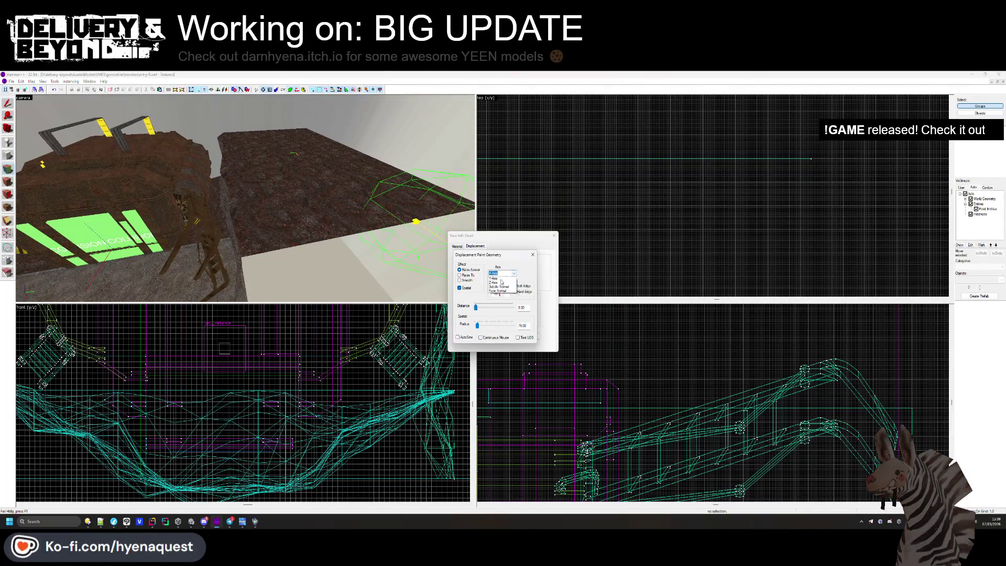
mouse_move(258, 219)
mouse_down()
mouse_move(242, 175)
mouse_move(437, 192)
mouse_up()
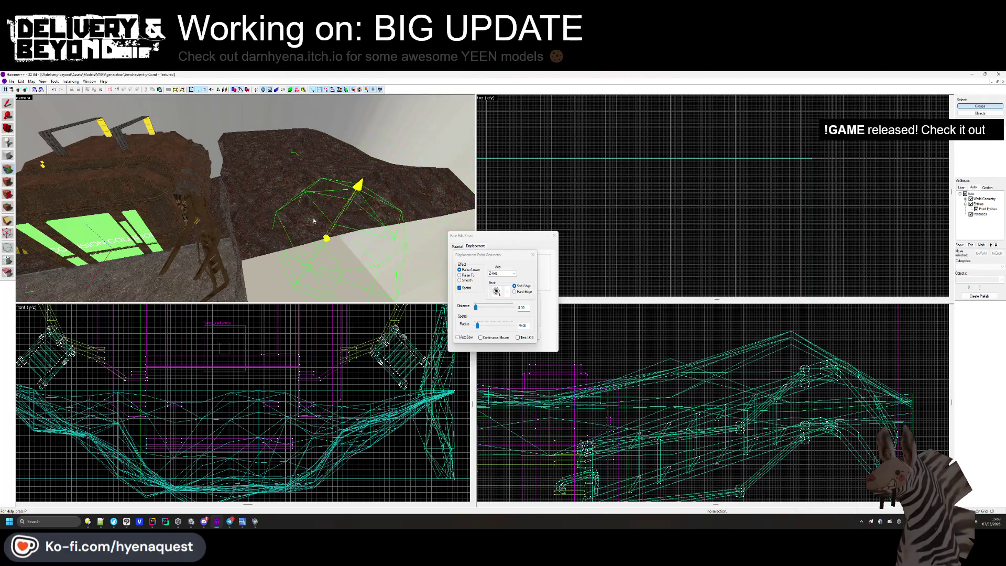
Smooth the raised terrain into a rocky slope and close the painting tools.
key(Down)
key(Down)
key(Down)
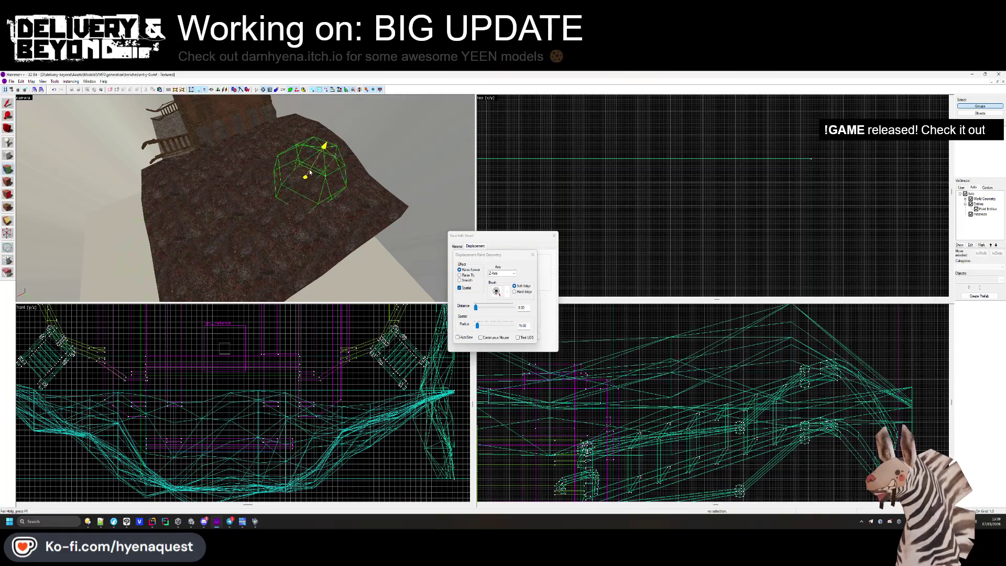
key(Up)
key(Up)
key(Up)
key(Right)
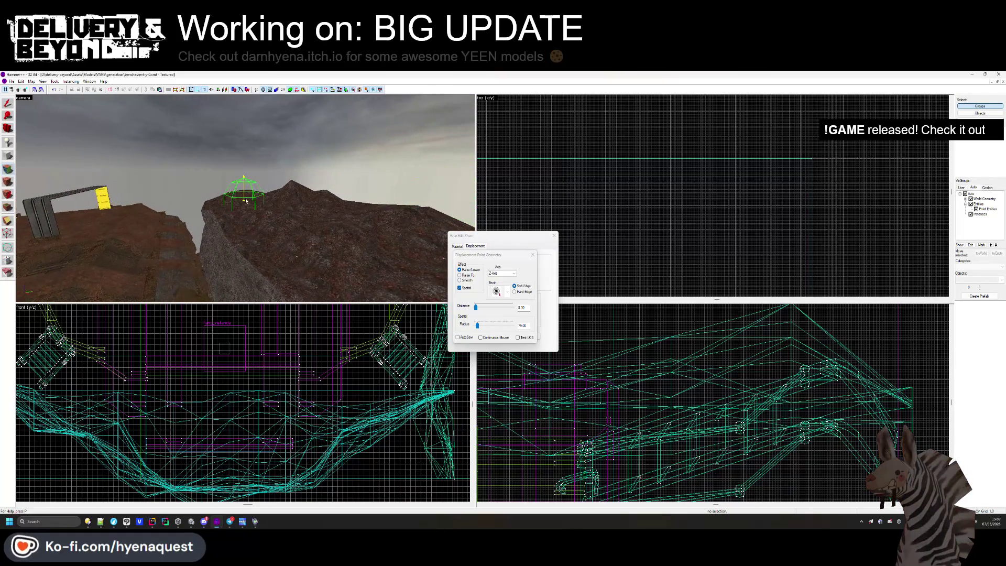
click(466, 281)
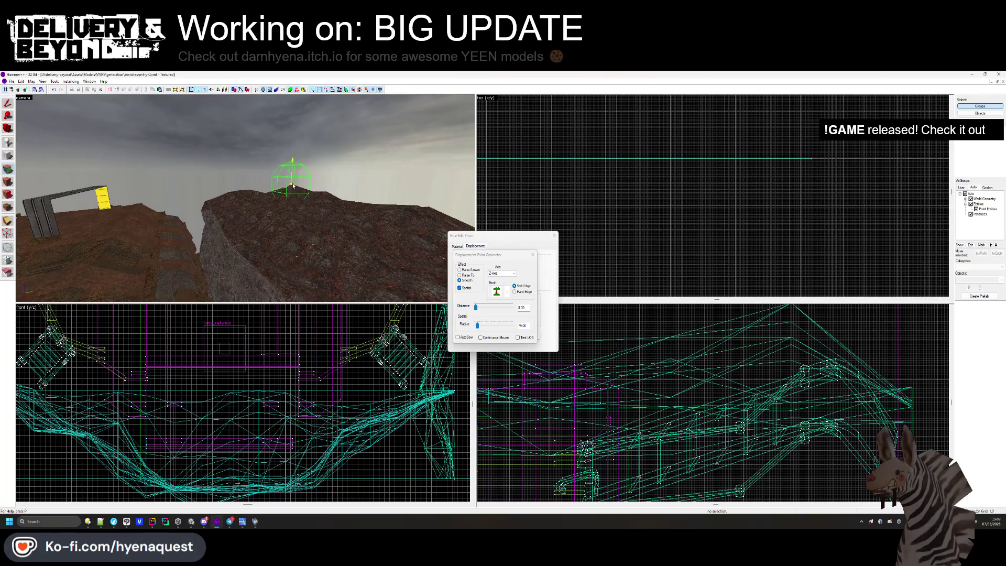
key(Left)
key(Left)
key(Left)
key(Down)
key(Down)
key(Down)
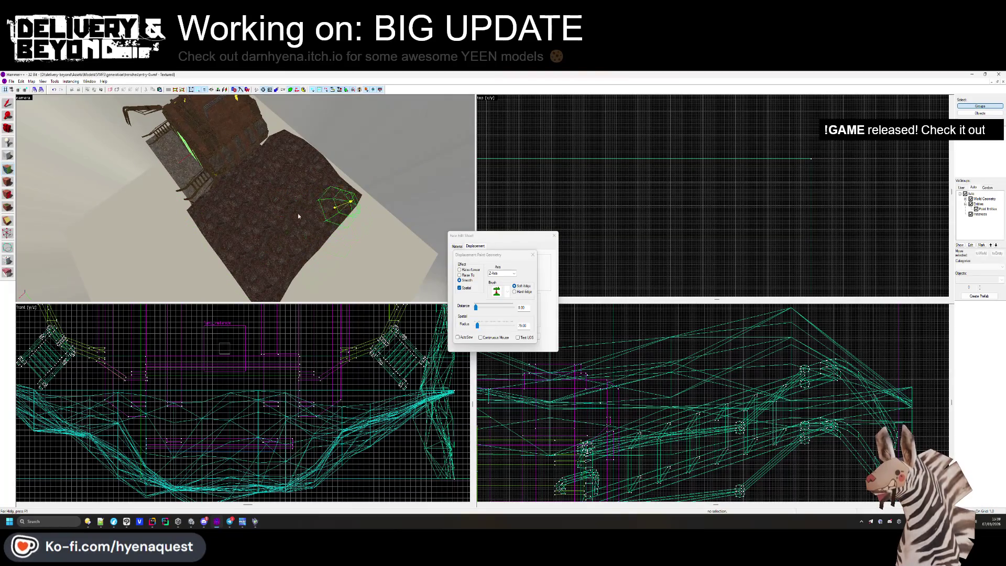
click(534, 255)
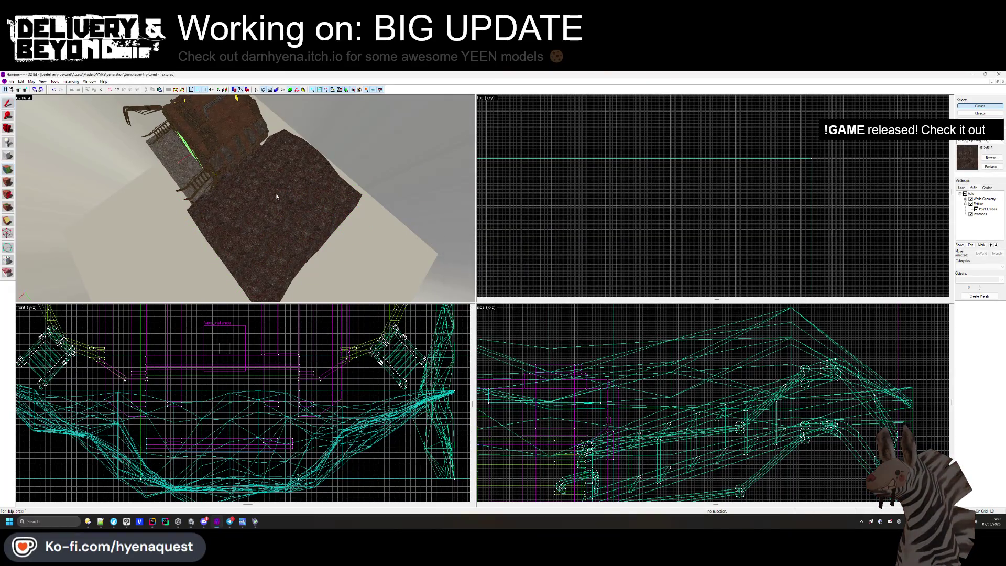
Select the neighbouring solid and rotate it about -165 degrees.
key(Up)
key(Up)
key(Up)
click(242, 200)
scroll(656, 236, down, 3)
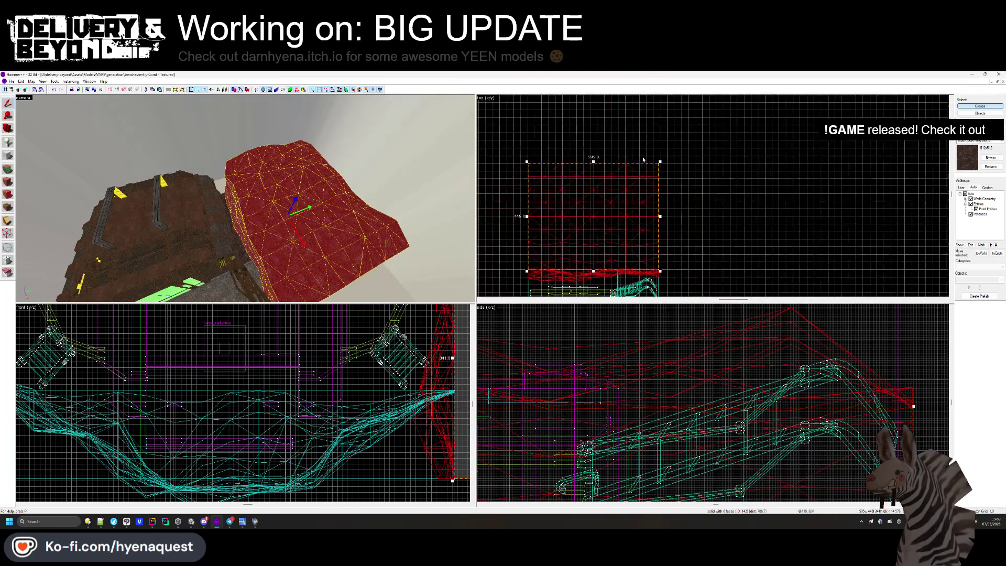
click(657, 235)
mouse_move(657, 236)
mouse_down()
mouse_move(629, 293)
mouse_move(594, 287)
mouse_up()
scroll(571, 178, up, 5)
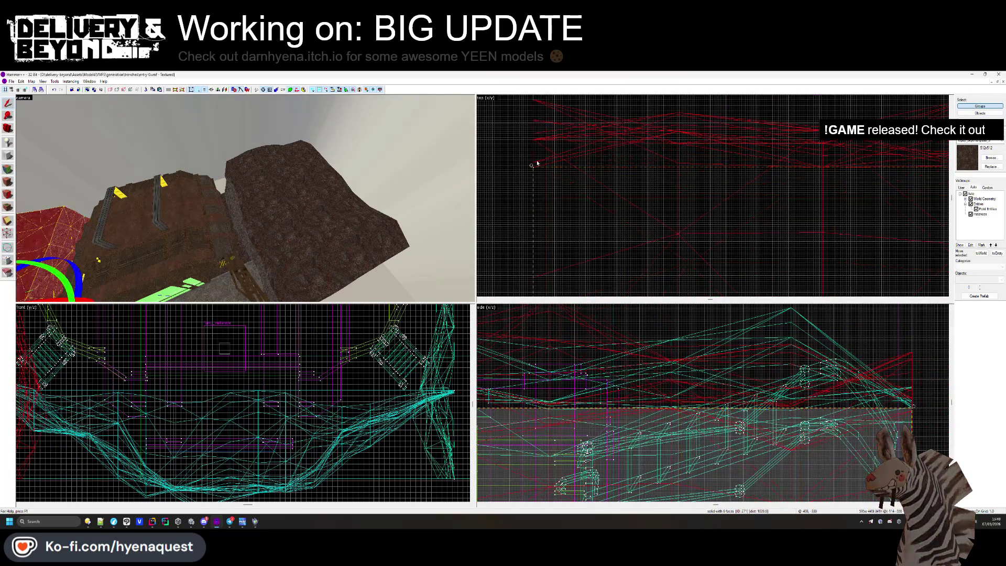
click(523, 162)
drag(220, 199, 245, 198)
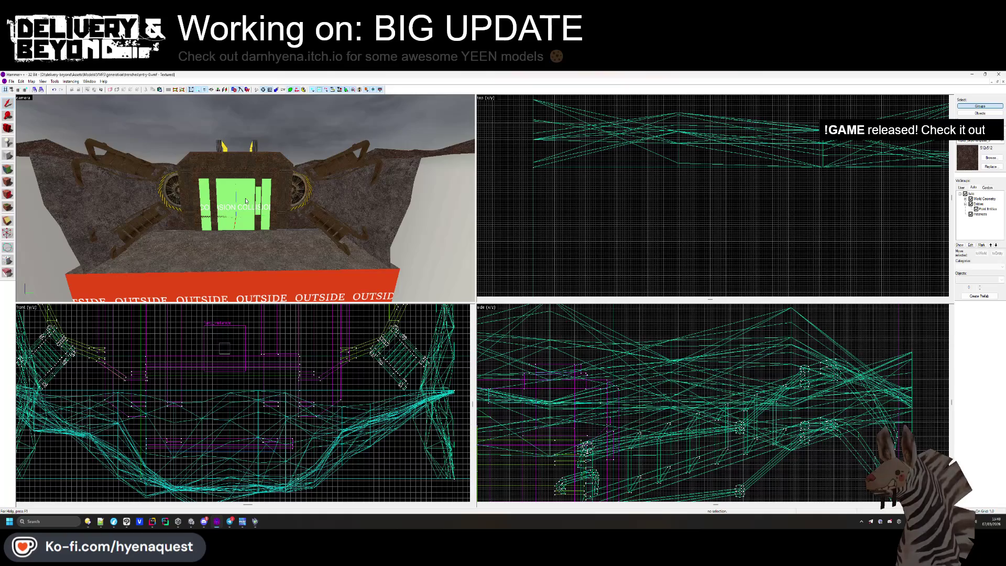
key(z)
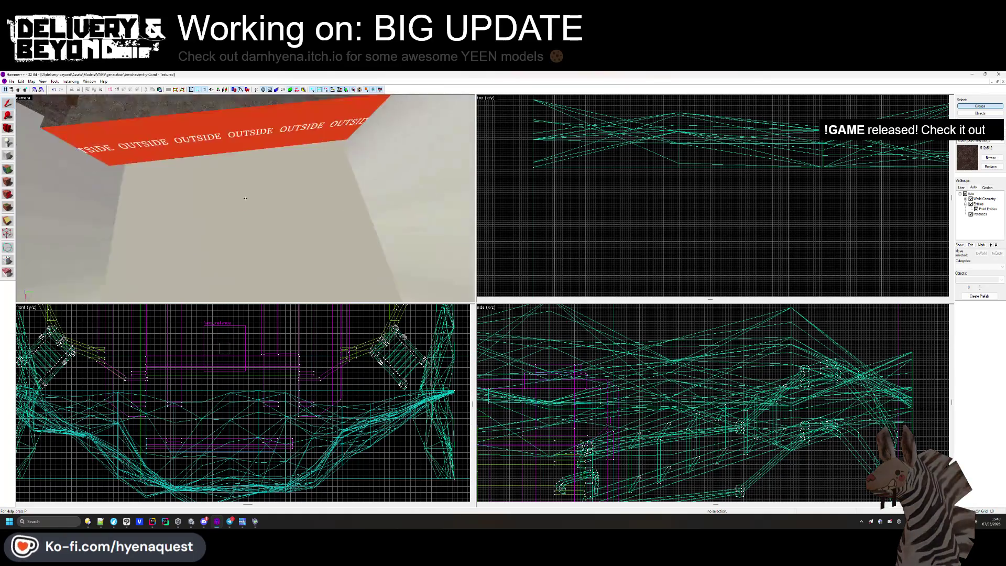
key(w)
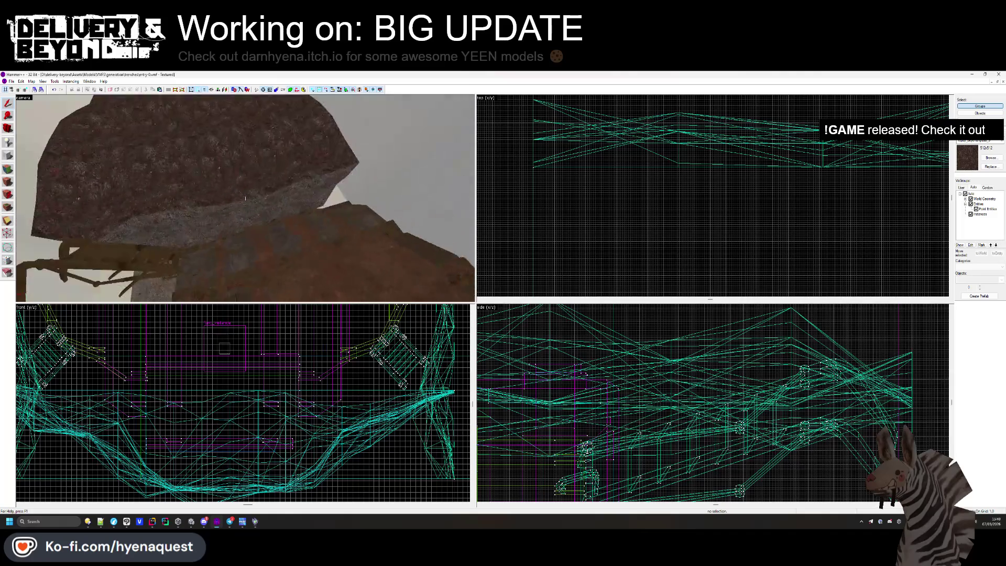
key(w)
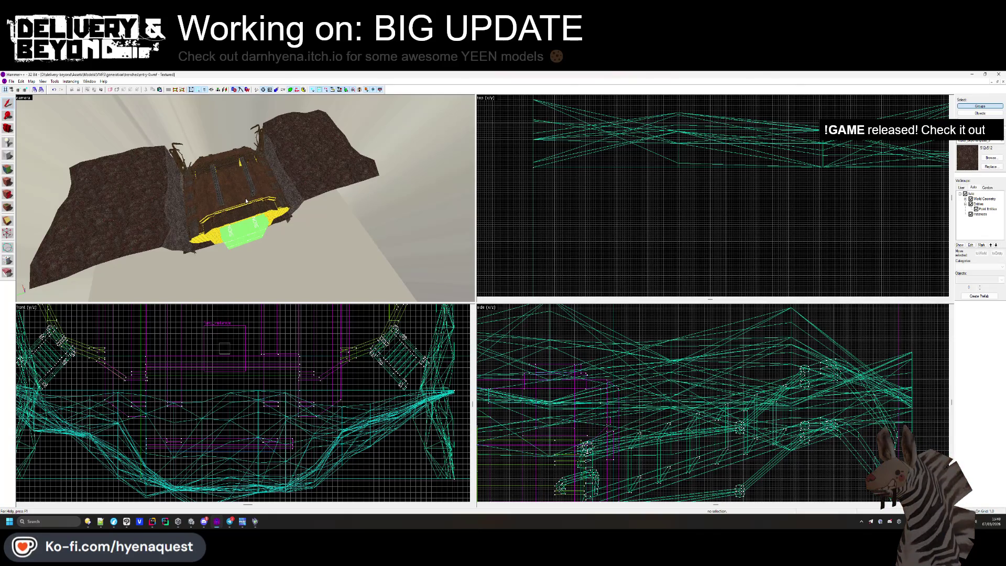
key(w)
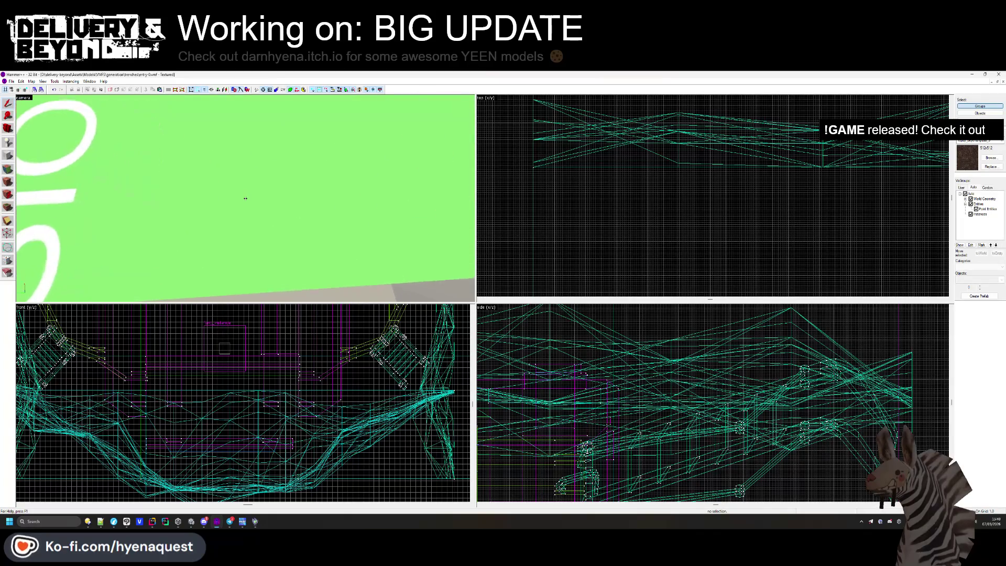
key(s)
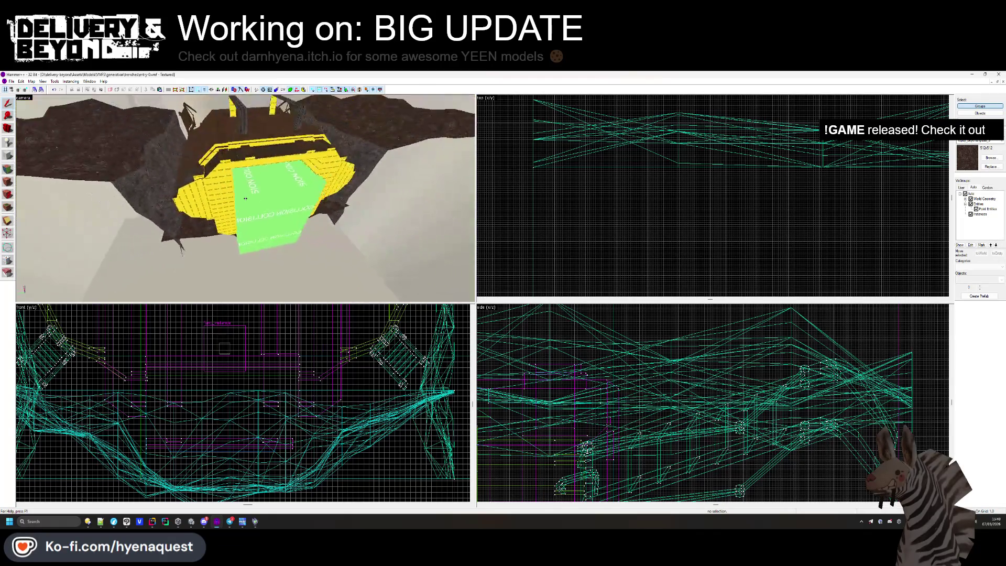
key(w)
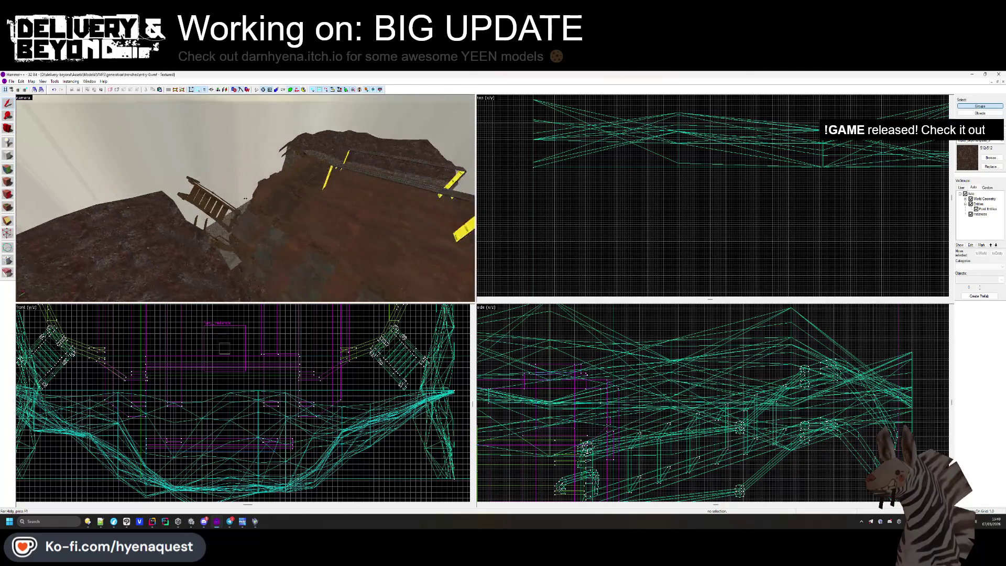
key(s)
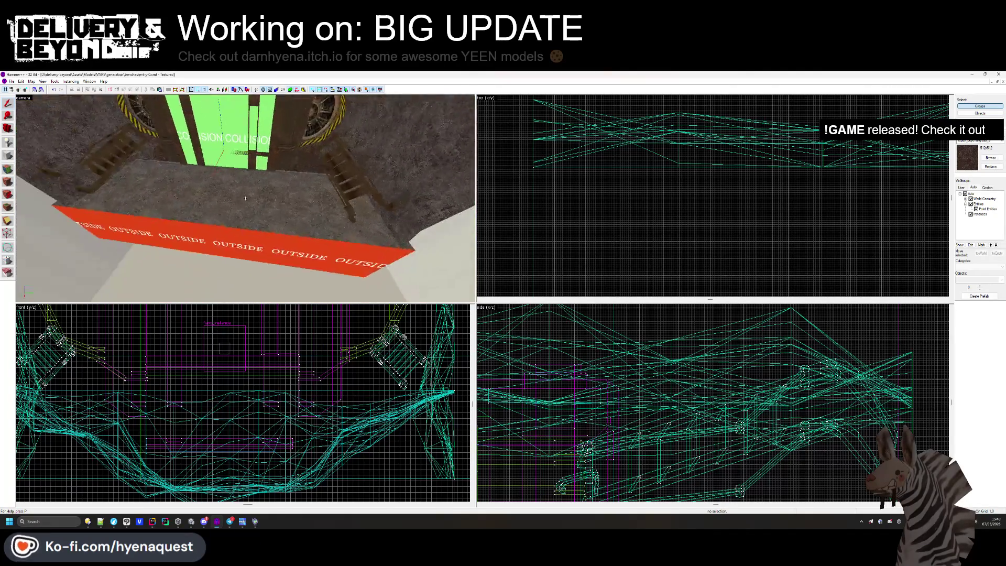
key(w)
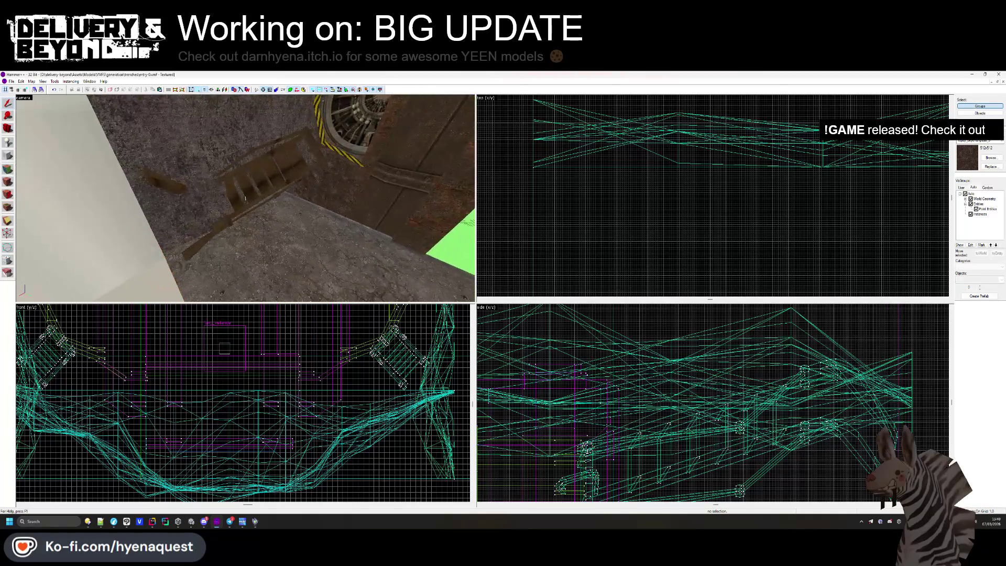
click(8, 169)
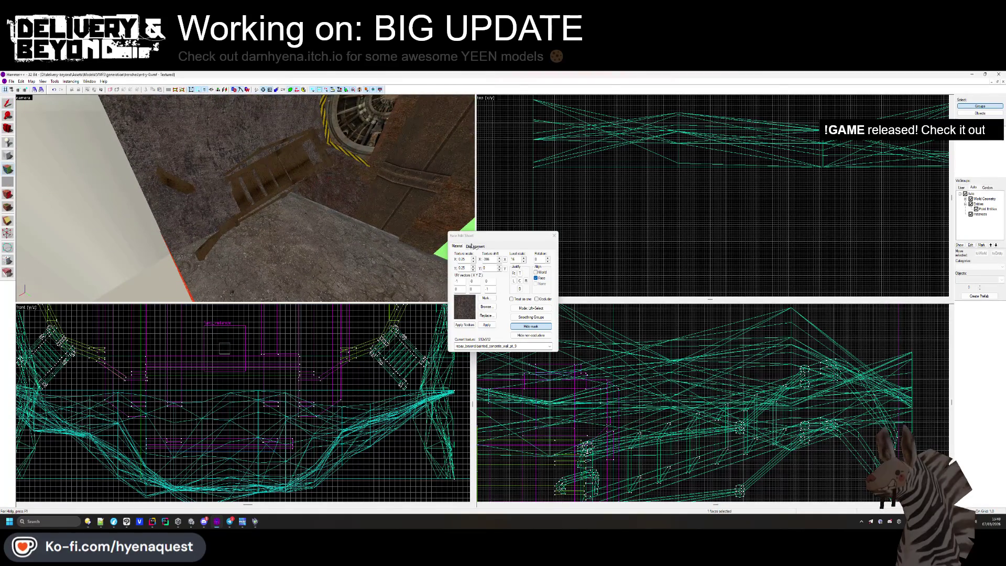
click(475, 246)
click(474, 301)
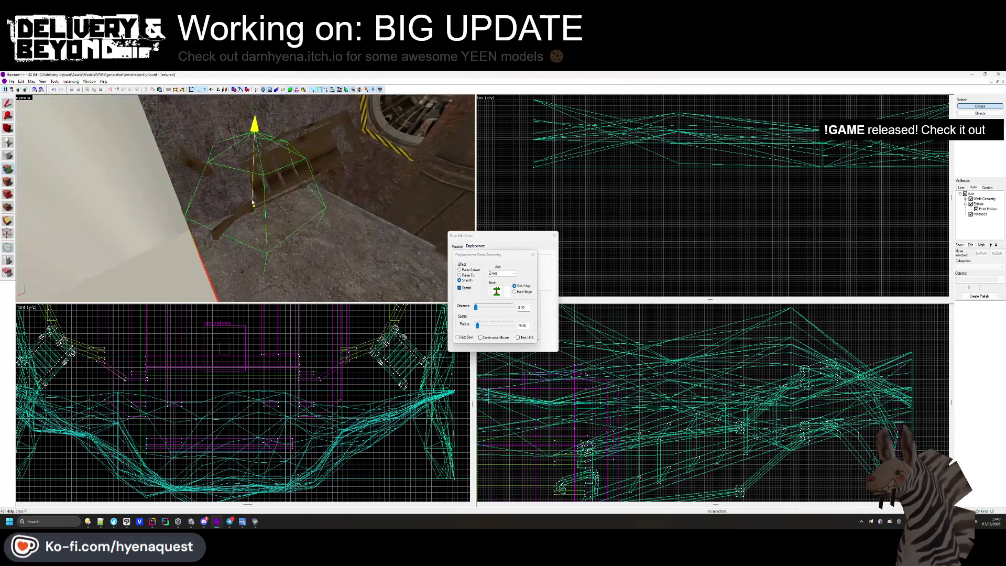
click(513, 274)
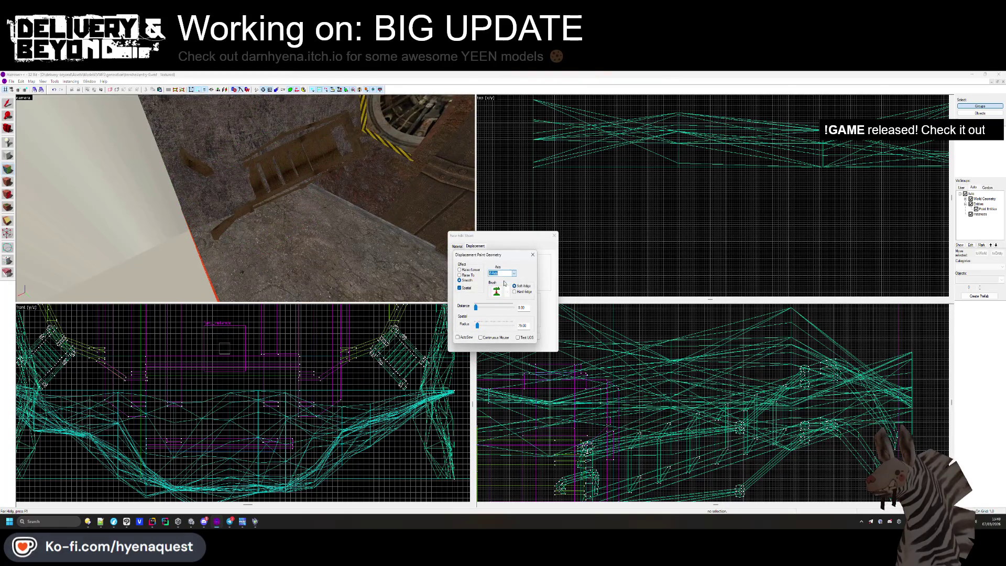
click(513, 275)
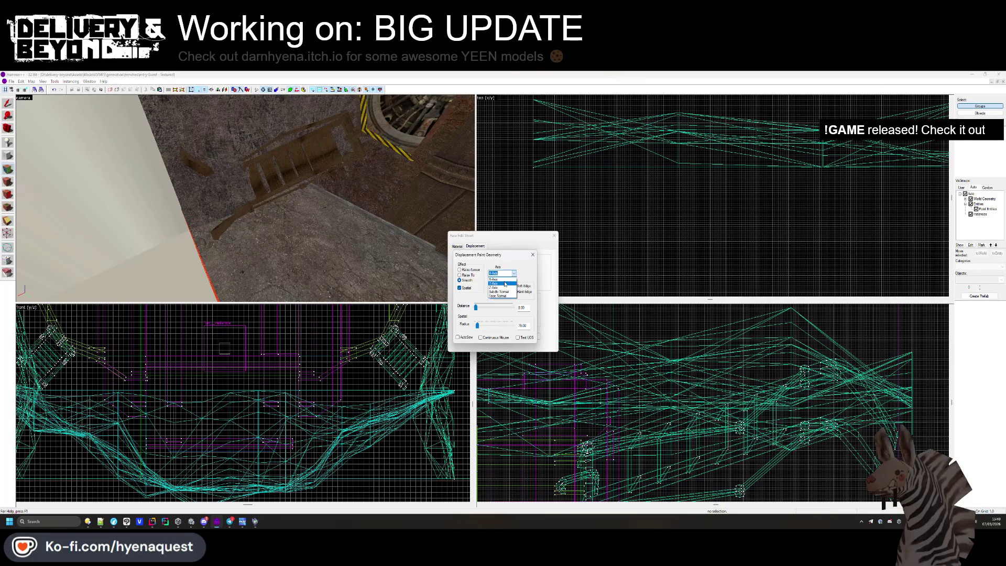
click(505, 283)
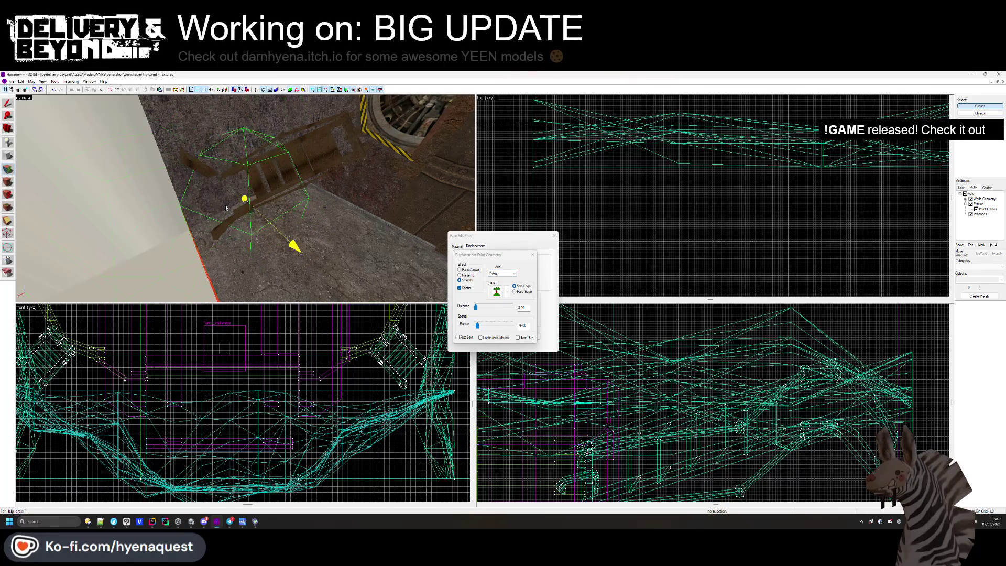
click(460, 269)
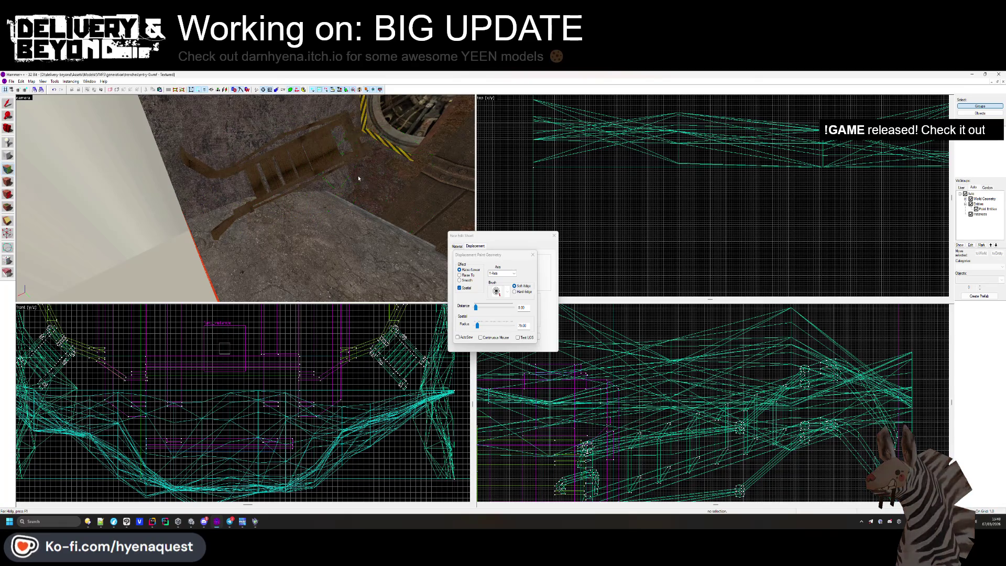
mouse_move(344, 166)
mouse_down()
mouse_move(314, 216)
mouse_move(409, 223)
mouse_move(341, 174)
mouse_move(376, 180)
mouse_move(342, 231)
mouse_move(354, 215)
mouse_move(336, 233)
mouse_move(319, 229)
mouse_up()
key(z)
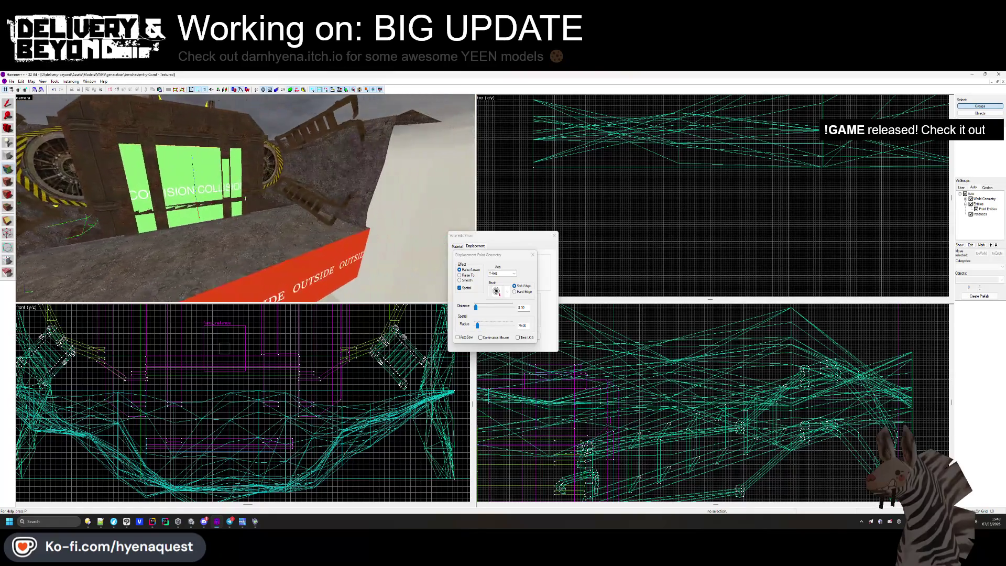
key(z)
click(535, 253)
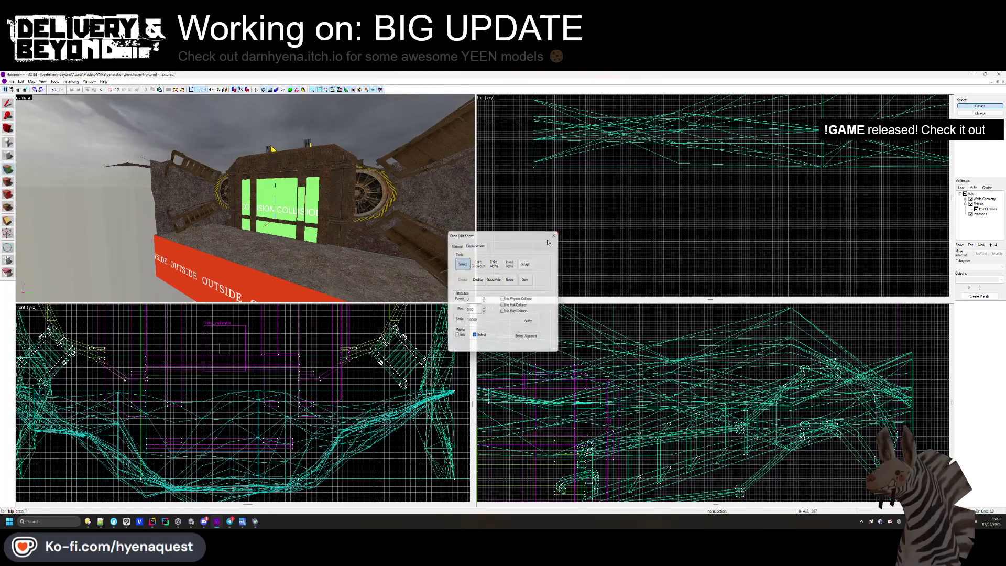
key(z)
key(w)
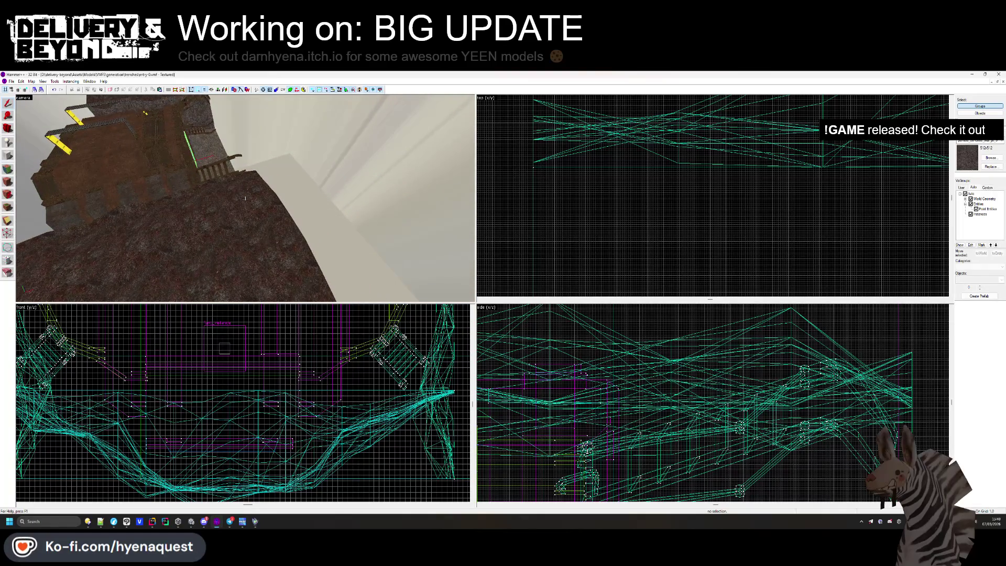
mouse_move(245, 198)
key(s)
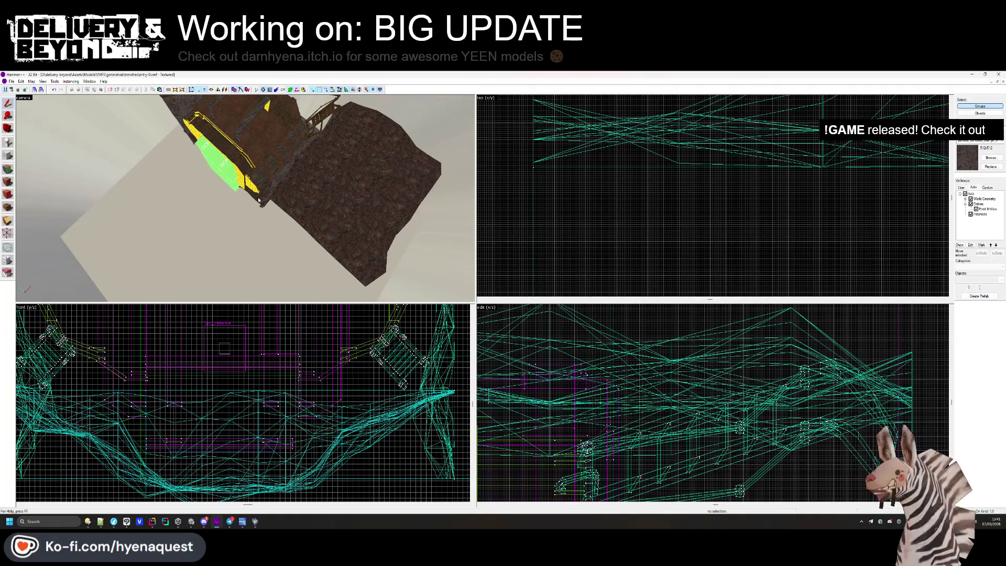
click(253, 203)
key(ctrl+e)
scroll(648, 247, down, 2)
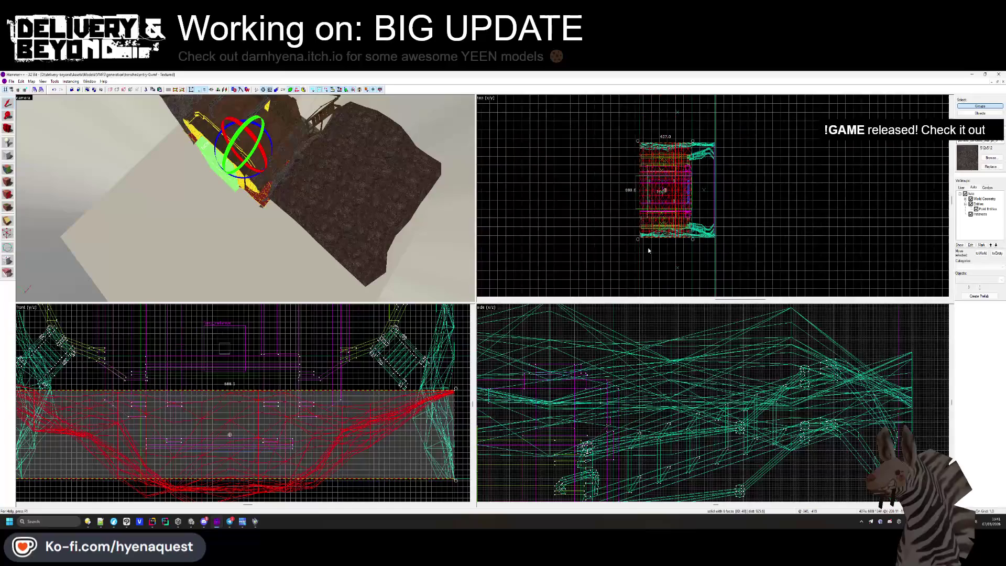
scroll(633, 168, up, 3)
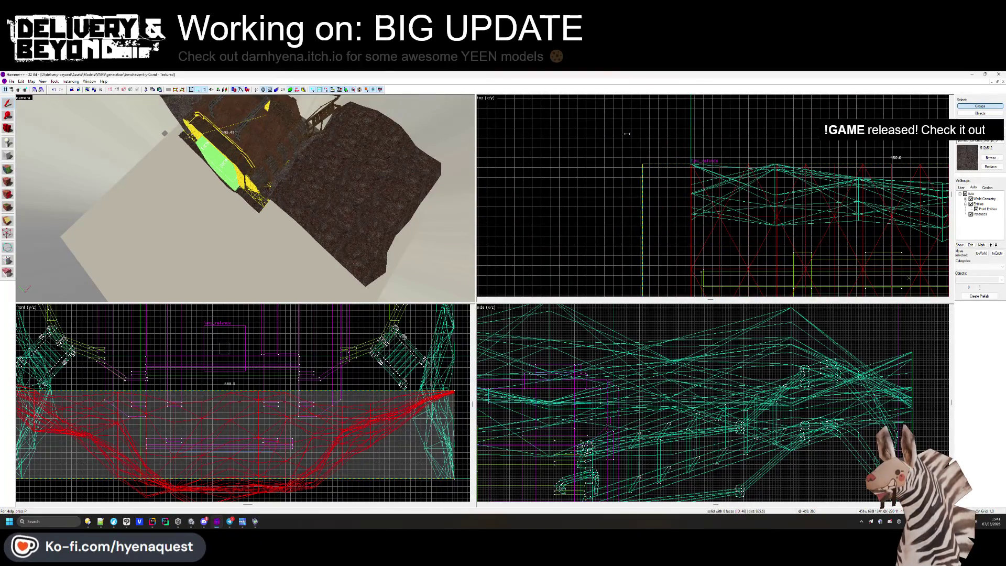
click(181, 113)
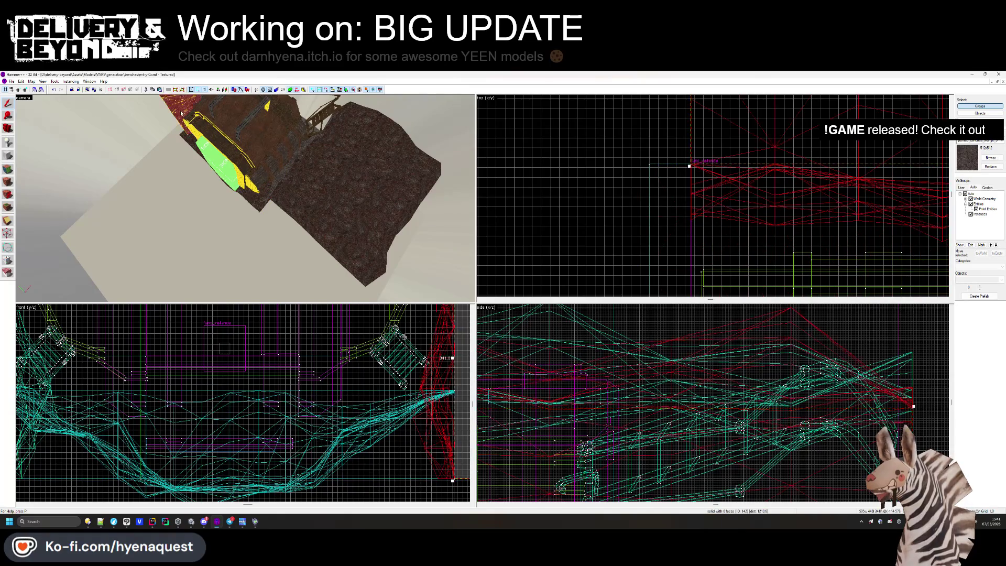
key(ctrl+shift+e)
scroll(676, 190, up, 5)
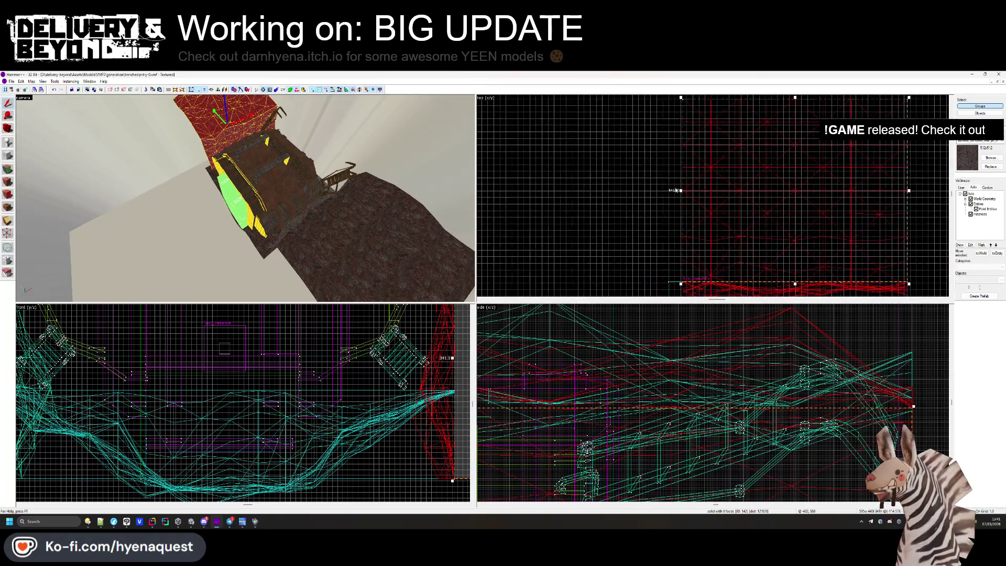
scroll(677, 225, down, 3)
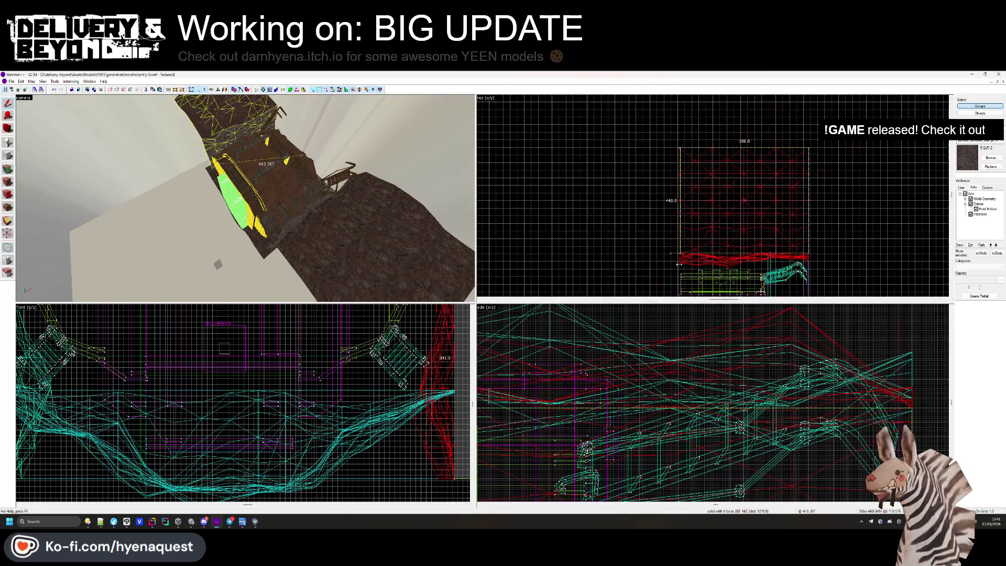
scroll(679, 264, up, 5)
click(646, 219)
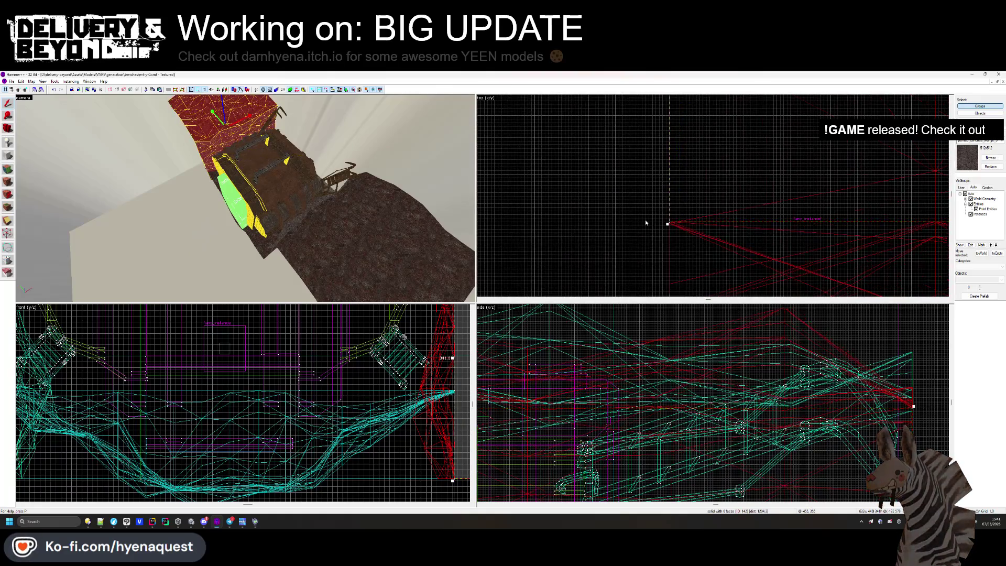
click(389, 245)
scroll(694, 223, down, 4)
scroll(694, 222, up, 4)
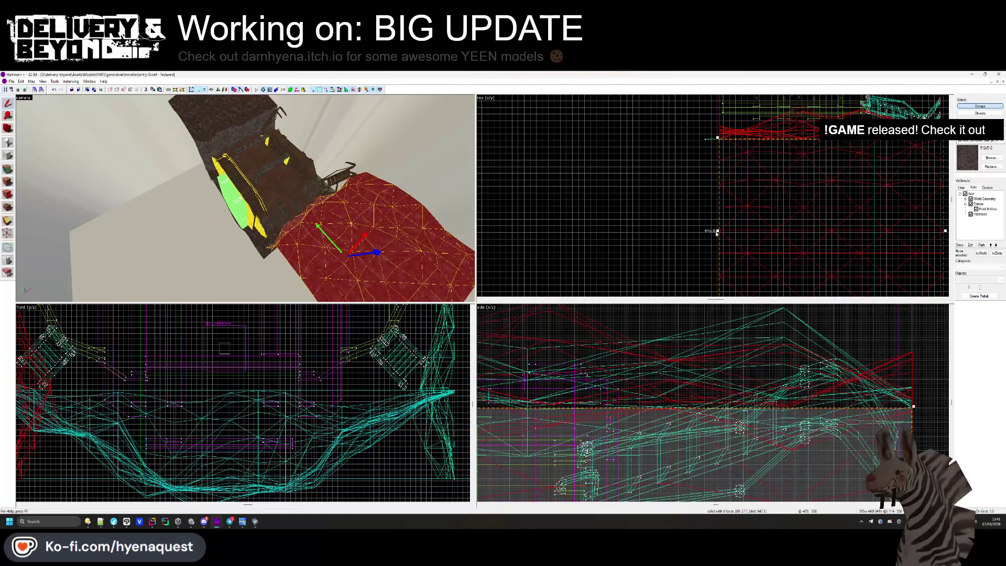
key(Escape)
scroll(694, 167, down, 3)
click(694, 166)
key(Escape)
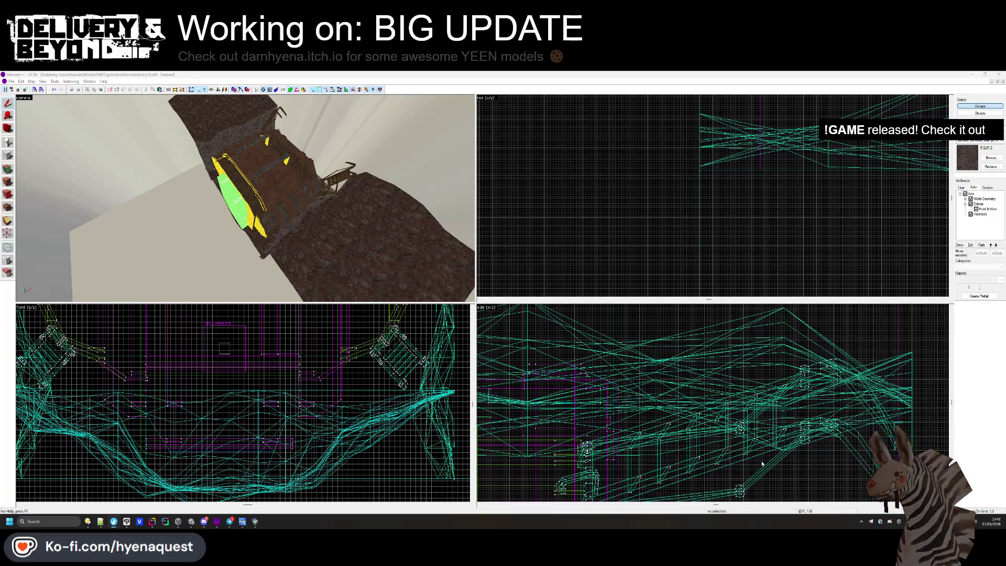
Select the trench floor collision brush, rotate it 90 degrees and stretch its bottom edge.
key(z)
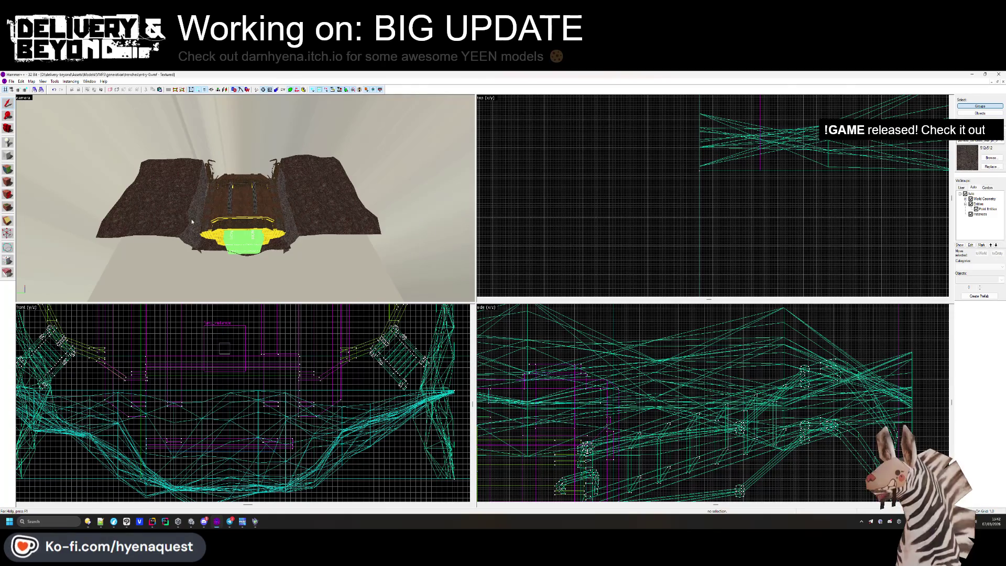
click(163, 199)
scroll(685, 203, down, 3)
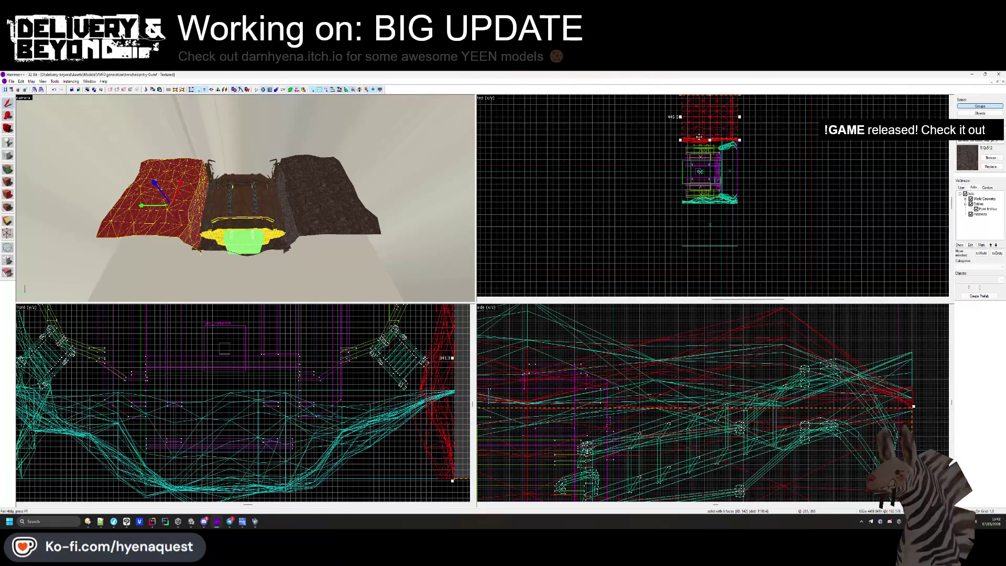
click(649, 201)
mouse_move(690, 159)
mouse_down()
mouse_move(684, 207)
mouse_move(696, 175)
mouse_up()
scroll(696, 175, up, 3)
scroll(696, 174, up, 5)
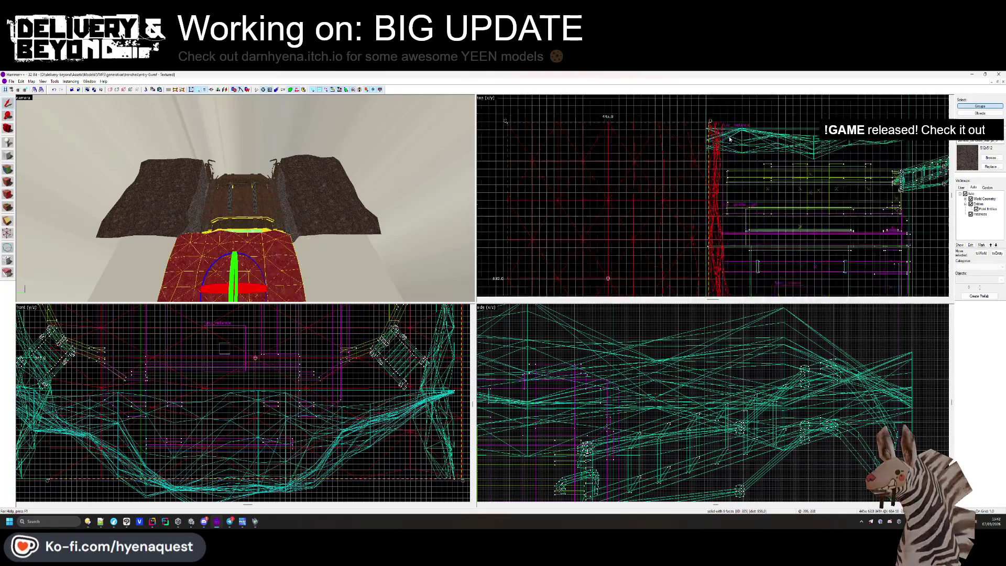
scroll(665, 152, down, 4)
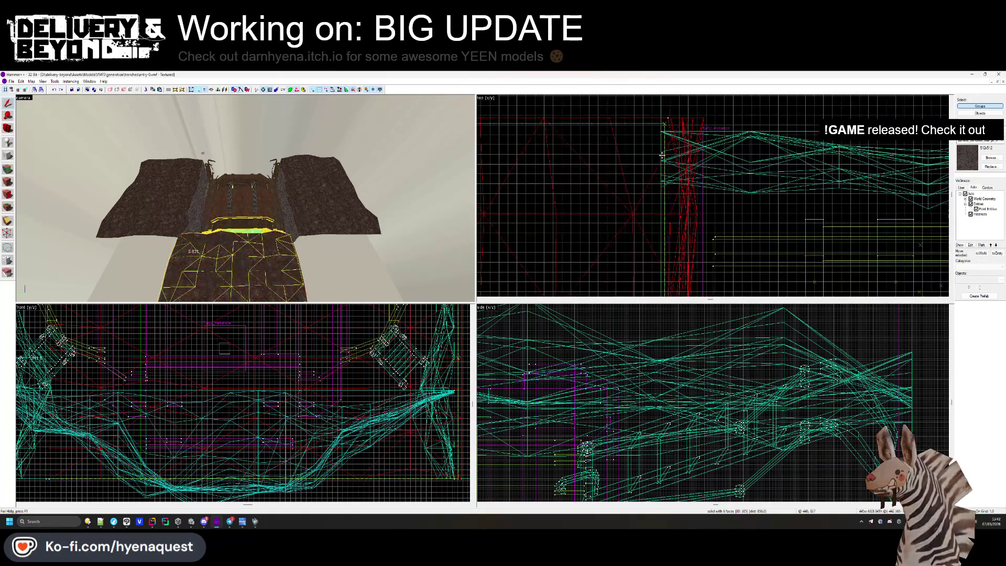
drag(656, 155, 659, 261)
Reselect the floor brush to check its size, then leave it deselected.
click(657, 241)
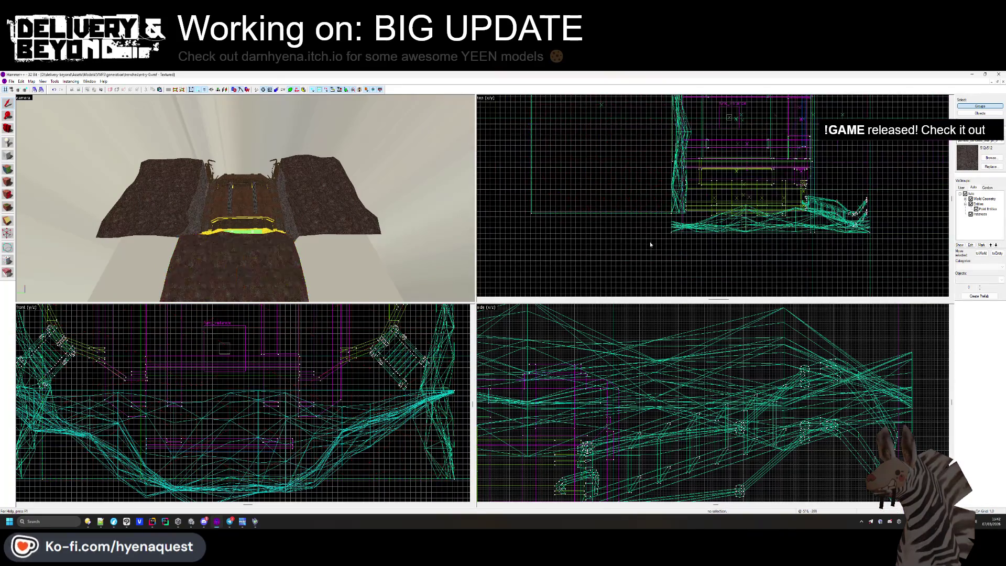
click(252, 267)
scroll(628, 204, down, 2)
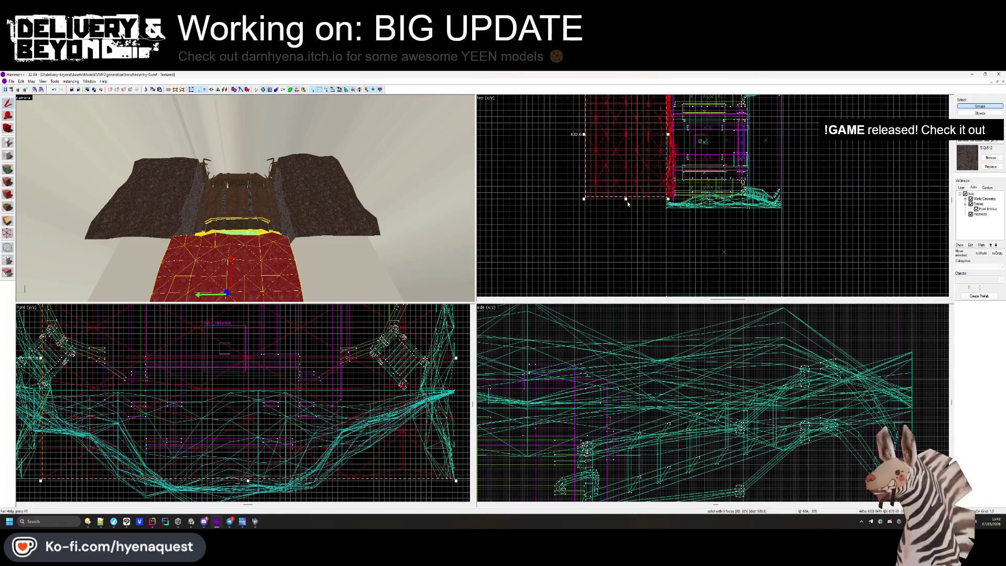
click(625, 200)
scroll(652, 264, up, 3)
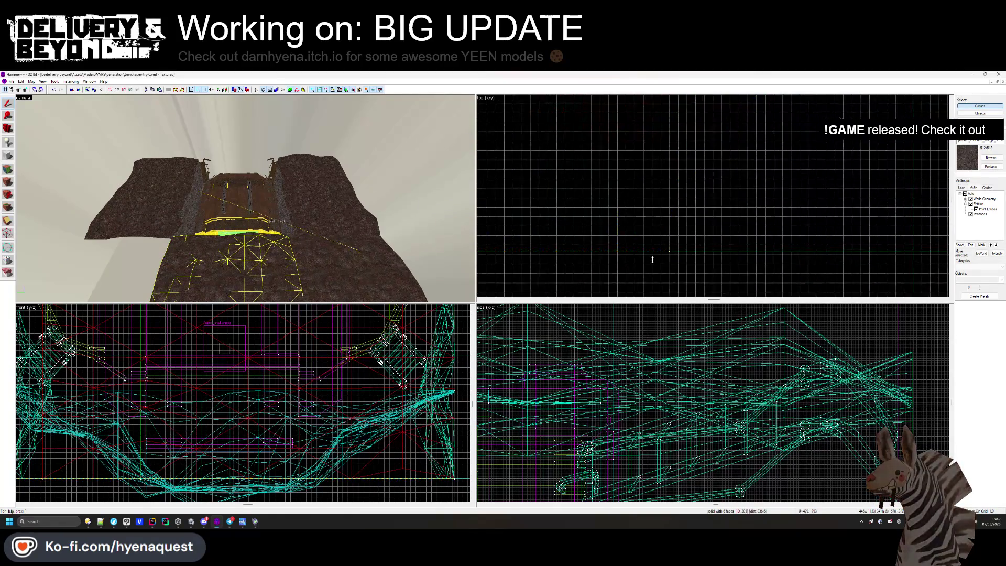
scroll(652, 260, down, 2)
click(649, 259)
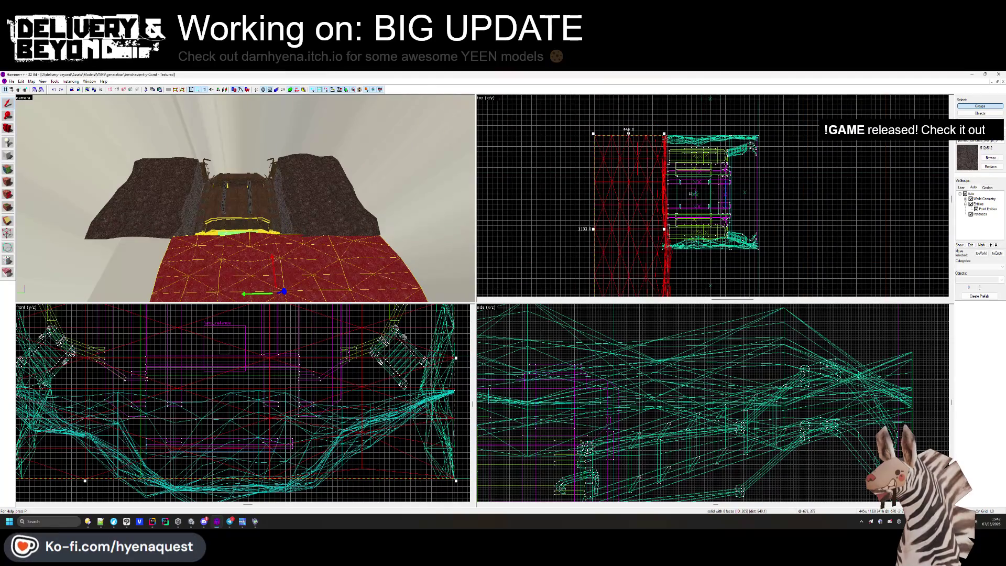
click(644, 127)
scroll(646, 126, up, 8)
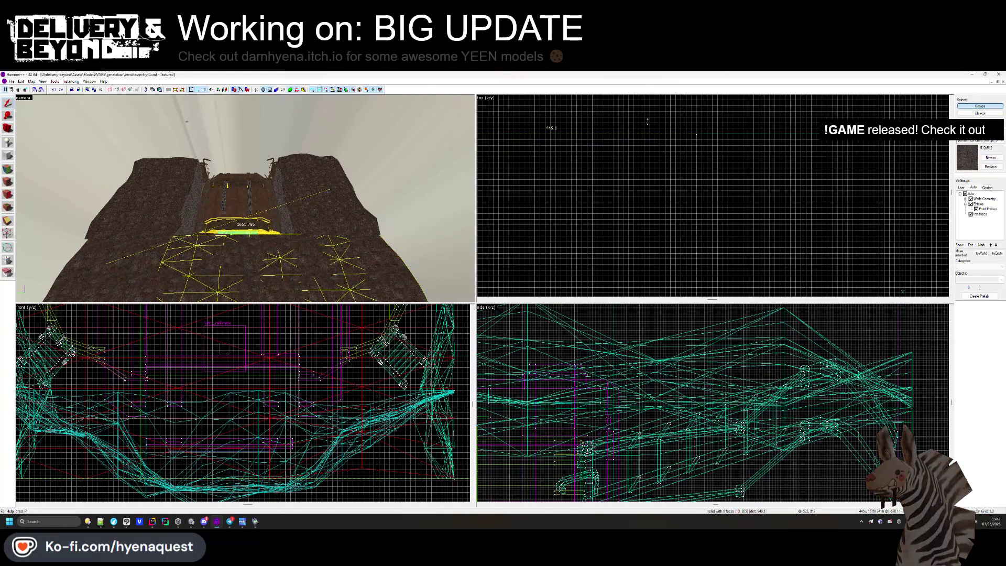
key(z)
key(w)
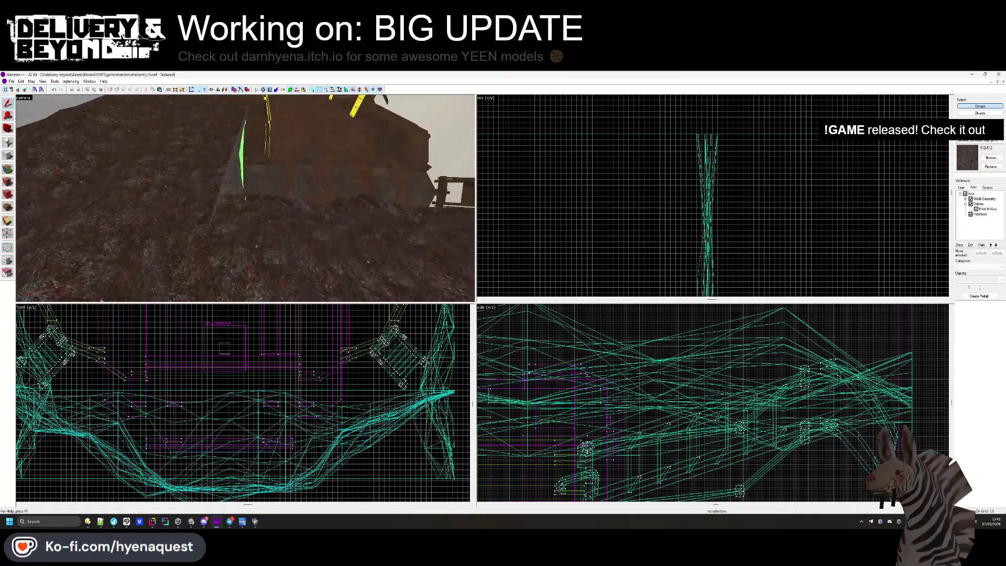
key(s)
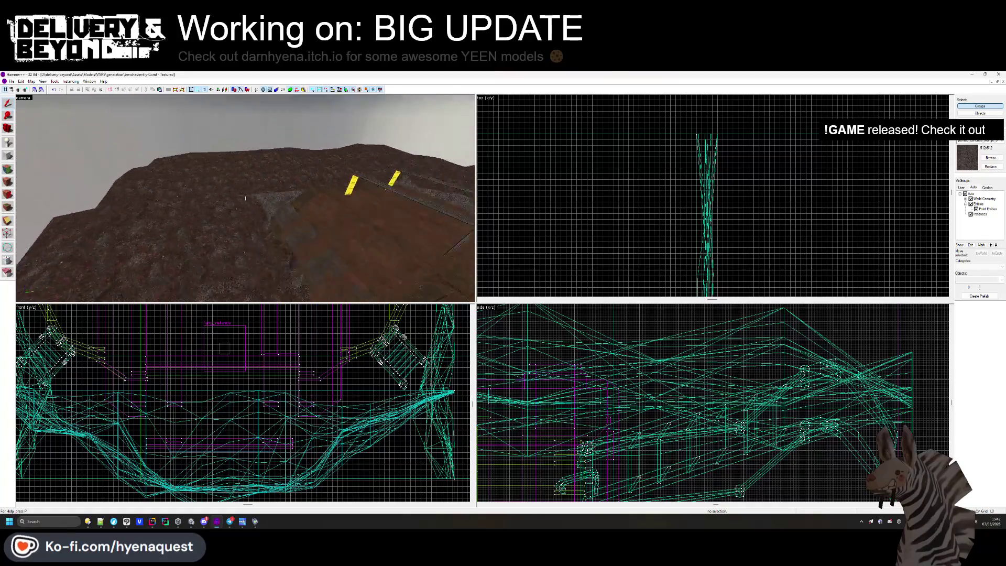
key(s)
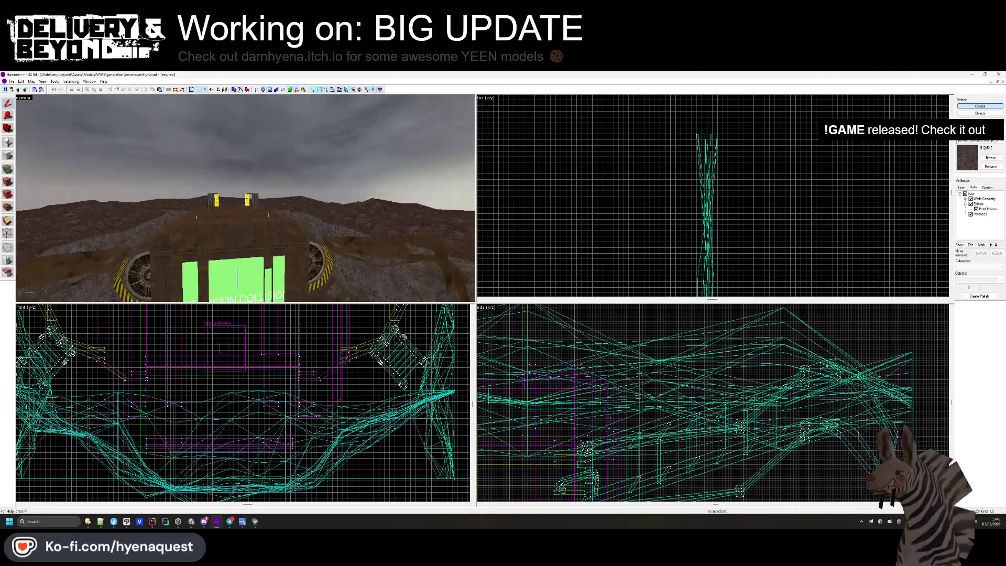
key(w)
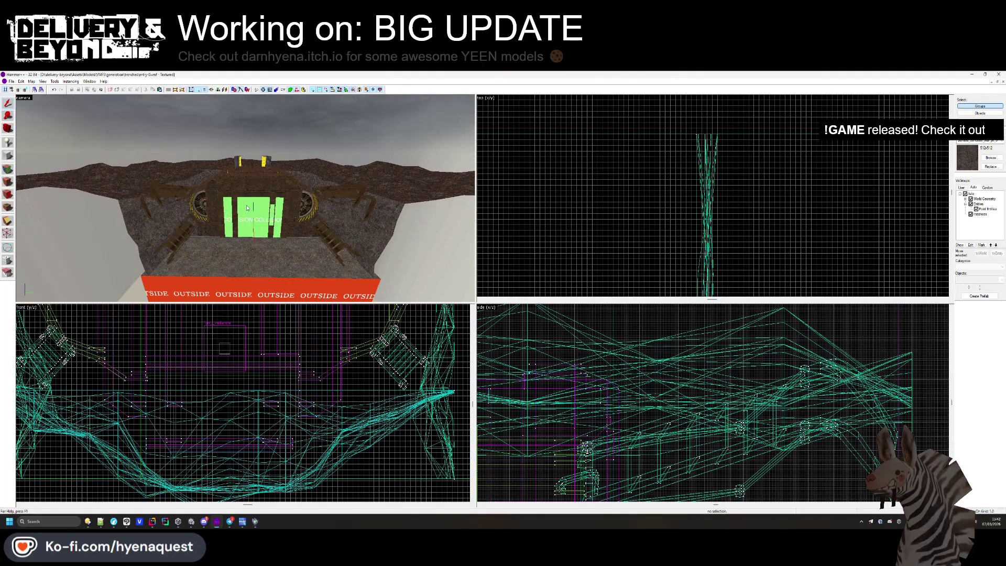
key(w)
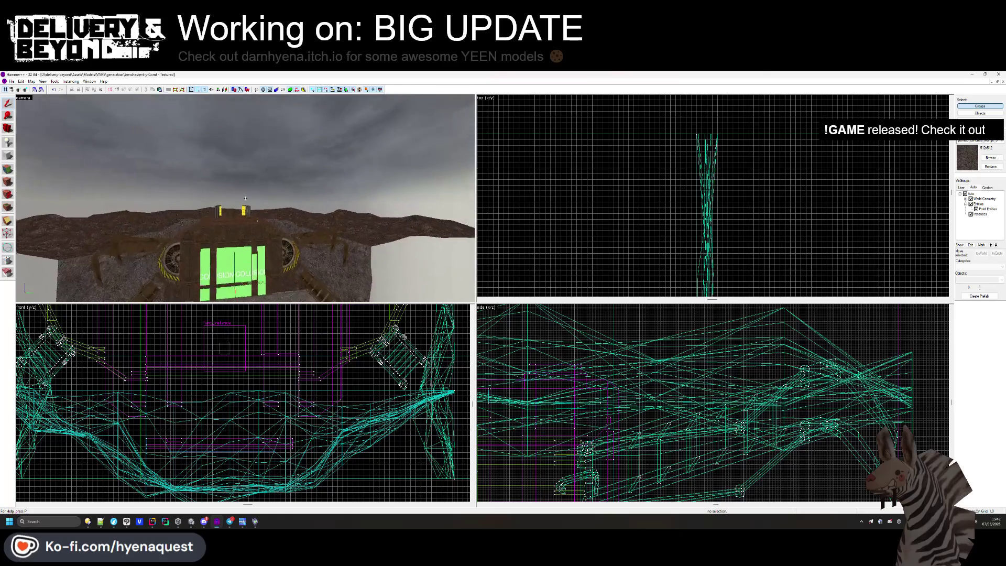
key(w)
Select three rock wall displacement pieces beside the trench and switch to Face Edit.
key(z)
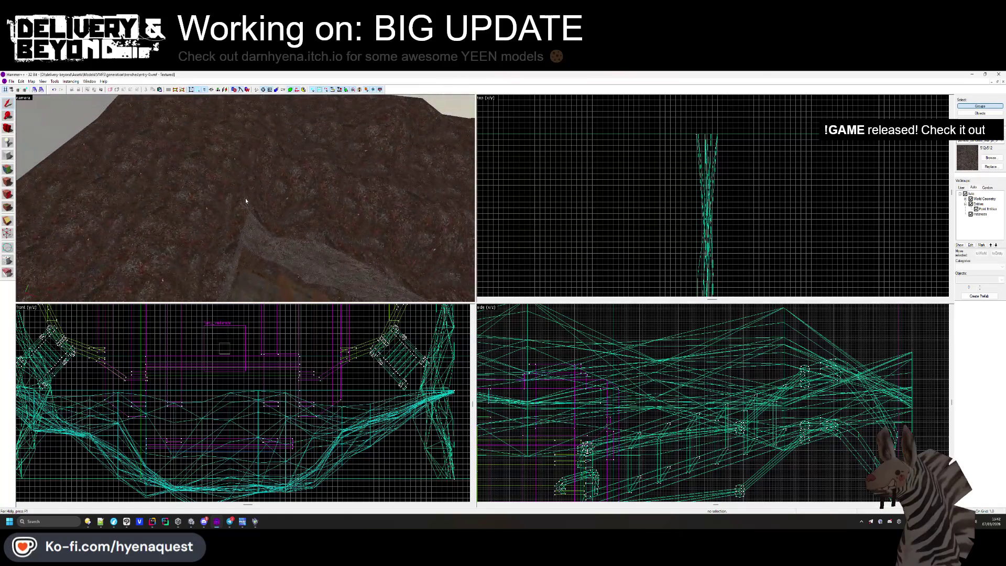
click(228, 197)
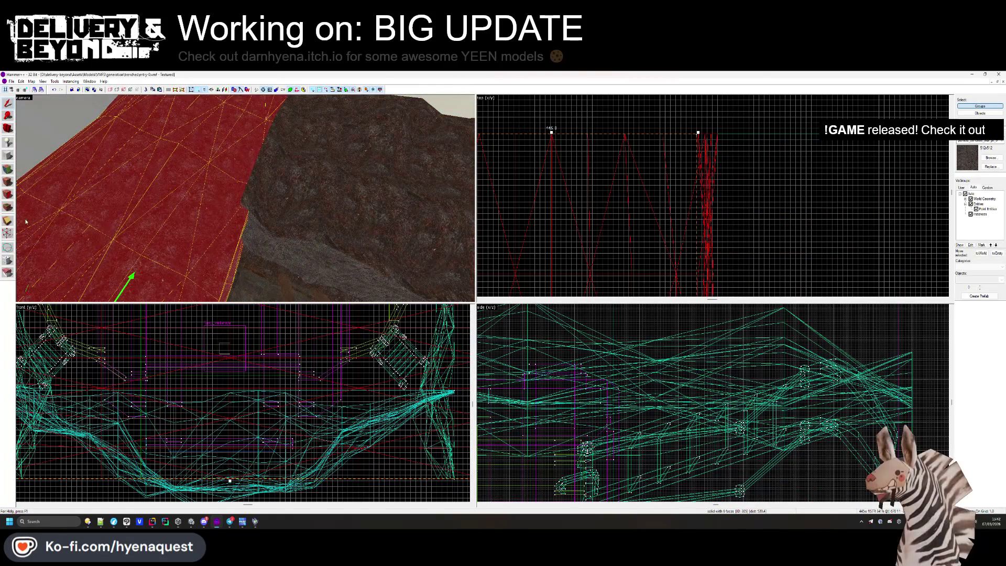
scroll(638, 171, down, 3)
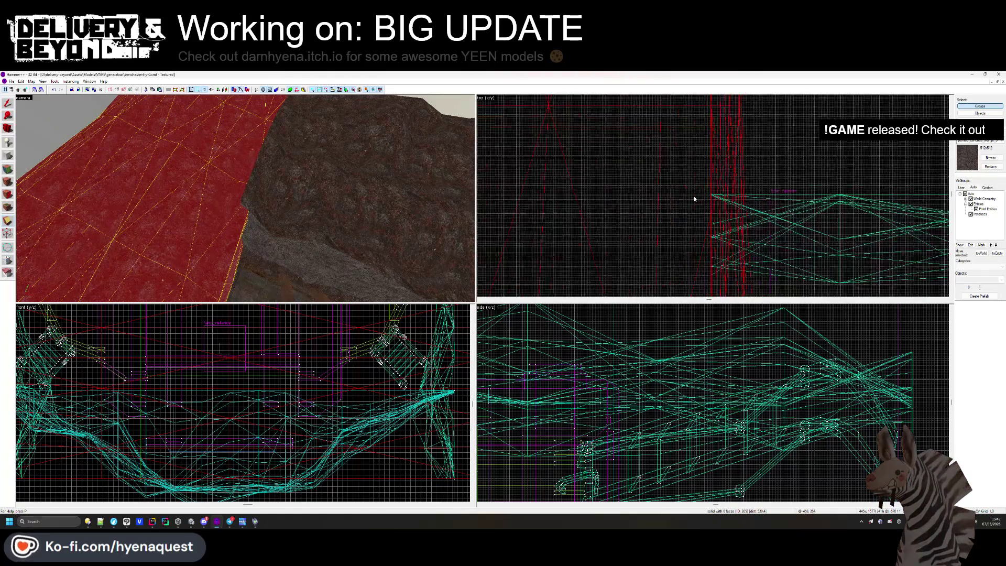
scroll(702, 194, down, 3)
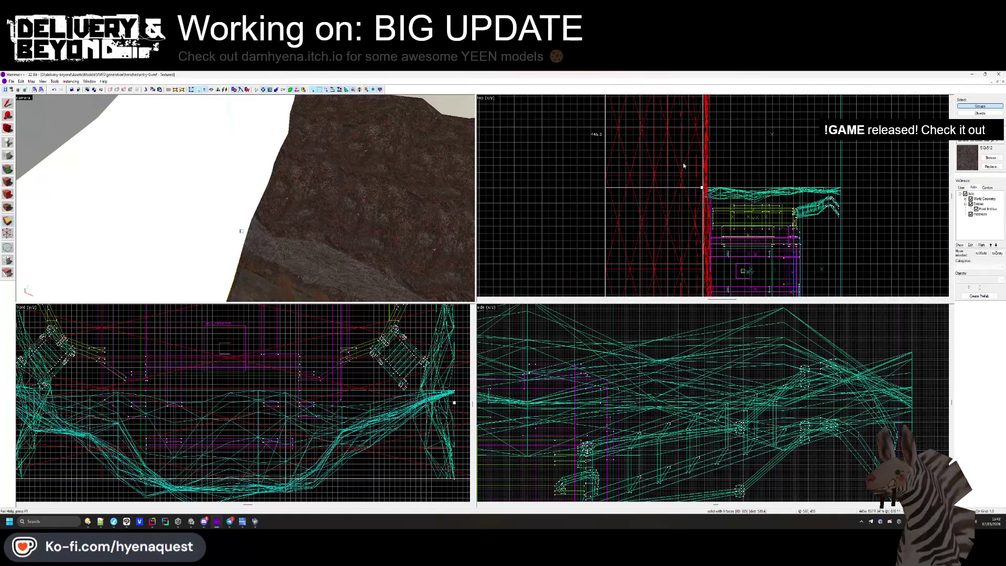
click(683, 166)
scroll(687, 168, down, 3)
scroll(701, 179, up, 6)
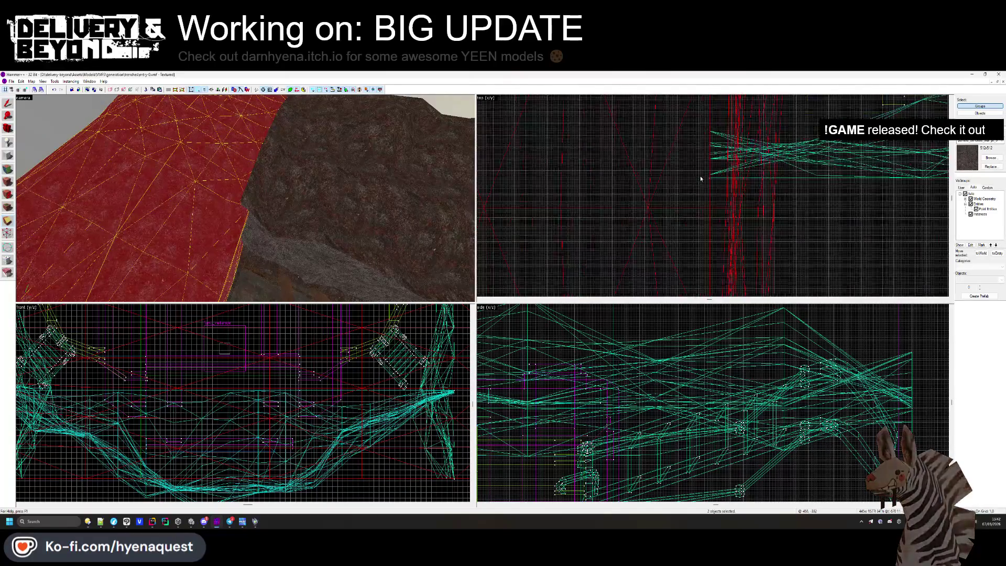
scroll(702, 177, up, 3)
ctrl+click(713, 175)
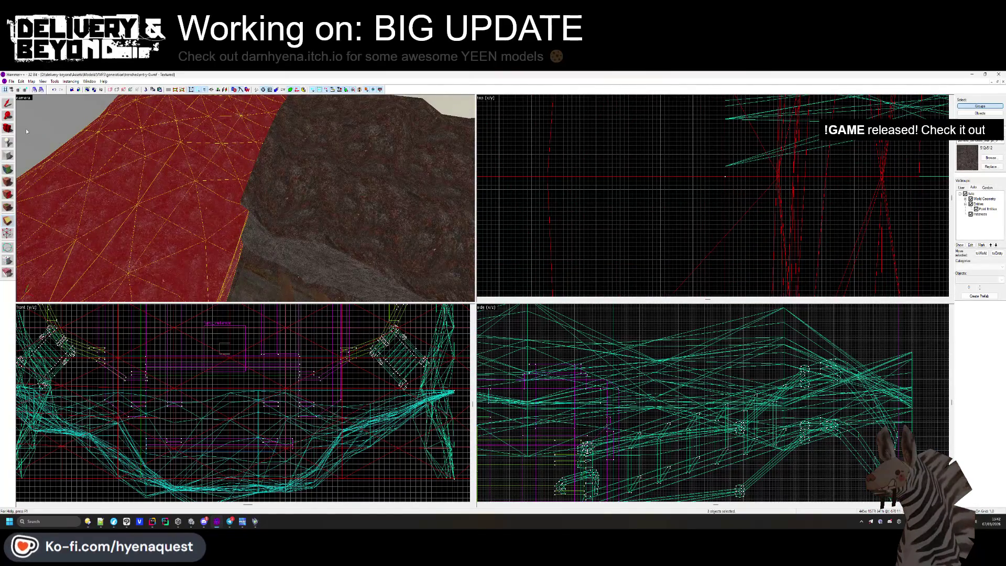
click(8, 168)
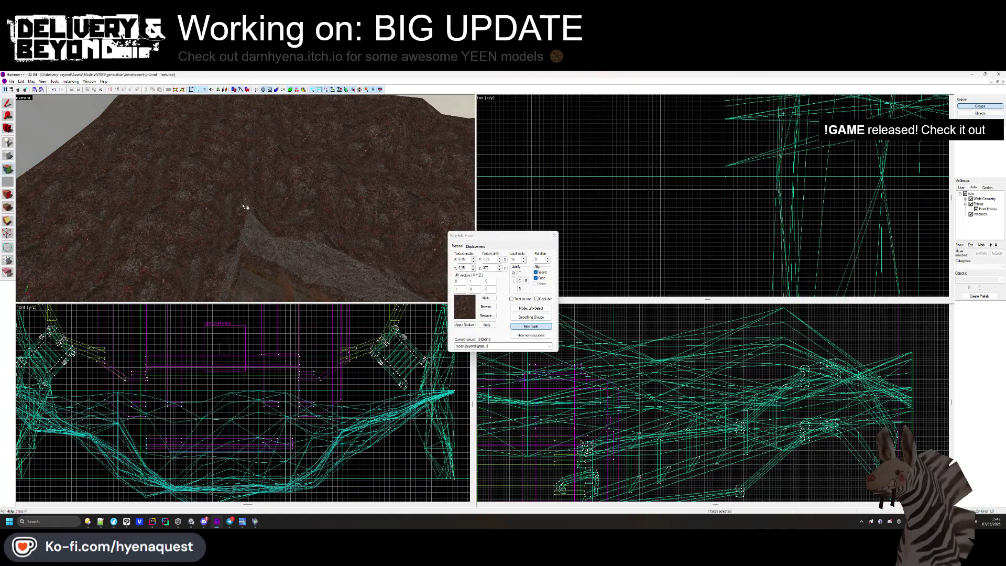
Select the ridge's displacement faces in the Displacement tab and sew them together.
click(474, 246)
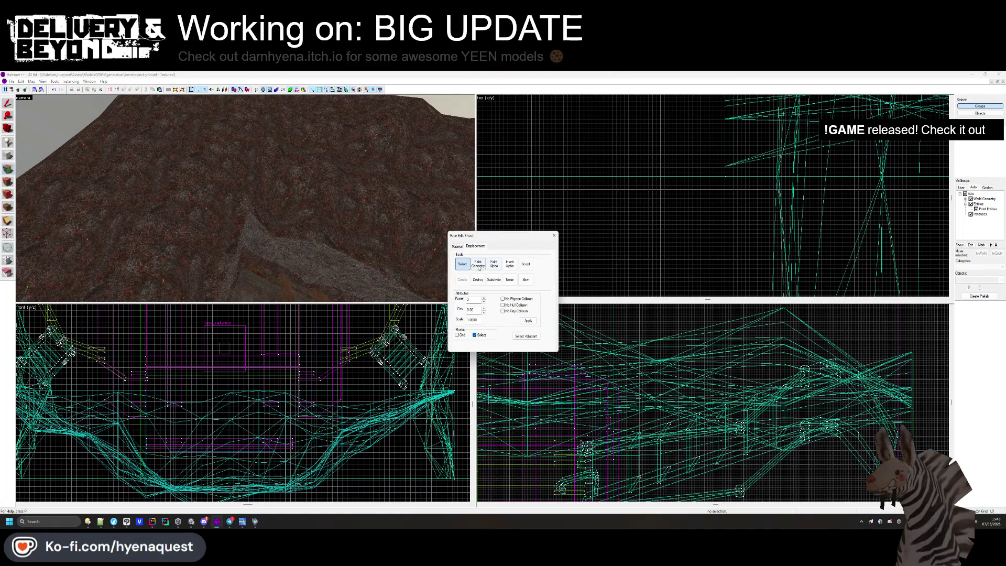
click(385, 263)
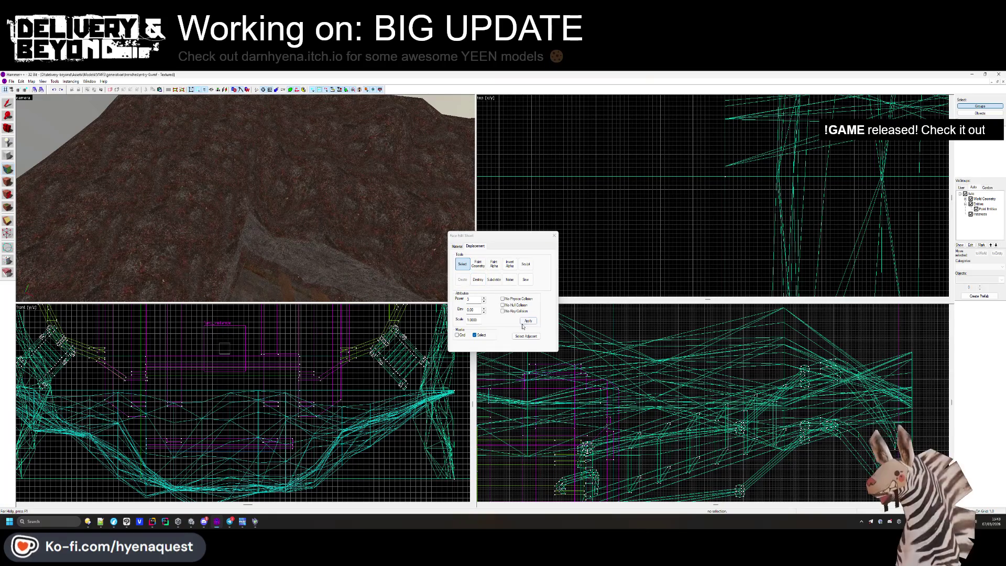
click(456, 246)
click(246, 220)
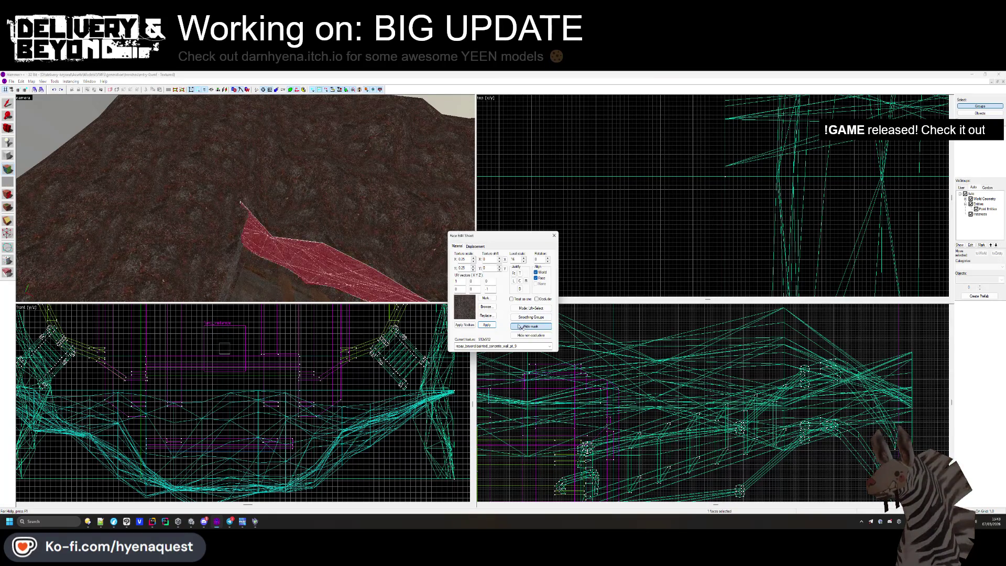
key(w)
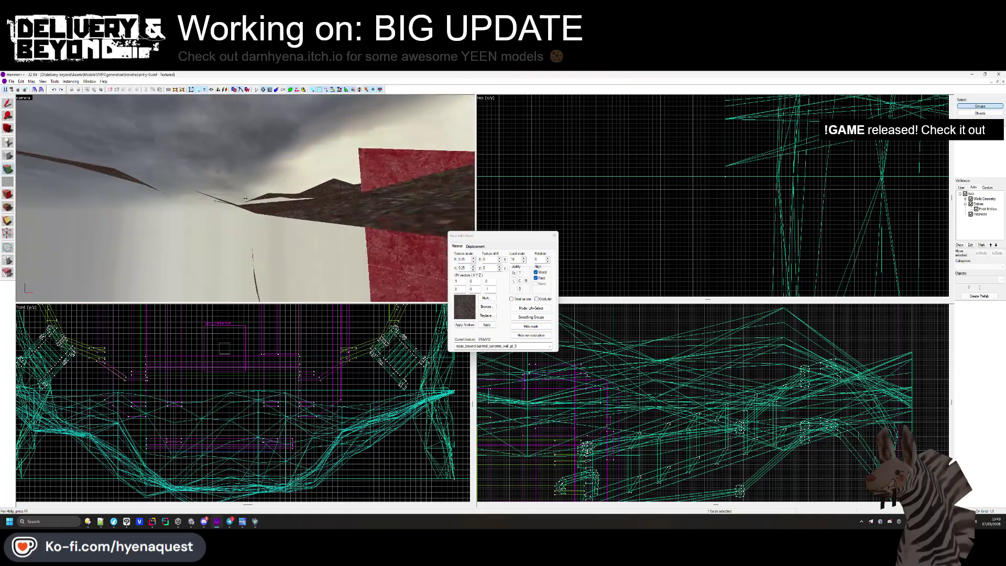
key(w)
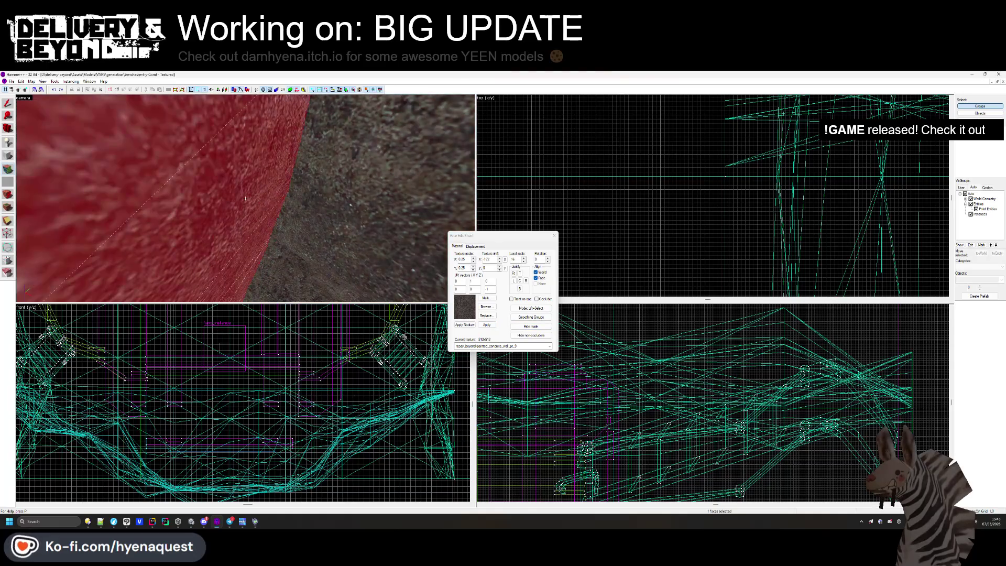
key(z)
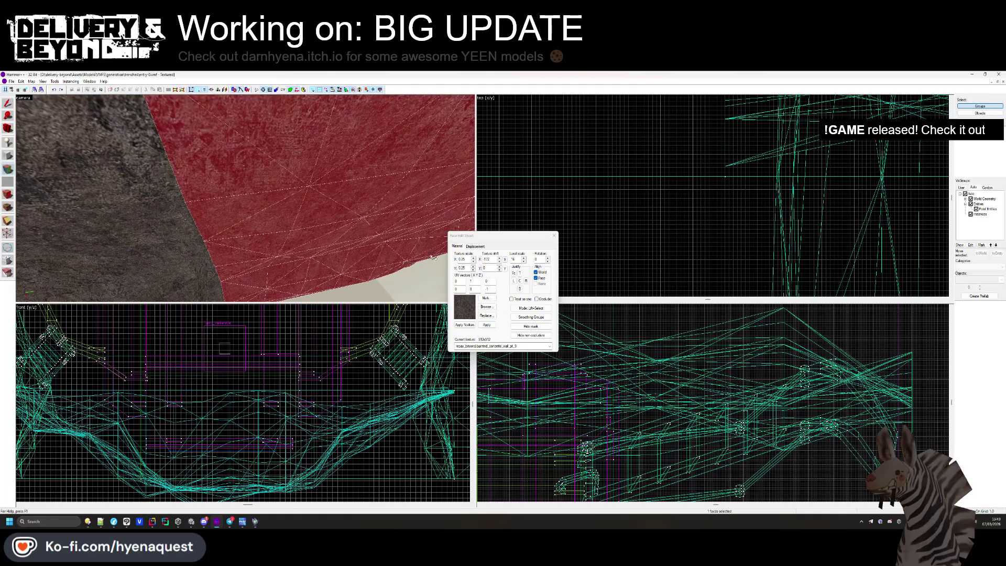
click(483, 246)
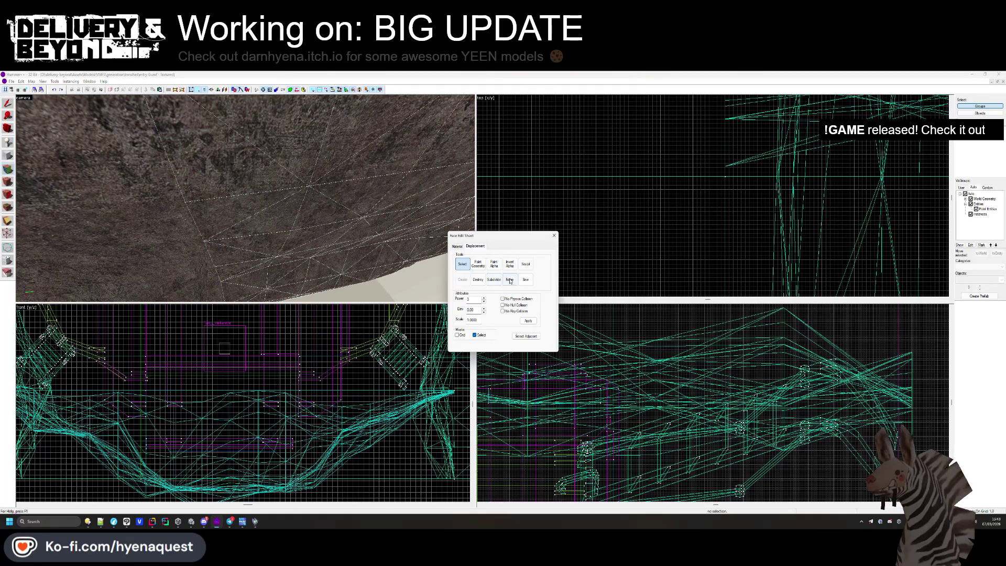
key(z)
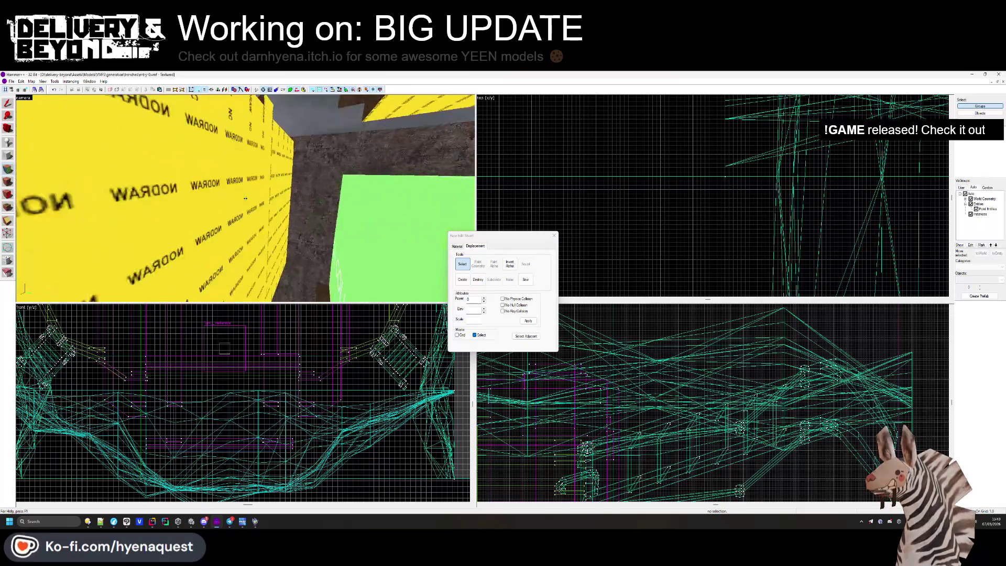
click(245, 198)
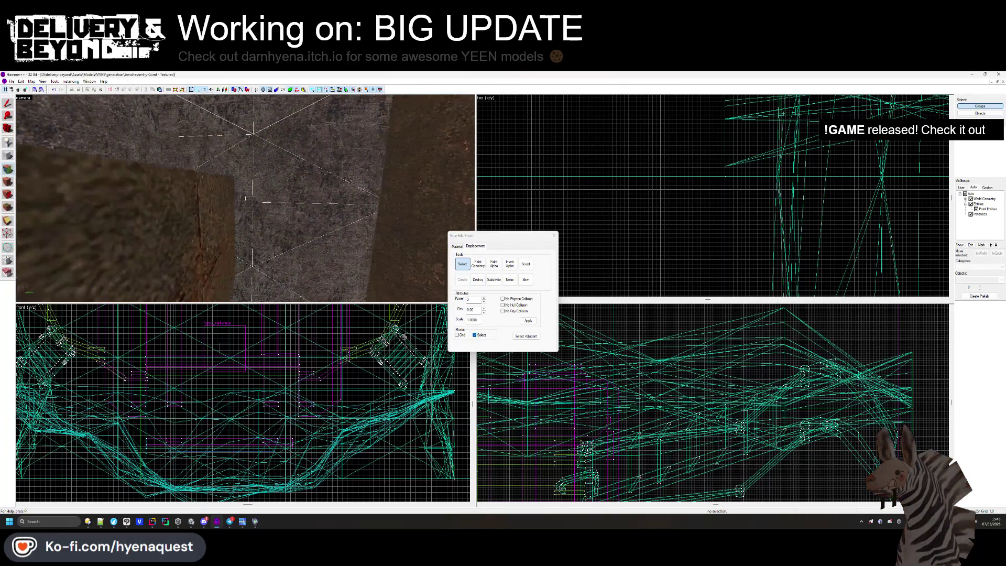
key(z)
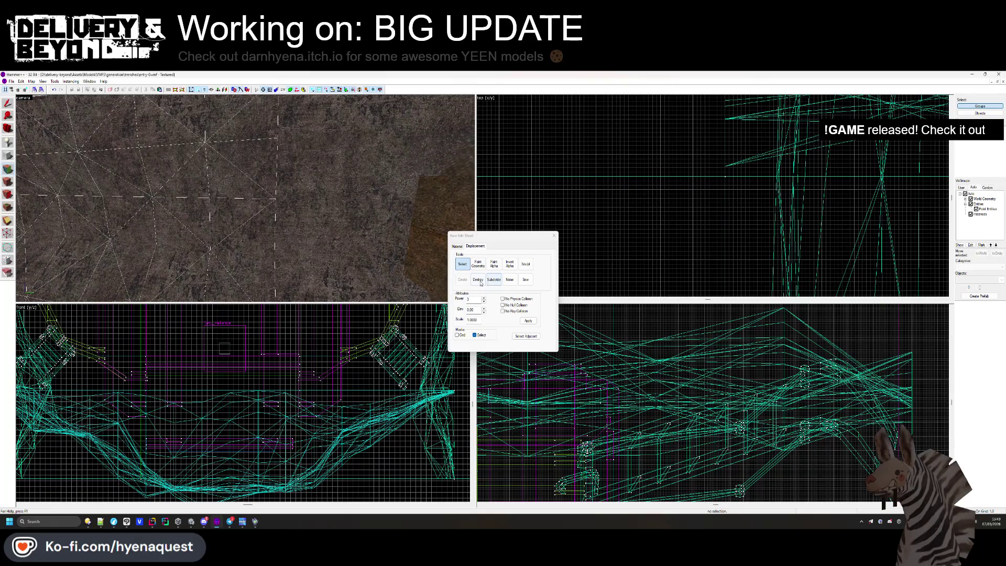
key(z)
key(z)
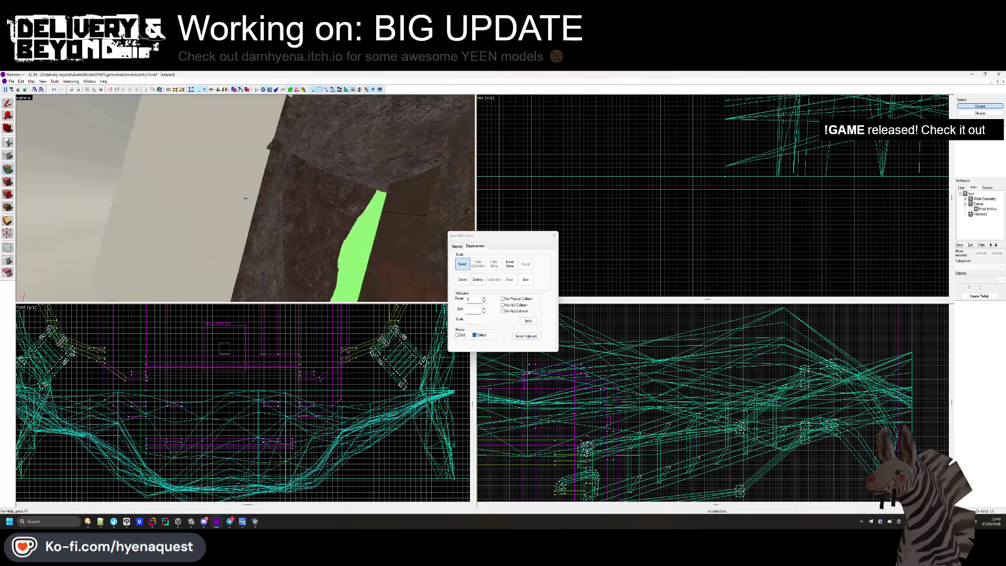
key(z)
key(z)
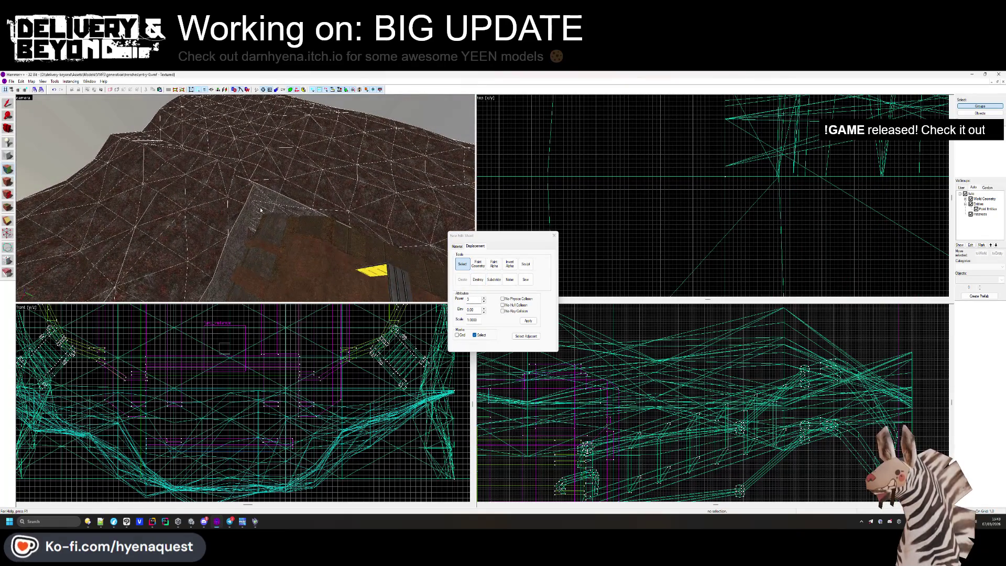
ctrl+click(238, 185)
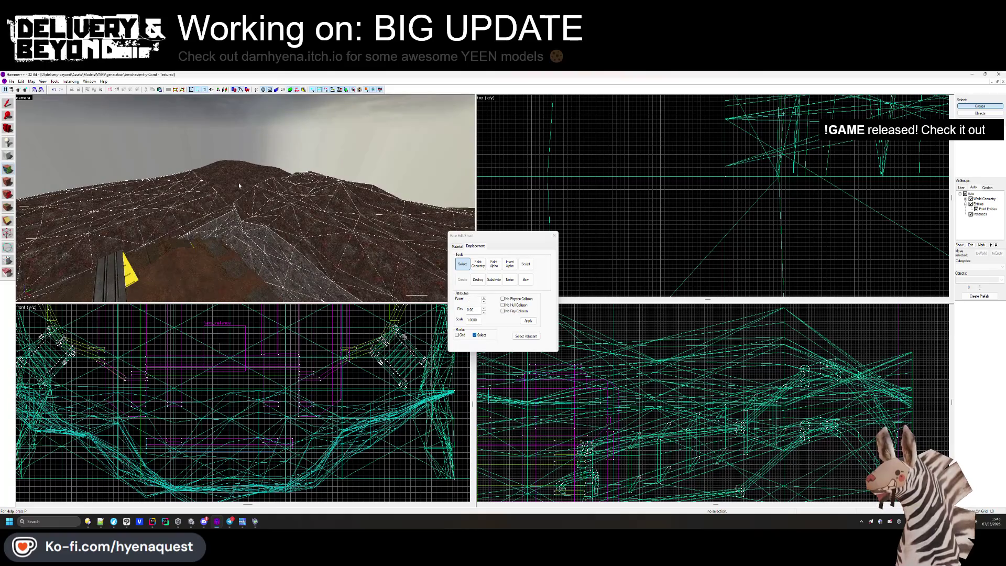
drag(450, 233, 484, 231)
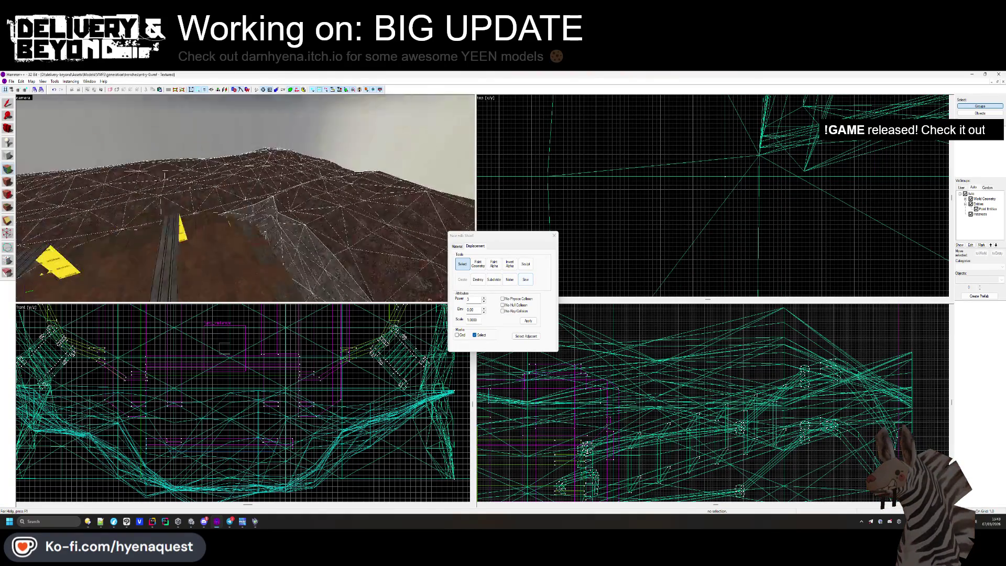
Reopen face editing on the small painted_concrete_wall face beside the trench.
click(554, 235)
scroll(561, 218, down, 8)
drag(316, 207, 246, 201)
click(8, 182)
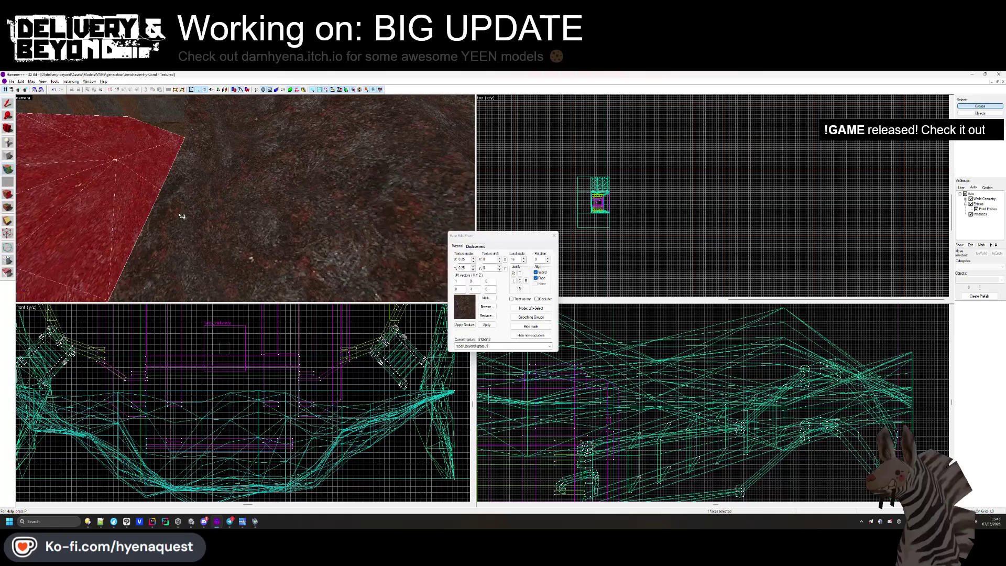
scroll(281, 194, down, 10)
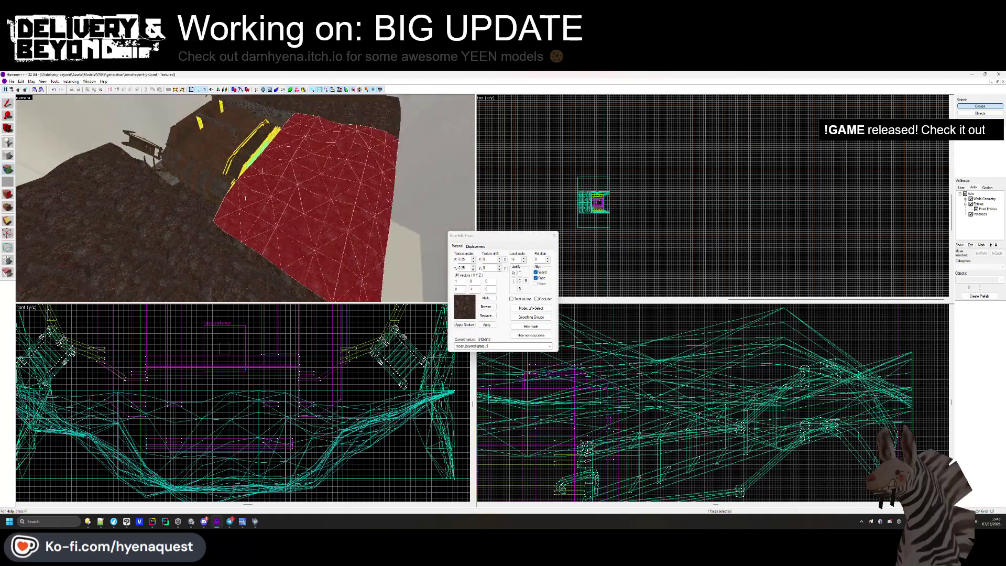
scroll(245, 198, up, 10)
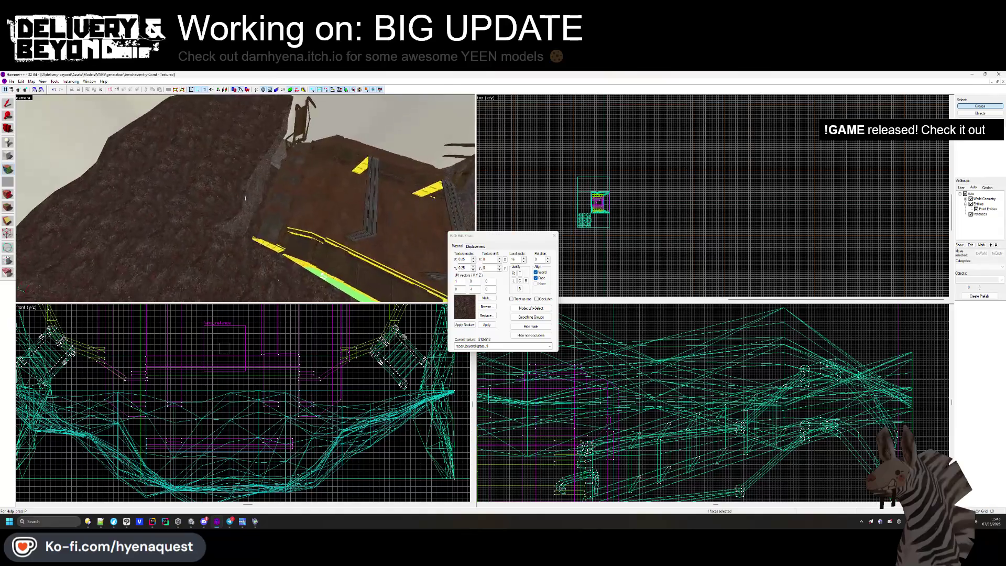
click(211, 193)
scroll(211, 194, down, 5)
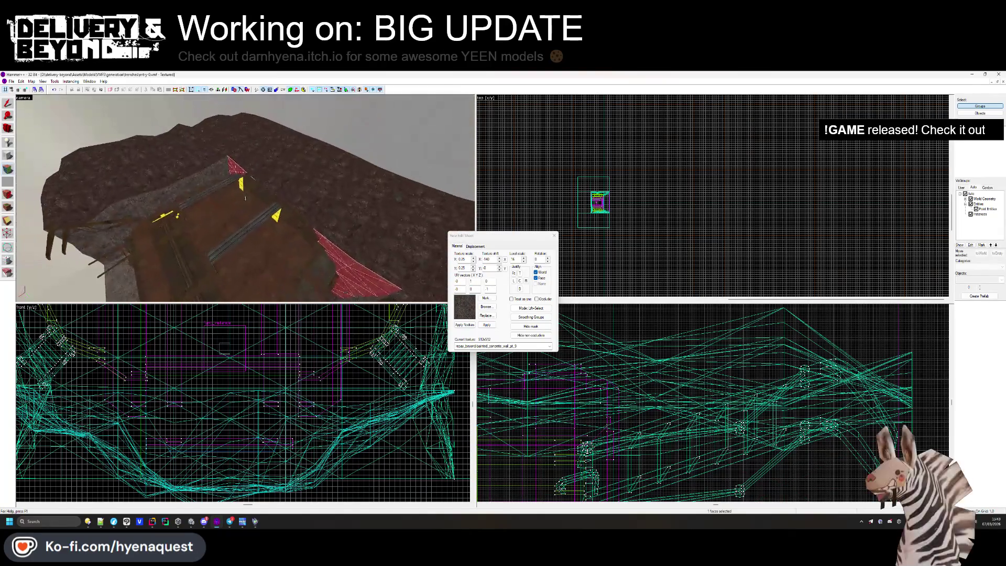
Finish editing the hatch face and clear the selection.
key(shift+s)
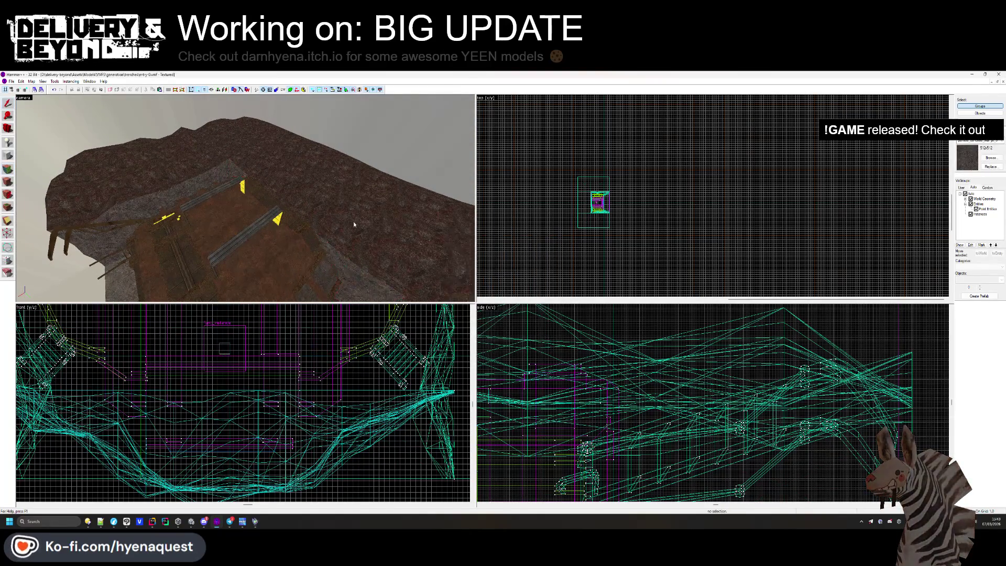
scroll(244, 198, up, 10)
scroll(245, 199, down, 10)
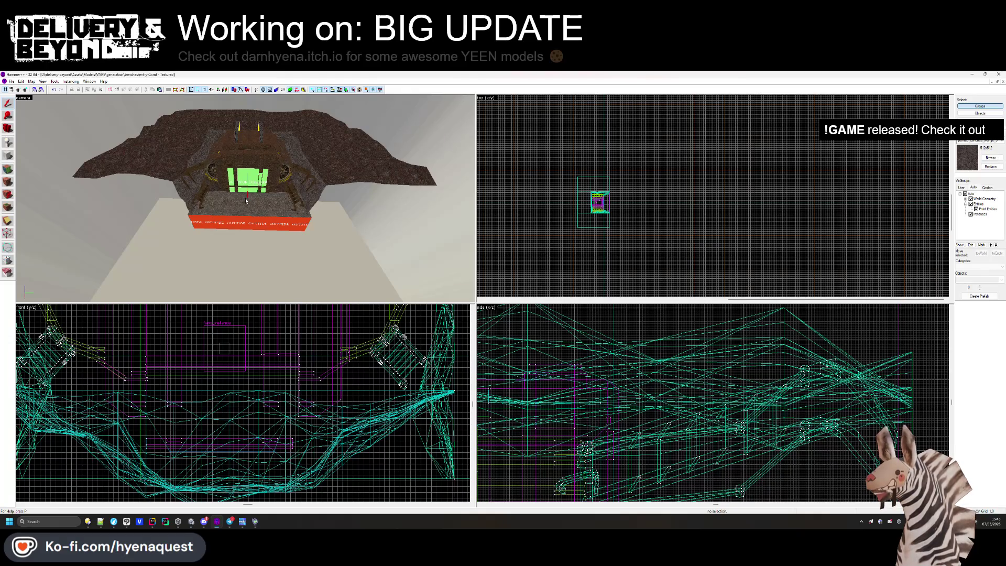
Fly around the trench building to inspect the red OUTSIDE floor and green door.
drag(242, 255, 246, 201)
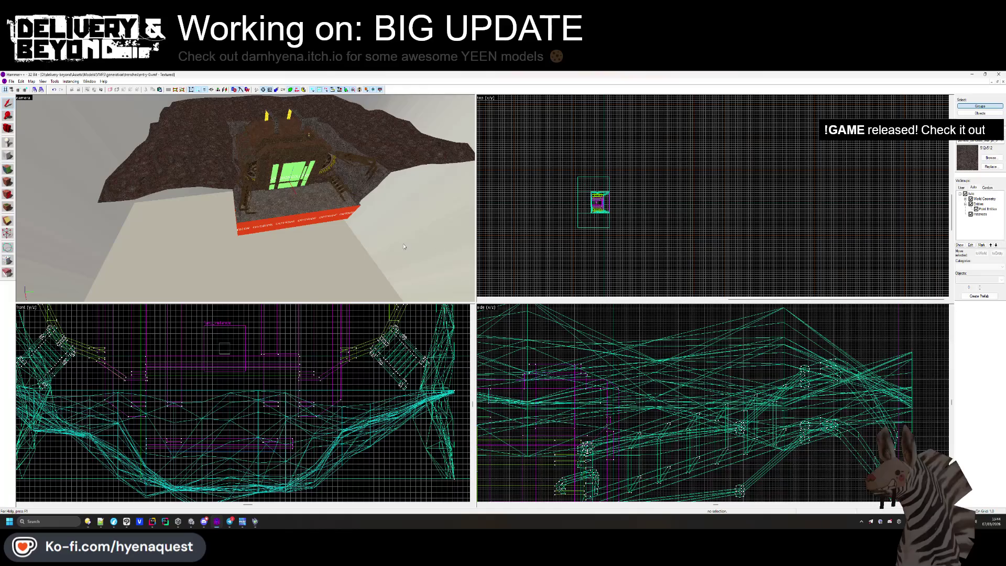
key(z)
key(w)
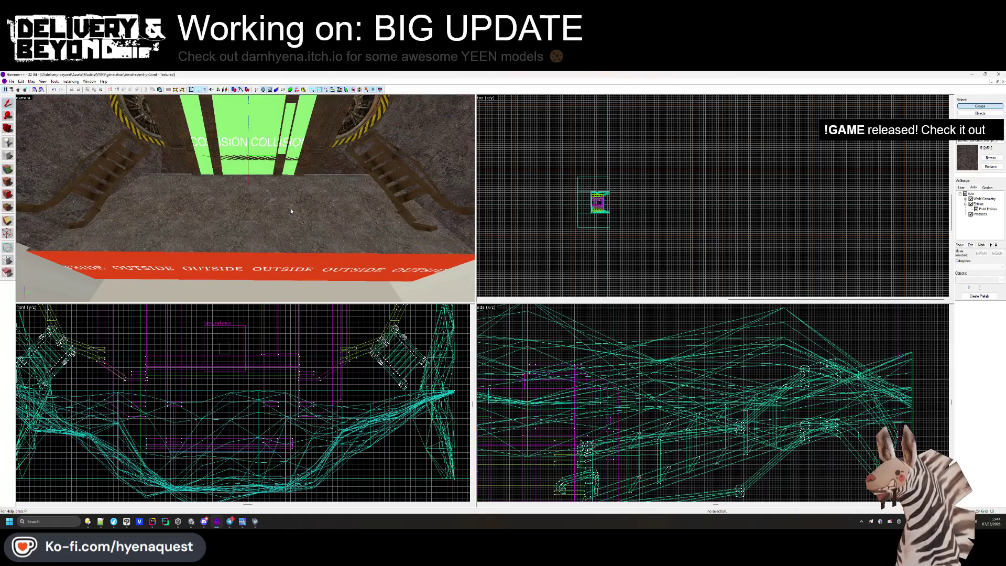
key(s)
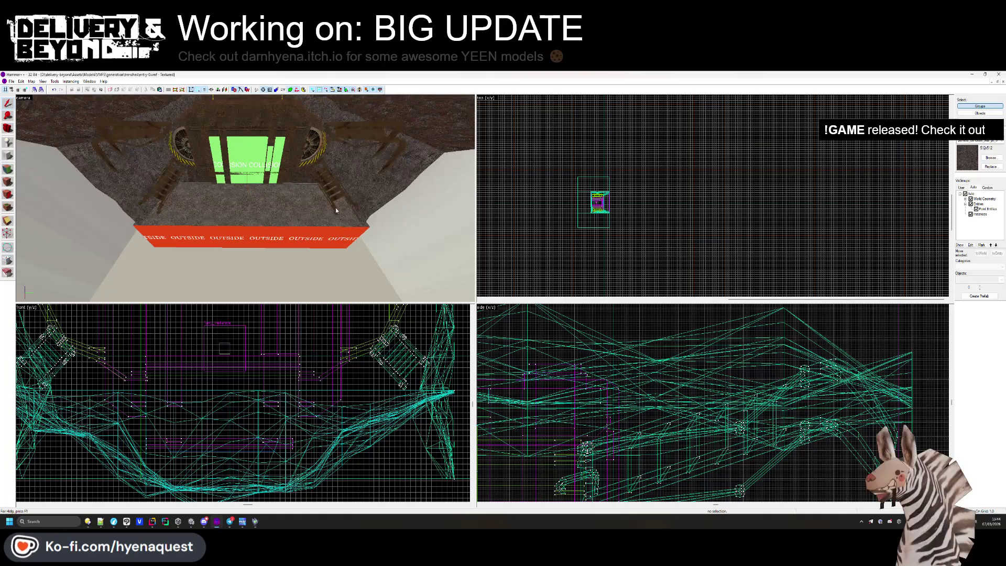
key(z)
click(245, 198)
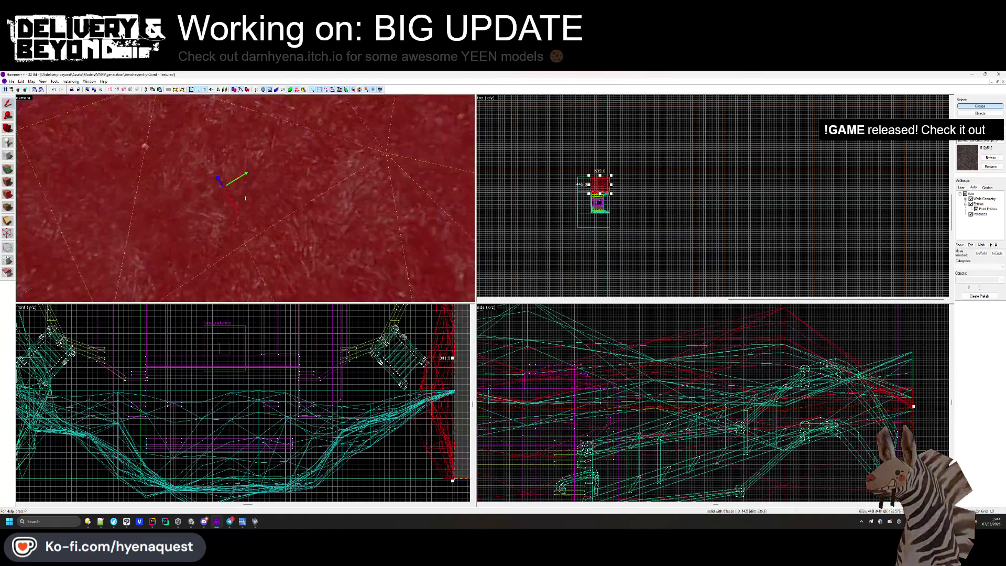
click(245, 201)
key(alt+Return)
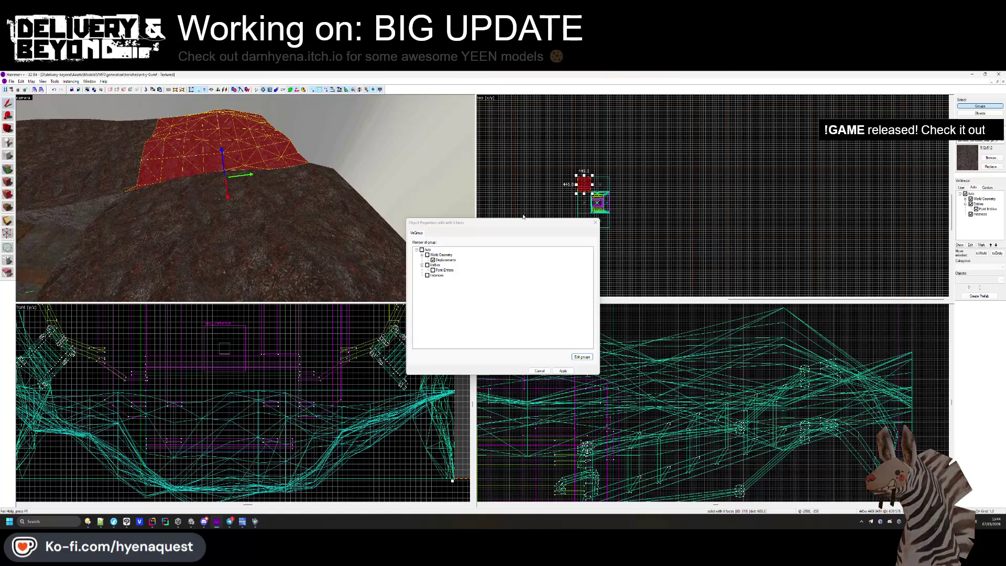
click(594, 222)
key(z)
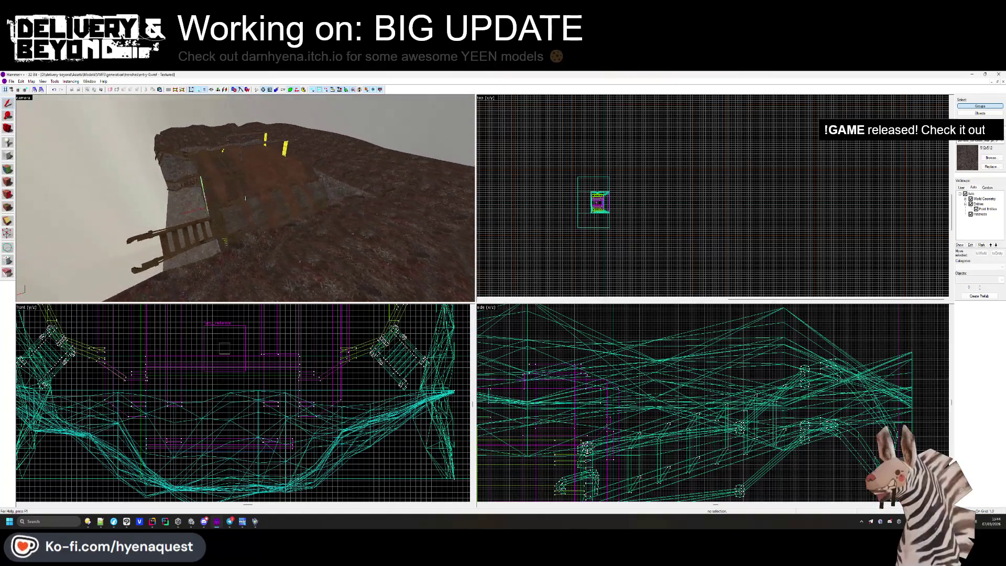
key(z)
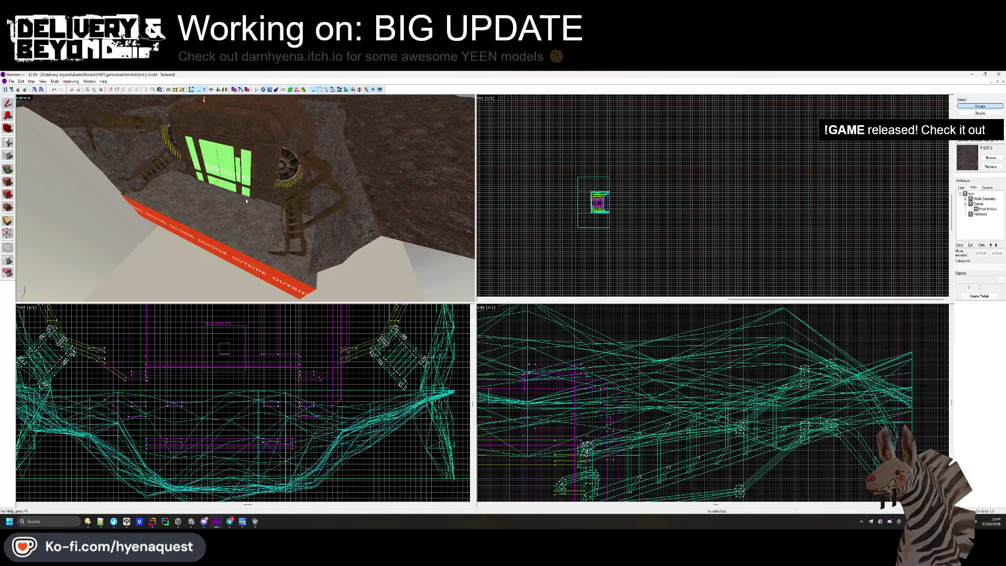
click(273, 255)
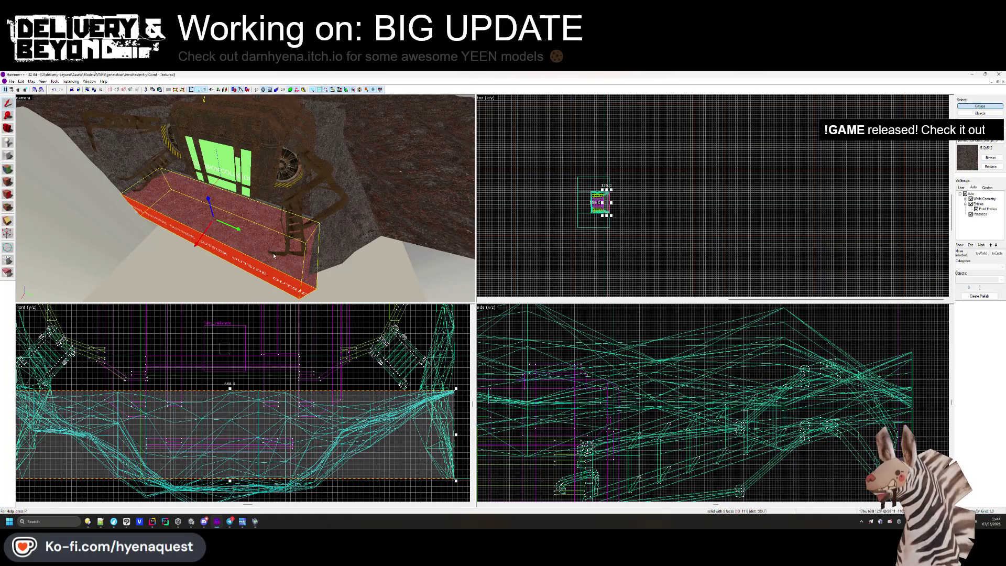
Draw a new block beside the trench next to the red OUTSIDE floor block.
click(746, 181)
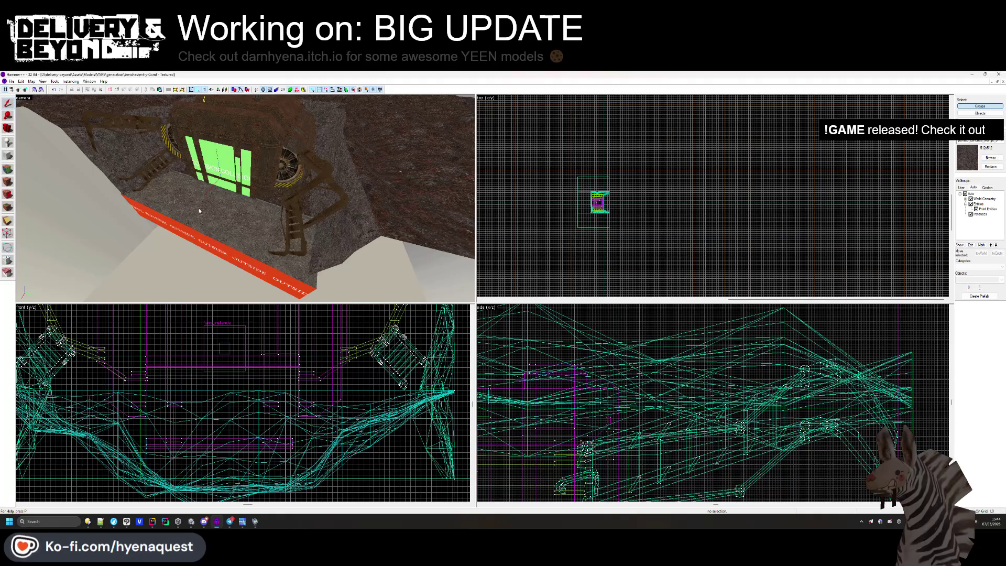
click(162, 208)
click(9, 156)
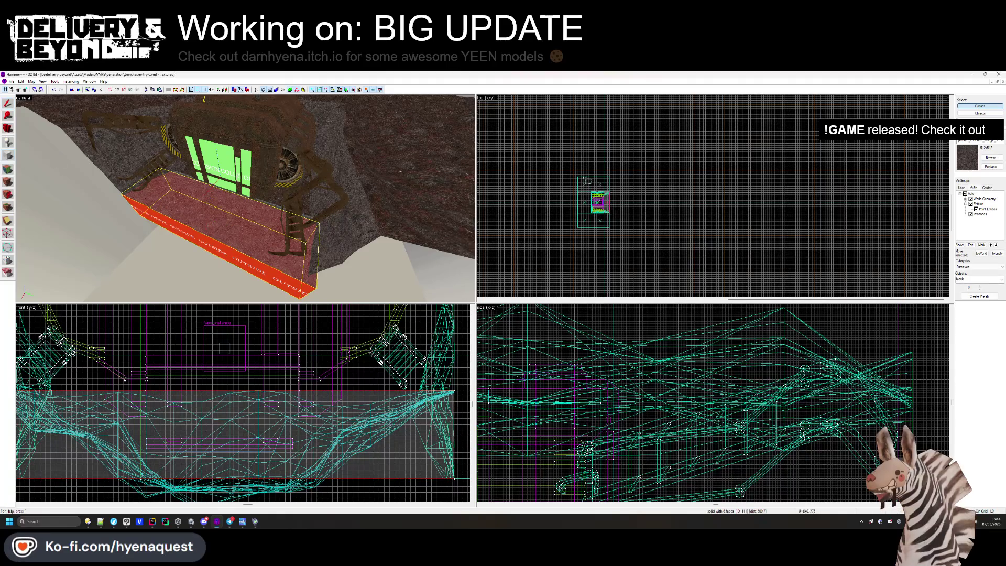
scroll(580, 135, up, 10)
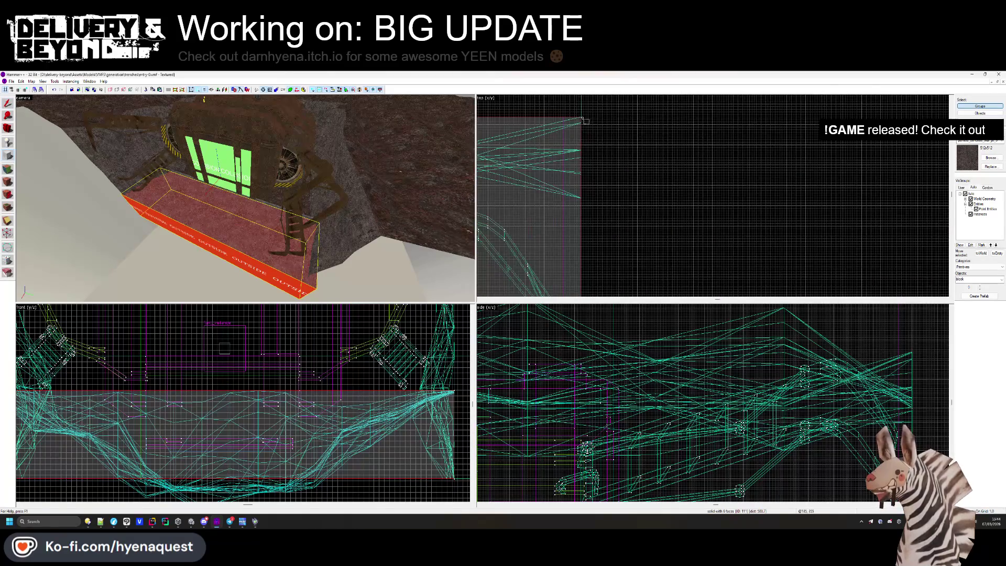
mouse_move(602, 139)
mouse_down()
mouse_move(653, 189)
mouse_move(684, 244)
mouse_move(670, 283)
mouse_move(663, 214)
mouse_up()
scroll(650, 205, down, 3)
scroll(671, 283, up, 3)
scroll(663, 213, down, 2)
drag(643, 173, 712, 173)
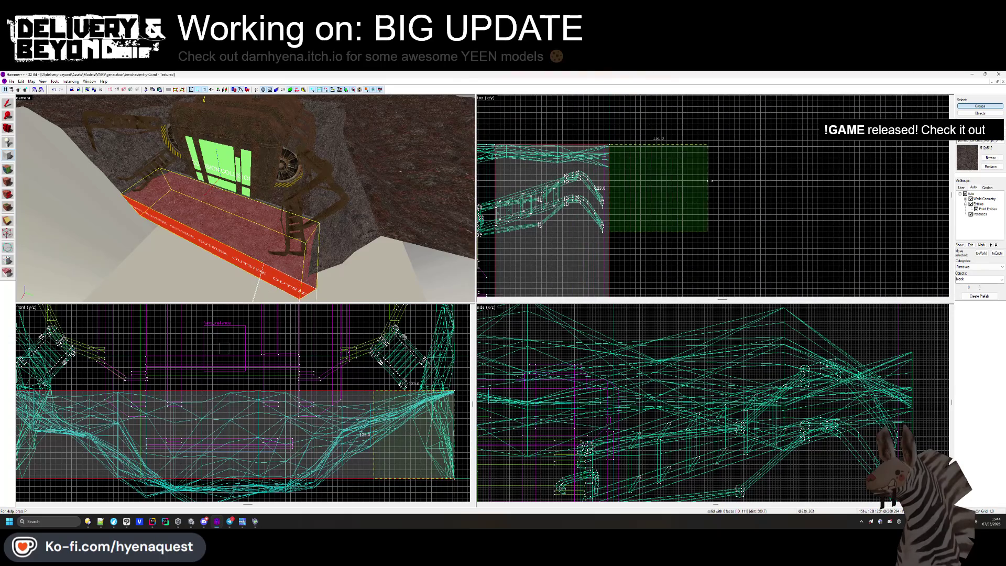
scroll(711, 175, up, 2)
key(ctrl+z)
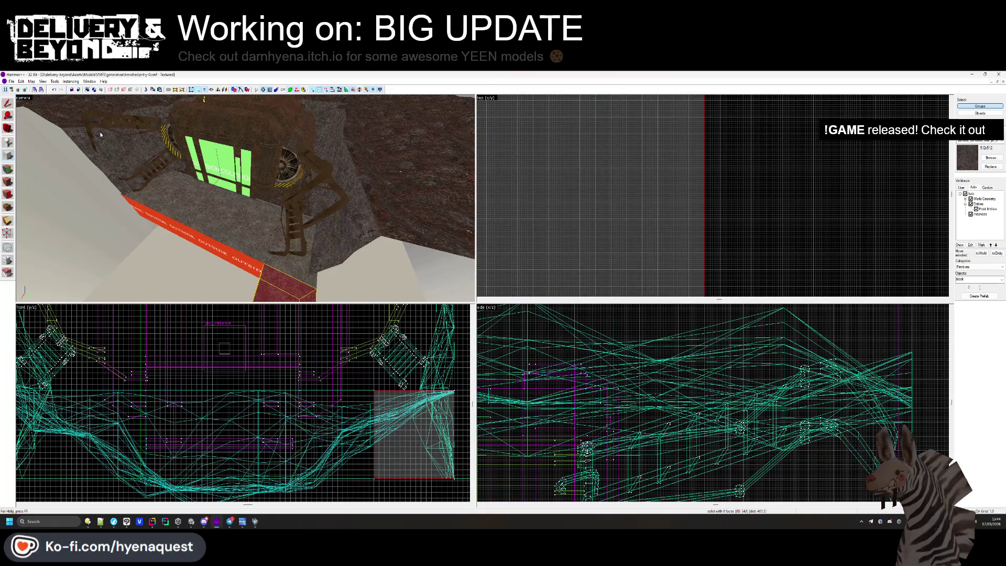
Apply the OUTSIDE texture to the new block and position it along the trench edge.
key(shift+a)
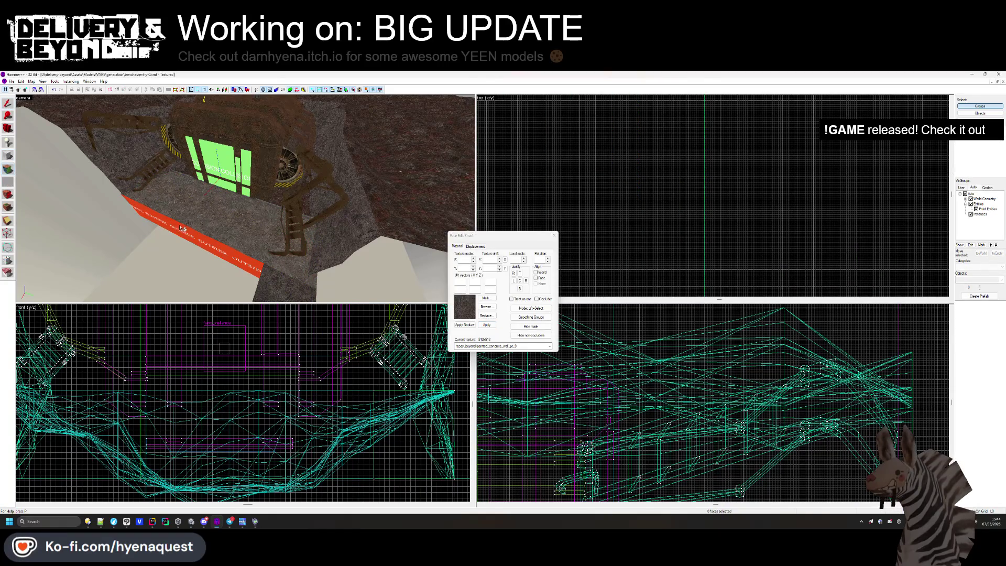
click(287, 280)
click(554, 236)
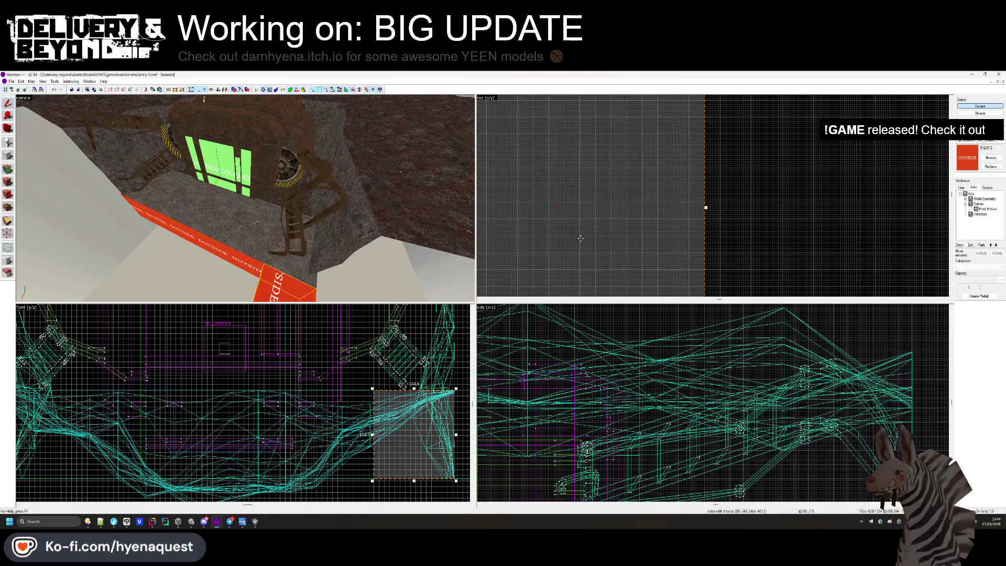
scroll(702, 204, down, 3)
scroll(685, 189, up, 4)
scroll(685, 189, down, 4)
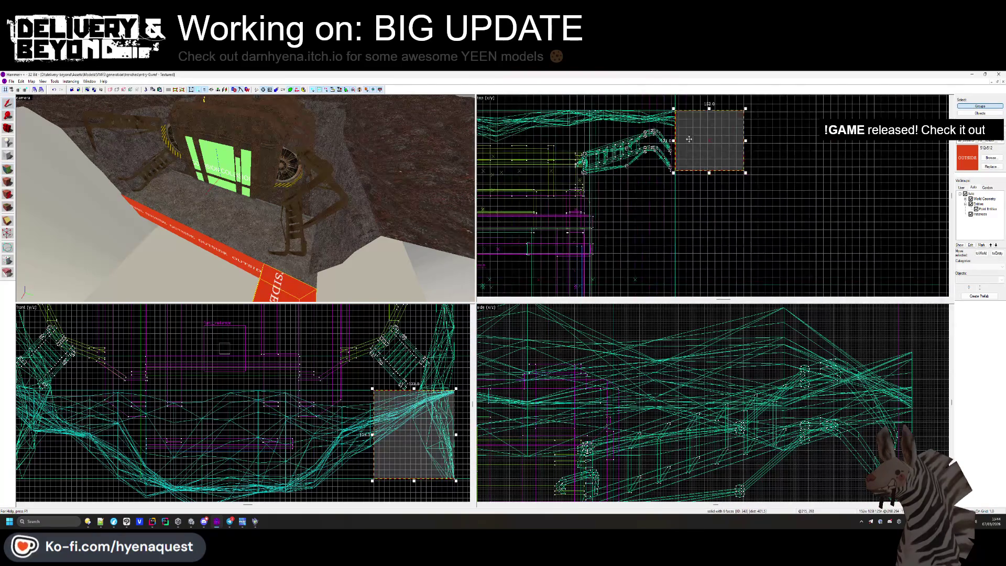
drag(691, 128, 687, 125)
scroll(694, 266, up, 3)
scroll(694, 266, down, 1)
drag(697, 267, 762, 241)
scroll(764, 241, up, 4)
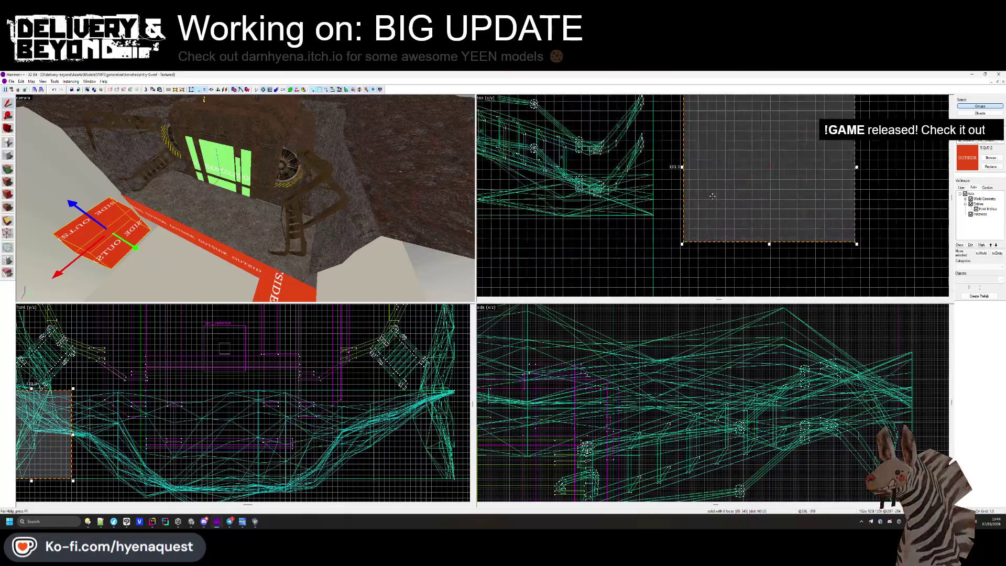
key(Escape)
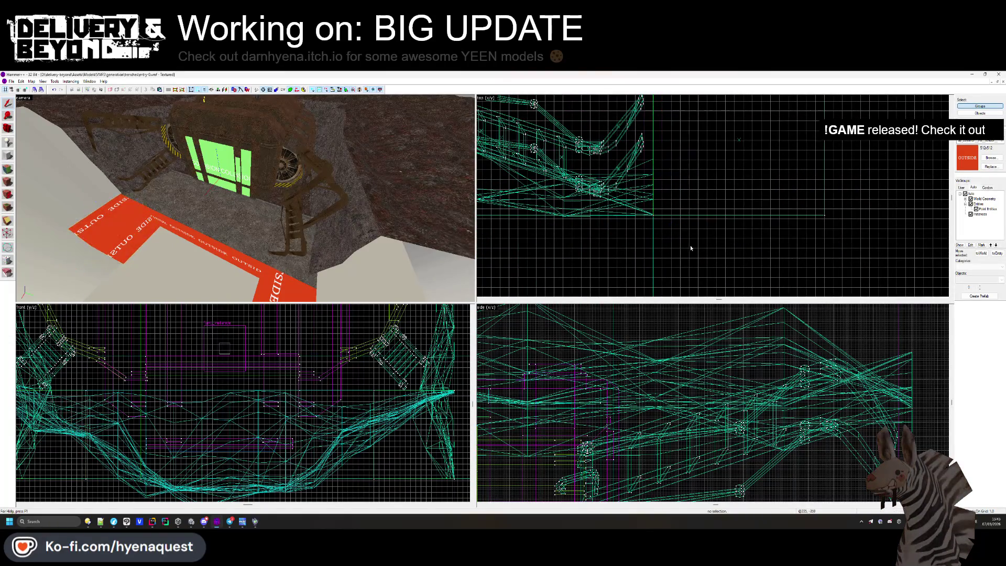
Resize the OUTSIDE block's length and move a smaller copy into place.
key(z)
click(346, 214)
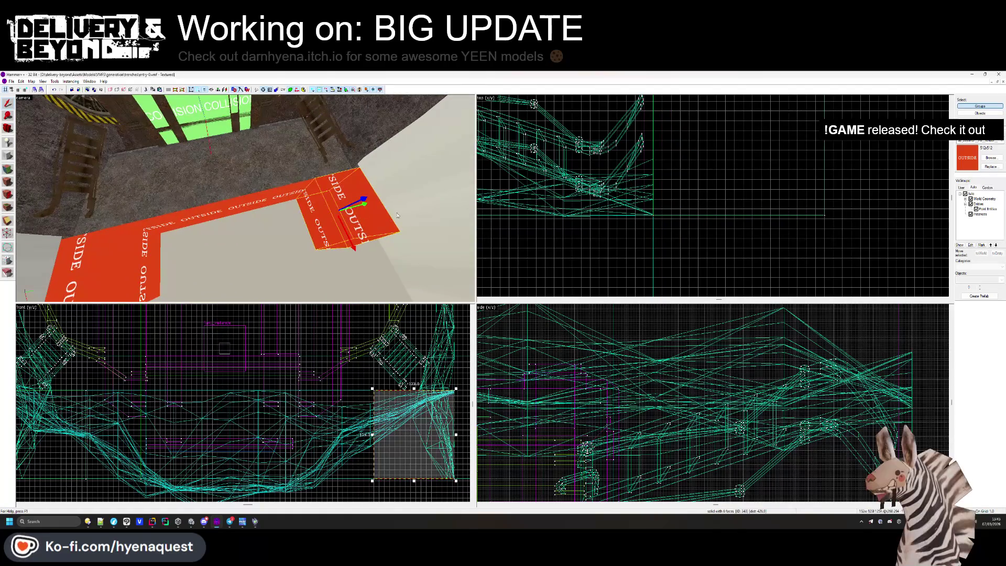
scroll(655, 143, down, 3)
mouse_move(653, 123)
mouse_down()
mouse_move(634, 166)
mouse_move(655, 178)
mouse_move(648, 272)
mouse_up()
scroll(641, 155, up, 3)
scroll(618, 211, down, 3)
scroll(650, 251, up, 2)
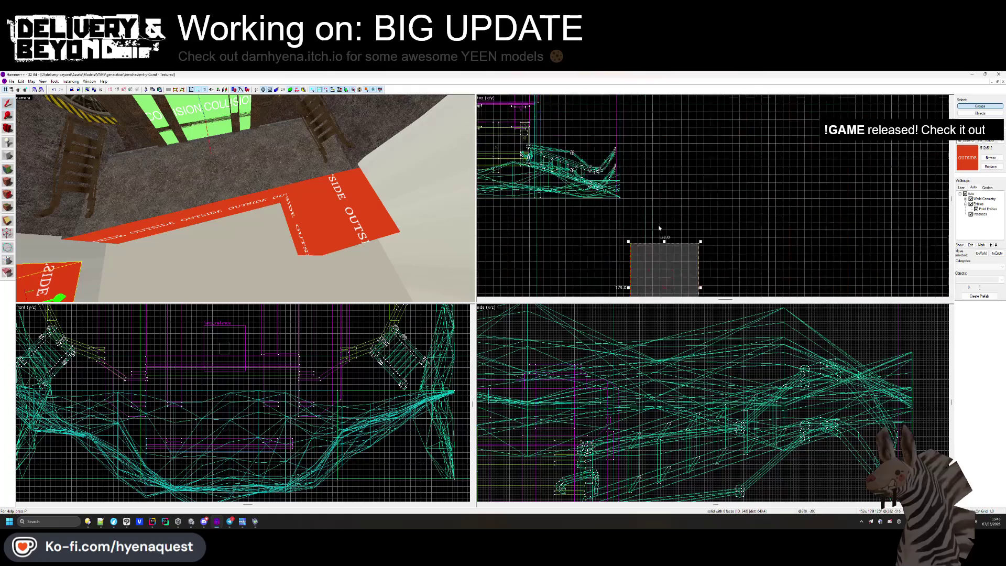
scroll(652, 241, down, 2)
click(654, 225)
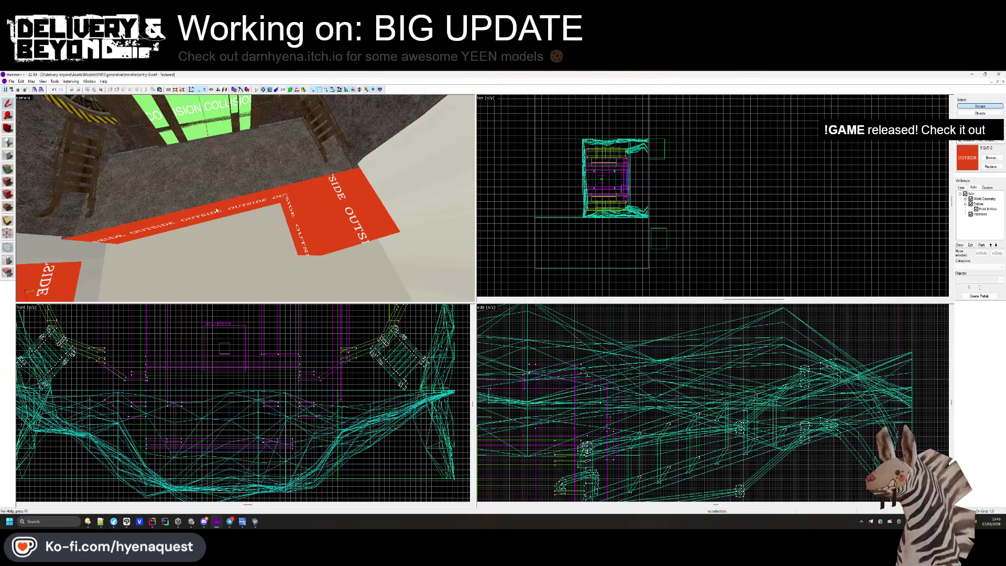
click(658, 231)
scroll(659, 233, up, 4)
drag(659, 233, 736, 153)
scroll(661, 220, up, 4)
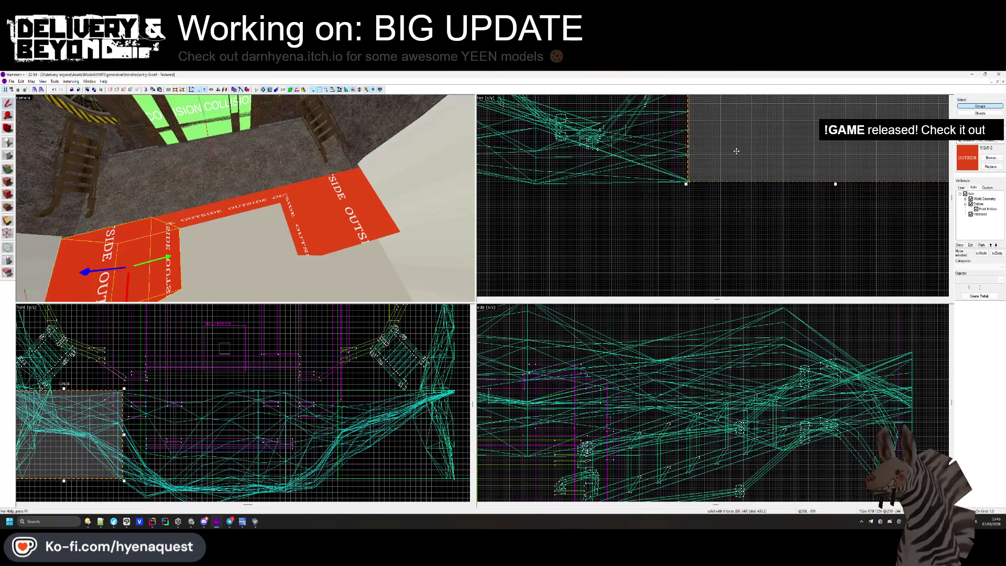
key(Escape)
Check the grey floor face, then raise the red OUTSIDE floor block upward.
key(z)
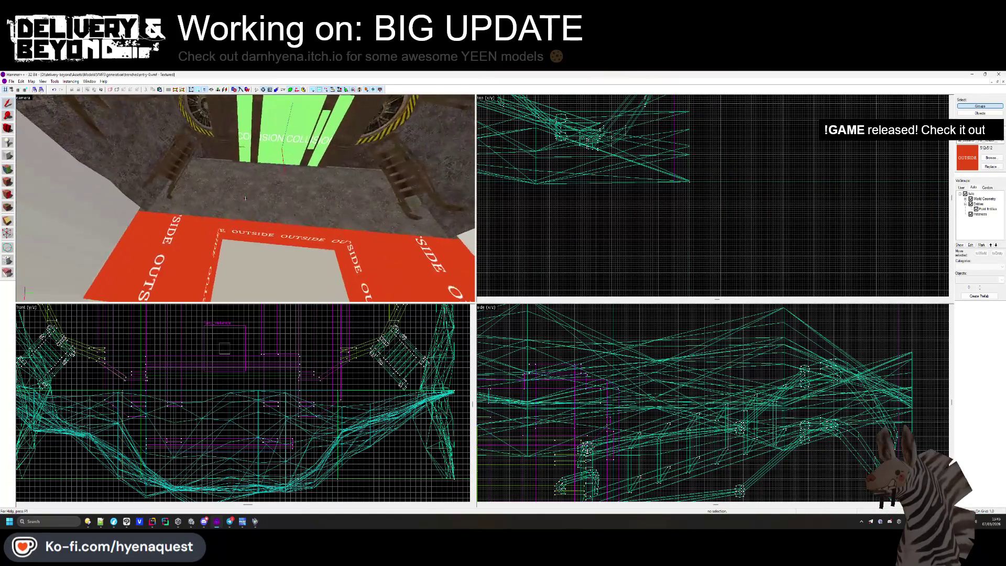
key(shift+a)
click(246, 198)
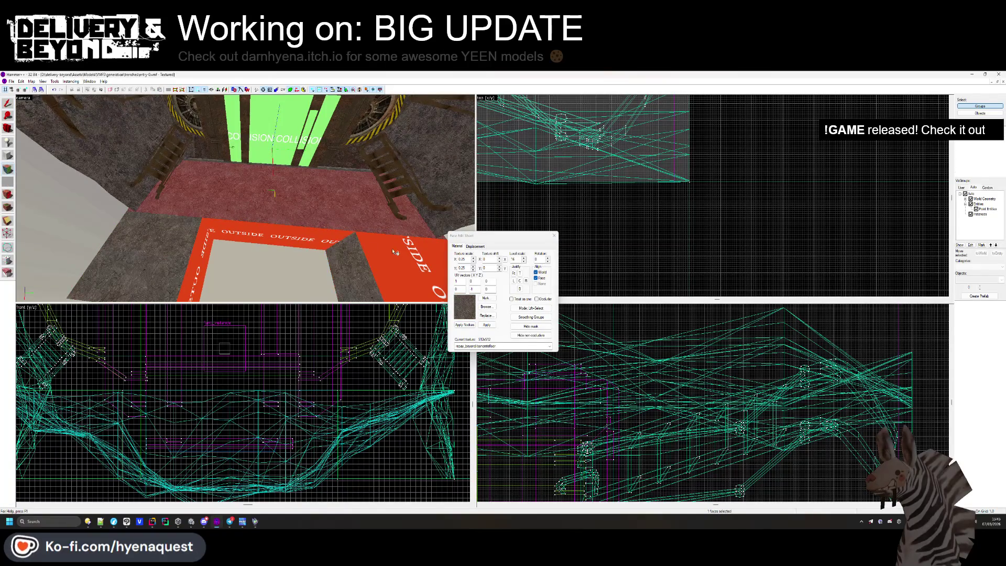
click(552, 236)
click(168, 257)
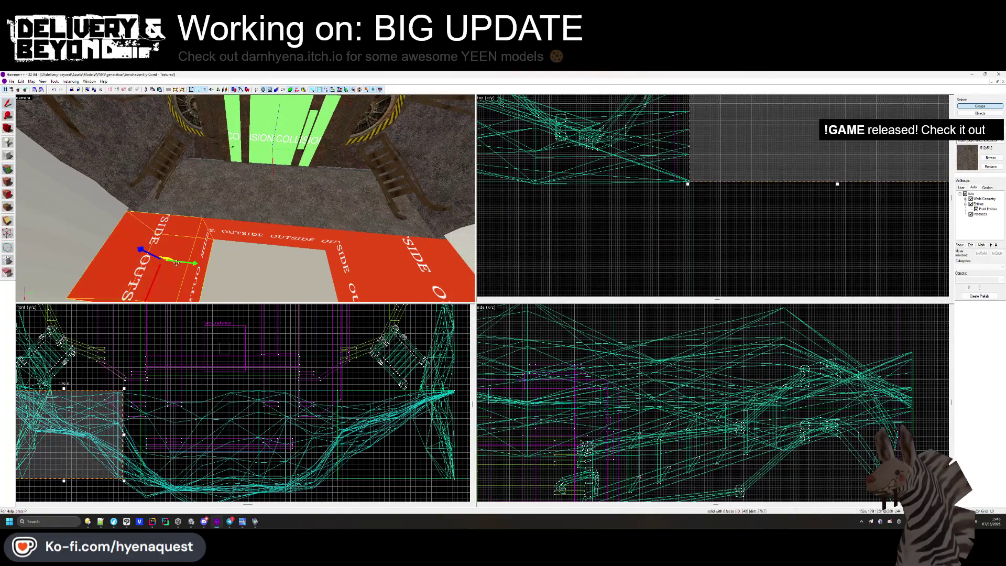
scroll(283, 382, down, 3)
scroll(282, 383, up, 4)
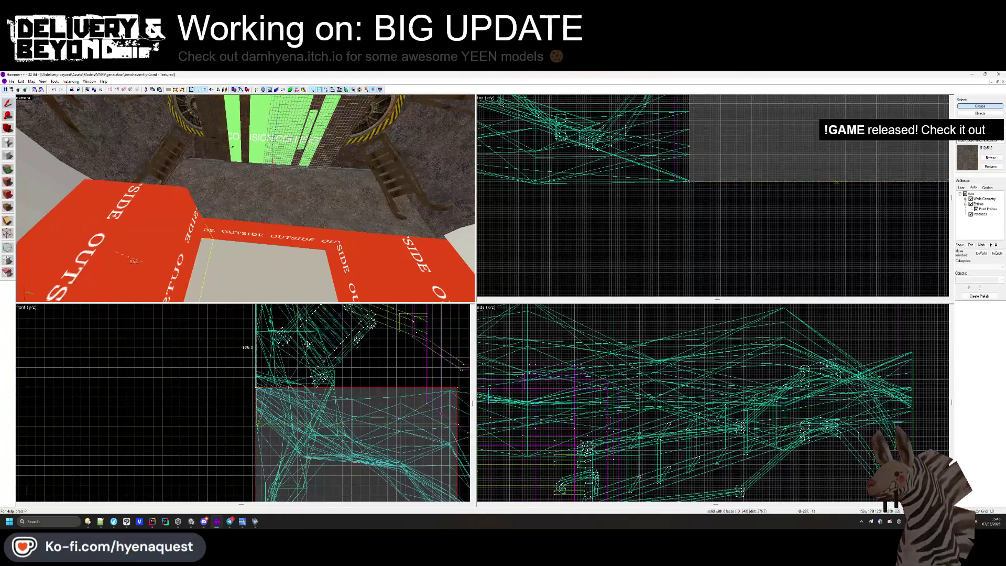
drag(305, 472, 305, 365)
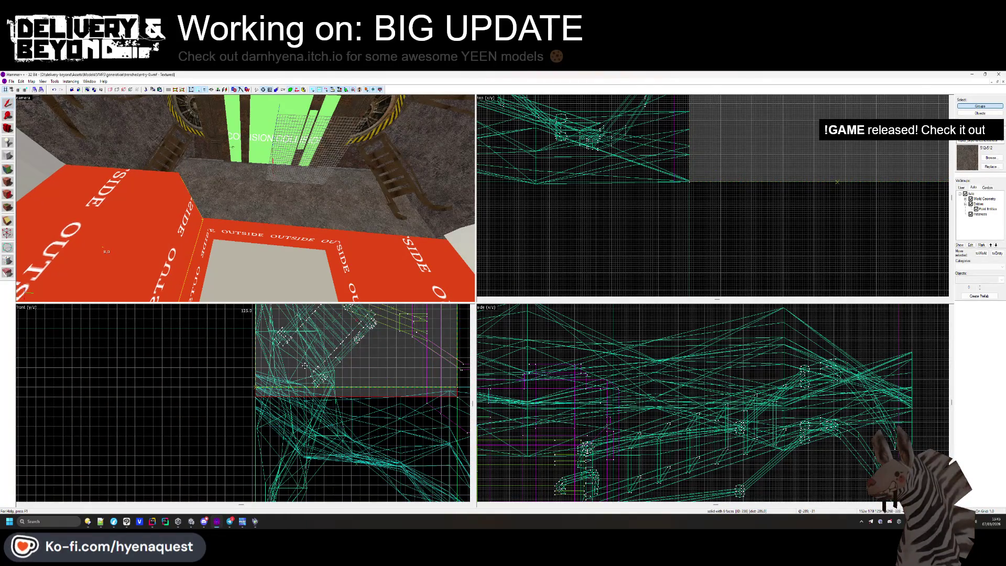
key(ctrl+shift+e)
Make the red block taller, from 134.0 to 214.0.
scroll(314, 409, down, 3)
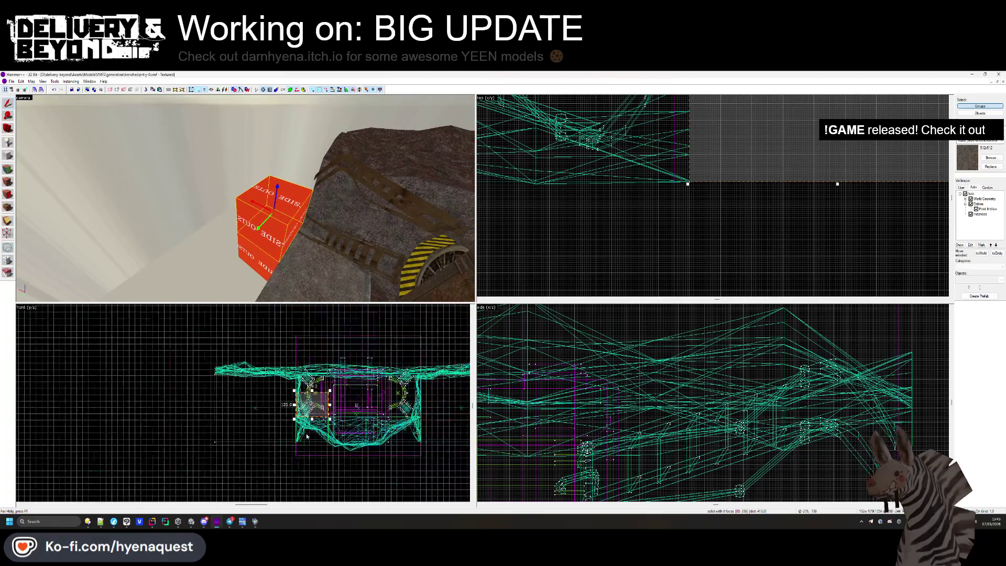
scroll(314, 408, up, 4)
drag(313, 407, 313, 350)
scroll(253, 348, up, 3)
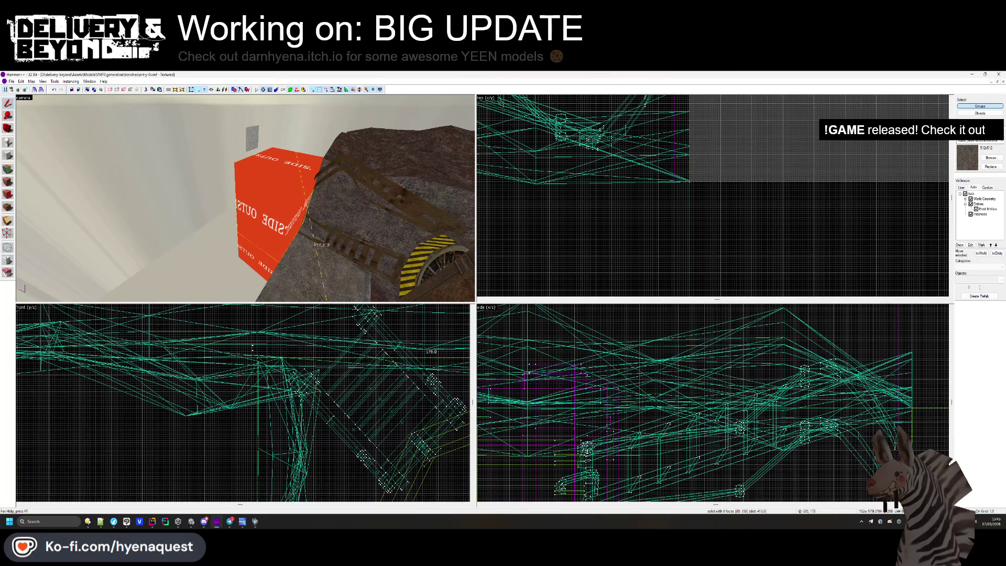
Copy the red OUTSIDE block across to the left rock slope, opposite the right one.
click(253, 347)
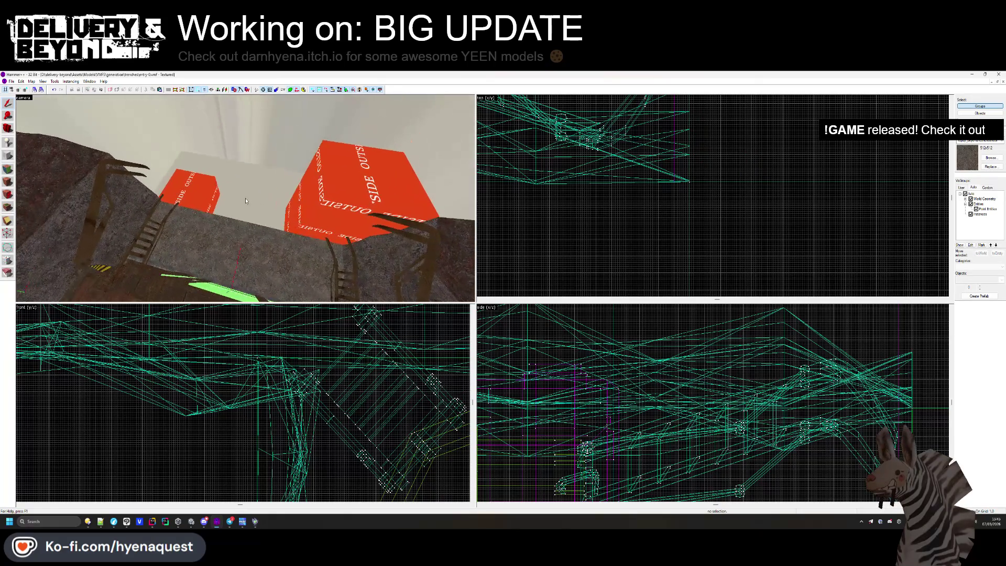
click(290, 217)
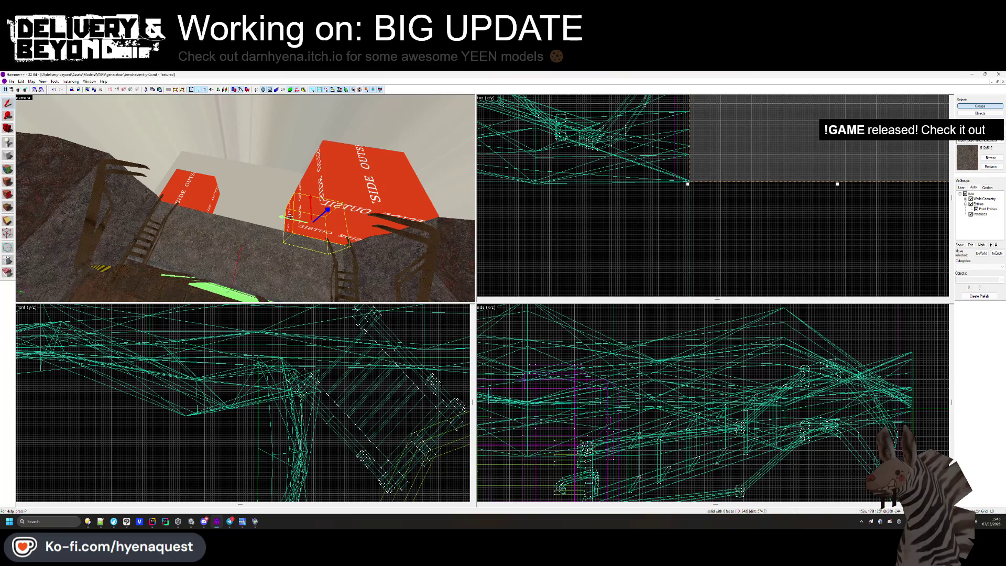
click(318, 203)
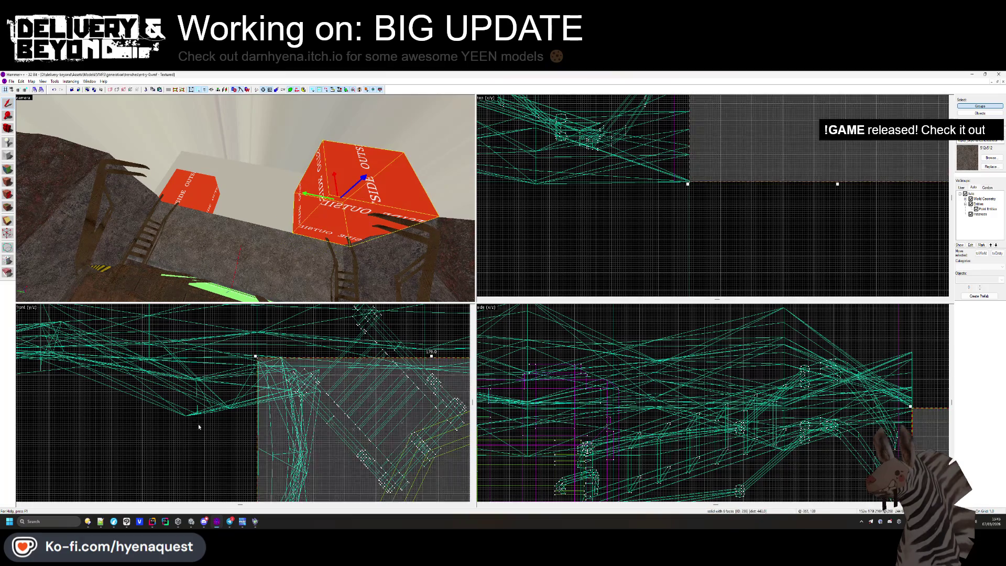
scroll(245, 395, up, 5)
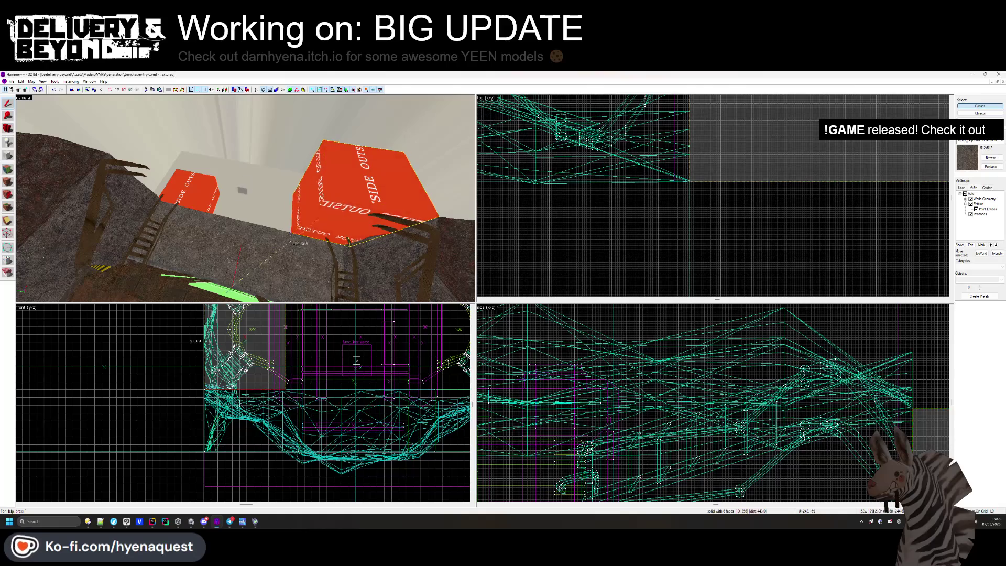
scroll(246, 395, up, 3)
key(Escape)
click(176, 201)
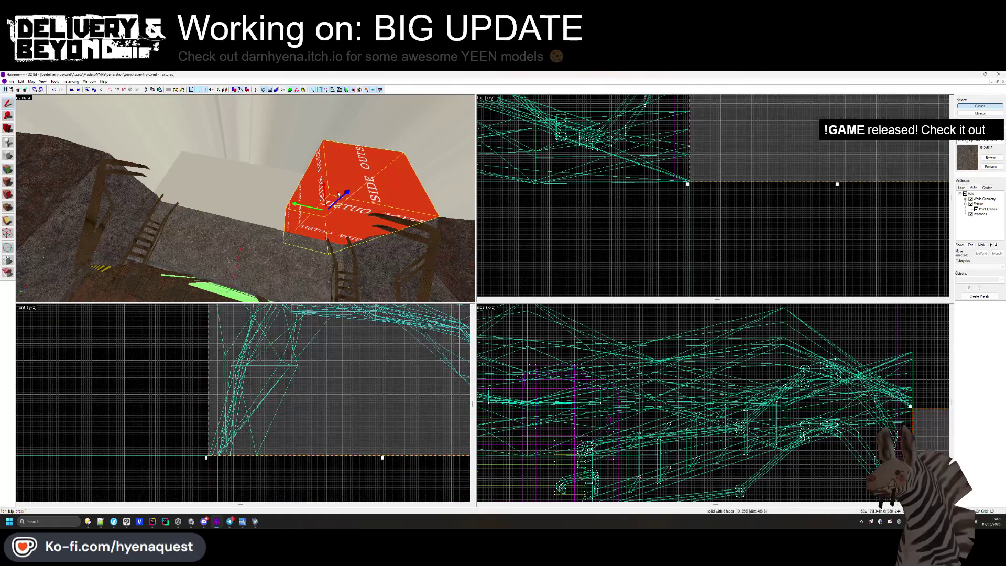
scroll(671, 239, down, 3)
drag(654, 226, 675, 256)
scroll(672, 250, up, 4)
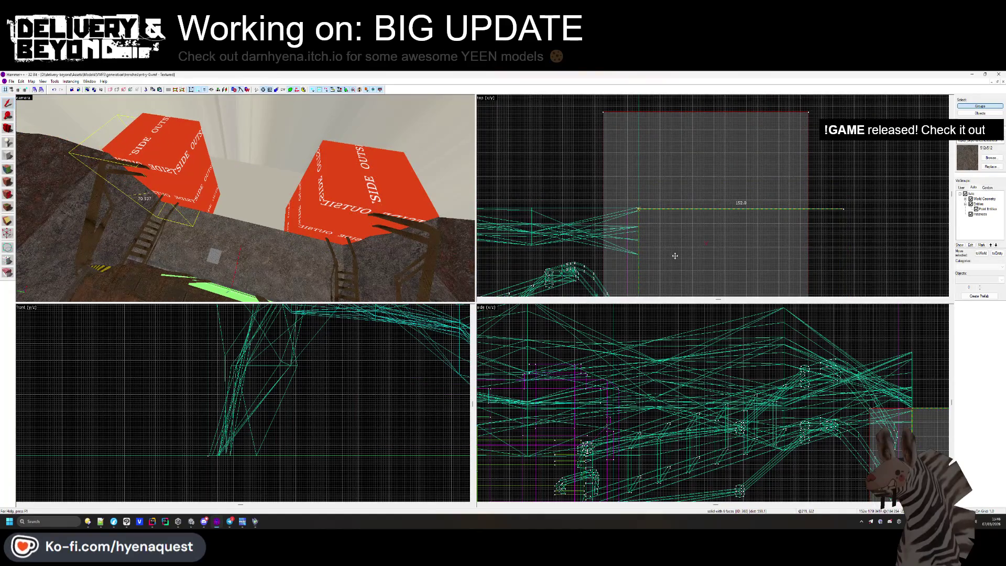
key(Escape)
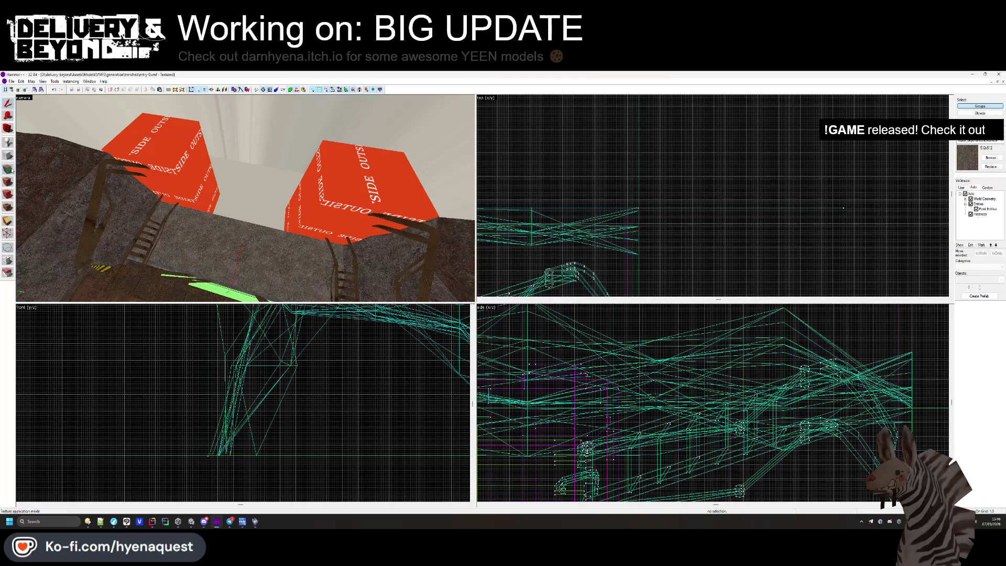
click(8, 169)
Turn the selected red block faces into power 3 displacements.
click(238, 186)
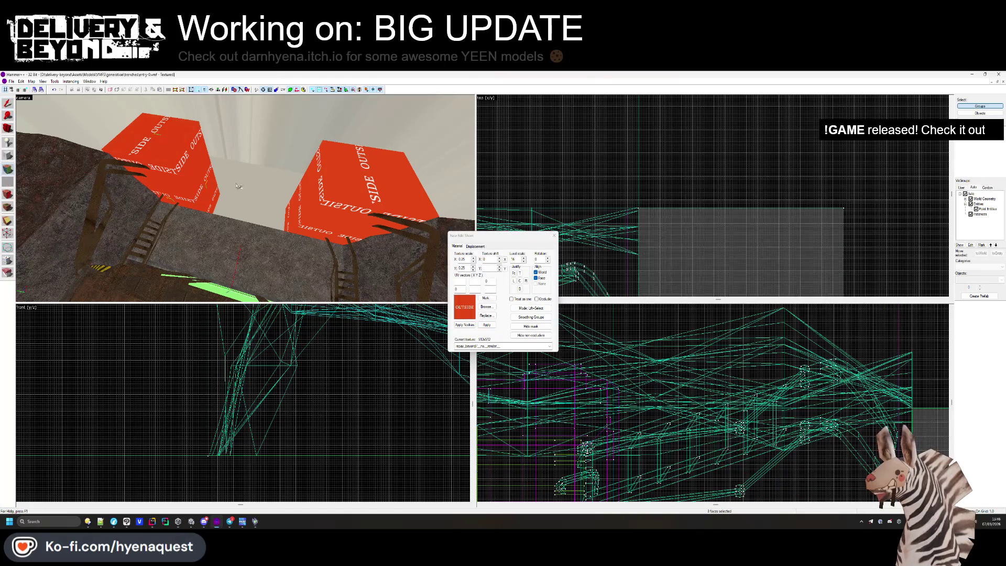
click(475, 246)
click(462, 279)
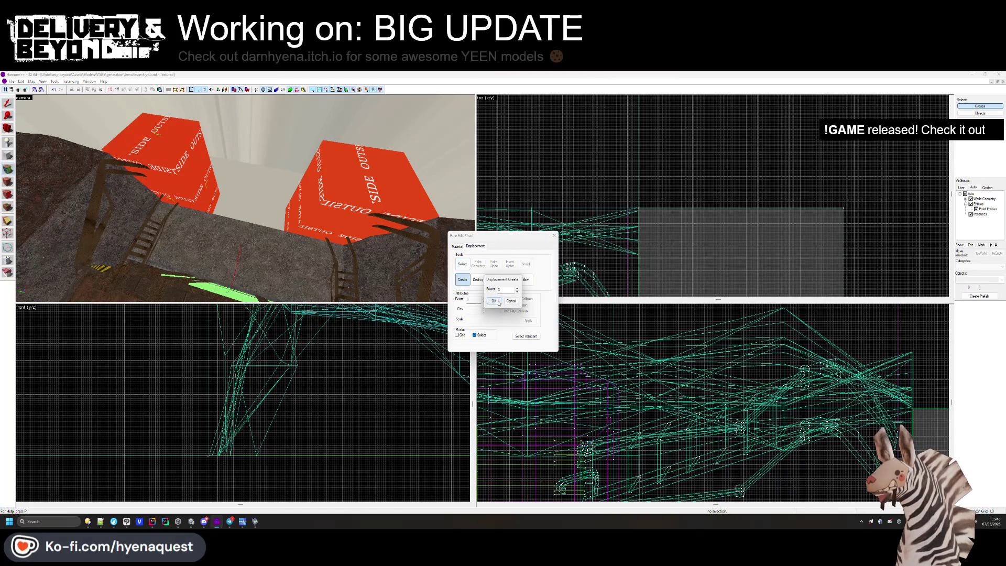
click(493, 301)
key(Escape)
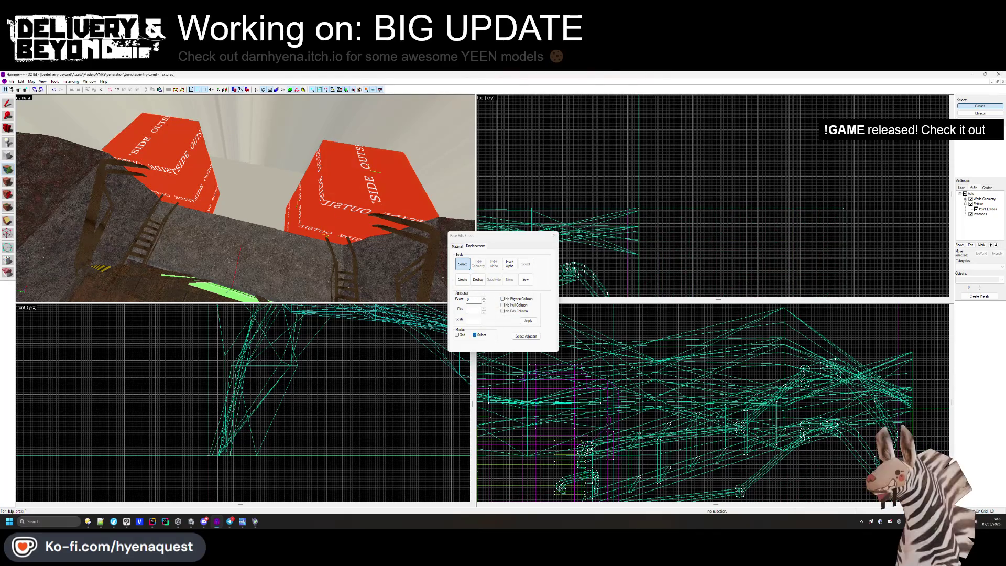
Sew the right block's displacements to the rock slope displacements.
click(339, 240)
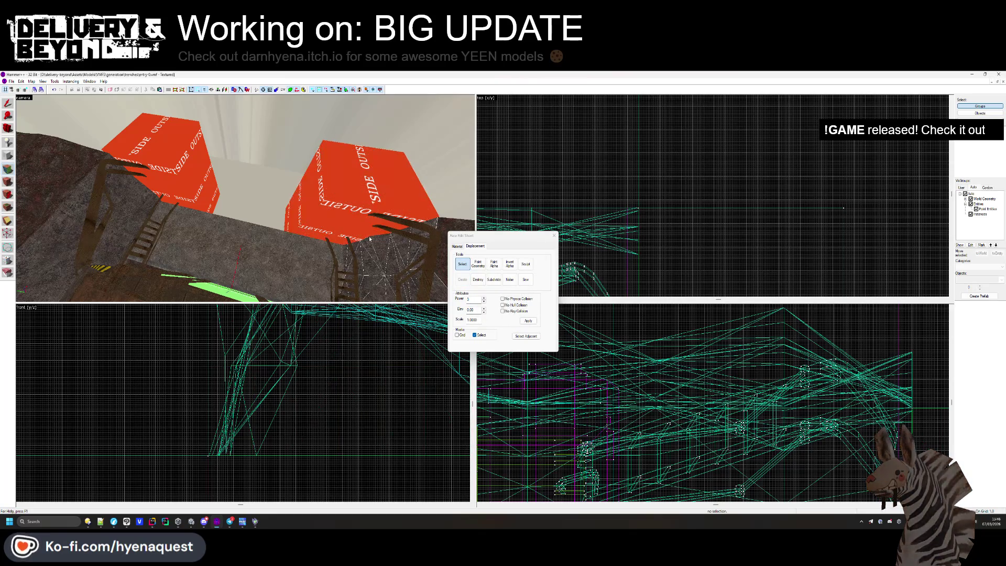
click(404, 294)
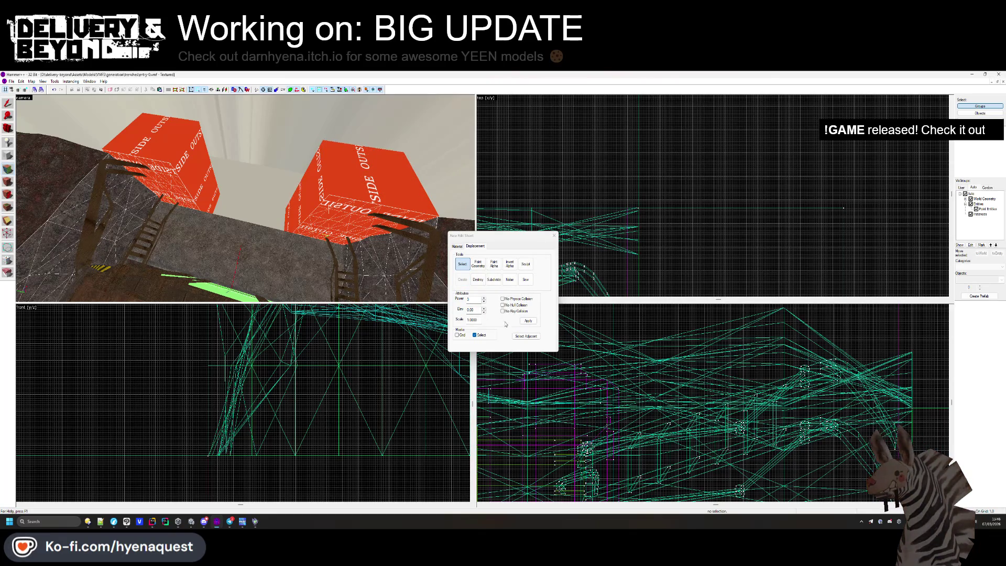
click(520, 283)
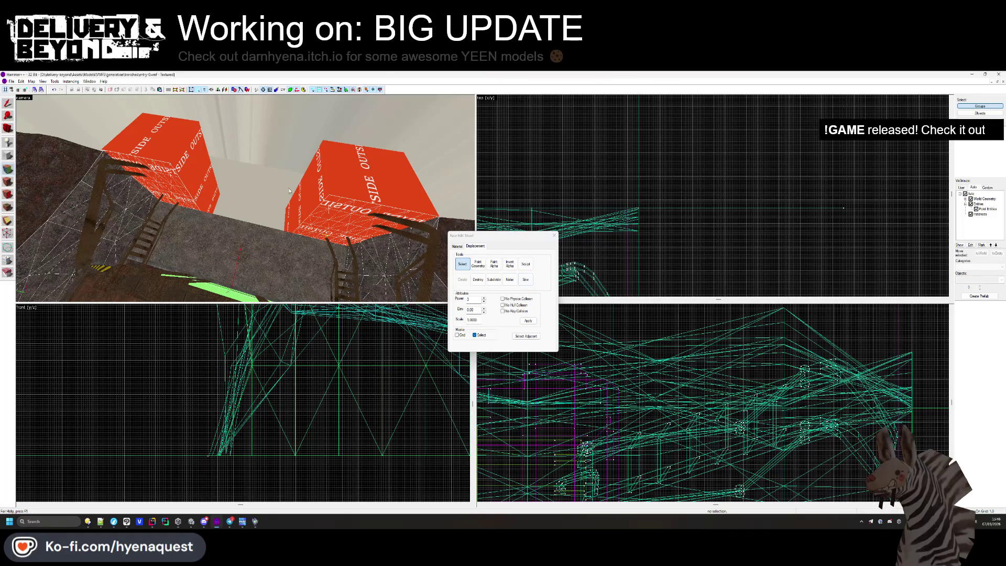
click(554, 236)
Pick up the rock texture from the slope and apply it to an orange block face.
key(shift+a)
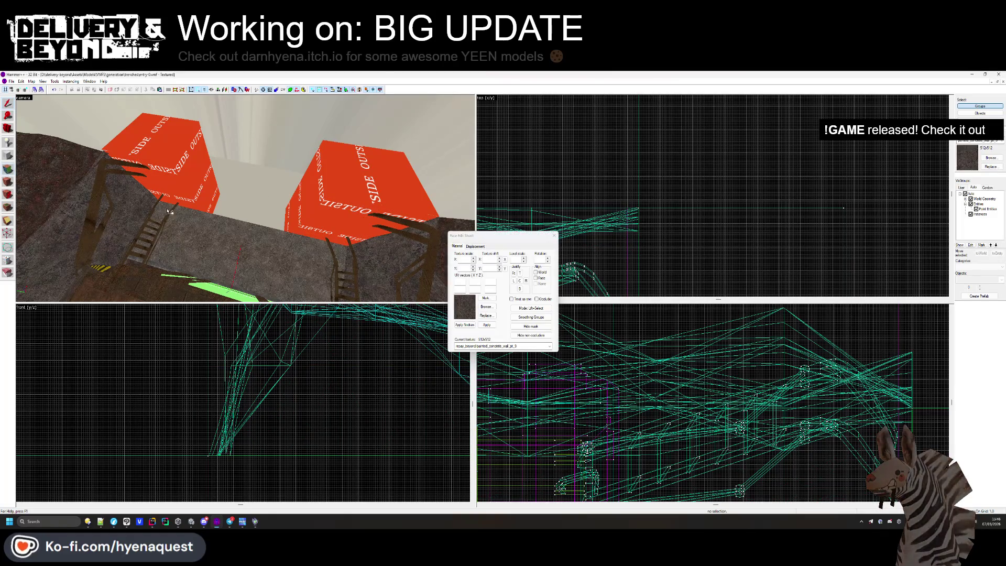
click(169, 187)
click(90, 163)
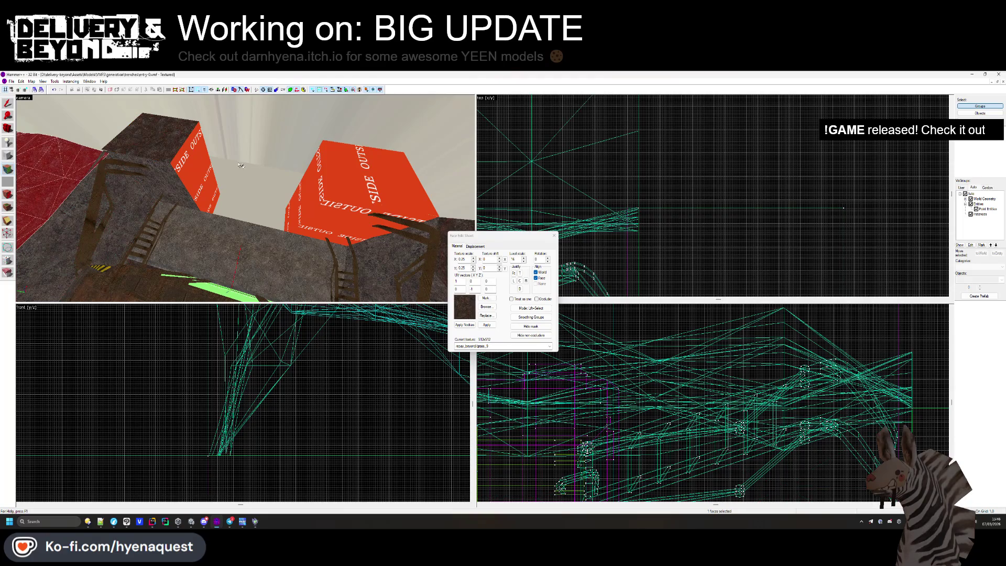
click(374, 234)
right_click(412, 194)
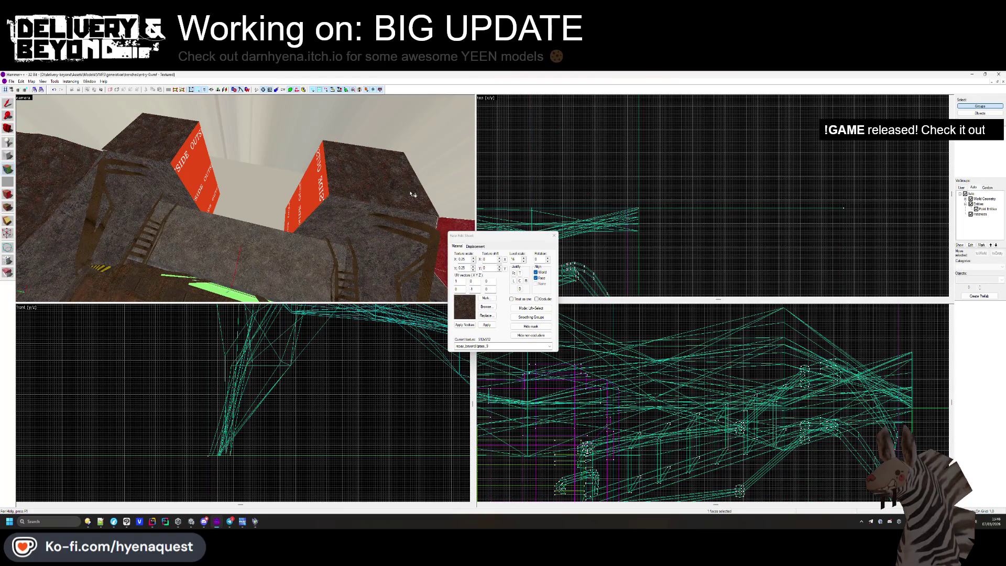
click(553, 237)
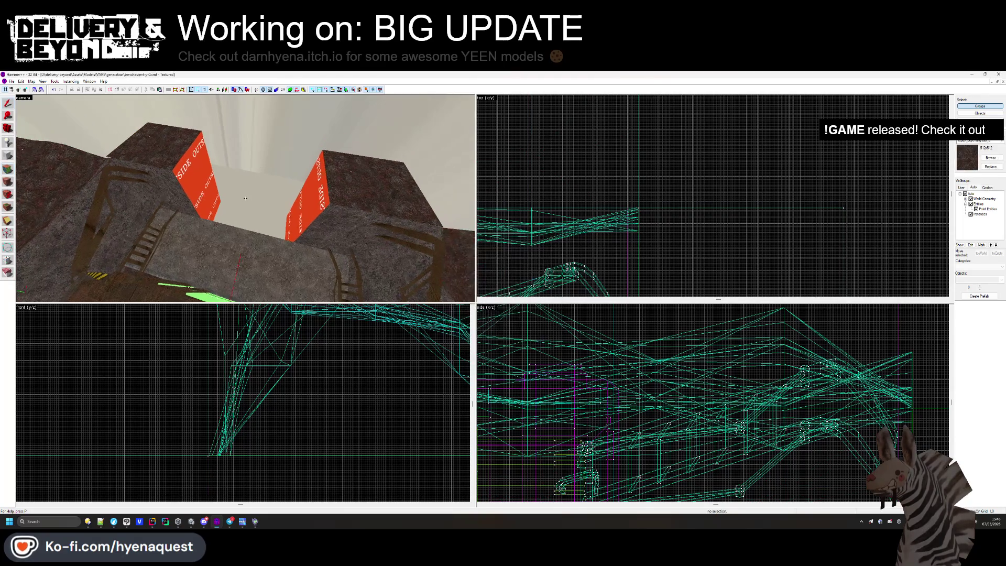
Apply the rock texture to the two remaining orange faces.
click(11, 168)
right_click(314, 203)
right_click(171, 203)
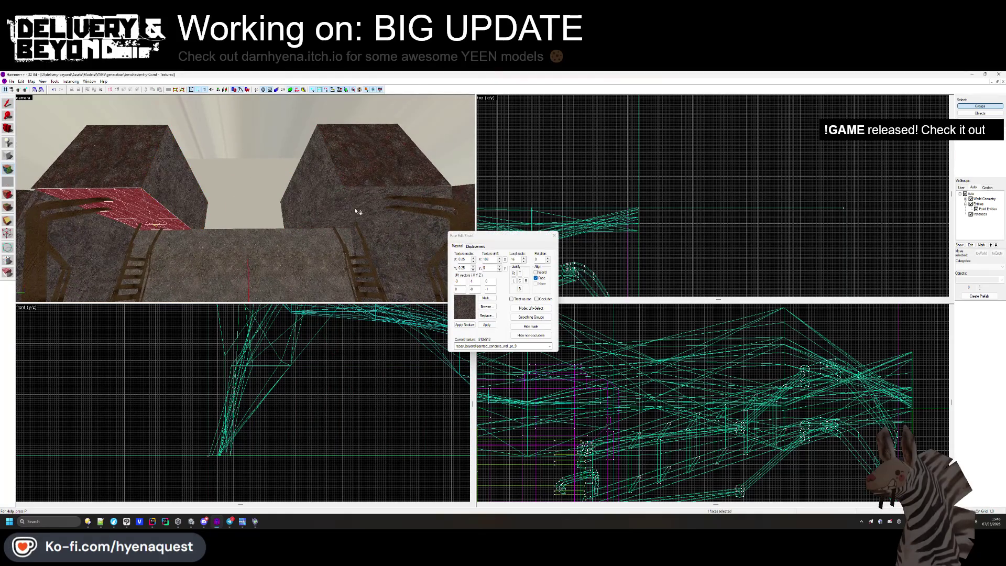
click(554, 235)
Undo an accidental upward move of a block brush.
key(z)
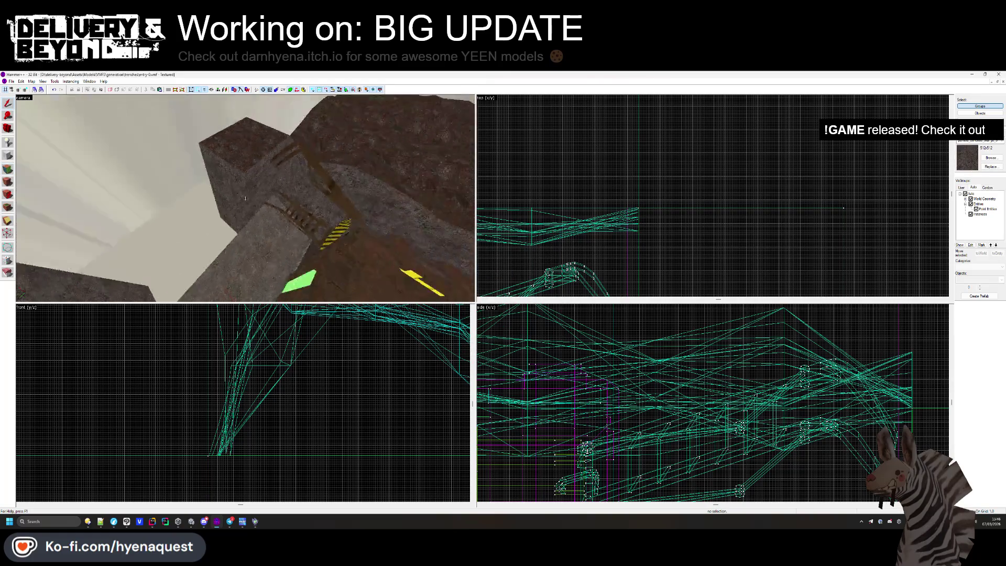
click(336, 188)
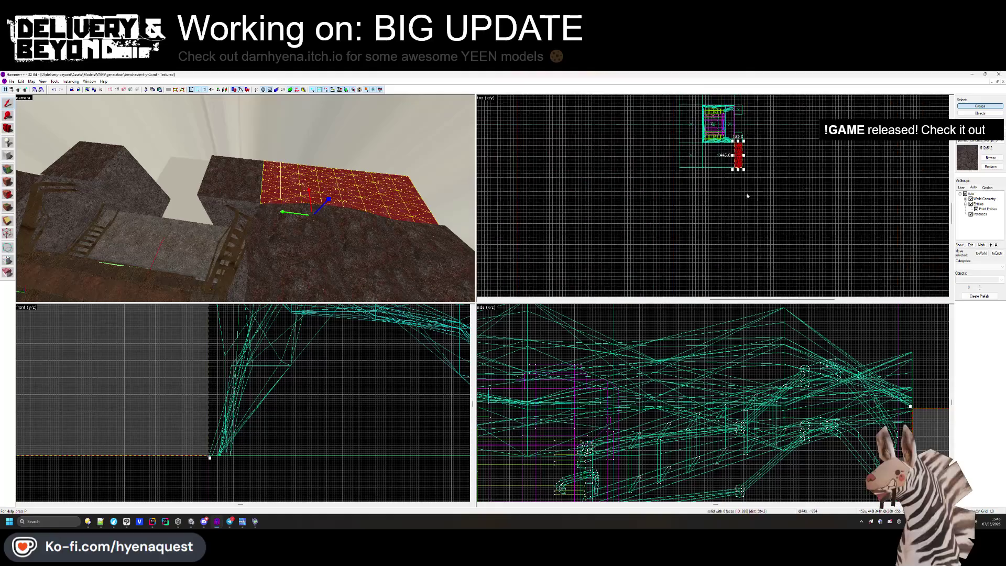
drag(739, 159, 739, 104)
scroll(708, 202, up, 5)
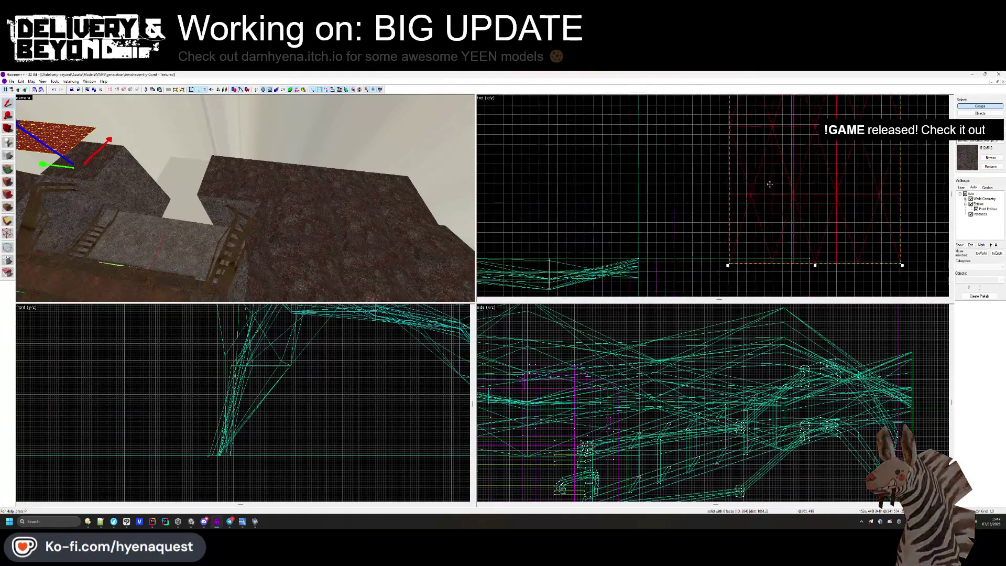
key(ctrl+z)
key(ctrl+z)
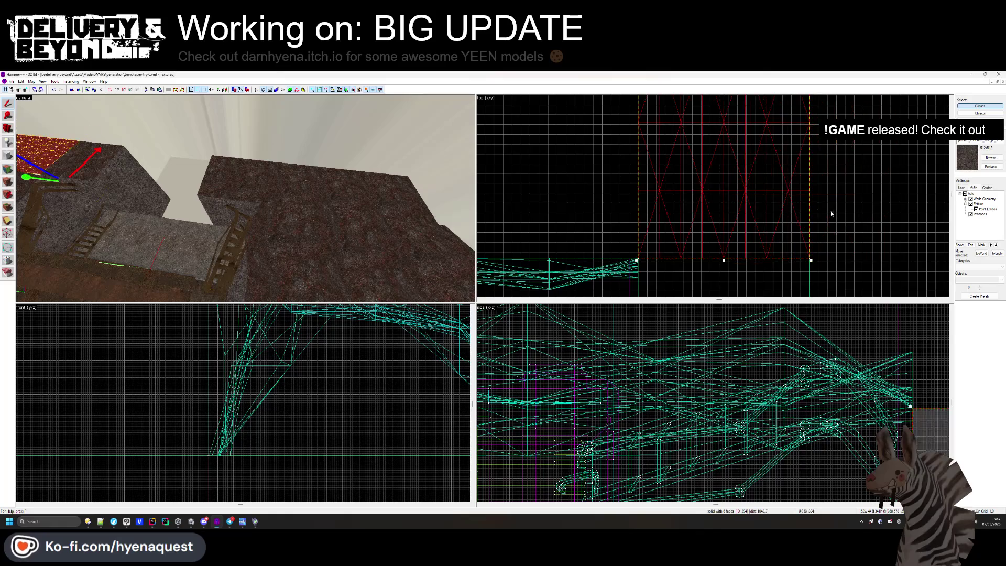
Select all the blocks' displacement faces, sew them to the terrain, and open Paint Geometry.
click(8, 169)
click(233, 162)
ctrl+click(237, 173)
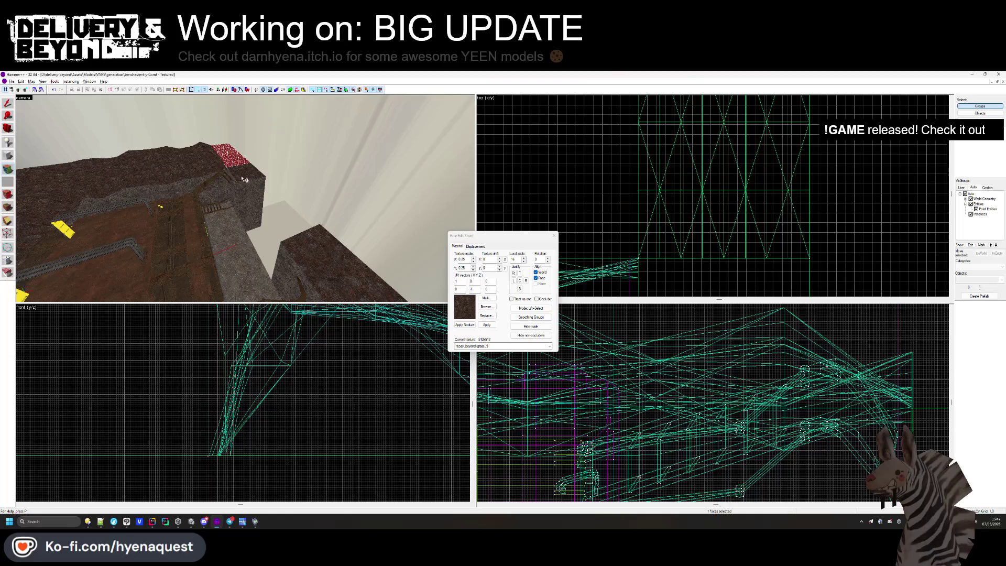
ctrl+click(245, 201)
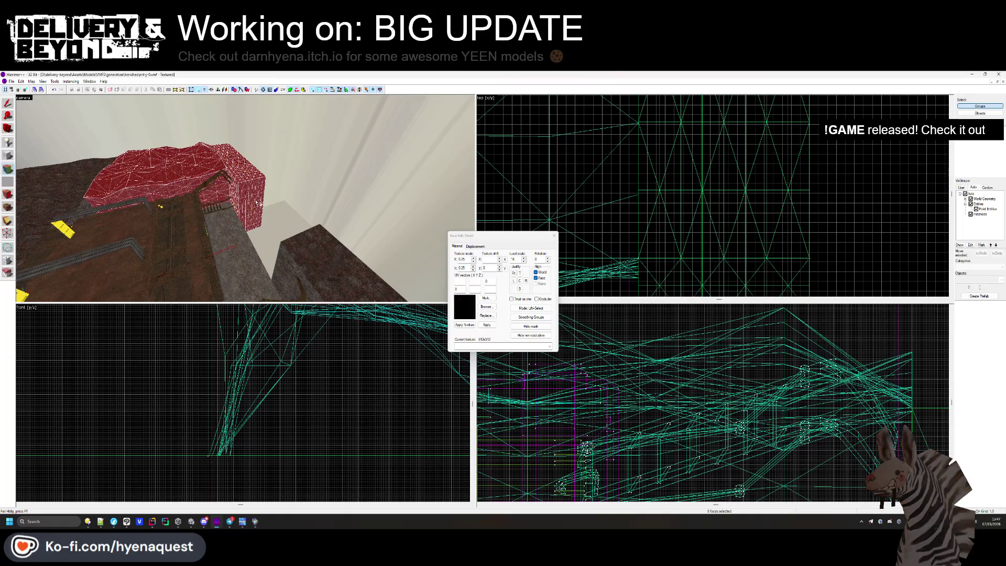
ctrl+click(295, 253)
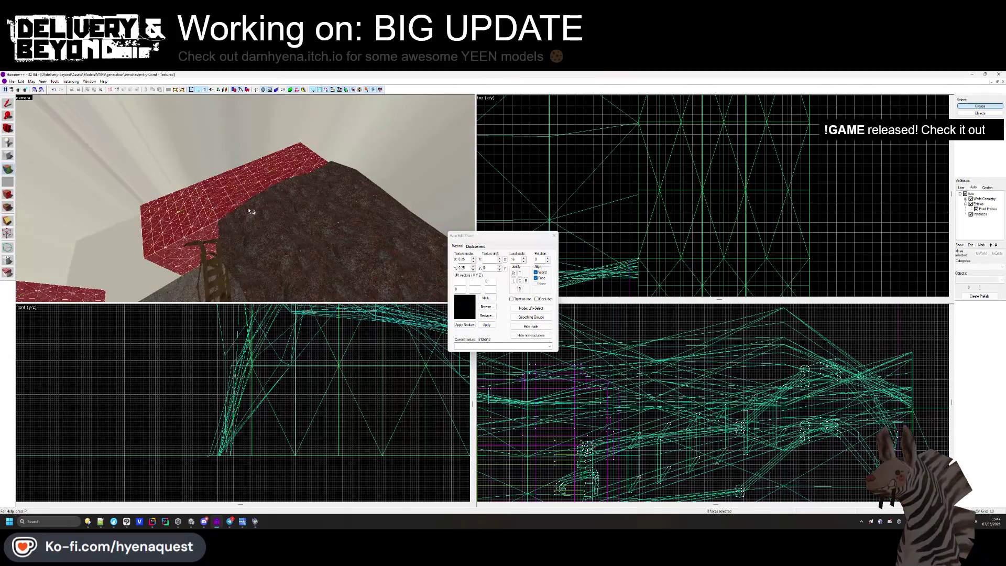
key(w)
ctrl+click(348, 212)
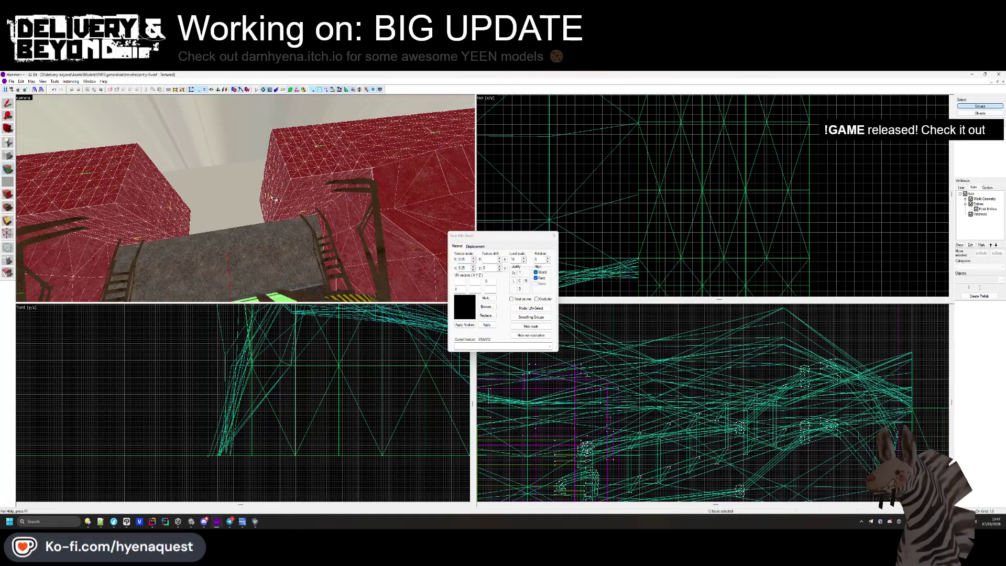
key(ctrl+shift+e)
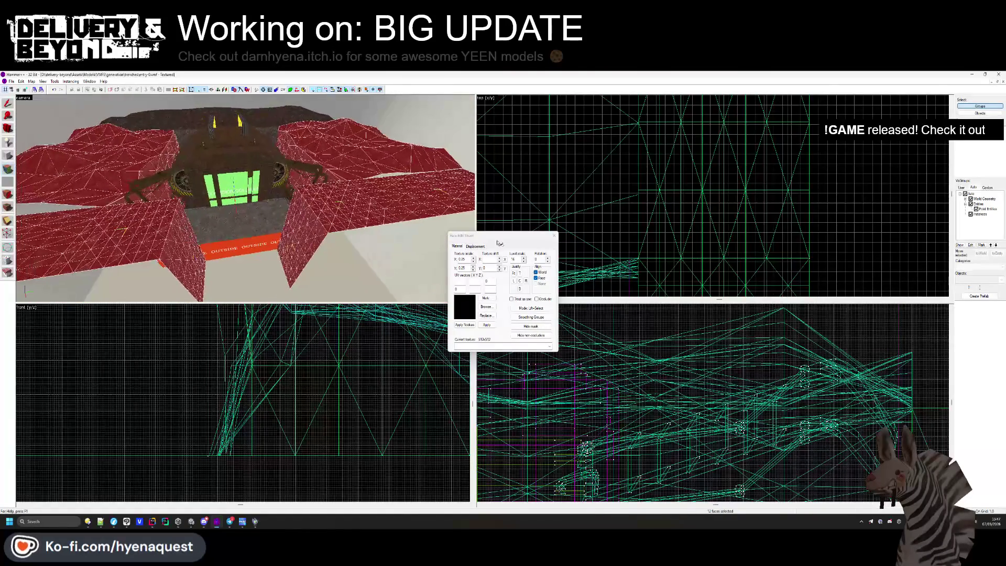
click(475, 246)
click(526, 280)
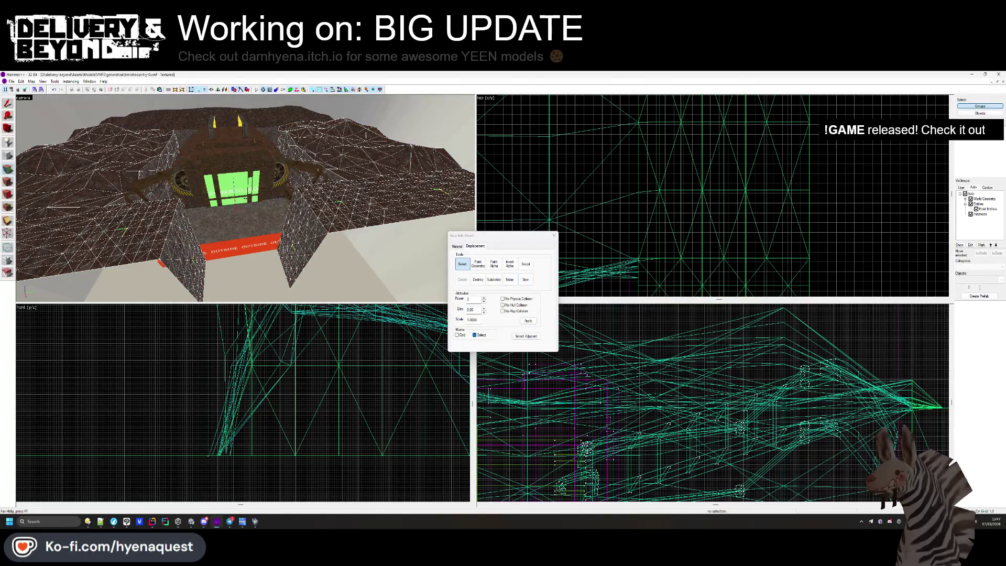
key(w)
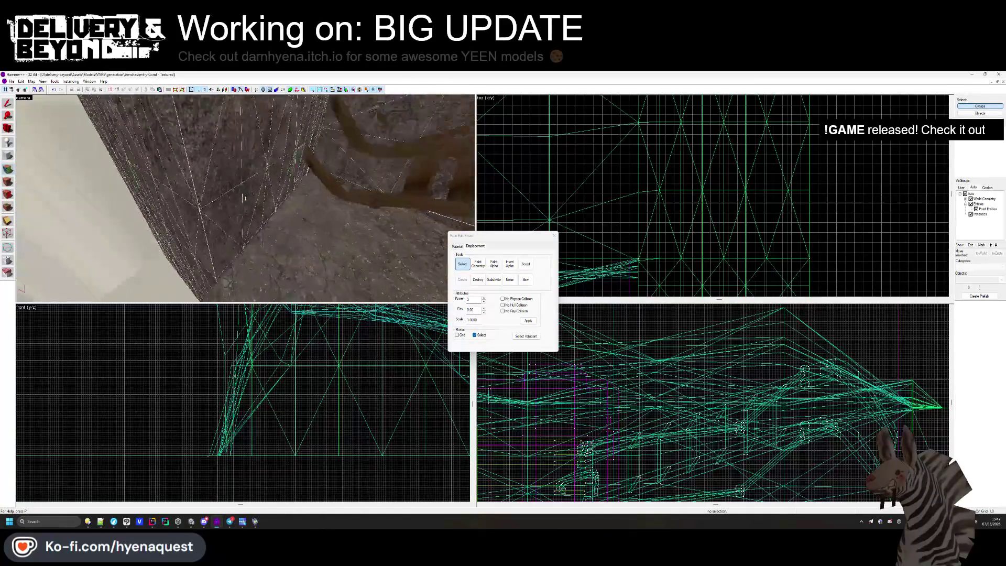
click(477, 263)
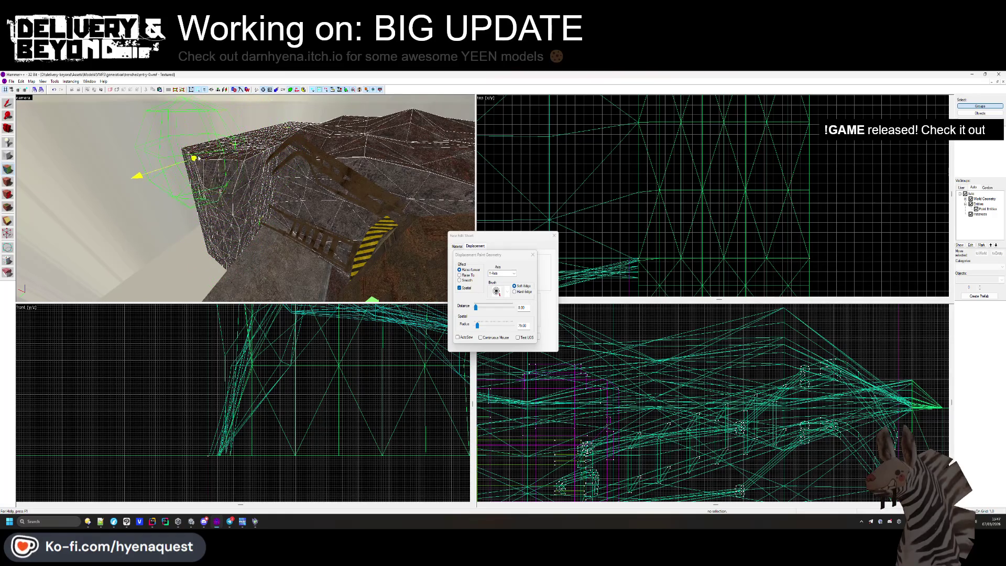
Fly into the trench to inspect the walls and stairs, and open the painting Axis list.
key(w)
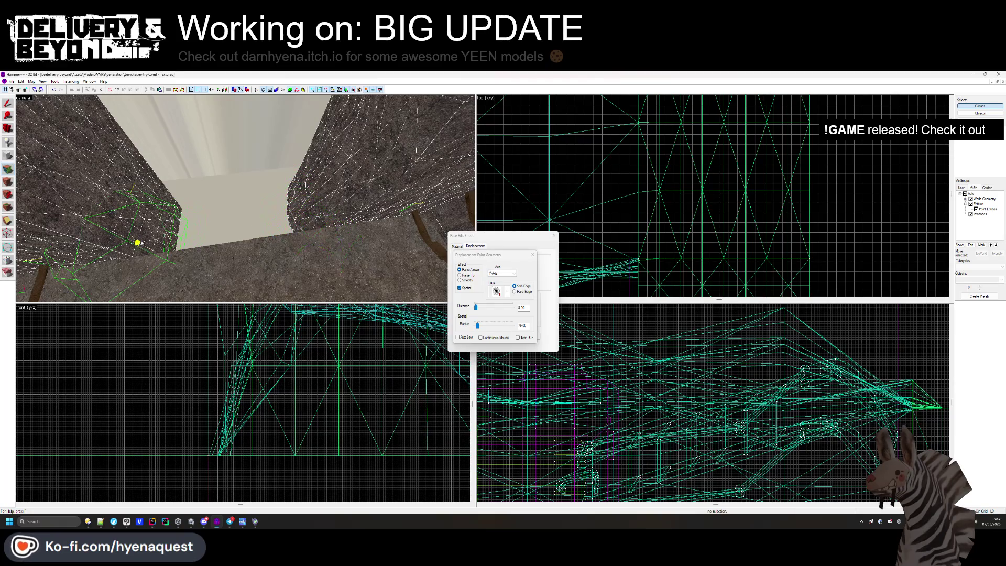
mouse_move(147, 255)
mouse_down()
mouse_move(121, 207)
mouse_move(234, 204)
mouse_up()
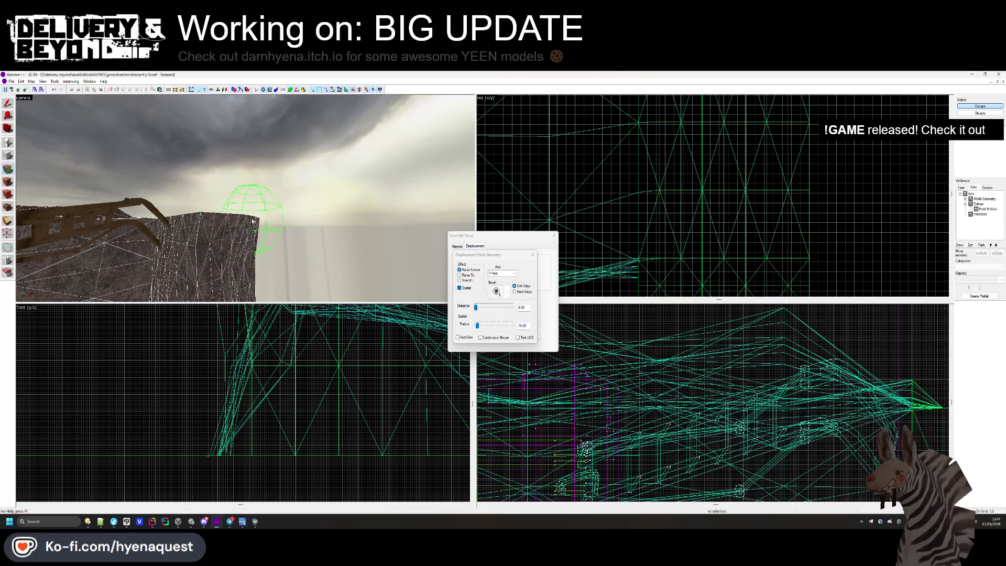
mouse_move(252, 265)
mouse_down()
mouse_move(218, 198)
mouse_move(242, 236)
mouse_up()
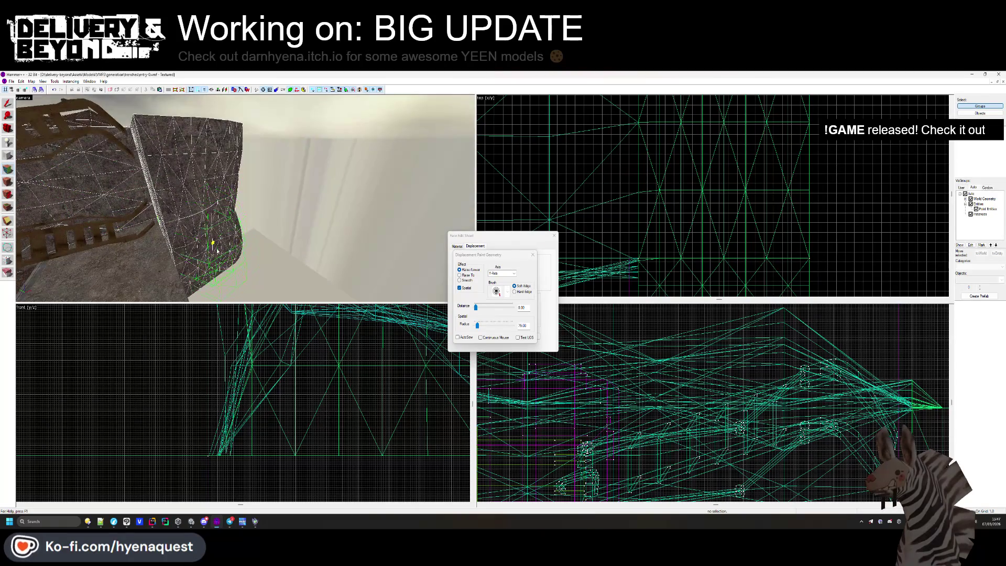
drag(199, 288, 210, 215)
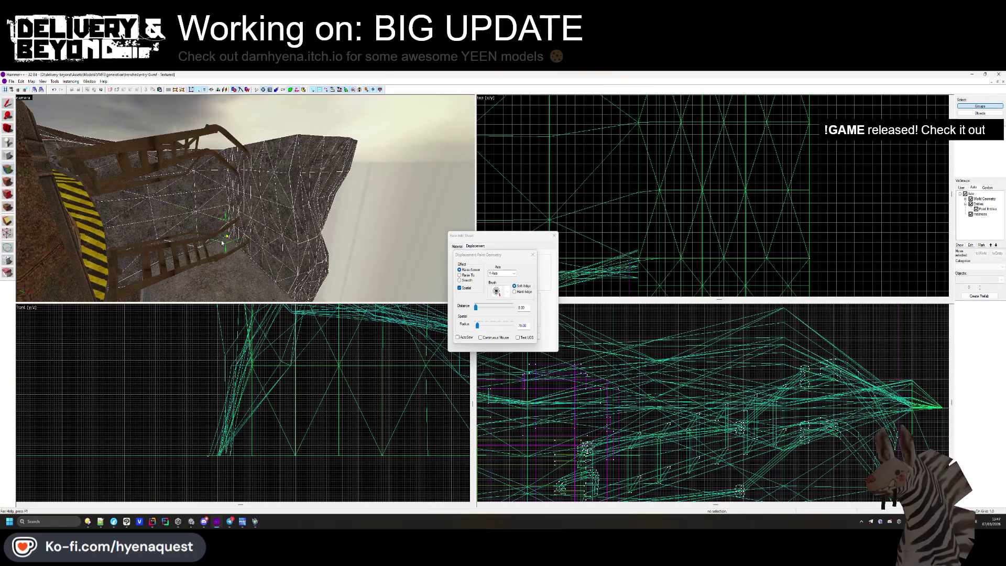
drag(215, 169, 272, 237)
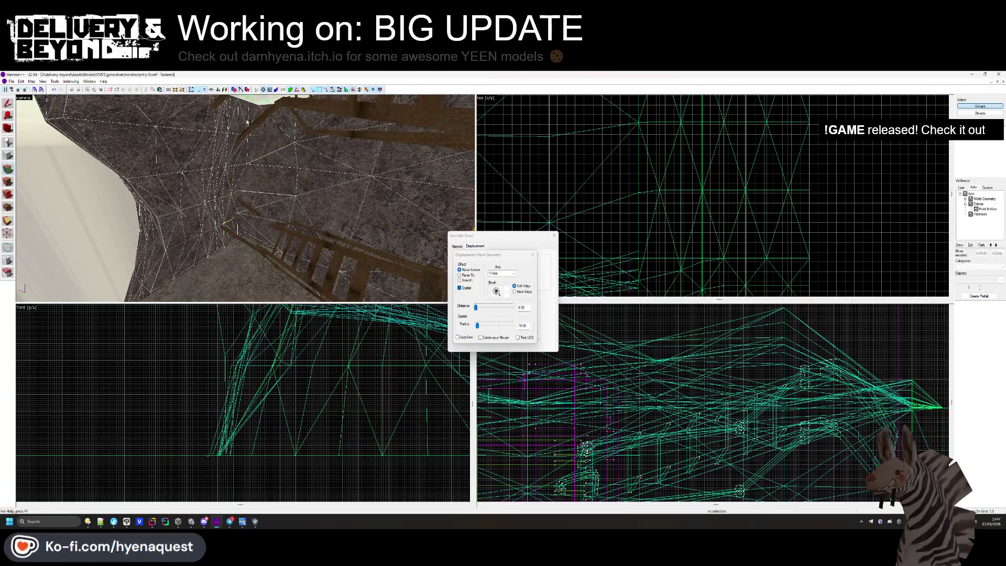
mouse_move(258, 123)
mouse_down()
mouse_move(272, 174)
mouse_move(261, 197)
mouse_up()
click(501, 273)
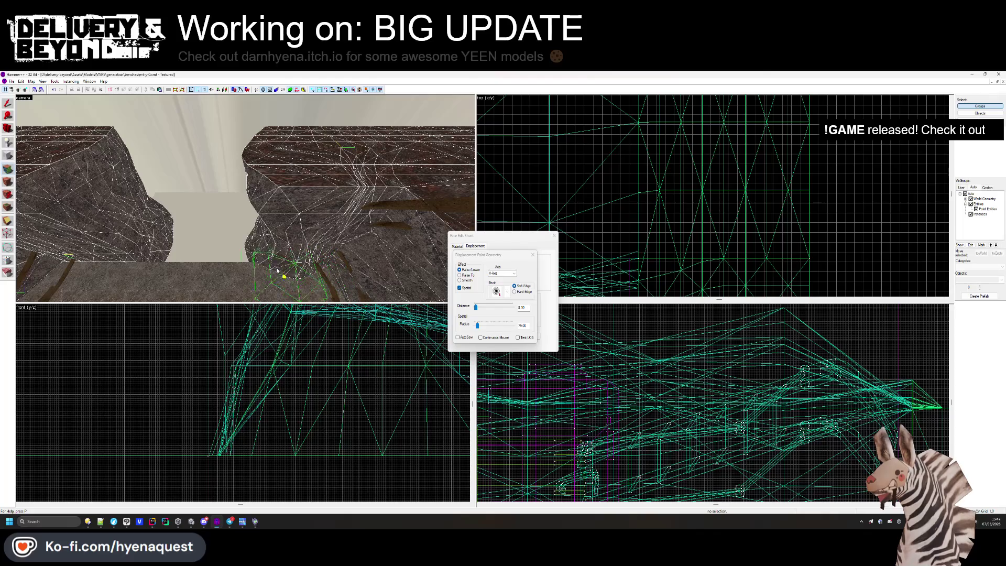
Look over the rock outcrop beside the green brush, then close the Paint Geometry panel.
mouse_move(374, 207)
mouse_down()
mouse_move(252, 202)
mouse_move(204, 244)
mouse_up()
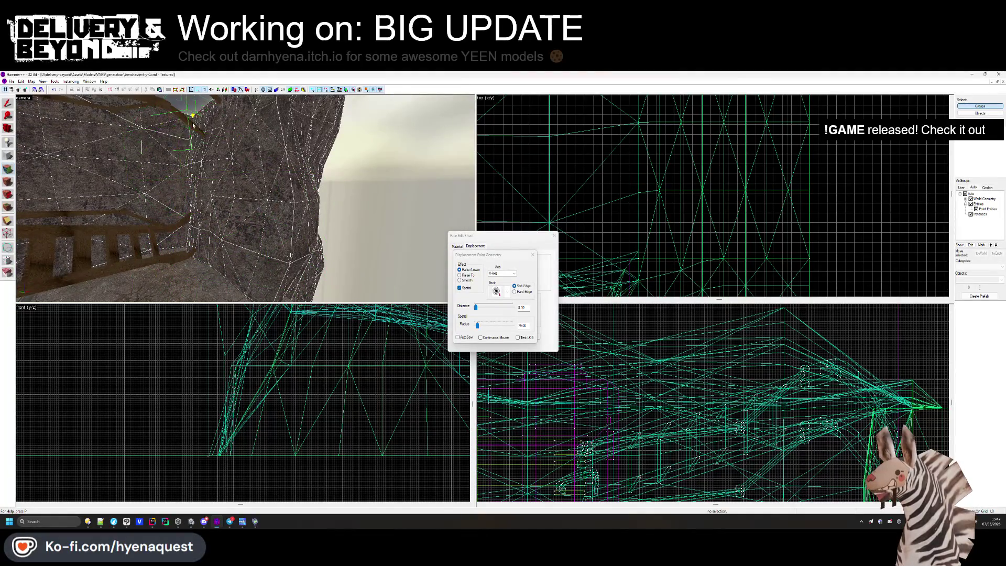
mouse_move(197, 119)
mouse_down()
mouse_move(258, 217)
mouse_move(210, 262)
mouse_move(230, 175)
mouse_move(220, 178)
mouse_move(246, 198)
mouse_move(258, 183)
mouse_up()
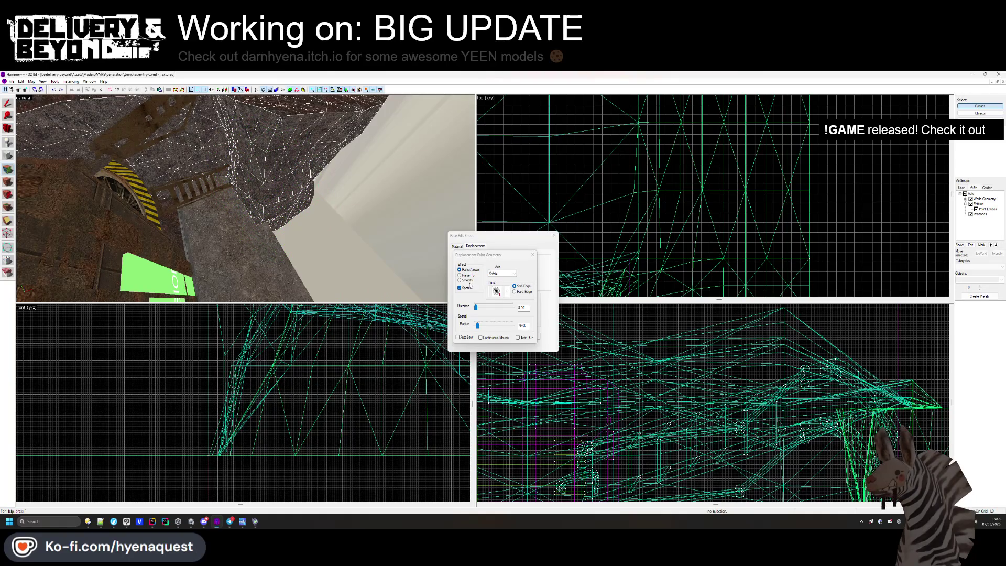
drag(188, 201, 269, 175)
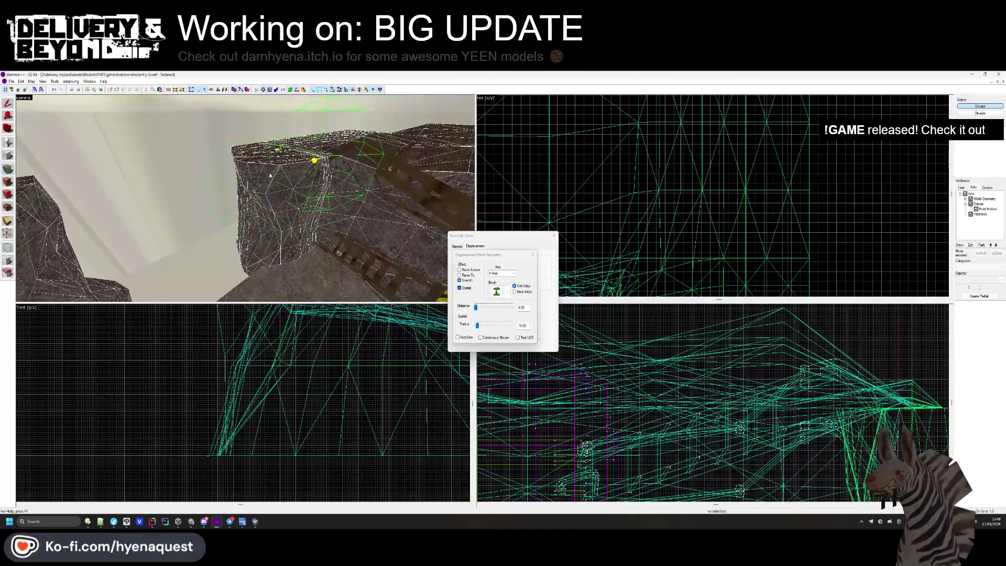
click(533, 256)
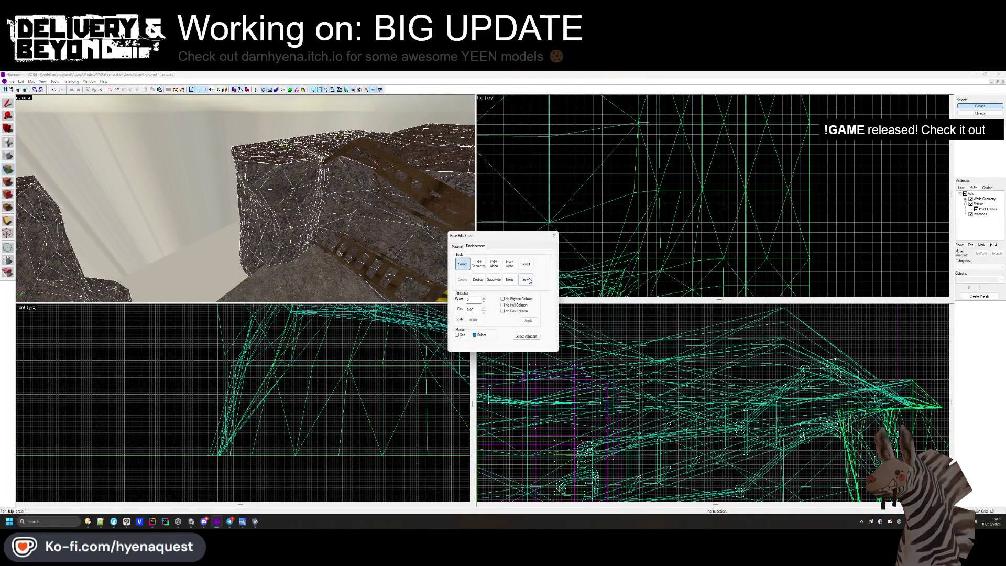
Close the Face Edit Sheet and fly the camera to the floor gap between the rock walls.
click(553, 236)
key(z)
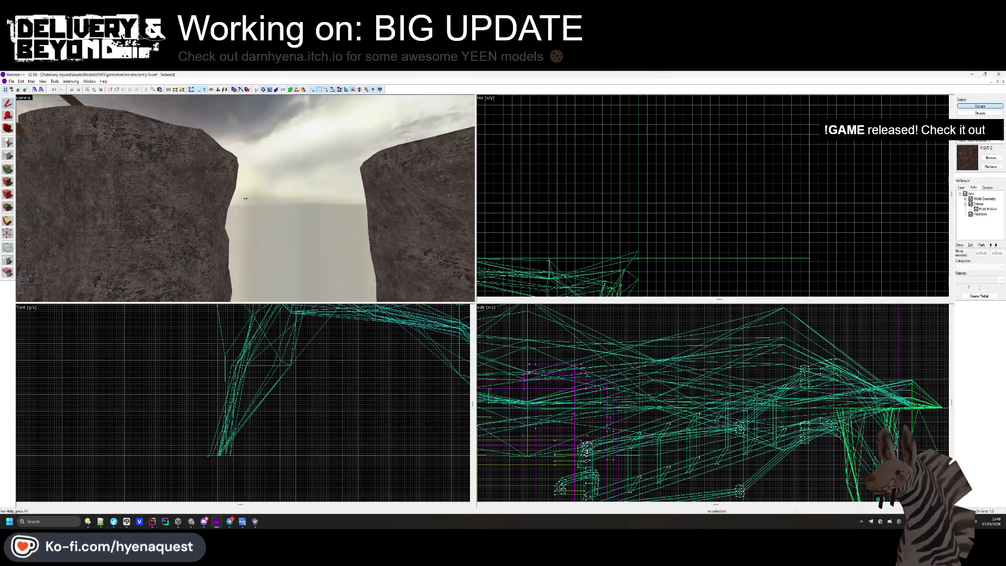
key(w)
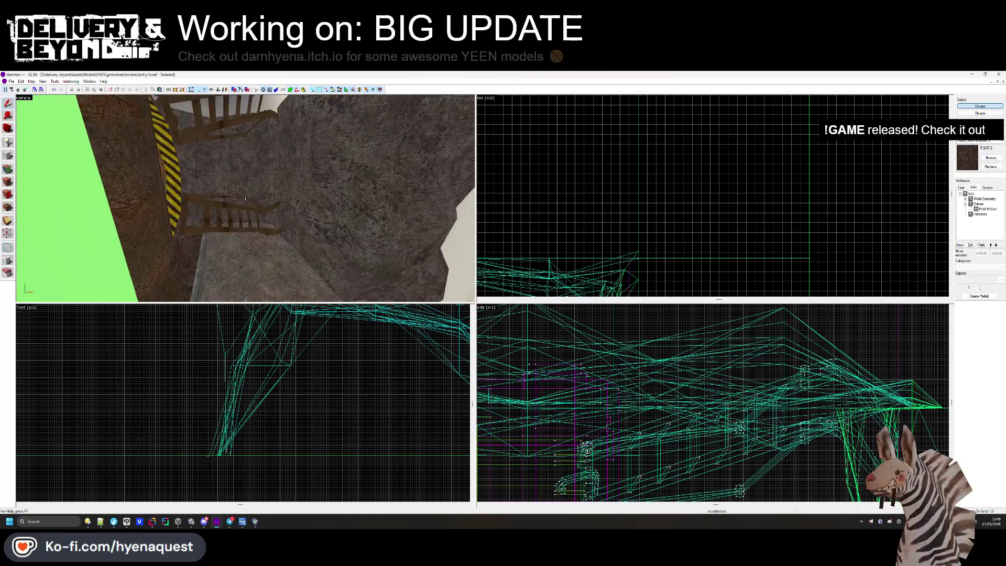
key(w)
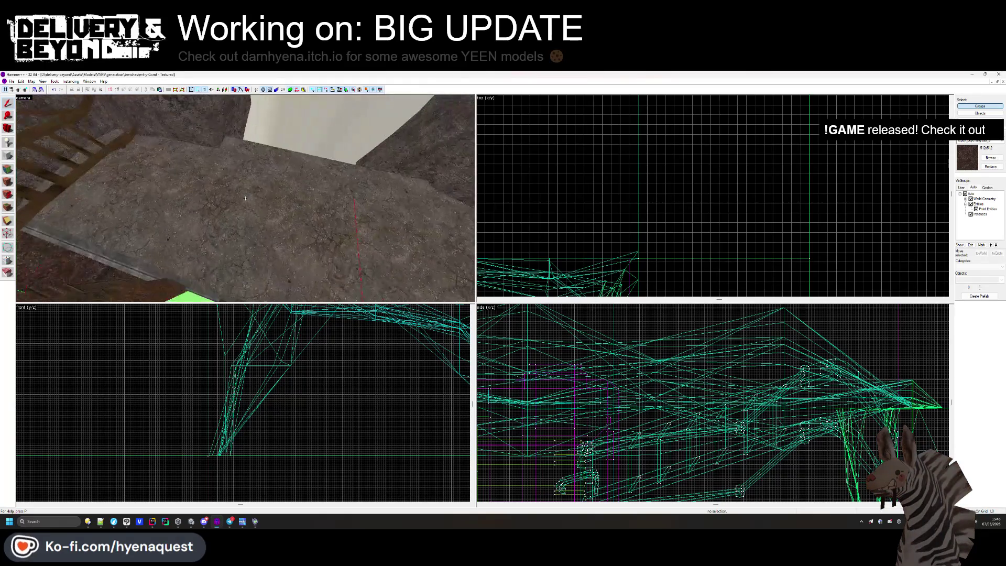
click(245, 198)
scroll(532, 213, up, 4)
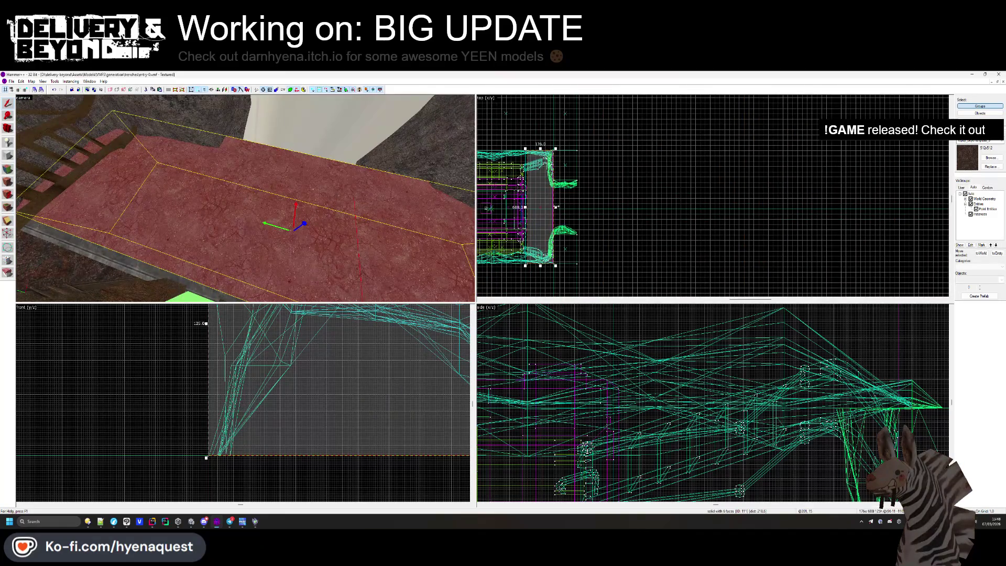
key(Escape)
scroll(602, 147, up, 5)
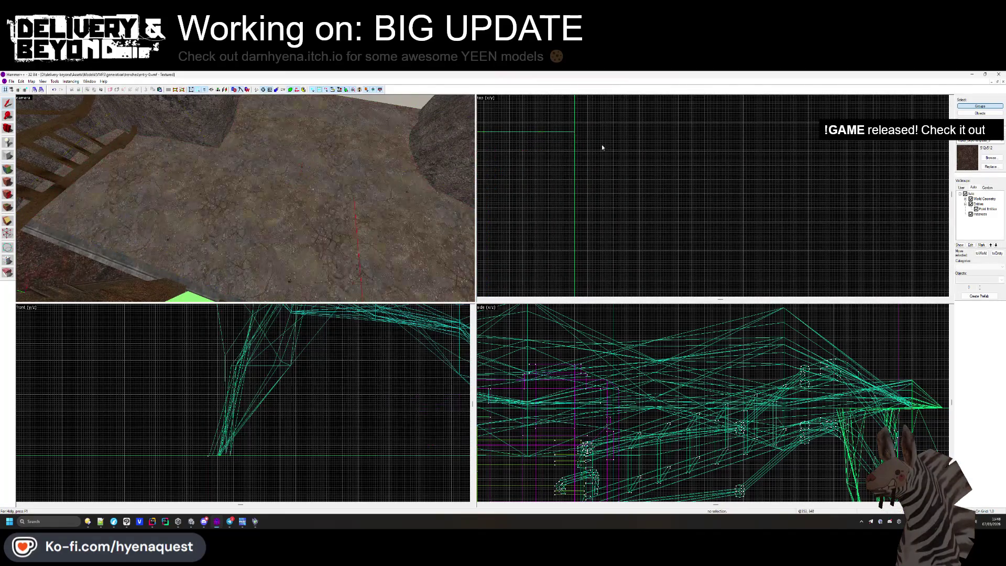
key(z)
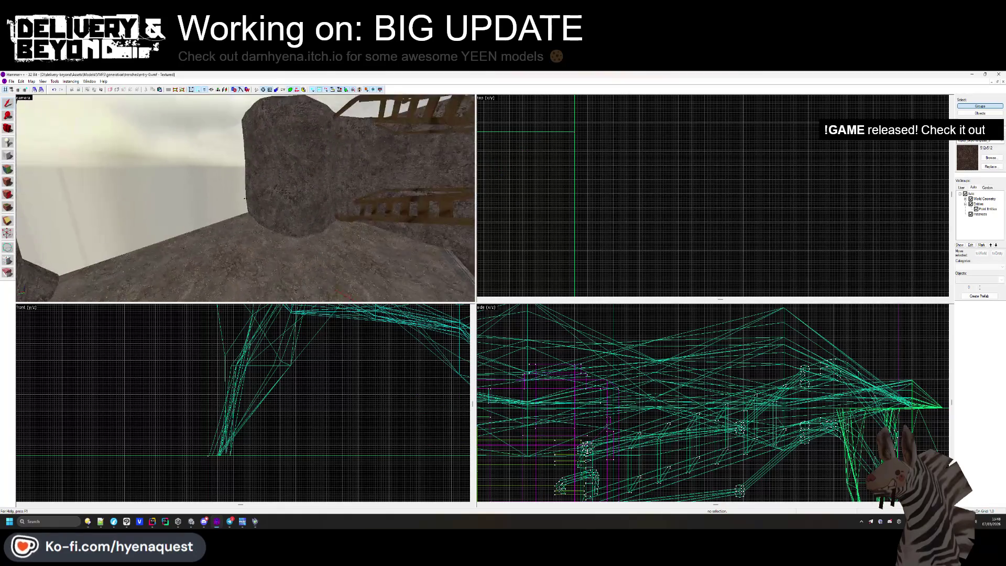
key(z)
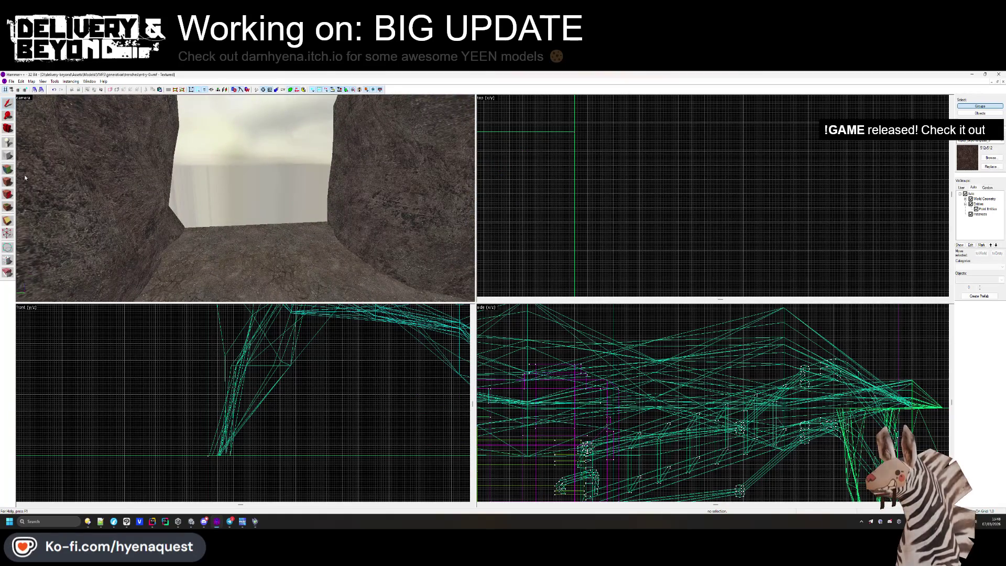
Select the trench floor face and apply a new texture chosen from the library.
key(shift+a)
click(273, 262)
click(481, 307)
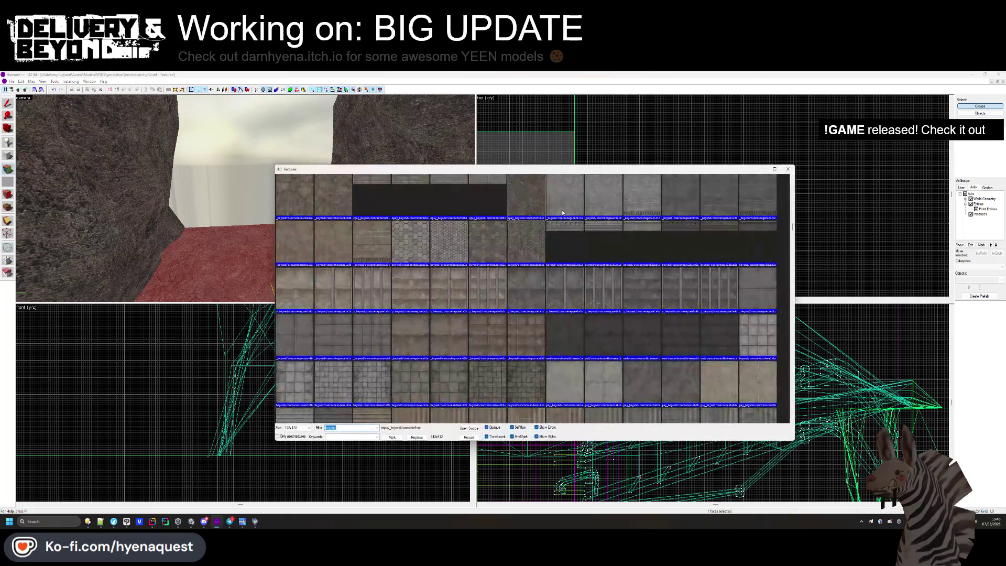
scroll(558, 231, down, 10)
scroll(559, 234, down, 10)
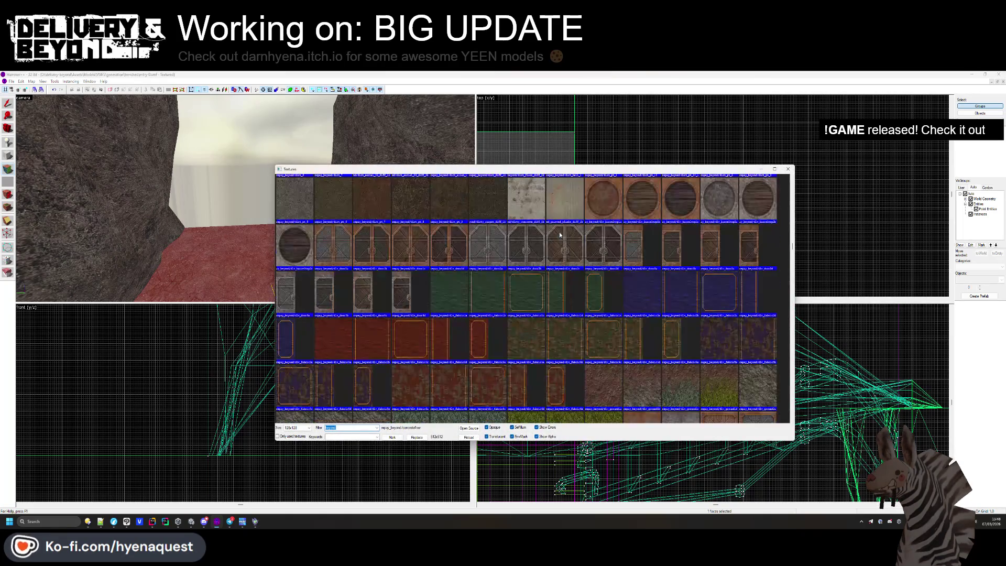
scroll(550, 265, down, 10)
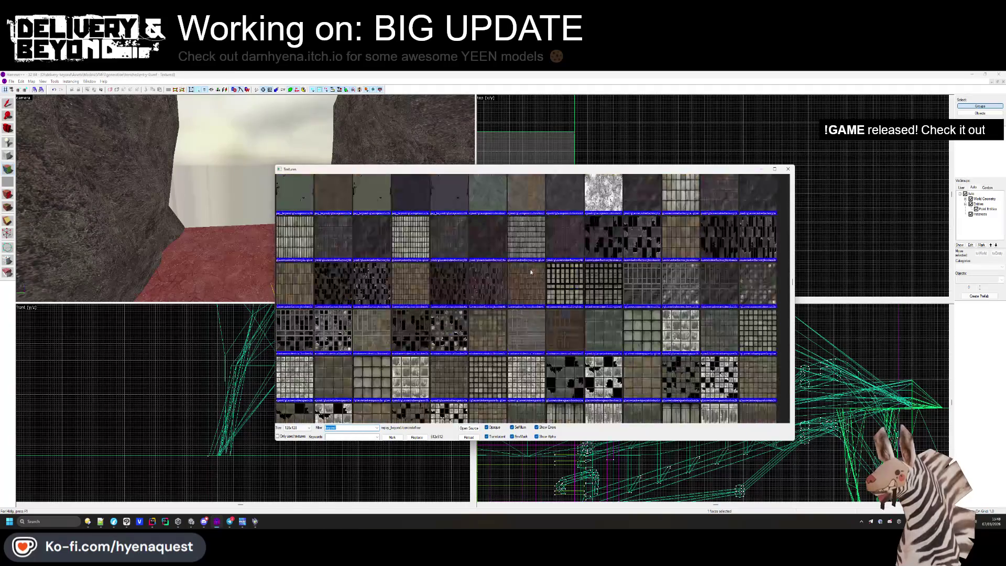
scroll(518, 304, down, 10)
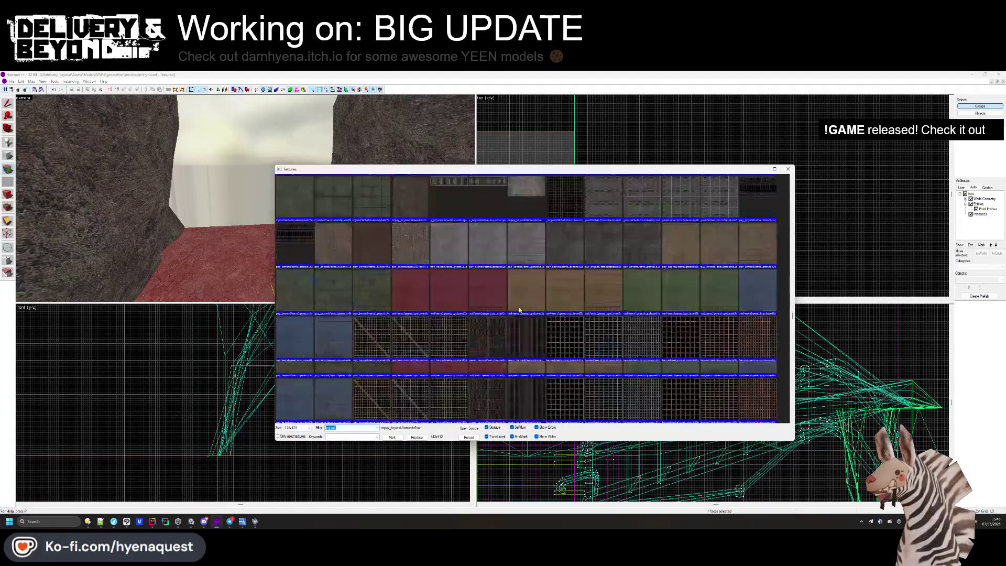
scroll(522, 300, down, 5)
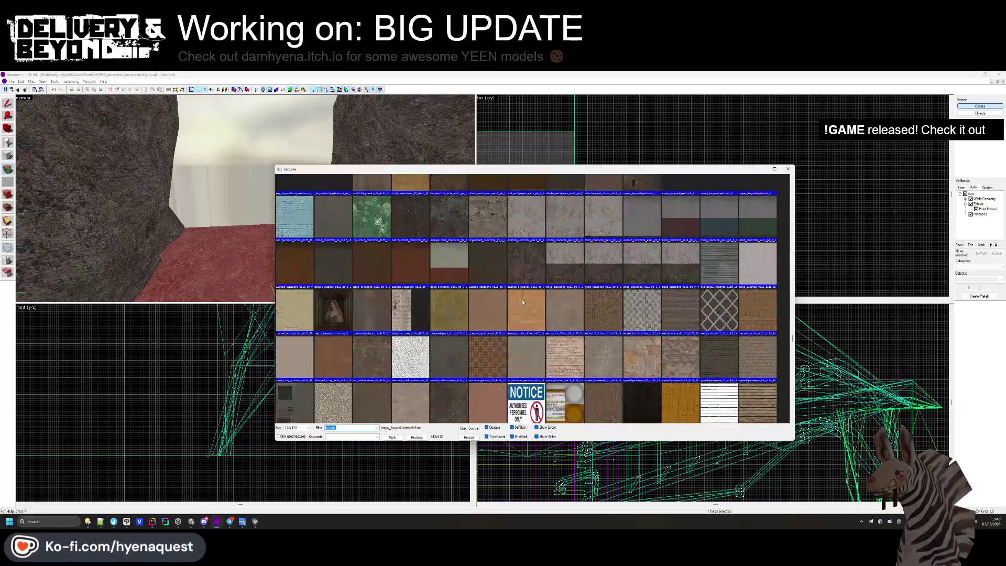
double_click(522, 299)
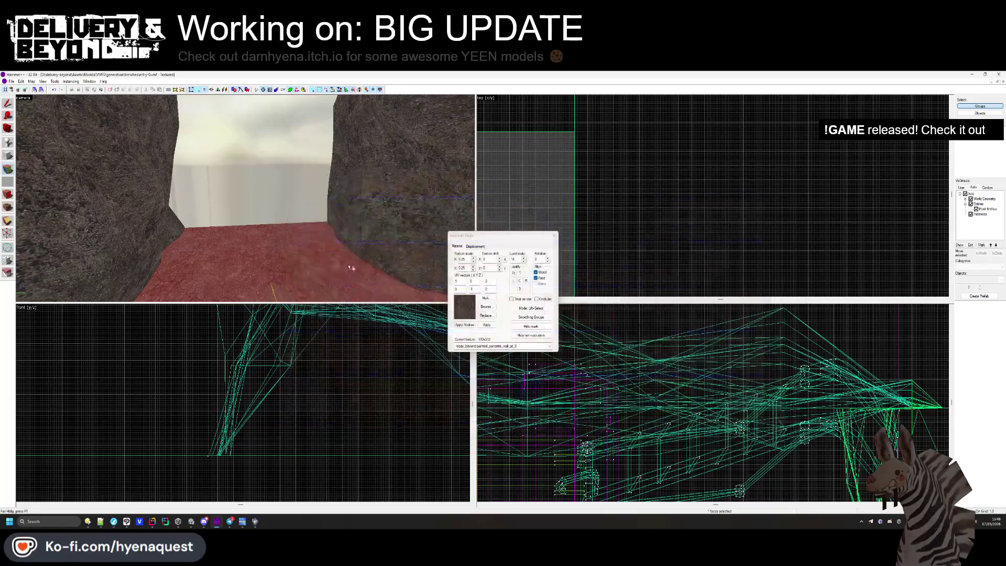
click(555, 237)
mouse_move(316, 228)
mouse_down()
mouse_move(300, 203)
mouse_move(245, 198)
mouse_move(219, 237)
mouse_up()
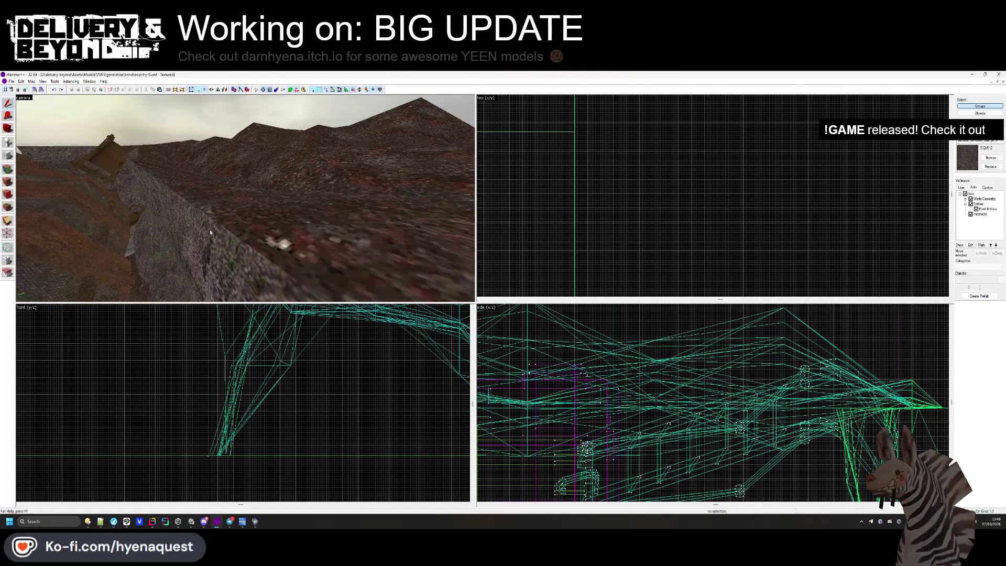
click(209, 230)
key(Escape)
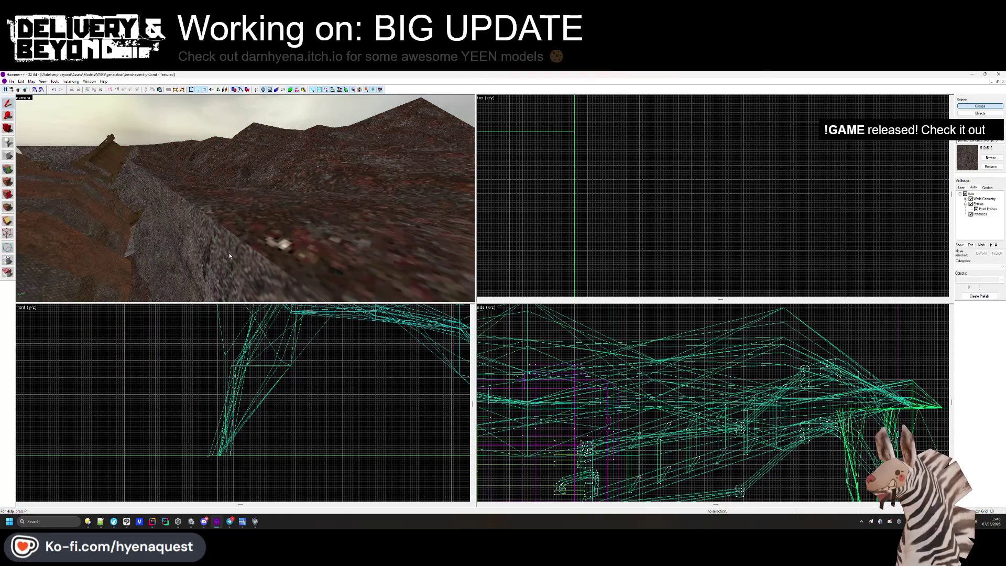
key(z)
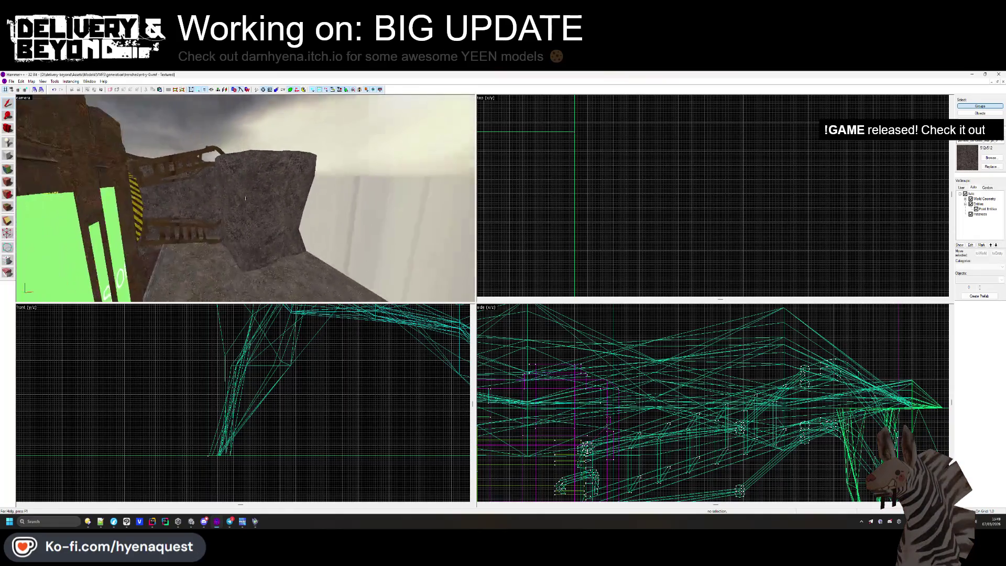
key(s)
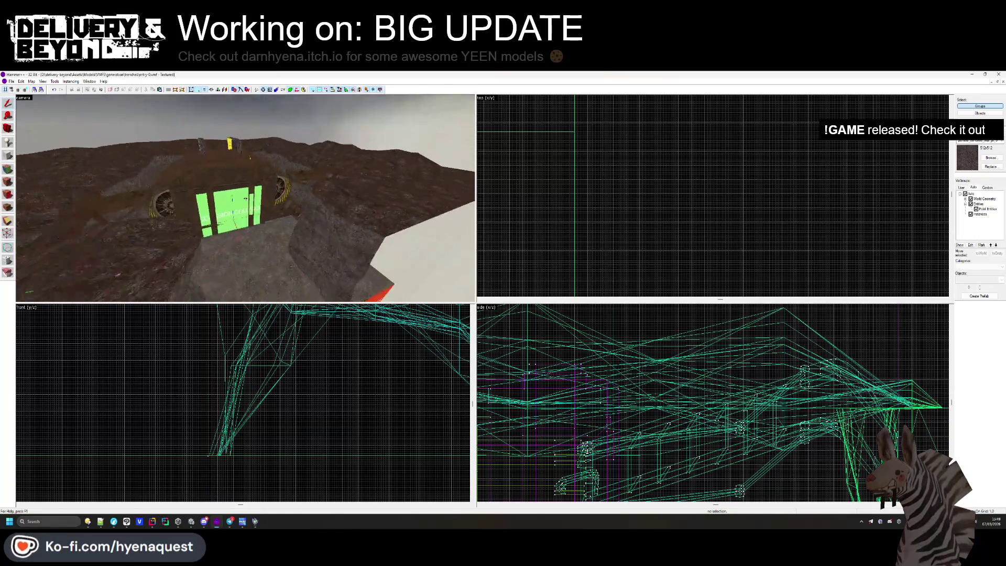
key(w)
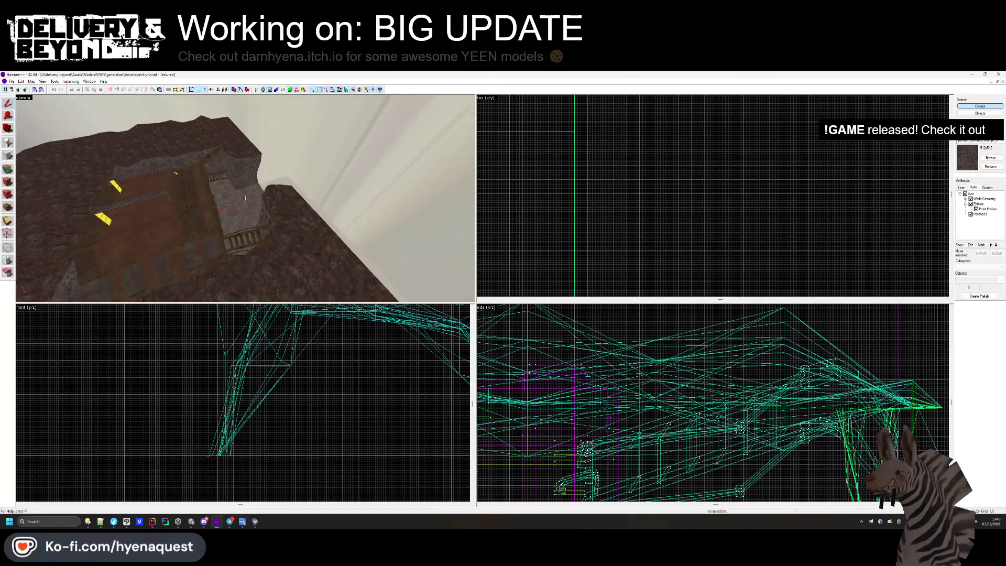
key(s)
key(z)
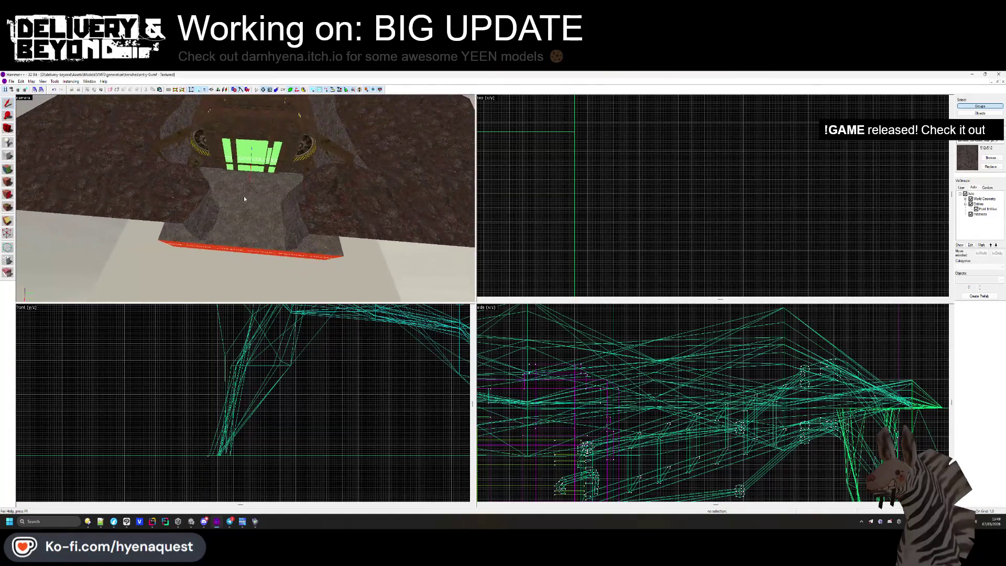
click(247, 246)
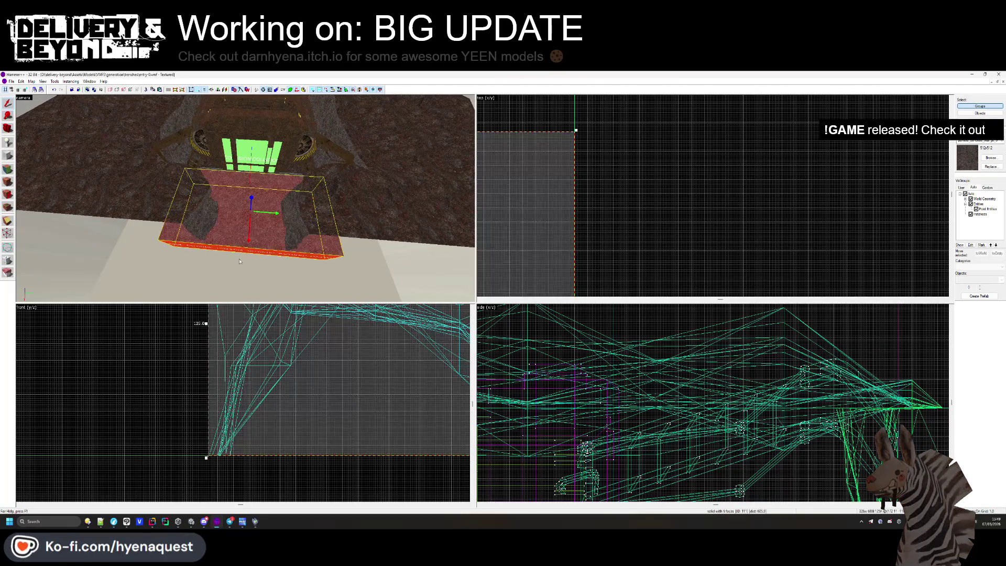
key(Escape)
click(247, 247)
key(Escape)
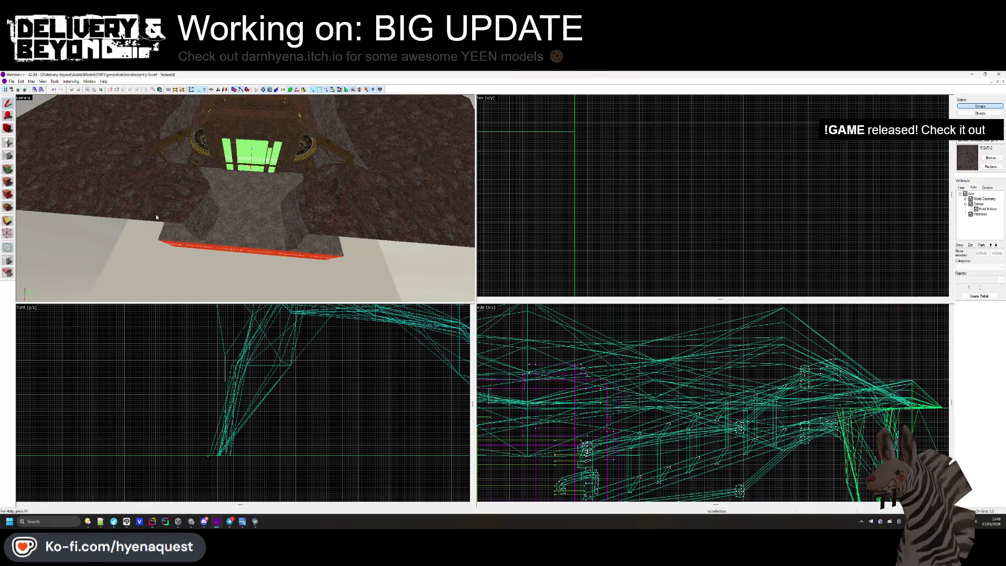
key(s)
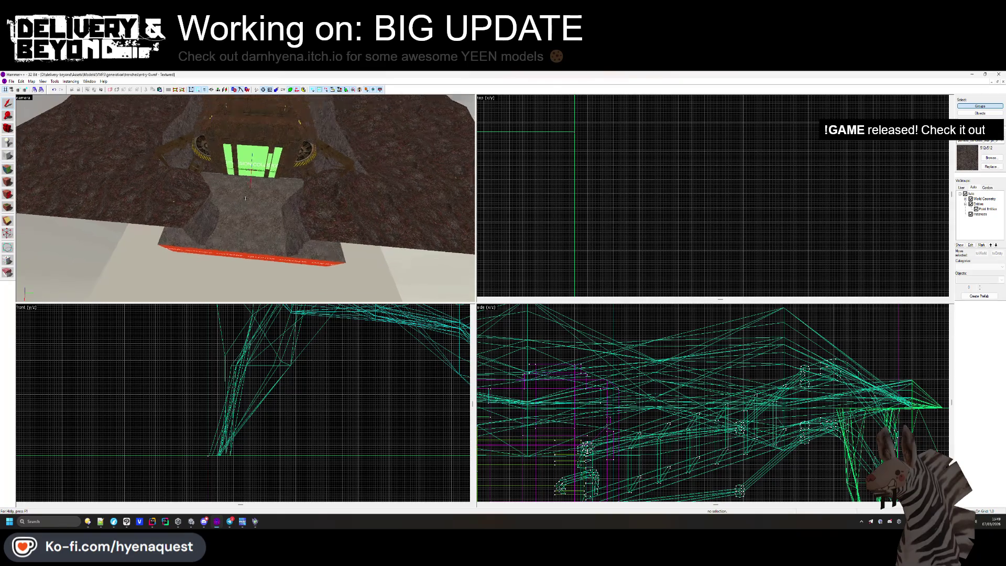
click(117, 192)
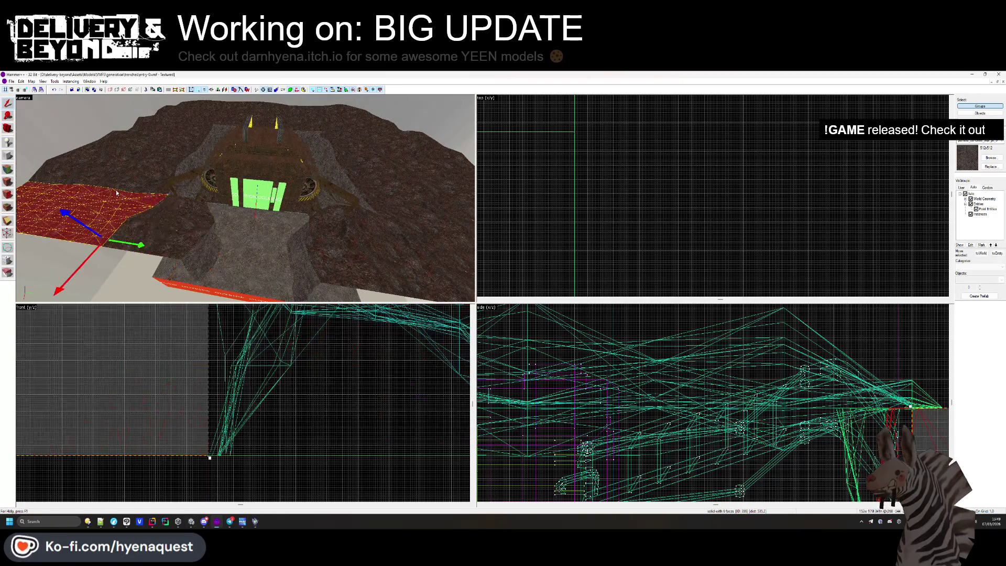
scroll(548, 207, down, 3)
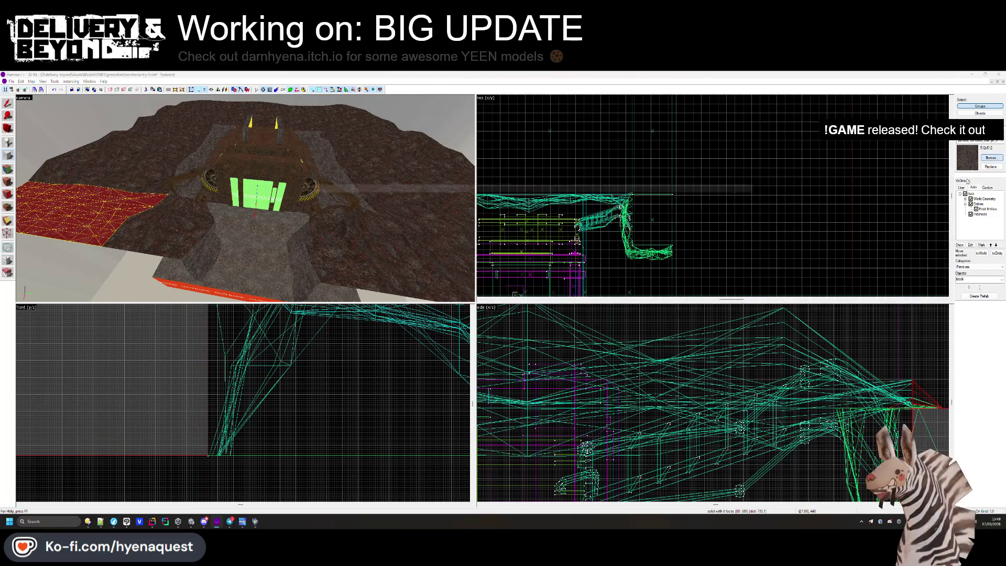
Choose SKYBOX as the current texture in the texture browser.
click(990, 157)
drag(793, 330, 792, 178)
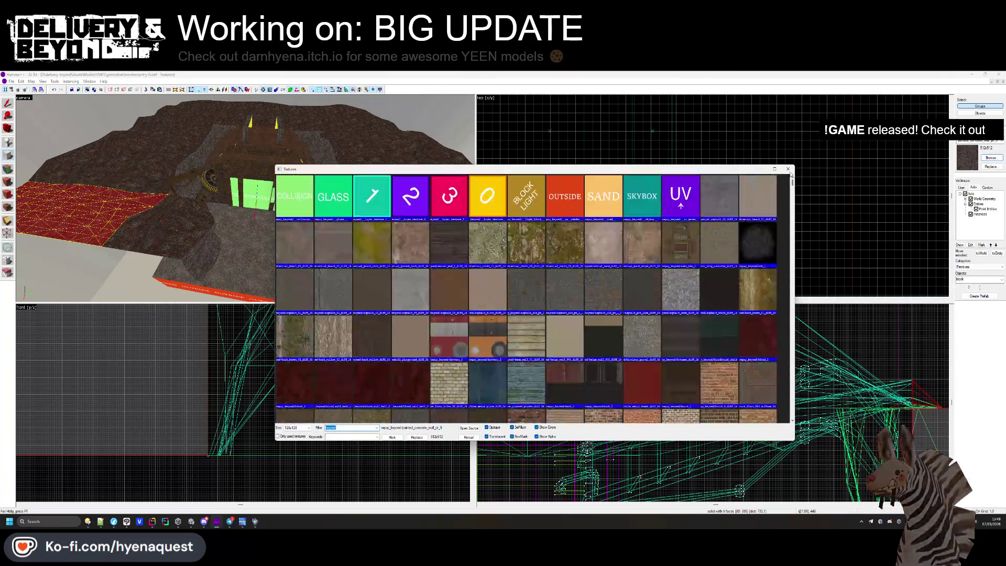
double_click(637, 202)
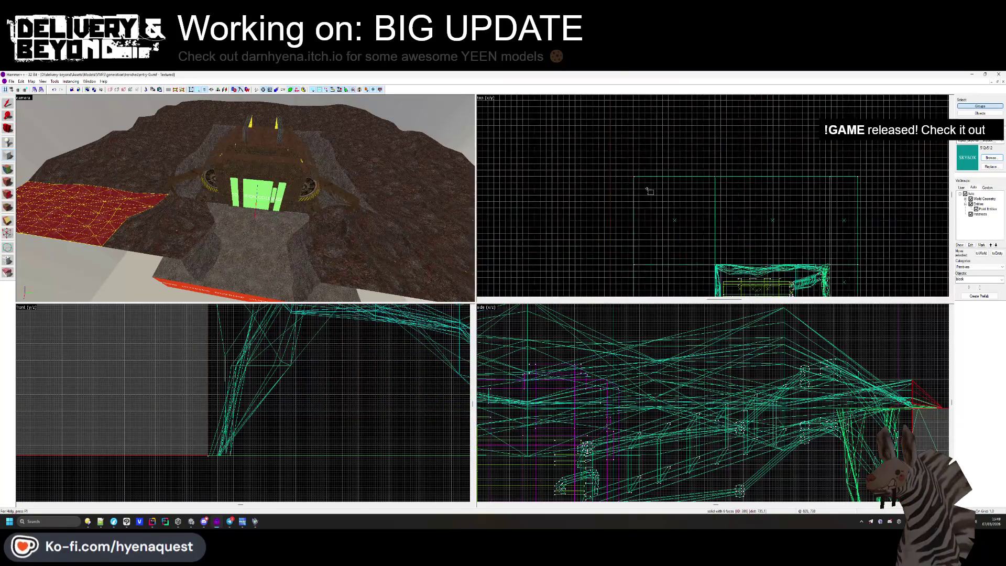
scroll(616, 159, up, 2)
Draw the first wall block, about 1225 units long and 1229 units tall.
drag(609, 122, 682, 194)
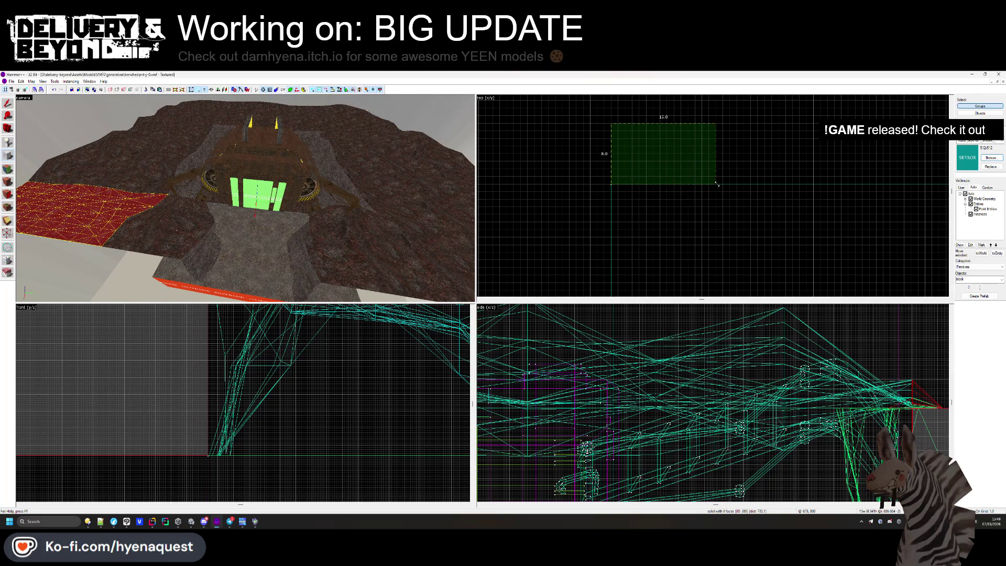
scroll(636, 155, down, 5)
mouse_move(636, 155)
mouse_down()
mouse_move(611, 149)
mouse_move(810, 163)
mouse_up()
scroll(806, 158, up, 3)
scroll(713, 403, down, 3)
mouse_move(616, 393)
mouse_down()
mouse_move(628, 338)
mouse_move(681, 310)
mouse_move(747, 324)
mouse_up()
scroll(747, 324, up, 3)
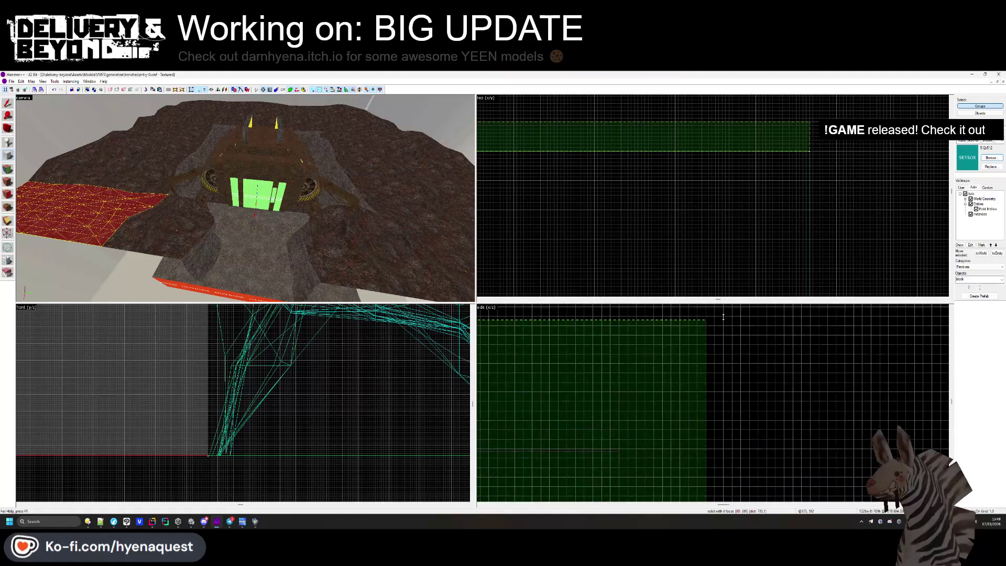
scroll(698, 330, down, 4)
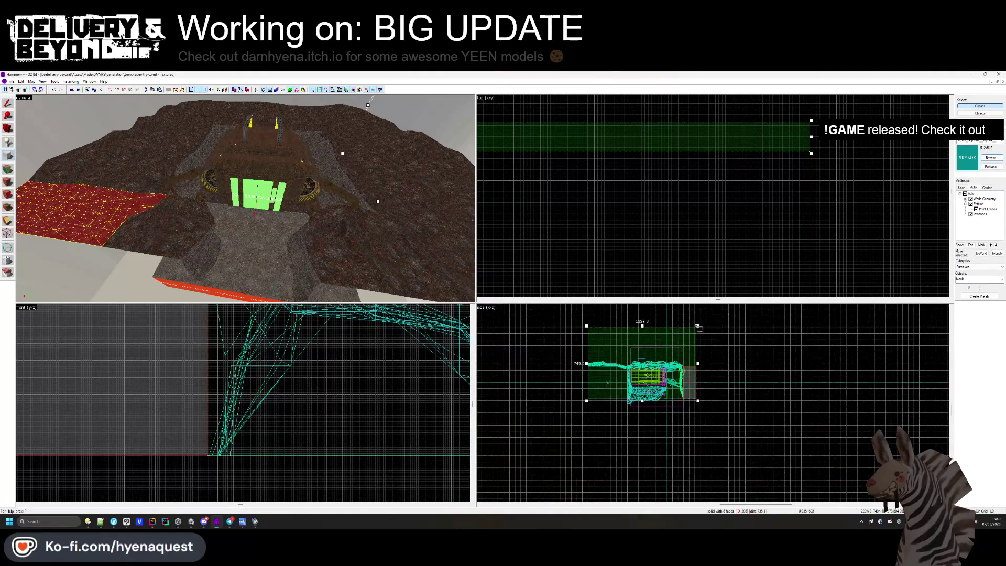
scroll(648, 398, up, 2)
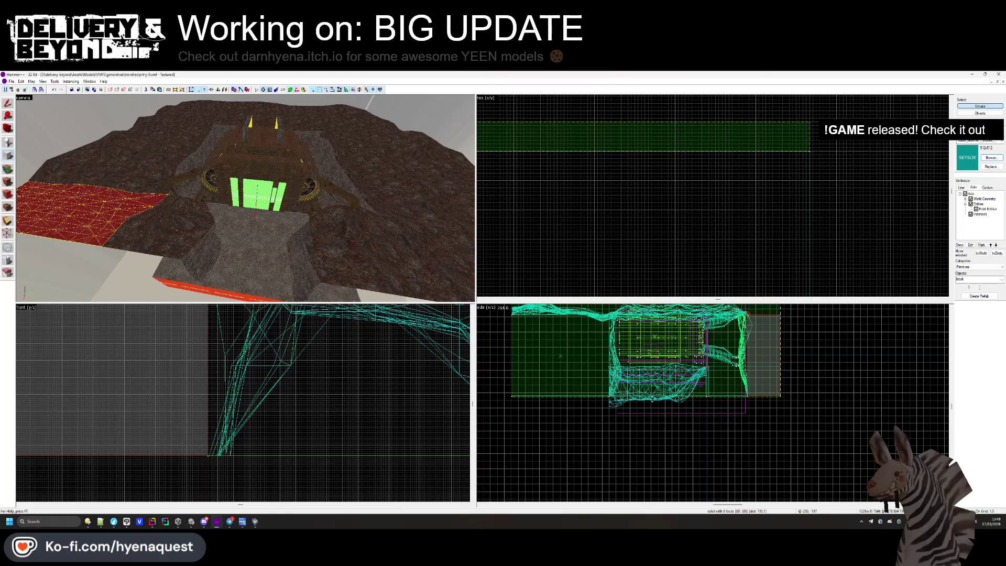
Move the SKYBOX wall into position at the map edge.
click(732, 414)
scroll(780, 399, up, 2)
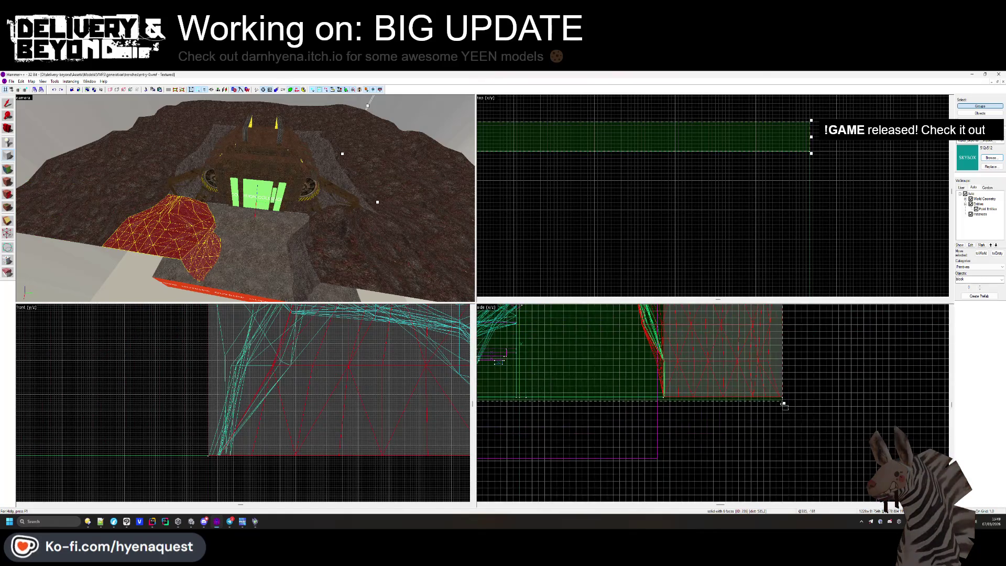
scroll(818, 404, down, 1)
scroll(557, 412, up, 1)
scroll(558, 413, up, 1)
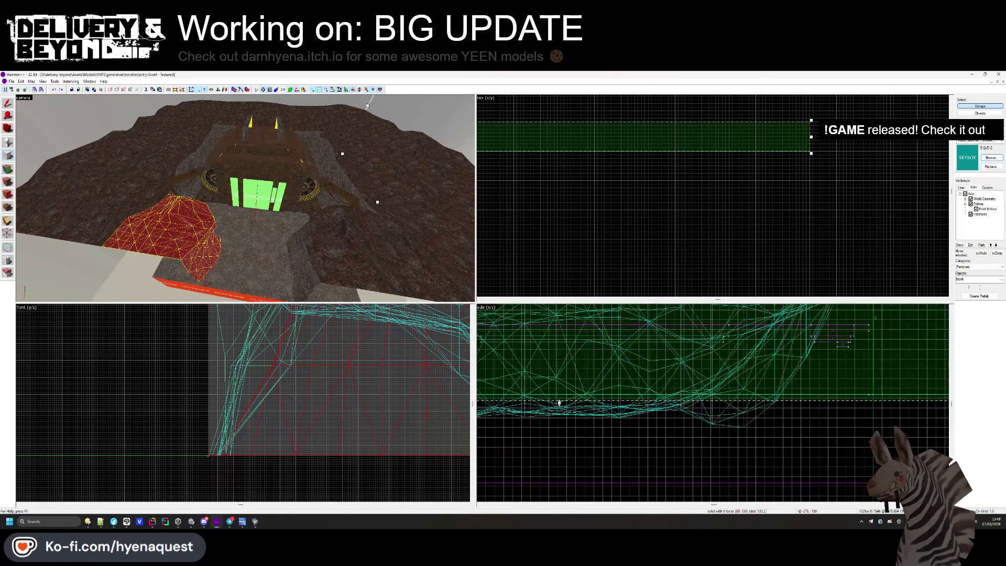
click(559, 396)
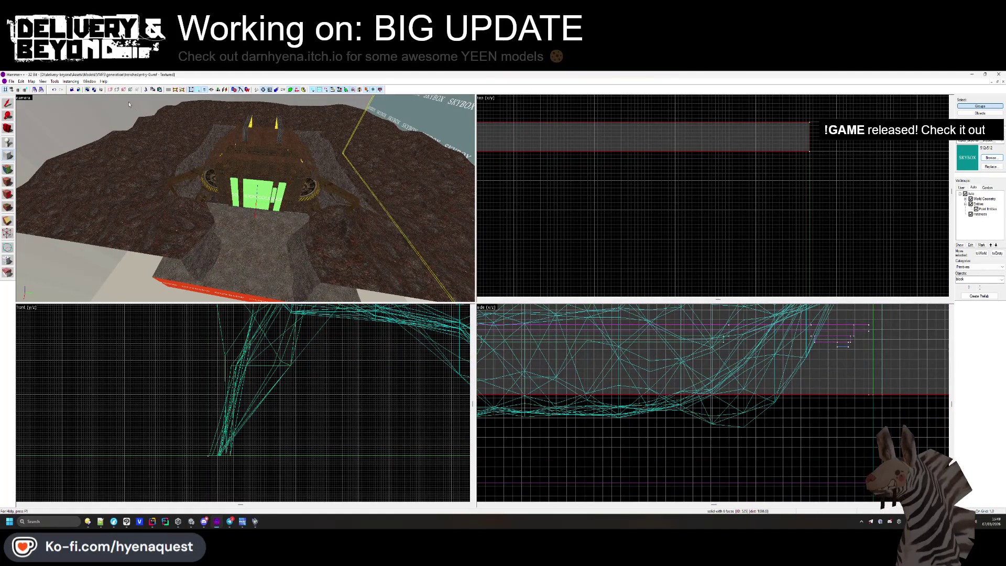
scroll(700, 121, down, 5)
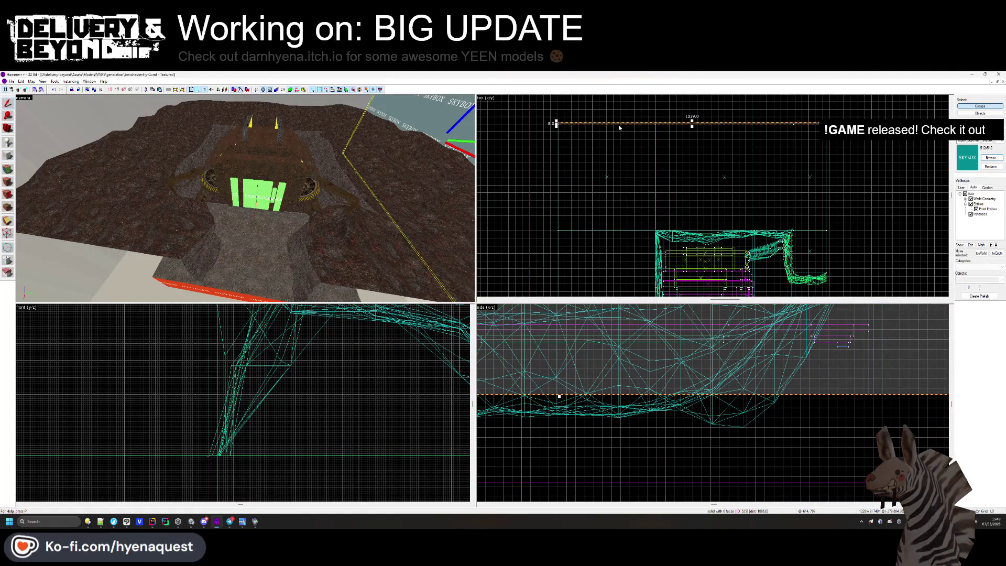
scroll(618, 123, down, 3)
drag(618, 123, 602, 123)
scroll(580, 232, up, 3)
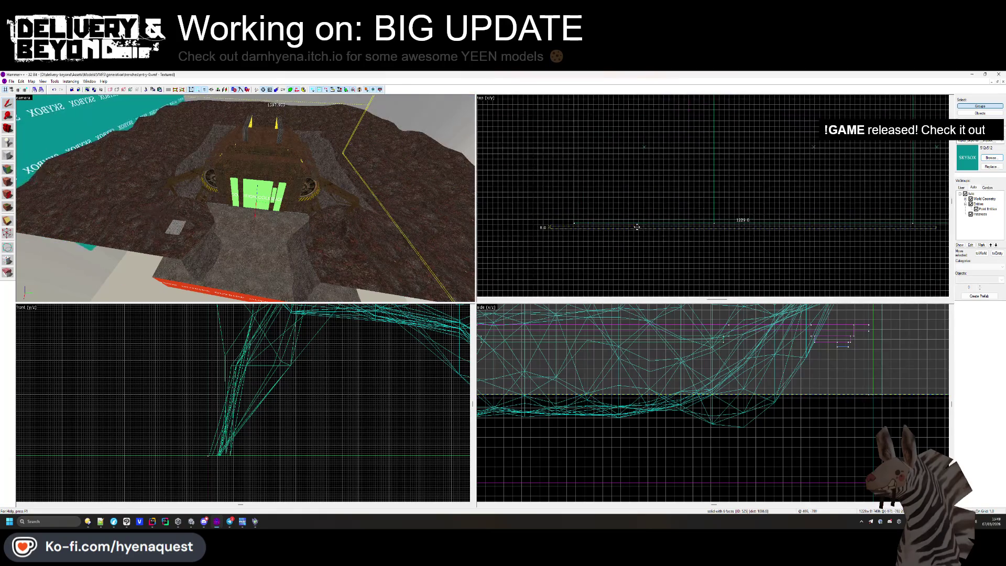
scroll(580, 232, up, 3)
drag(727, 261, 726, 222)
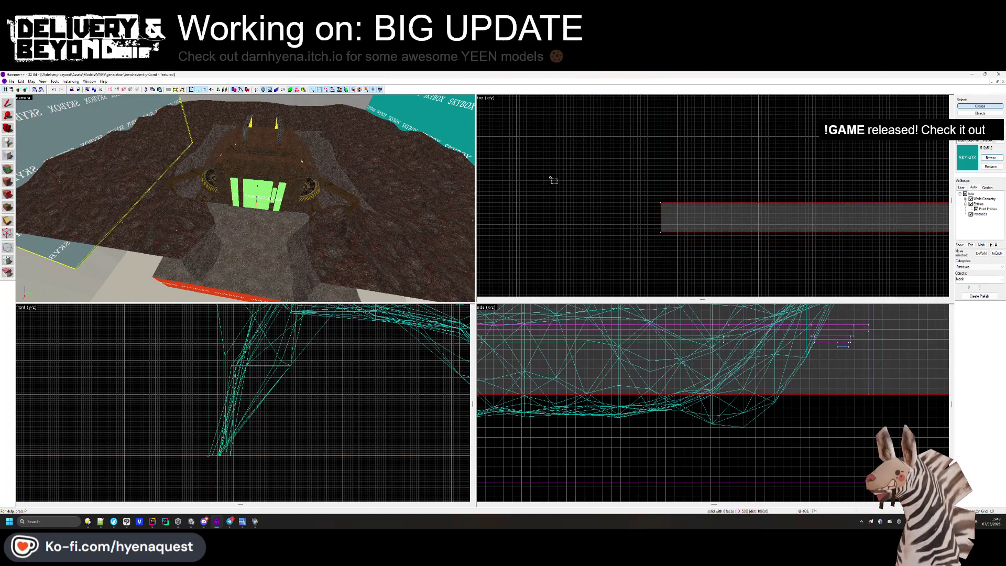
Draw and create a second SKYBOX wall, 1691 units long, from the first wall's end.
drag(658, 229, 627, 169)
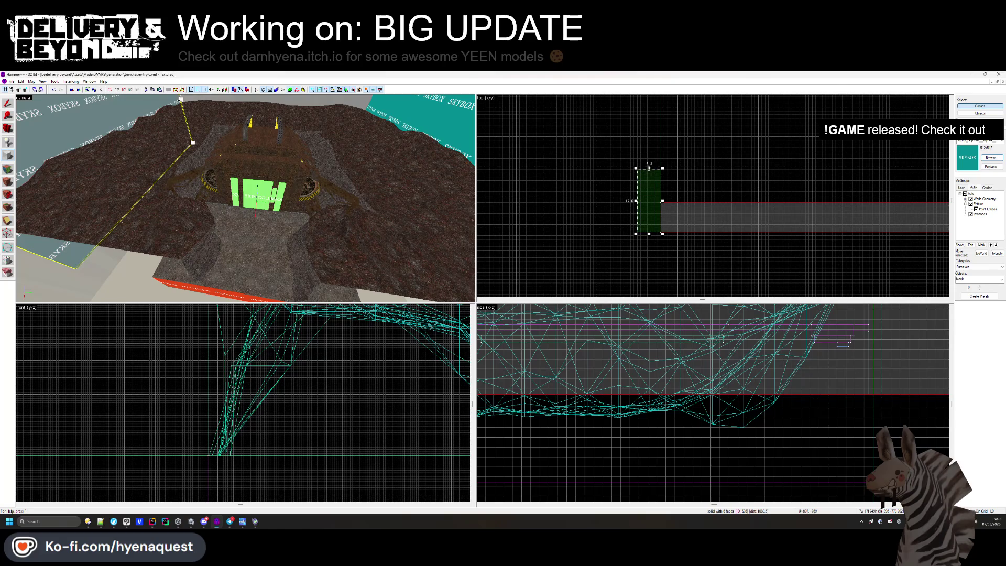
scroll(646, 160, down, 5)
drag(648, 168, 639, 136)
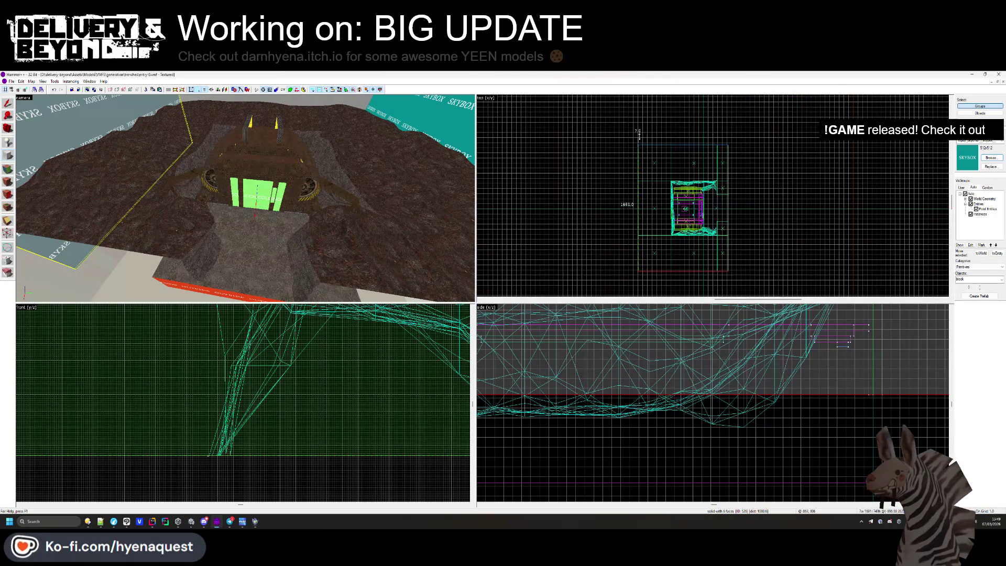
scroll(628, 157, up, 5)
key(Return)
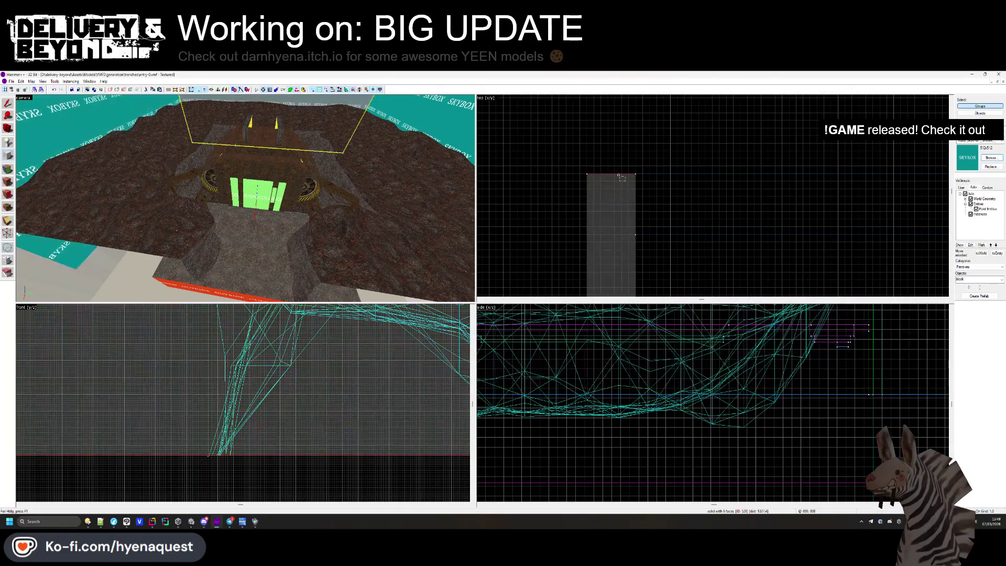
drag(262, 160, 165, 177)
click(105, 173)
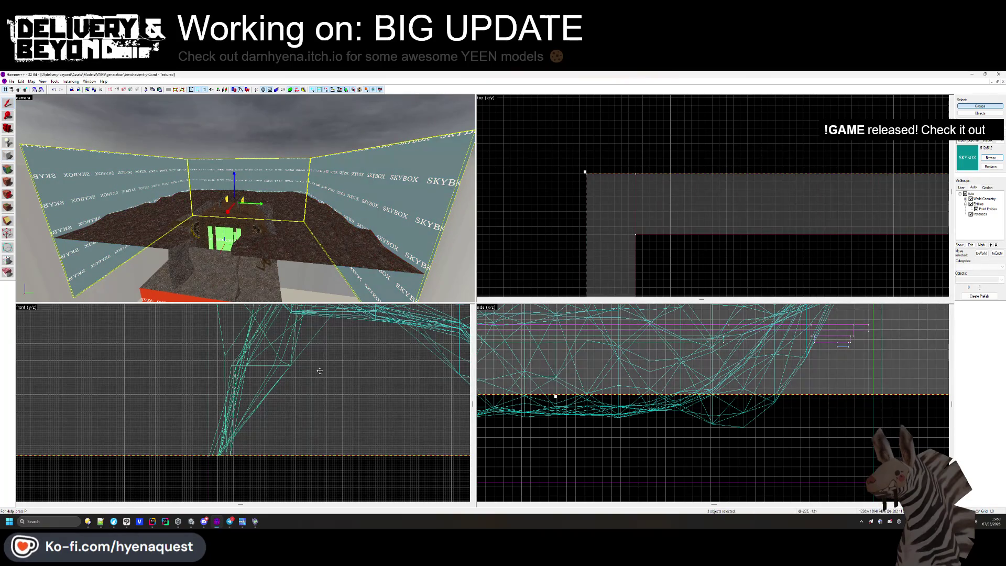
Drag the SKYBOX walls' top edge up in the Front view to make them taller.
scroll(283, 377, down, 4)
mouse_move(294, 358)
mouse_down()
mouse_move(298, 309)
mouse_move(293, 317)
mouse_up()
scroll(315, 321, down, 2)
click(333, 323)
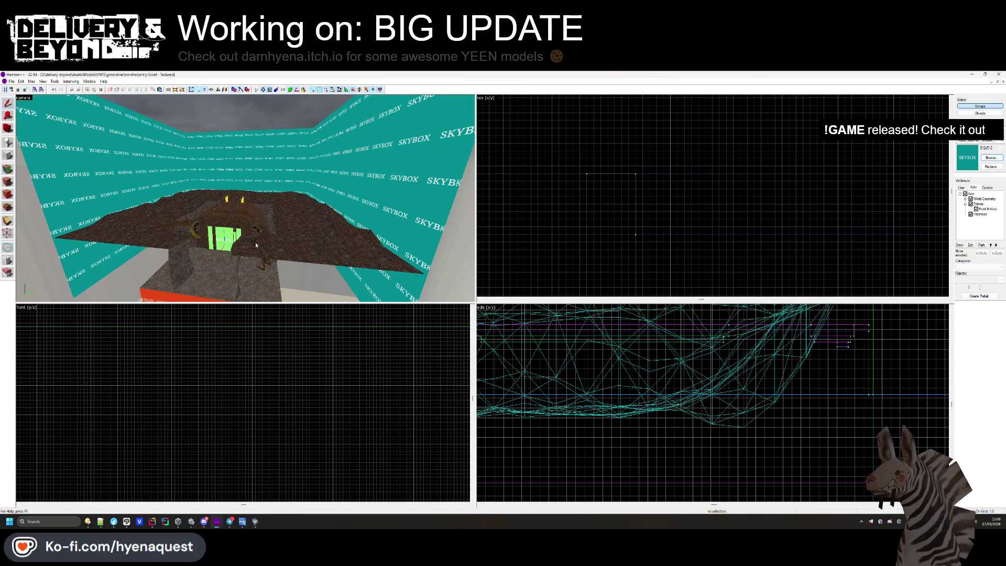
click(118, 183)
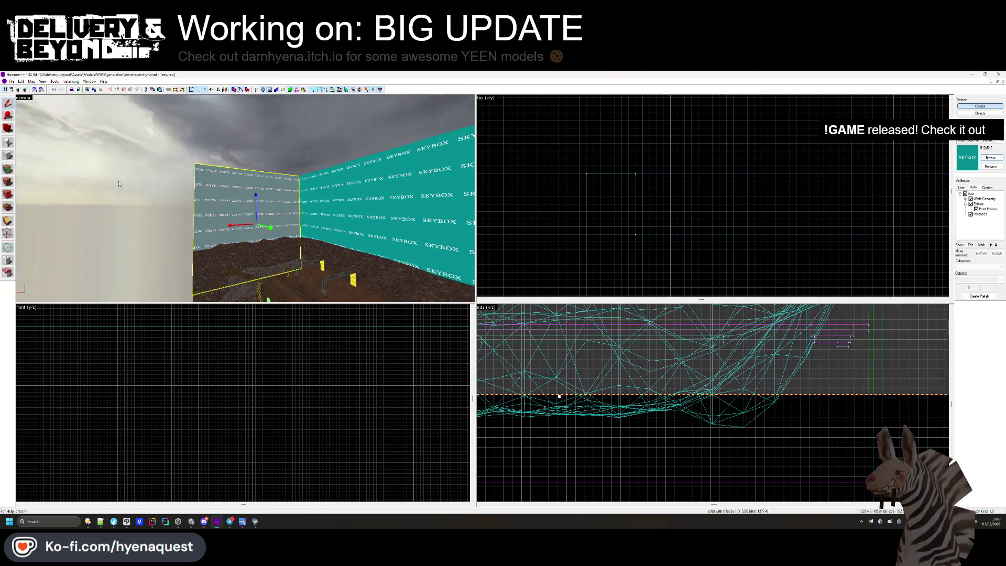
Draw a thin SKYBOX ceiling slab spanning across the walls.
click(9, 156)
scroll(634, 168, down, 2)
mouse_move(645, 161)
mouse_down()
mouse_move(662, 162)
mouse_move(651, 148)
mouse_move(677, 152)
mouse_move(725, 240)
mouse_move(705, 209)
mouse_up()
scroll(665, 157, up, 5)
scroll(631, 414, down, 6)
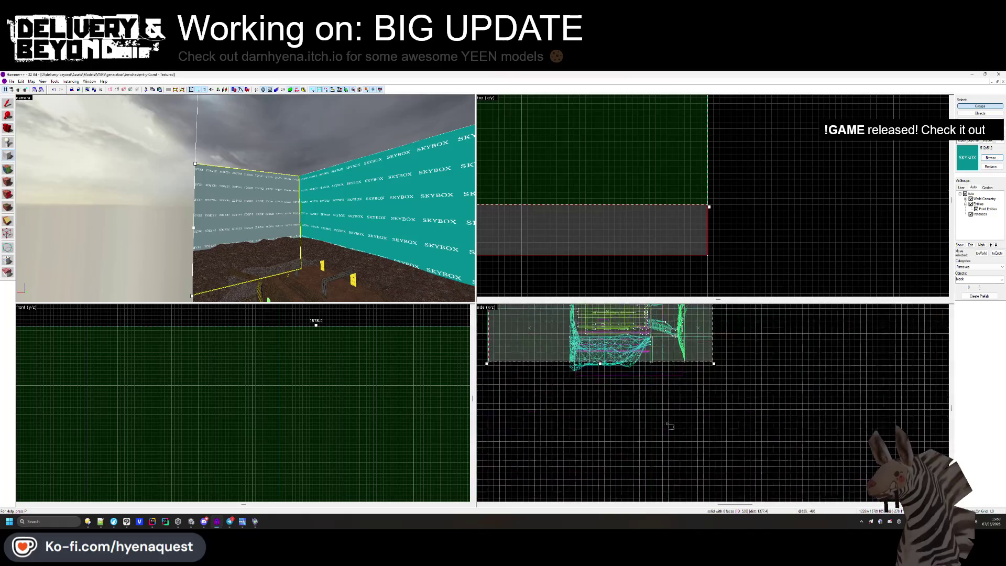
scroll(624, 417, up, 6)
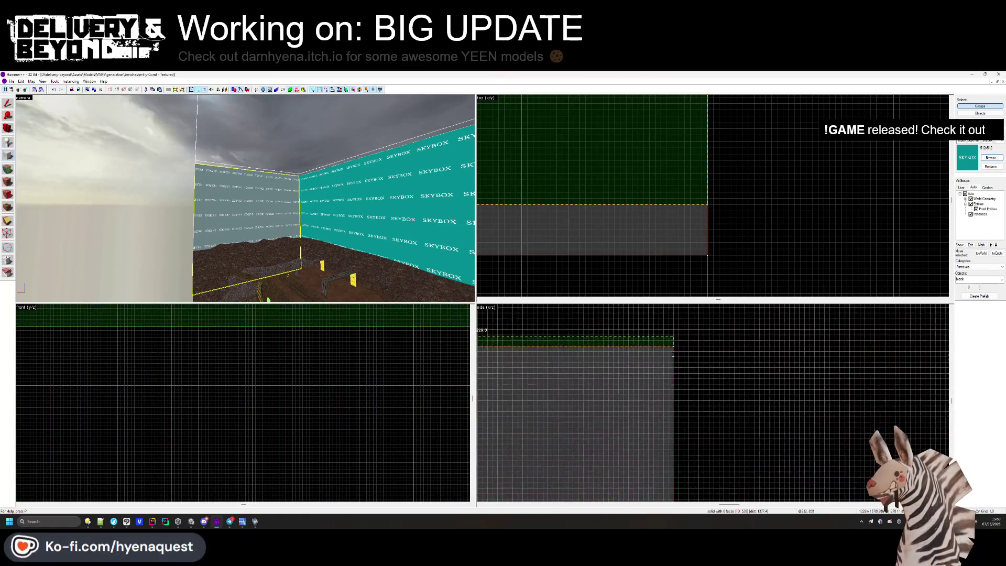
drag(644, 398, 666, 390)
scroll(665, 389, up, 2)
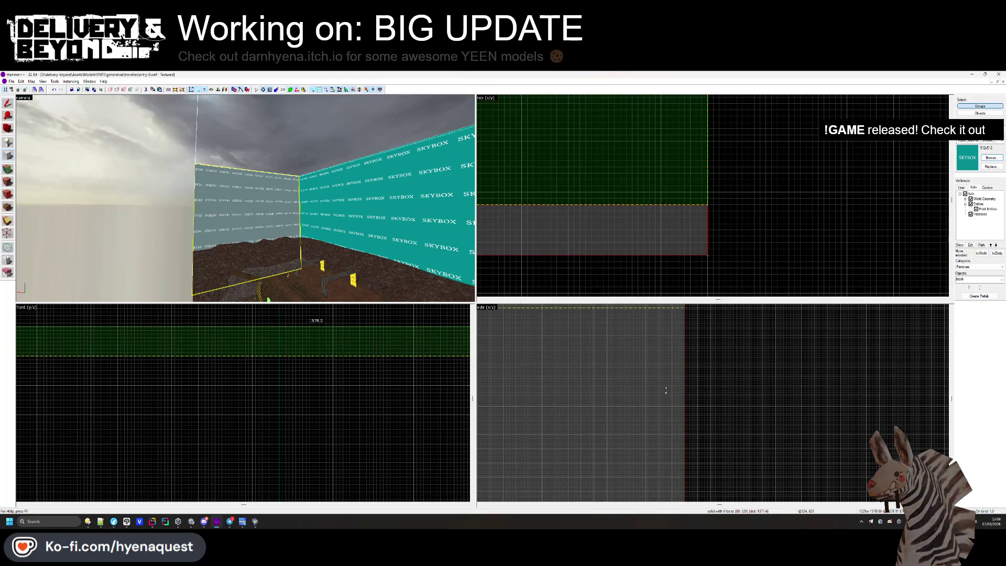
key(Return)
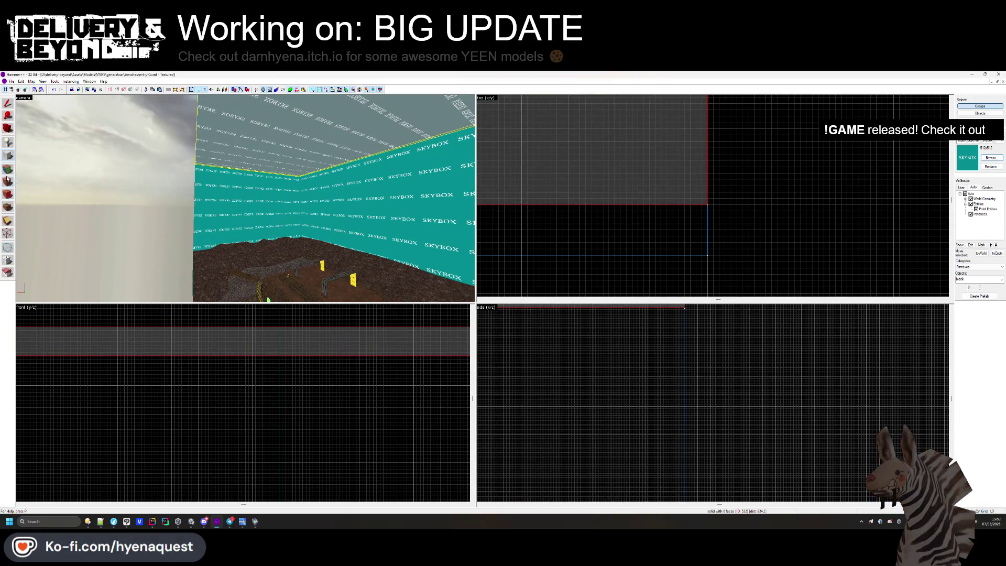
Select the enclosure's inner faces and apply the SKYBOX texture to them from the browser.
click(7, 180)
click(245, 198)
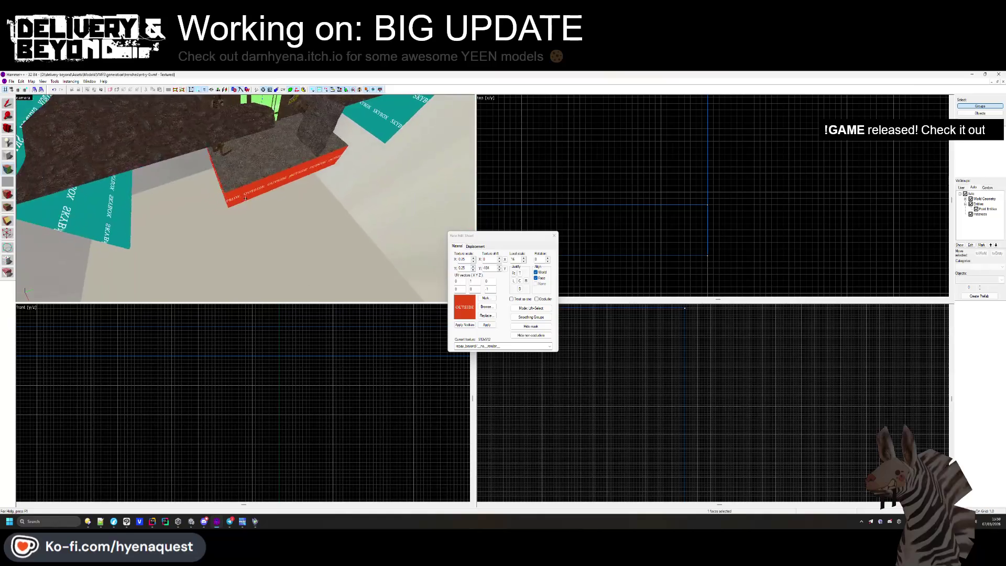
drag(244, 198, 297, 115)
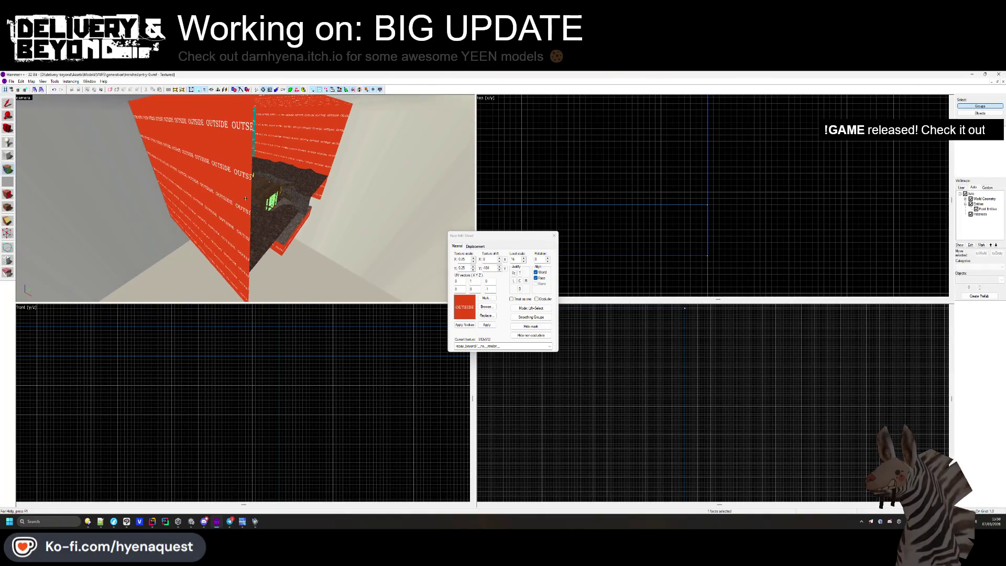
drag(245, 198, 294, 180)
click(294, 180)
click(487, 307)
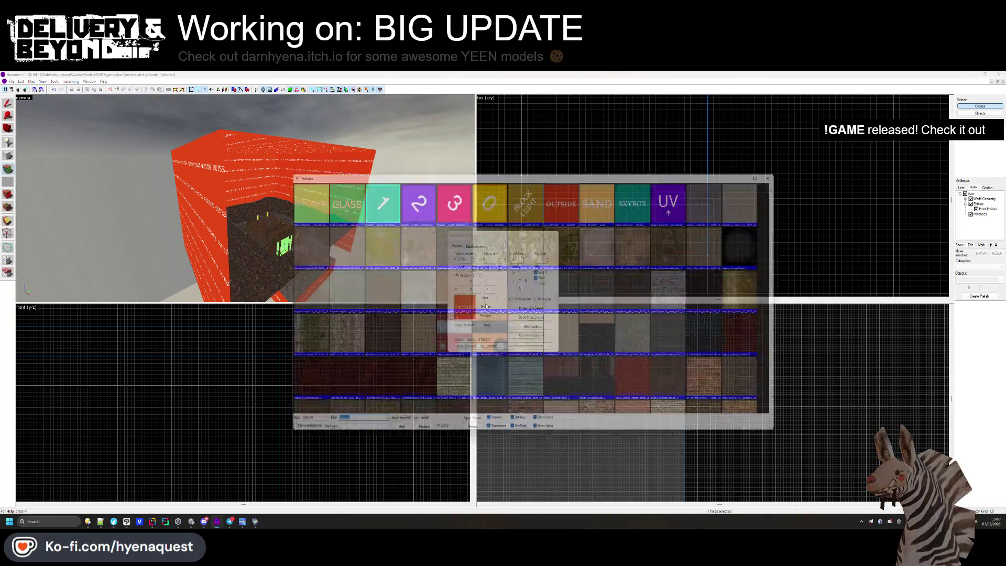
double_click(627, 205)
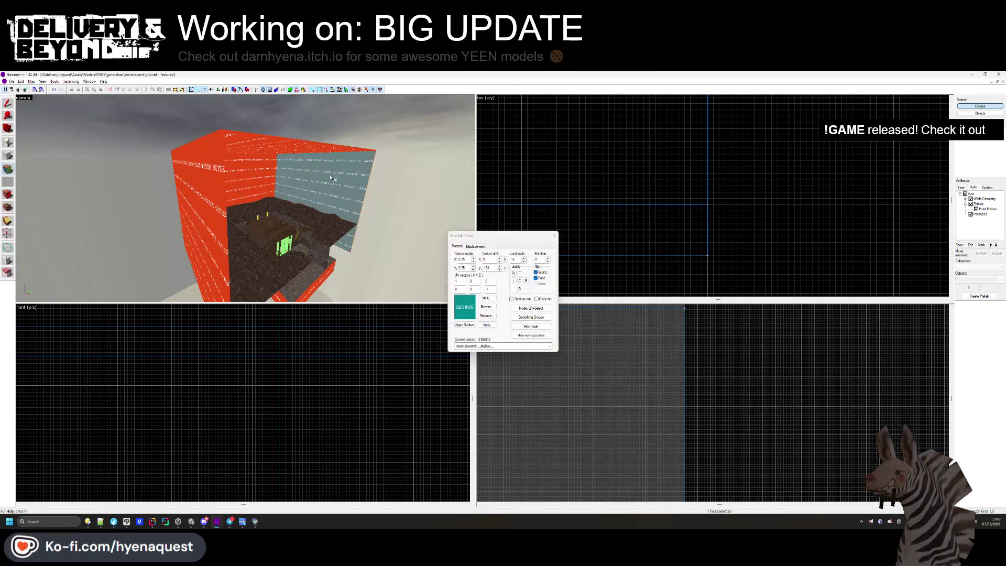
key(w)
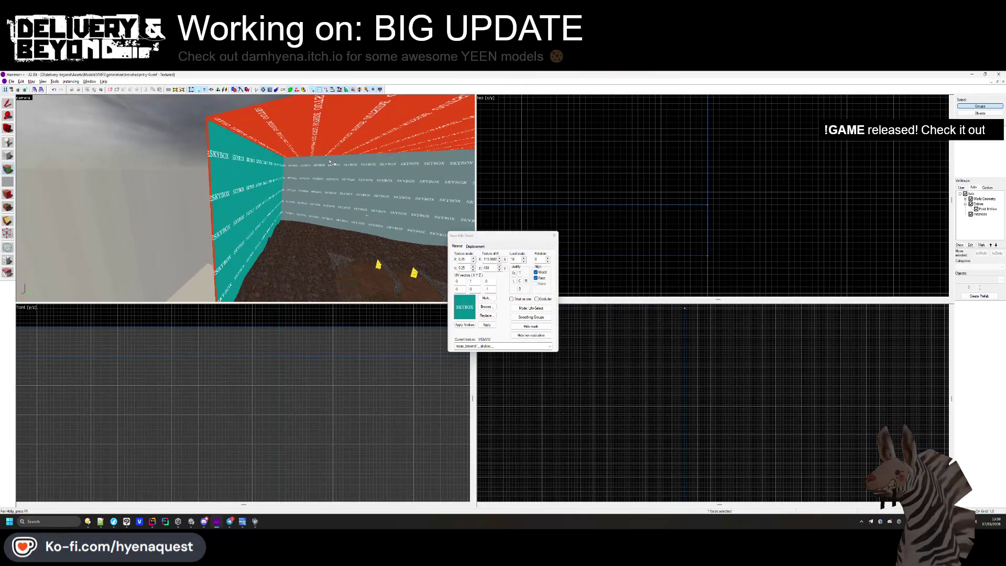
click(554, 235)
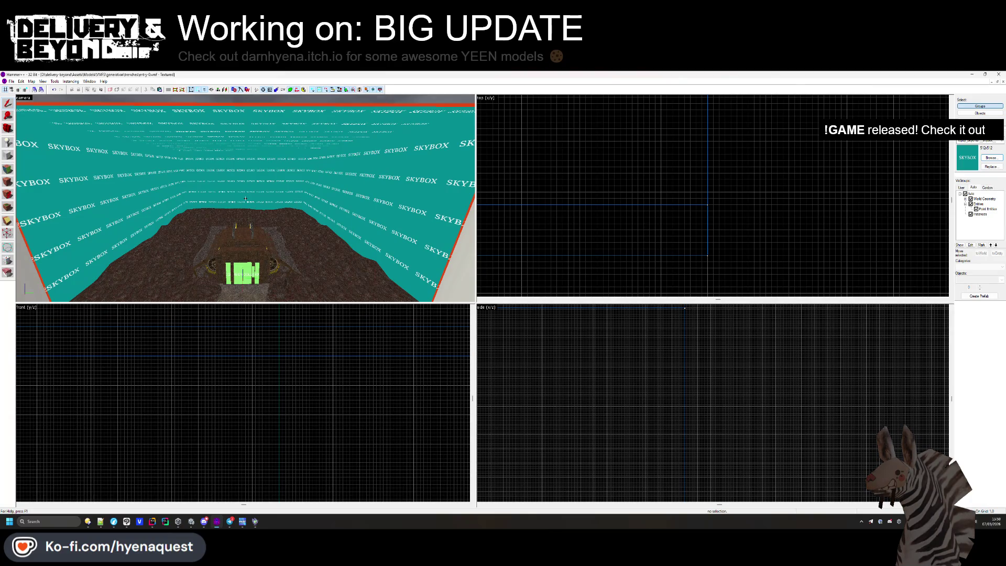
key(alt+Tab)
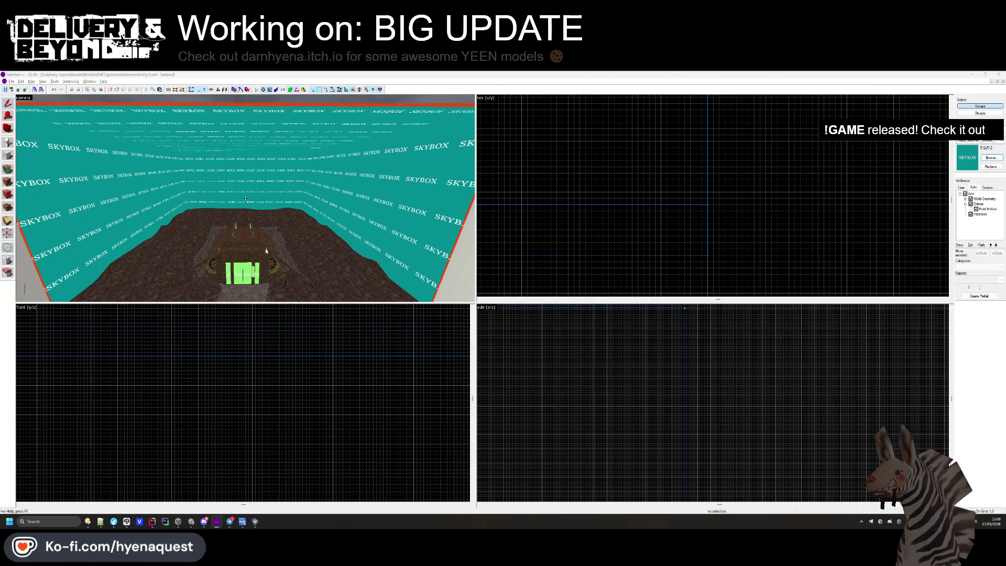
key(alt+Tab)
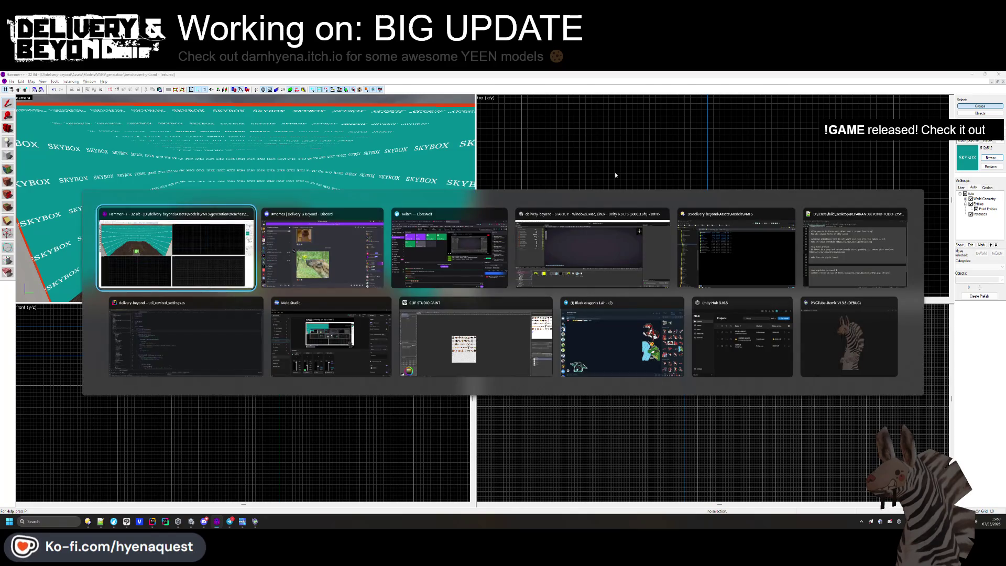
click(479, 219)
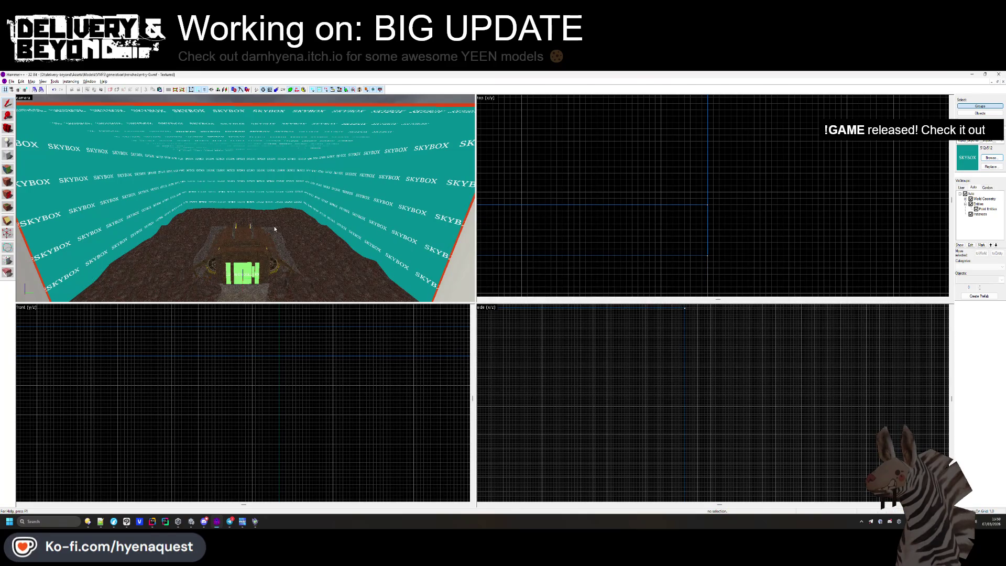
key(z)
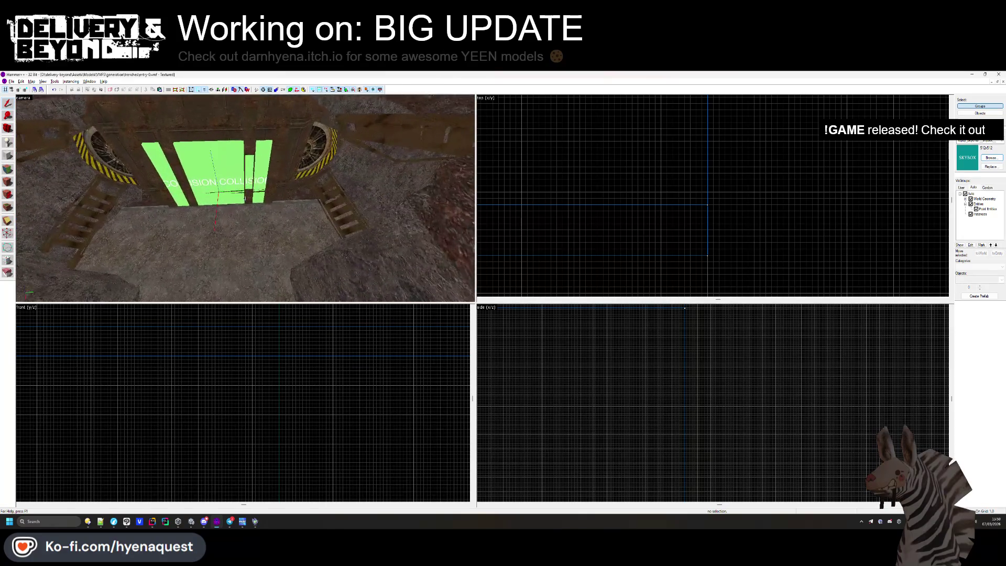
key(z)
click(314, 228)
scroll(592, 185, down, 5)
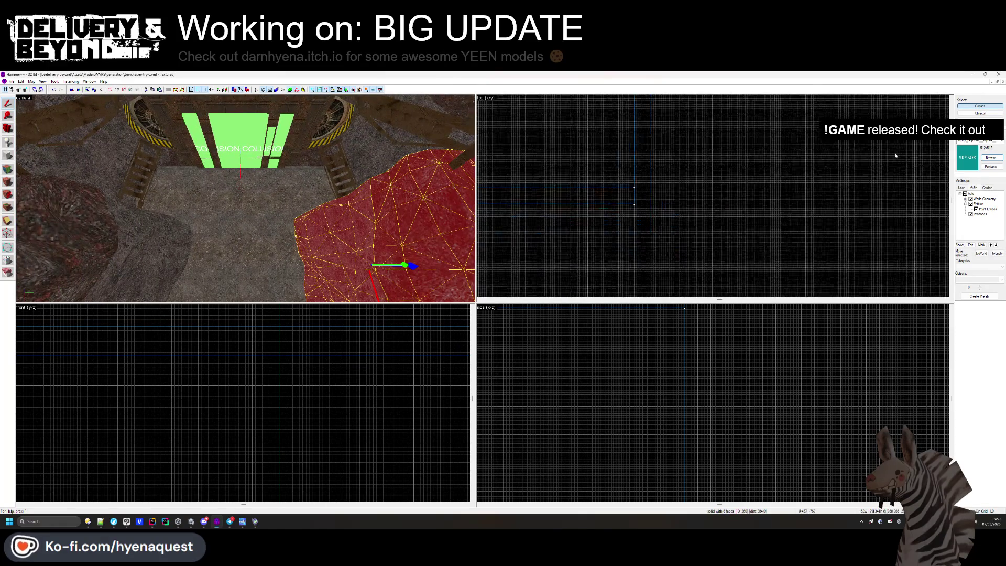
Make COLLISION the current texture and create a block brush beside the rock slope near the green doors.
click(987, 159)
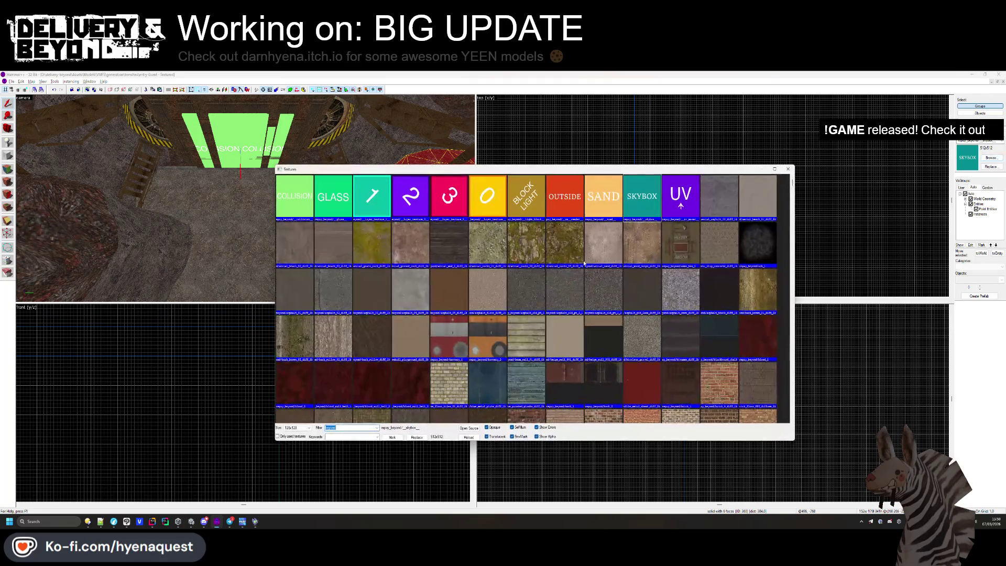
double_click(295, 212)
scroll(431, 212, down, 3)
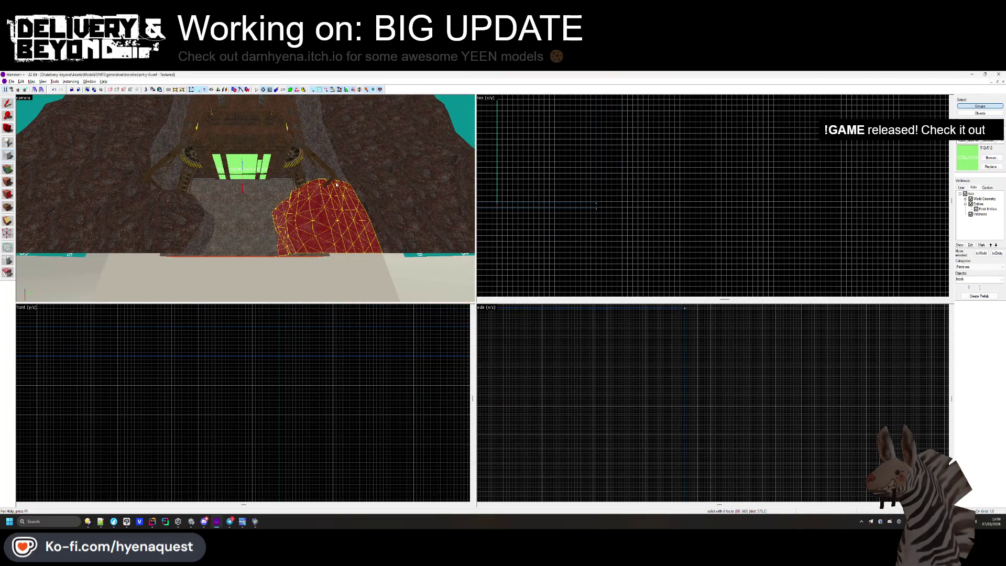
scroll(627, 218, up, 8)
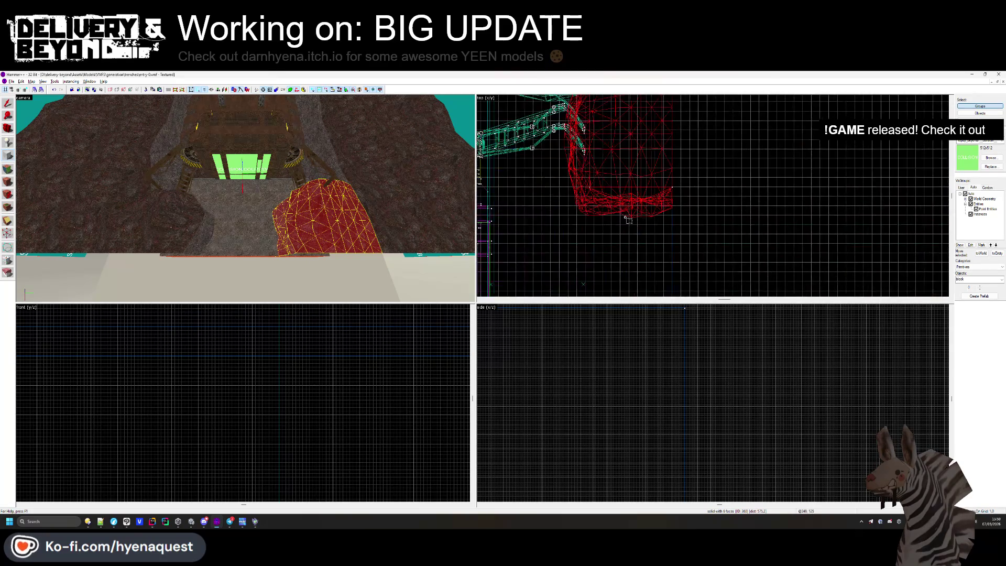
scroll(627, 219, up, 3)
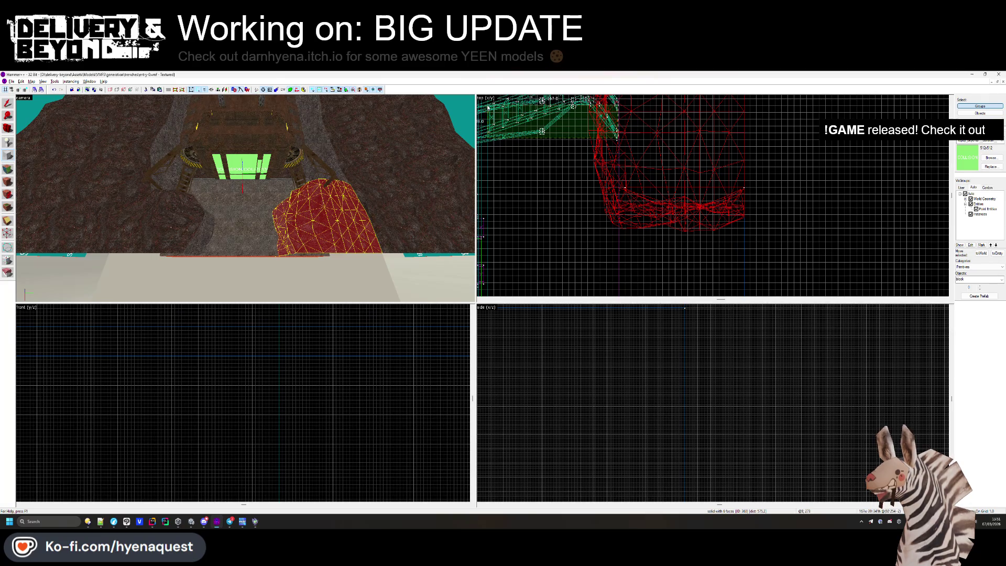
scroll(487, 107, down, 5)
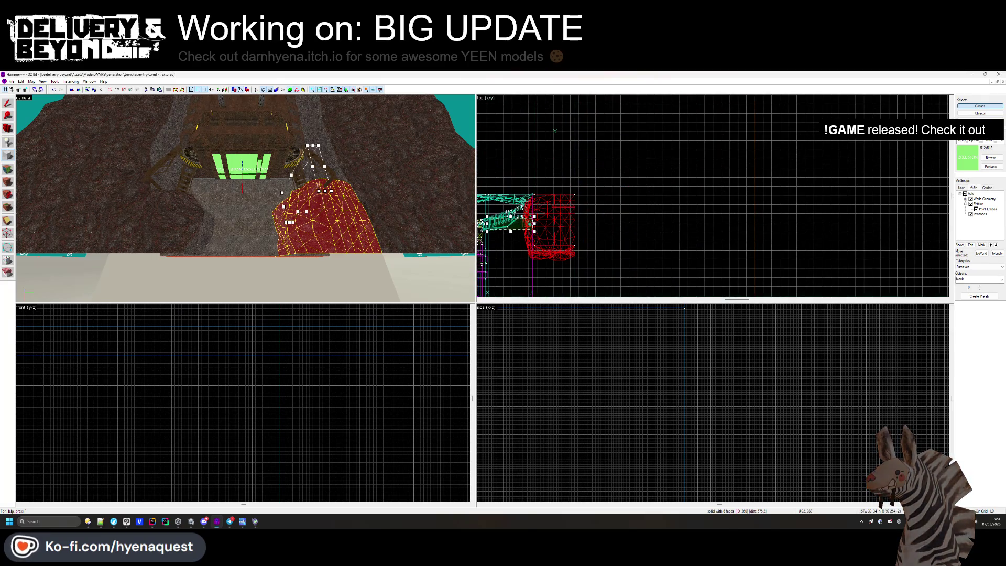
scroll(506, 184, up, 5)
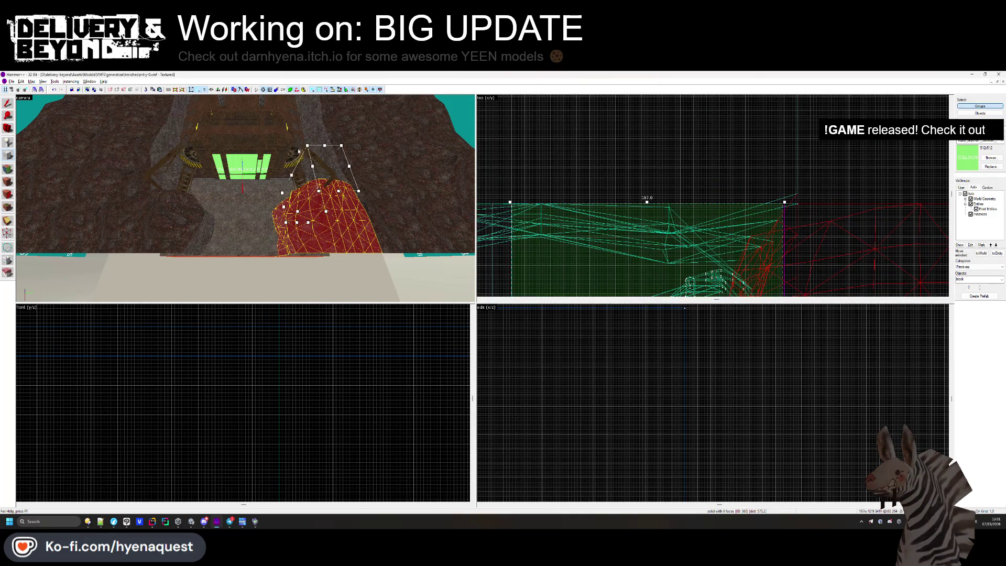
drag(298, 152, 309, 209)
scroll(611, 183, down, 3)
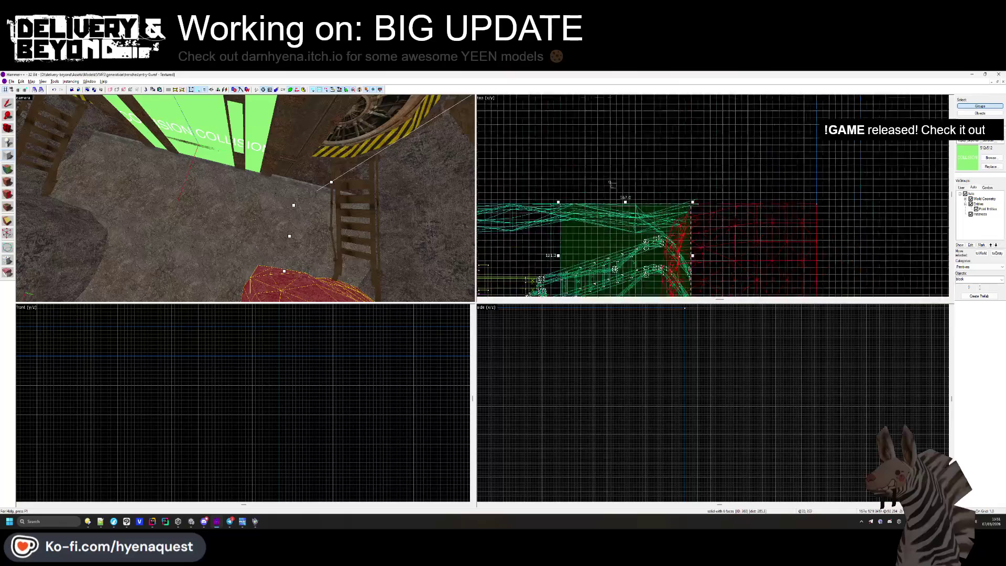
scroll(610, 183, down, 2)
scroll(638, 164, up, 2)
scroll(638, 164, up, 5)
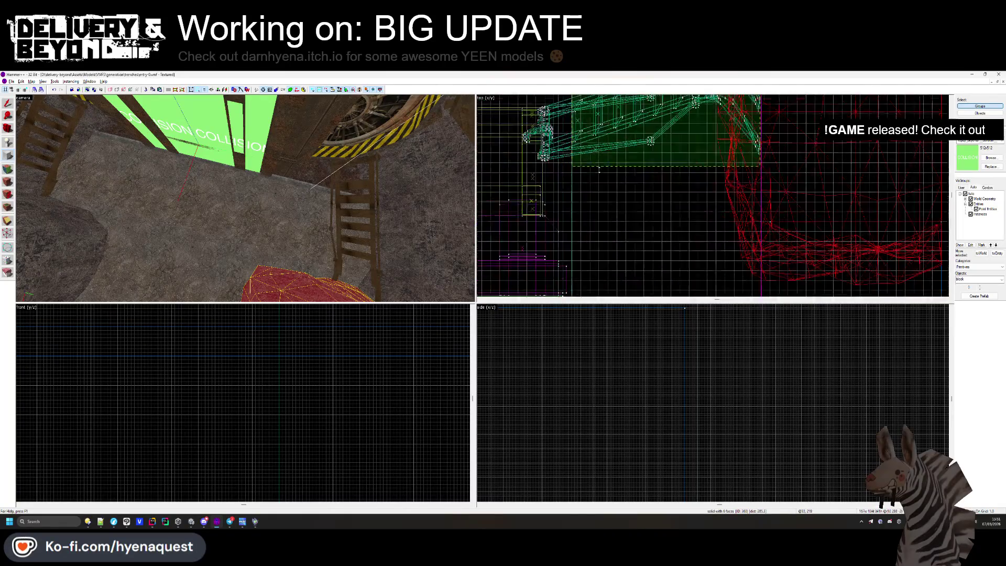
key(Return)
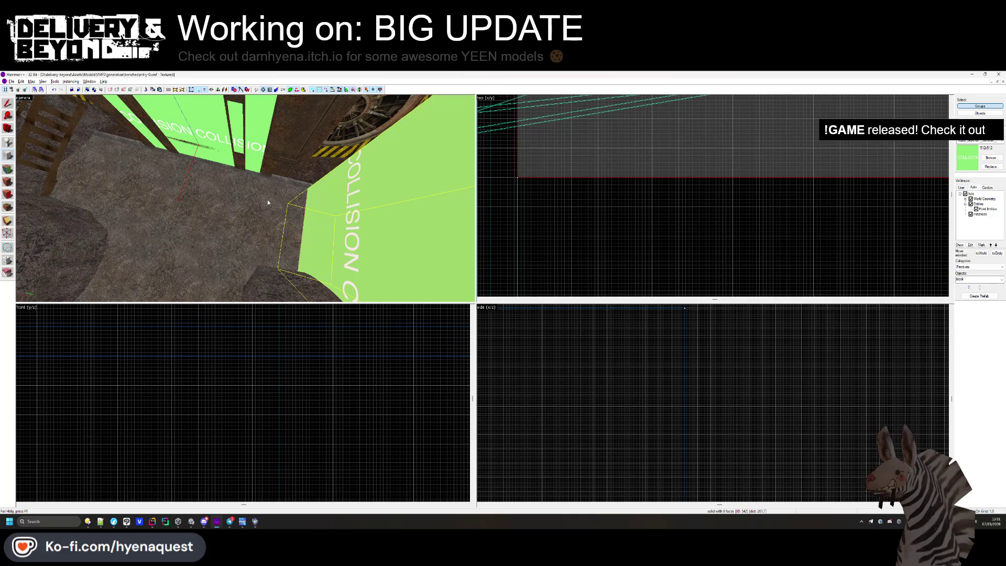
Resize the collision block in the front view to fit against the slope, then deselect it.
key(ctrl+shift+e)
scroll(237, 363, down, 3)
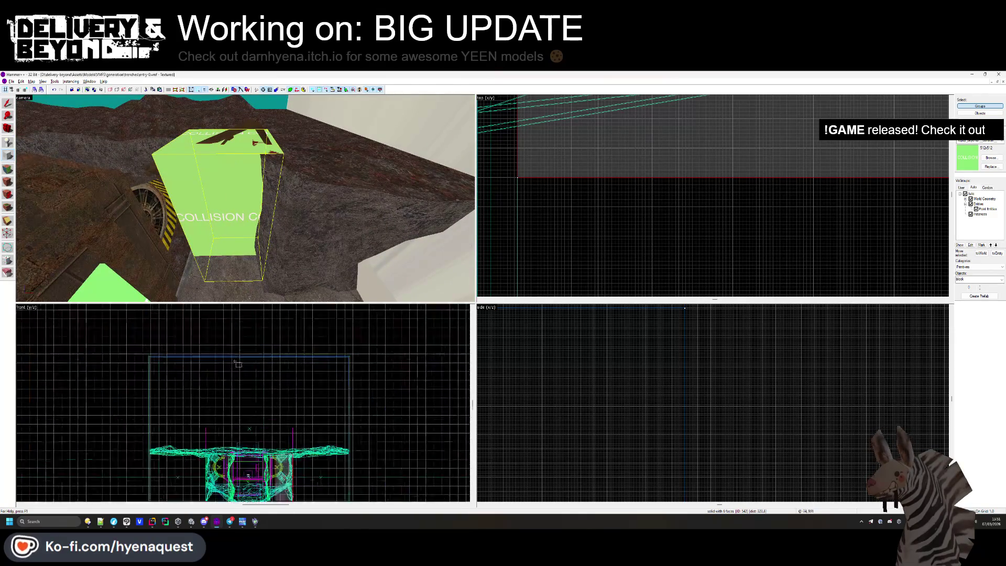
scroll(237, 363, down, 3)
scroll(206, 398, up, 5)
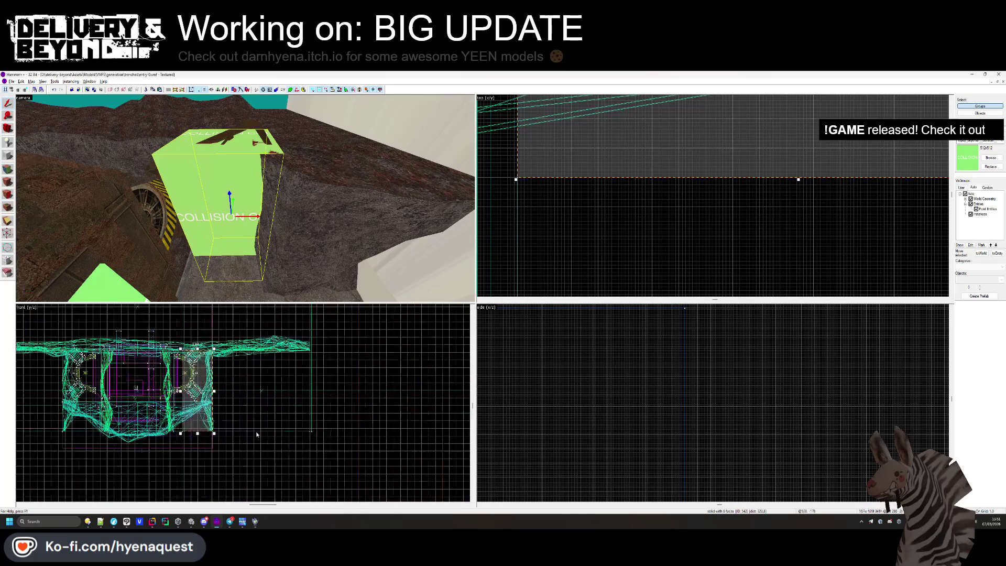
drag(169, 443, 151, 369)
scroll(150, 368, up, 5)
key(Escape)
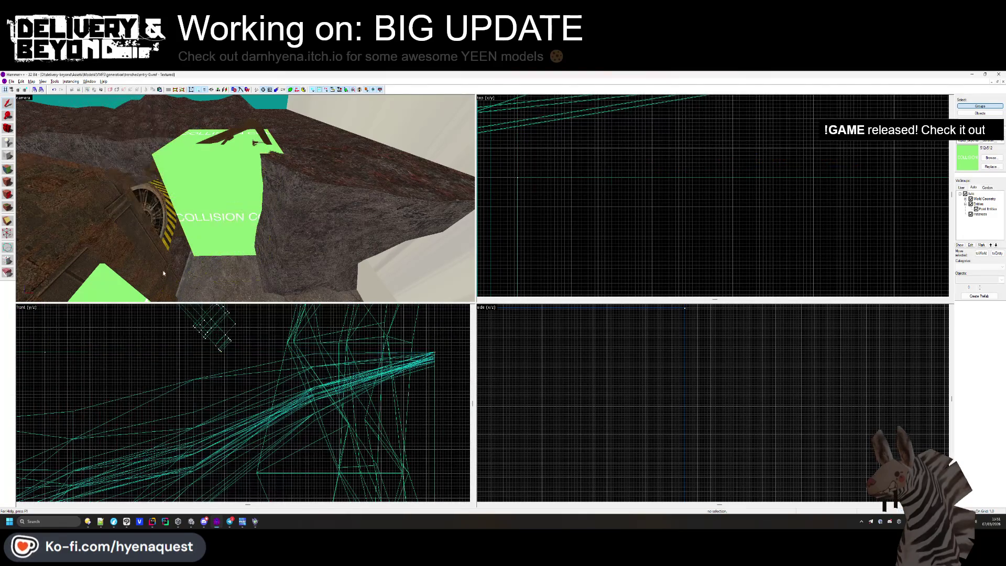
scroll(247, 197, down, 10)
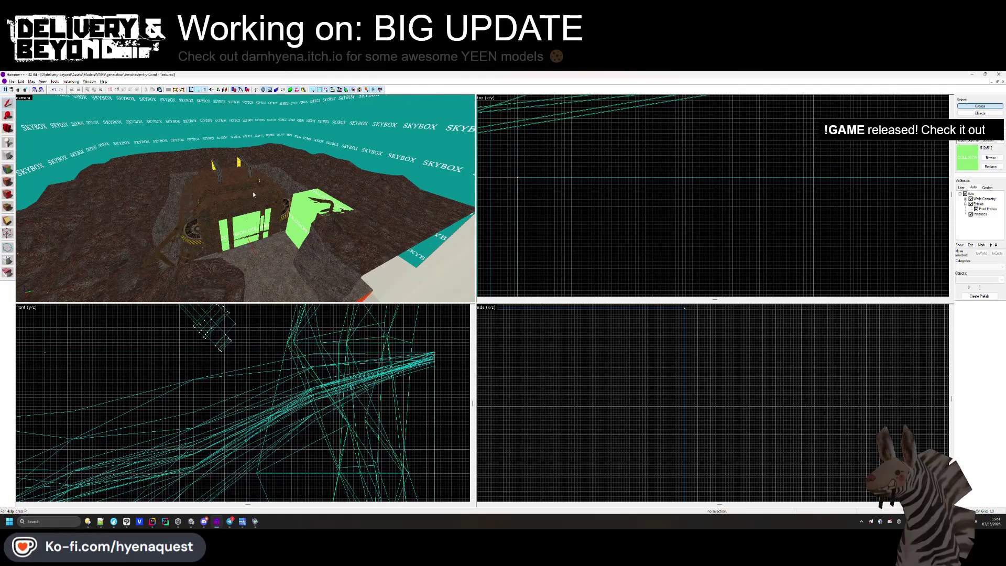
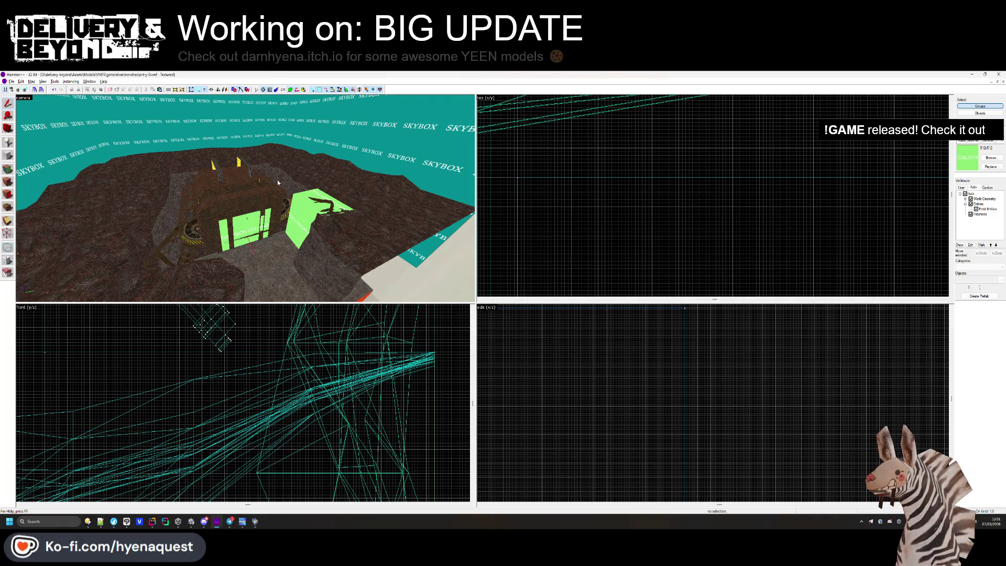
Enlarge the green collision brush beside the doorway and shift it further down in the top view.
click(309, 215)
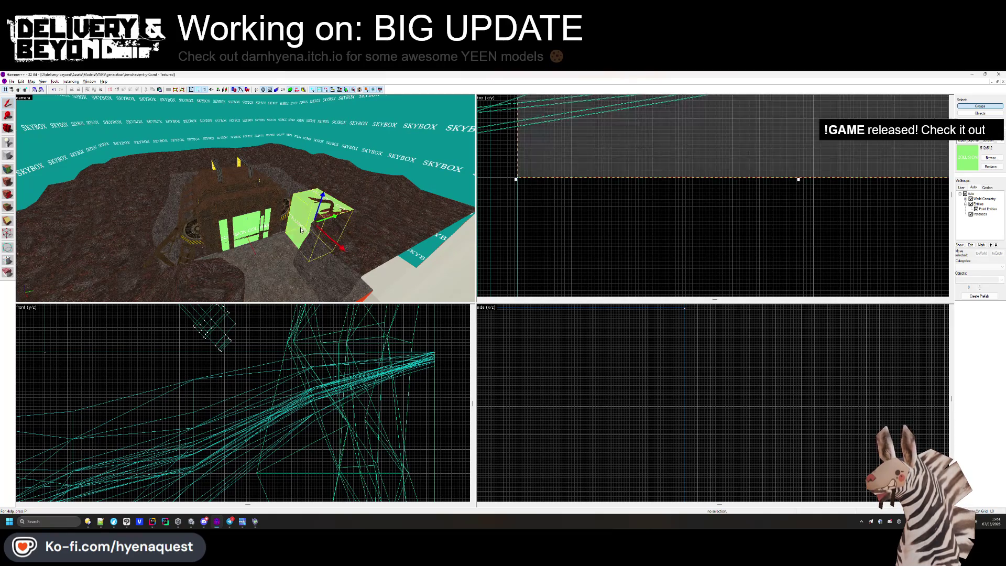
scroll(603, 202, down, 3)
scroll(613, 206, up, 5)
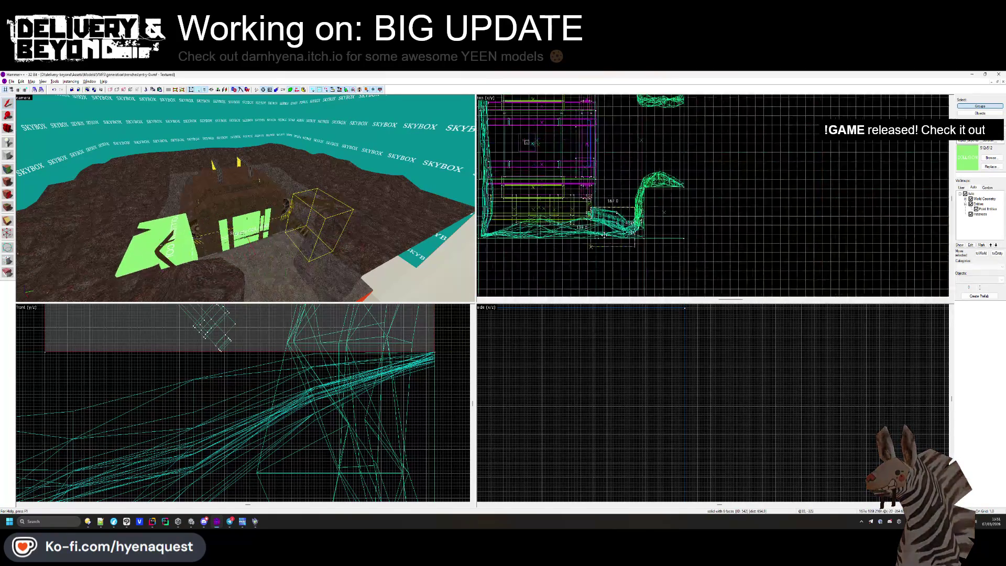
drag(618, 213, 657, 245)
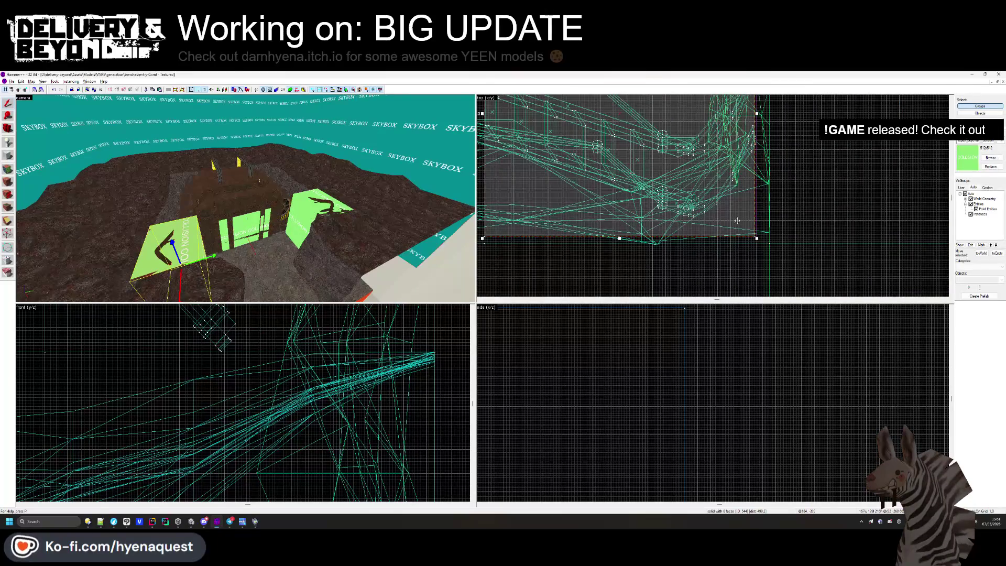
drag(737, 221, 738, 224)
scroll(733, 288, up, 2)
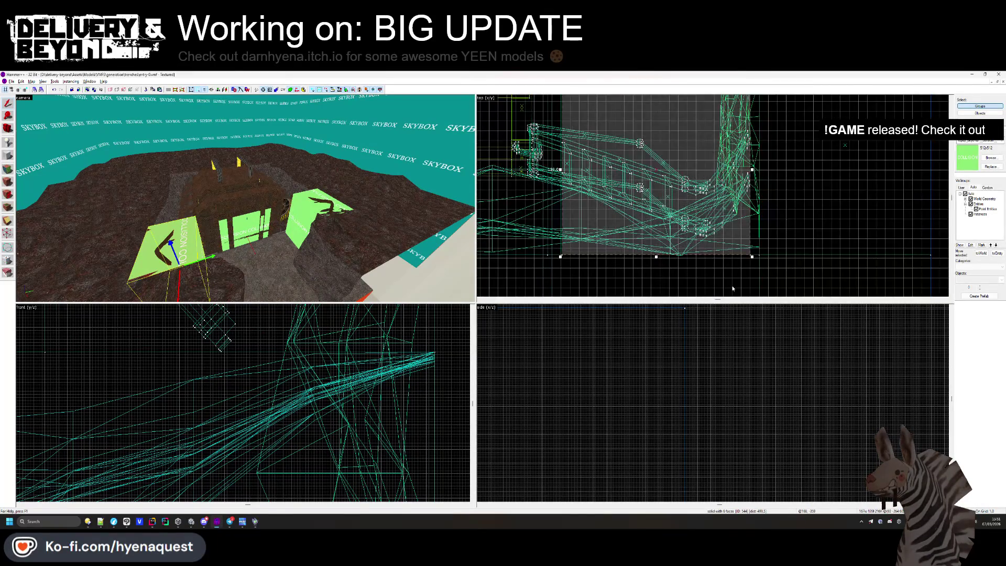
scroll(245, 198, up, 10)
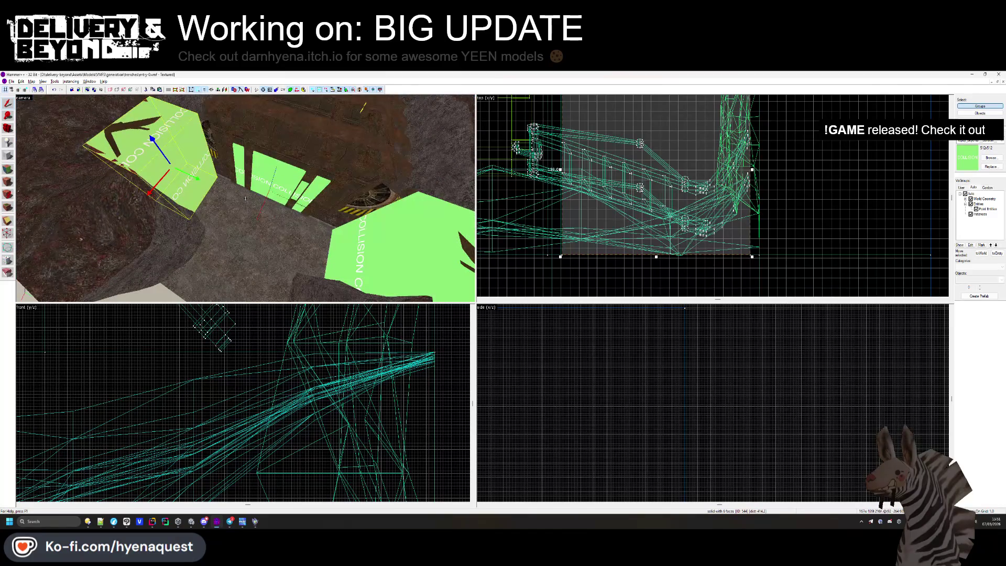
scroll(245, 198, up, 3)
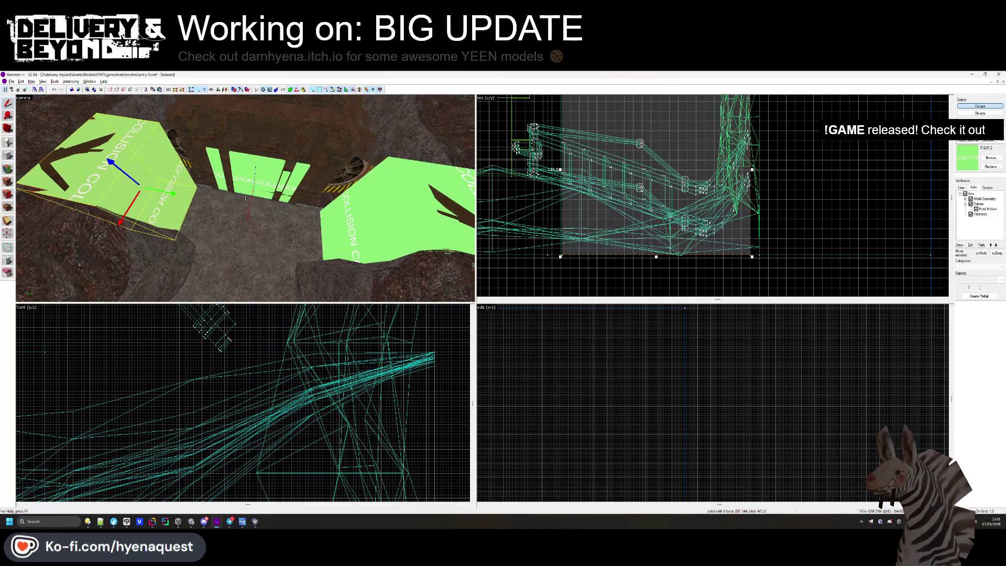
scroll(245, 198, down, 5)
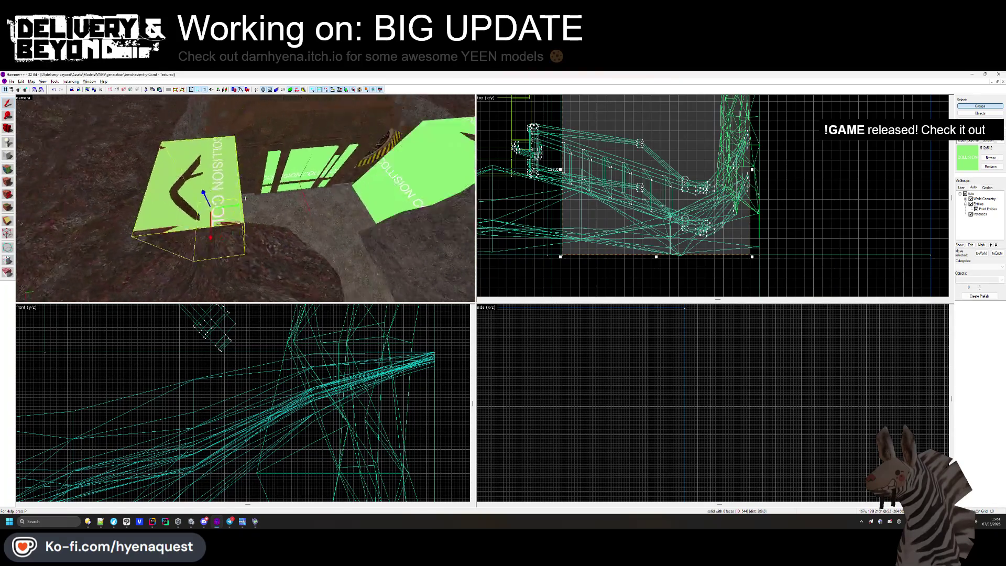
Inspect the collision brushes in the 3D view, then switch to the spaceship-outer-shell map.
drag(245, 198, 336, 173)
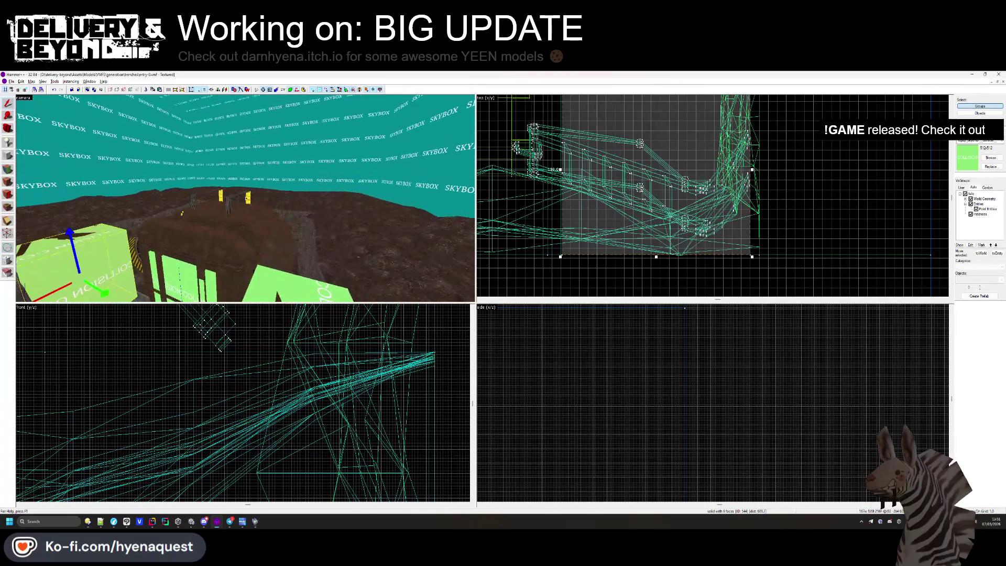
scroll(245, 198, up, 2)
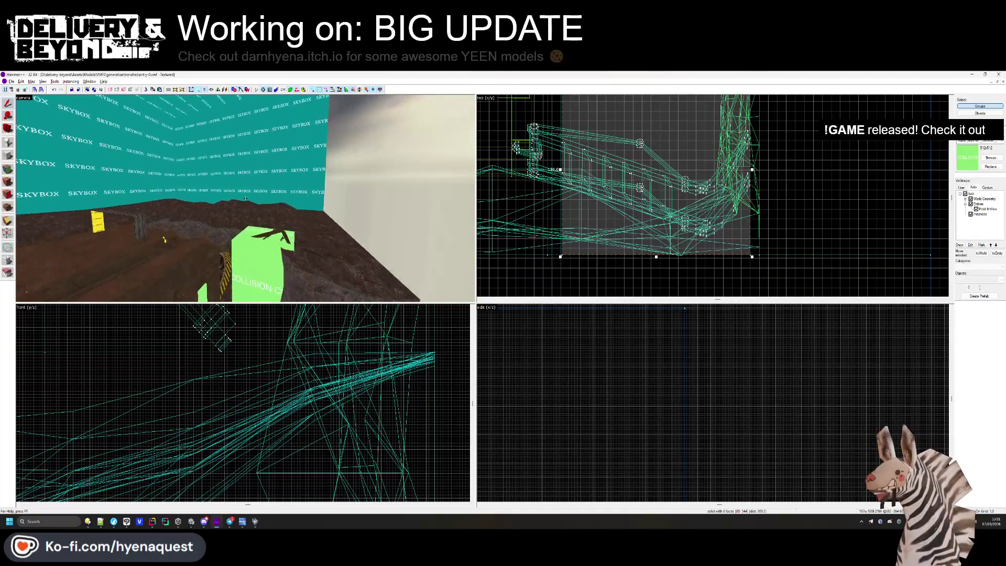
scroll(245, 198, down, 5)
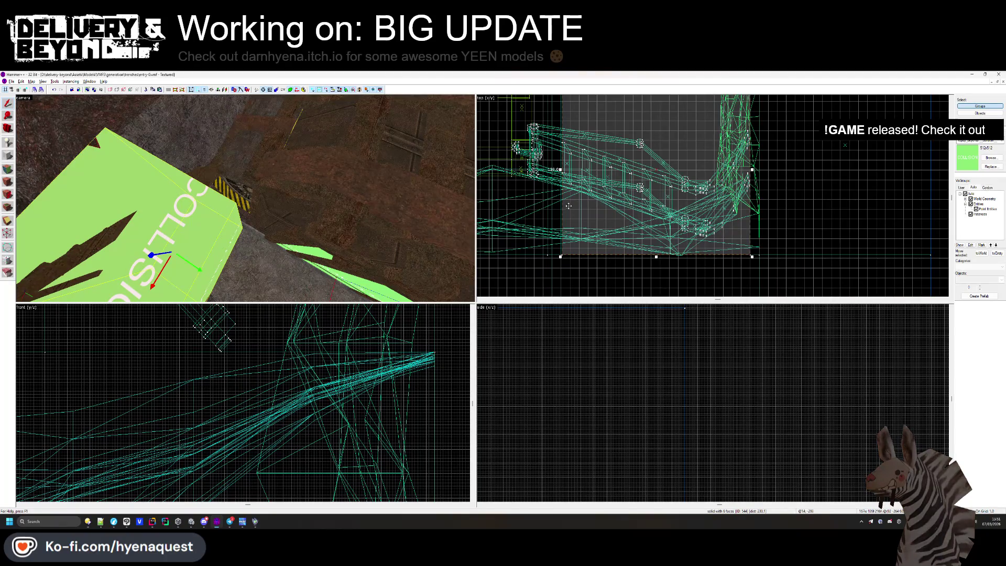
scroll(675, 194, down, 8)
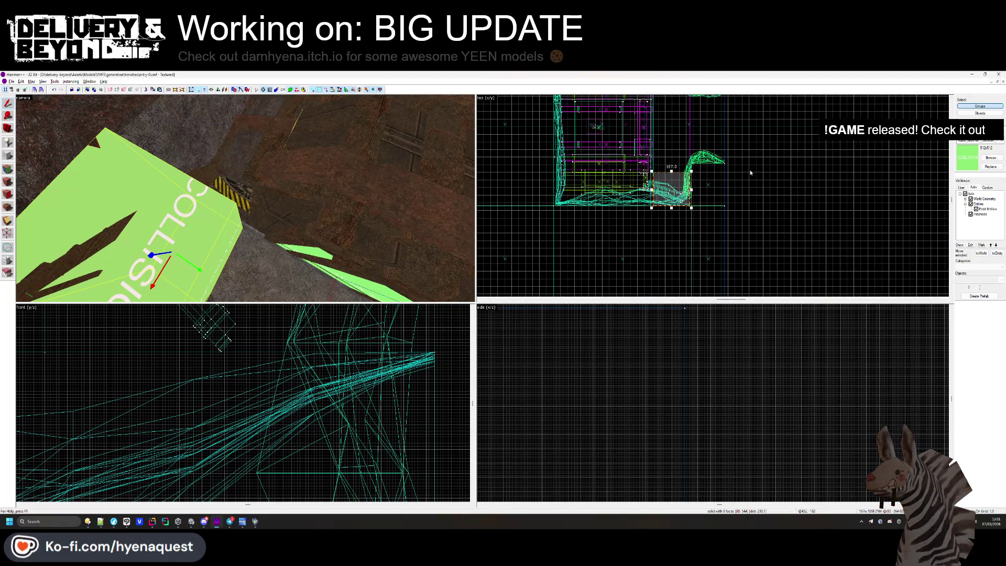
key(Escape)
key(z)
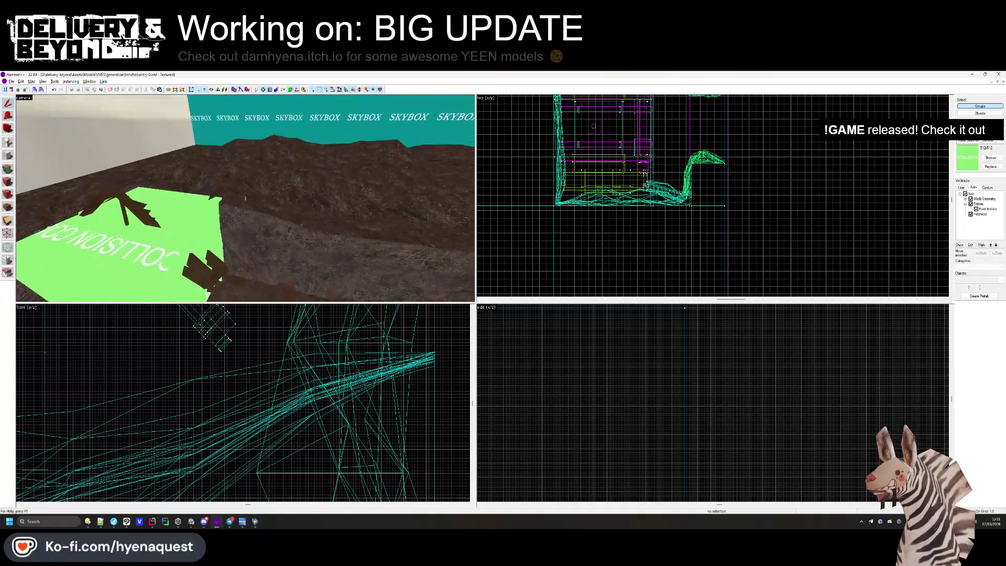
click(245, 198)
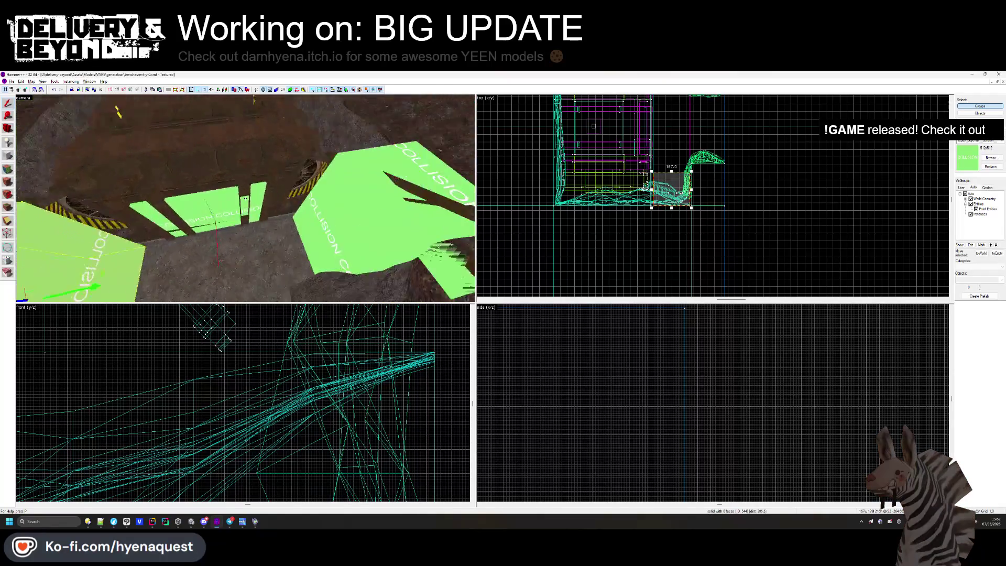
key(s)
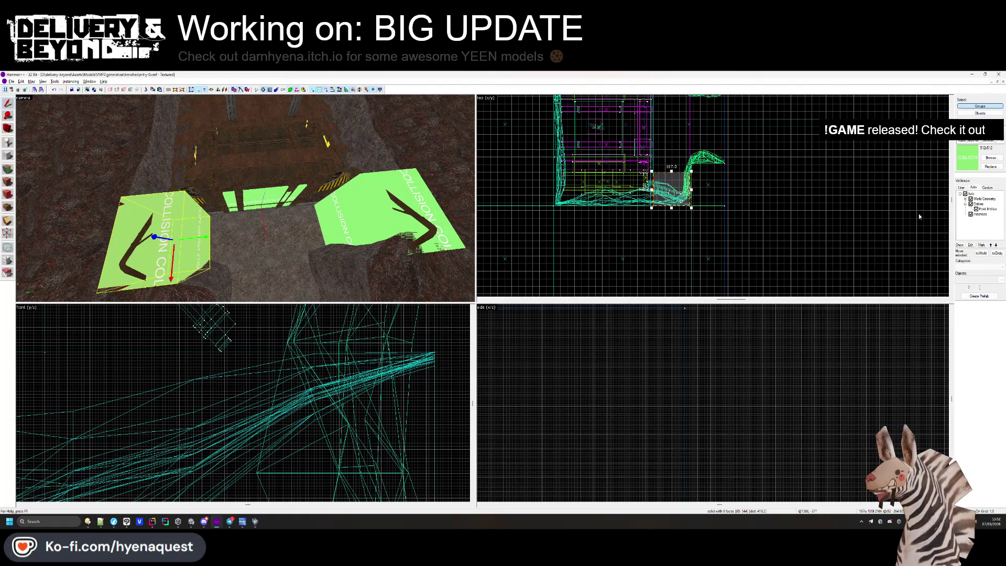
key(ctrl+Tab)
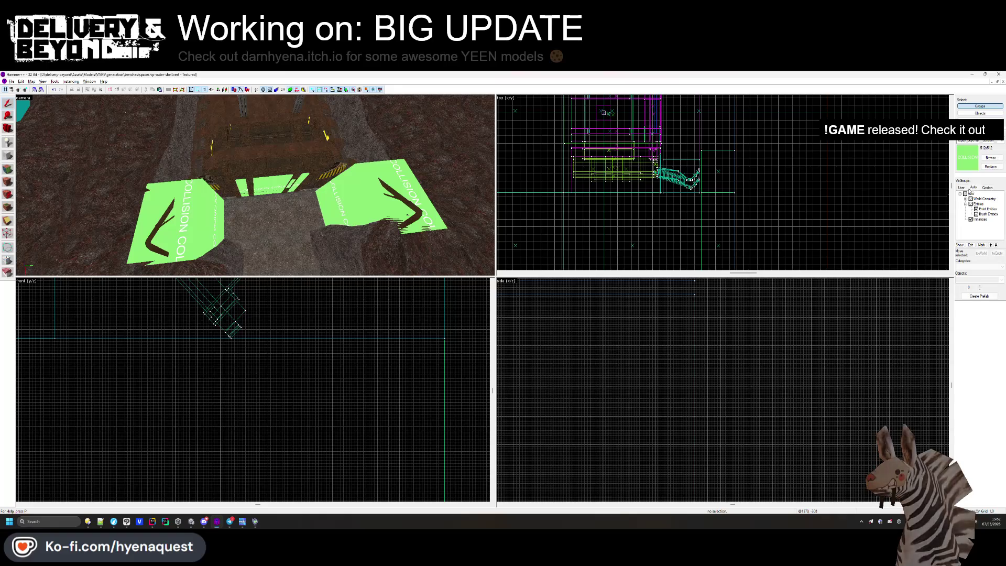
Show the COLLISION visgroup, fly around entry-0's collision walls, then bring Unity forward.
click(962, 187)
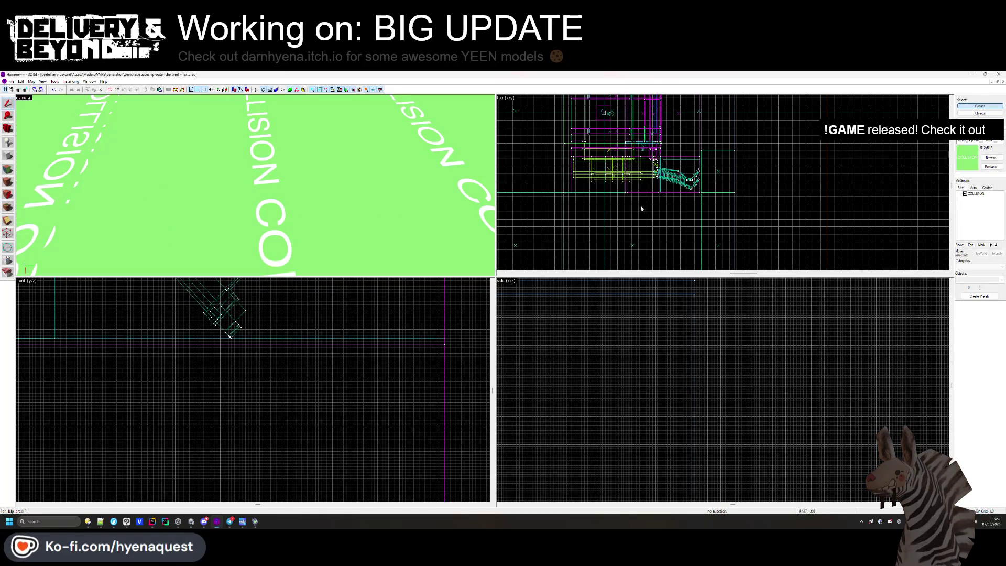
key(ctrl+Tab)
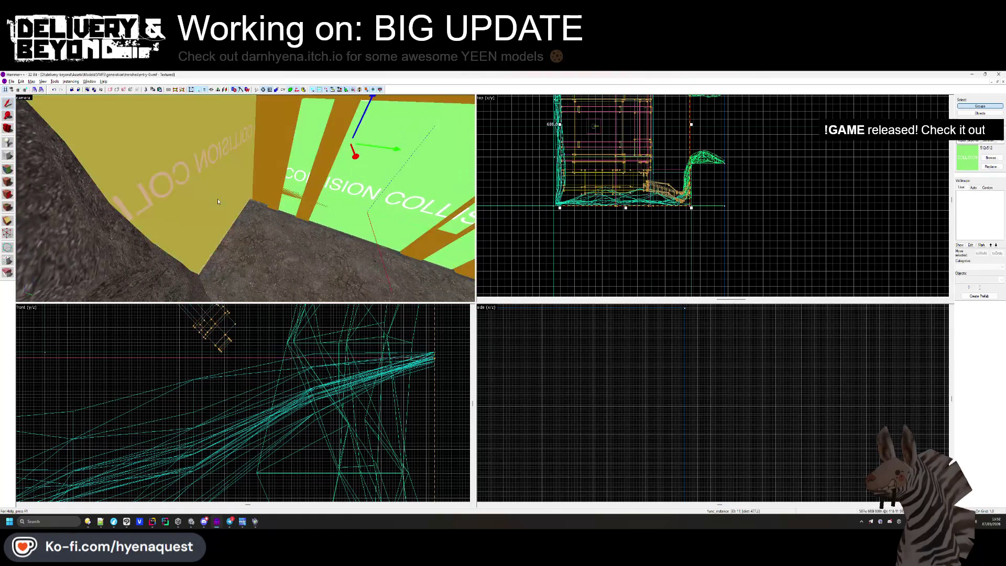
key(z)
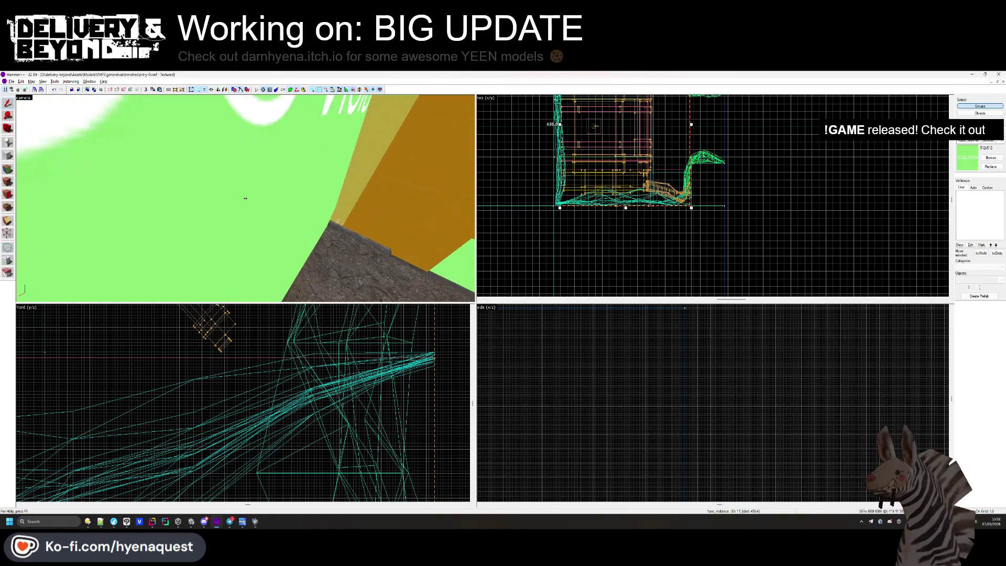
click(247, 201)
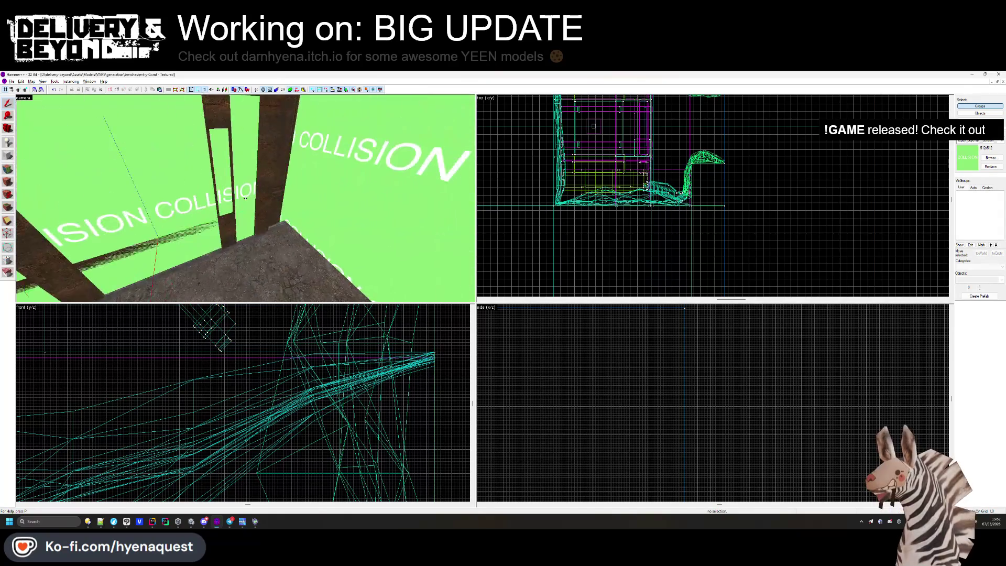
click(246, 200)
key(Escape)
key(z)
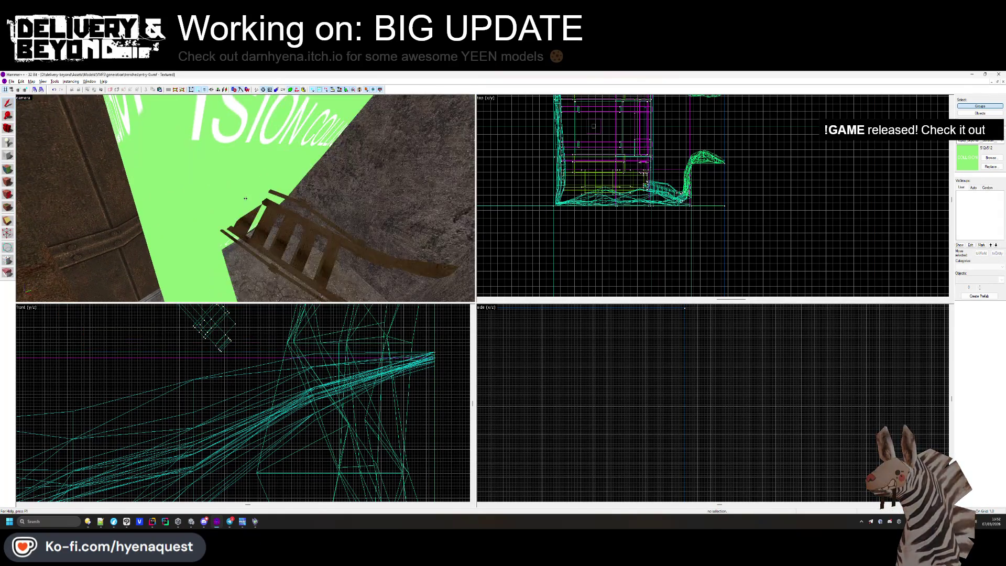
key(w)
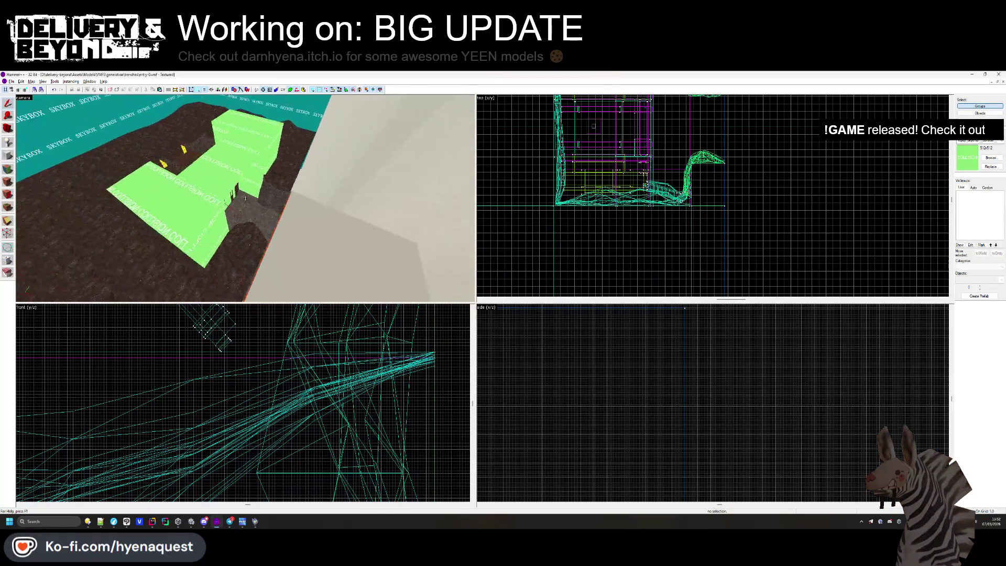
key(z)
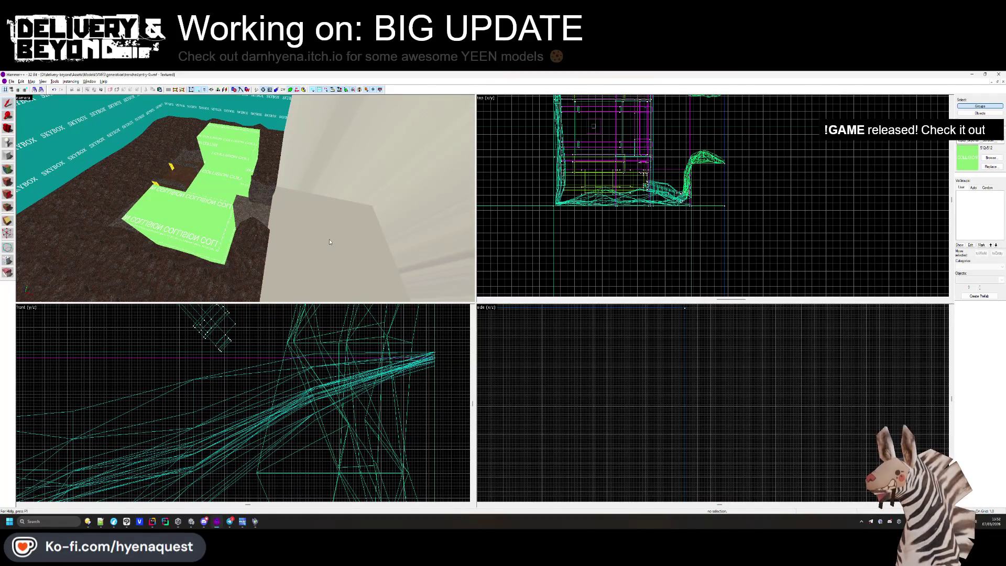
key(z)
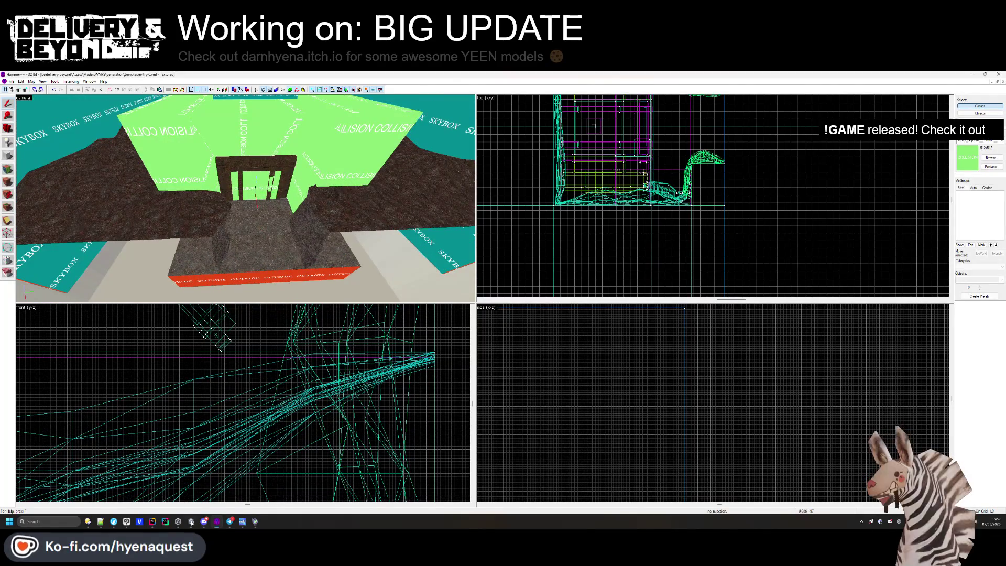
click(192, 522)
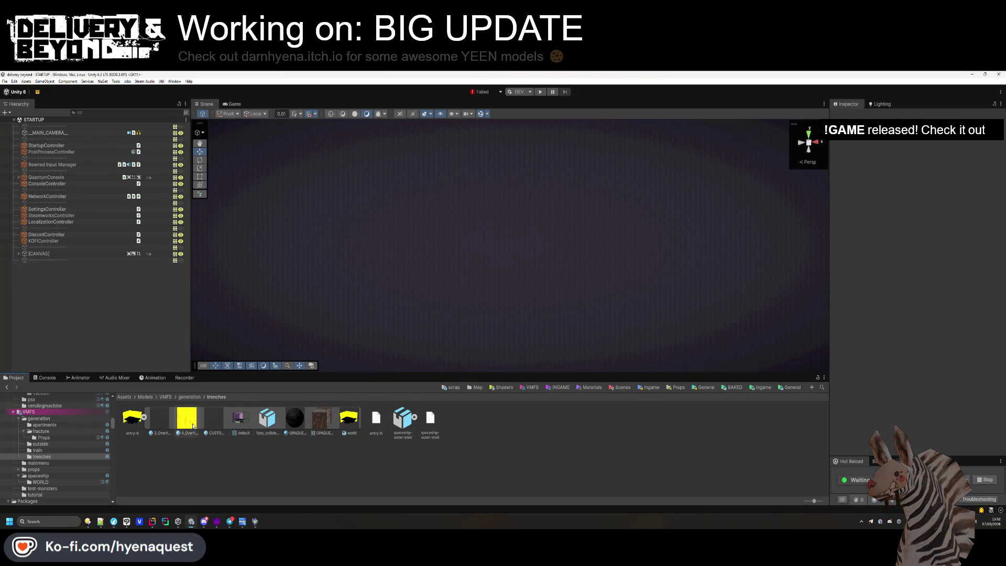
Place the entry-0 model in the scene at position 0, 0, 0 and frame it.
drag(128, 353, 101, 309)
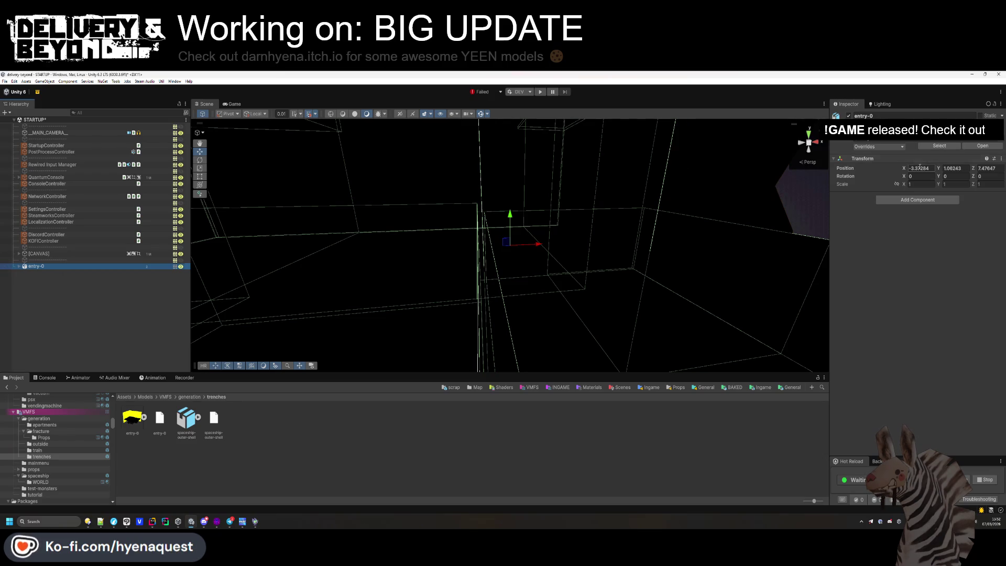
text(0)
key(Tab)
text(0)
key(Tab)
text(0)
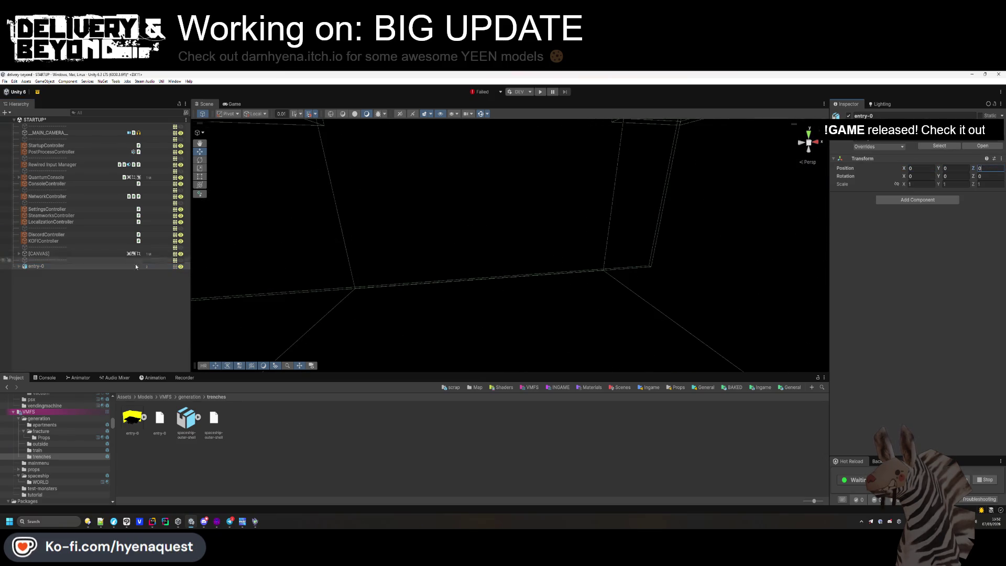
double_click(66, 266)
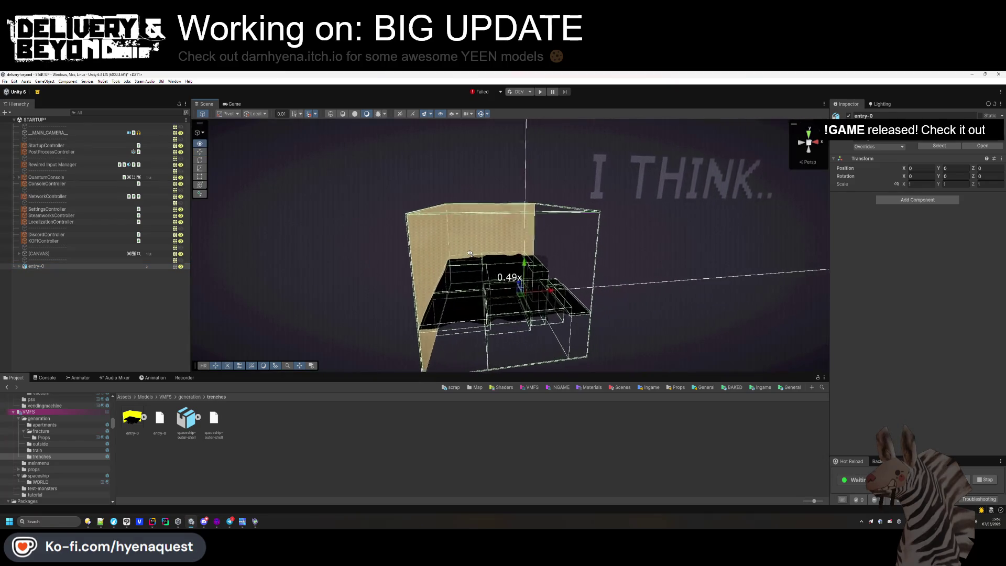
scroll(469, 253, up, 4)
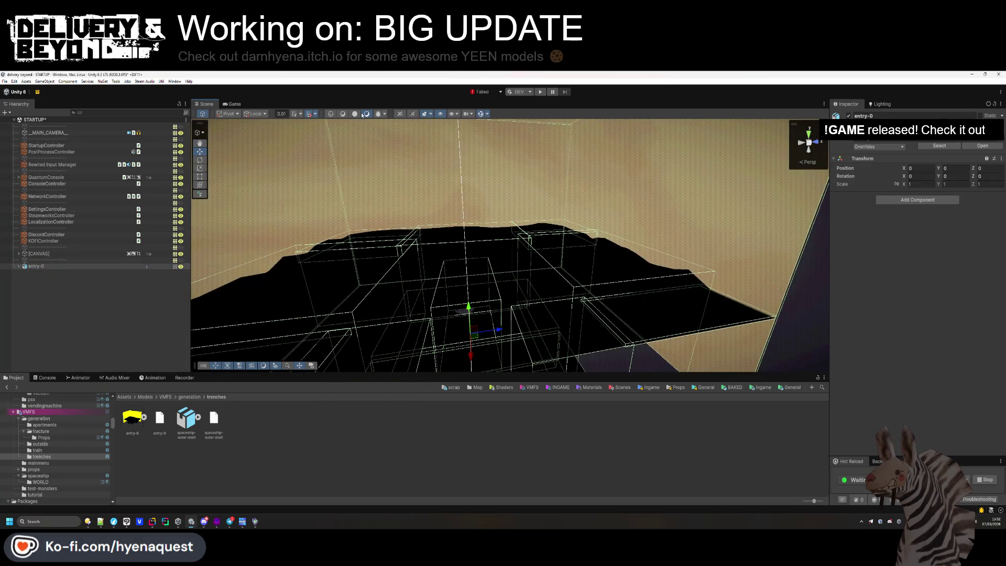
scroll(503, 252, up, 5)
click(562, 237)
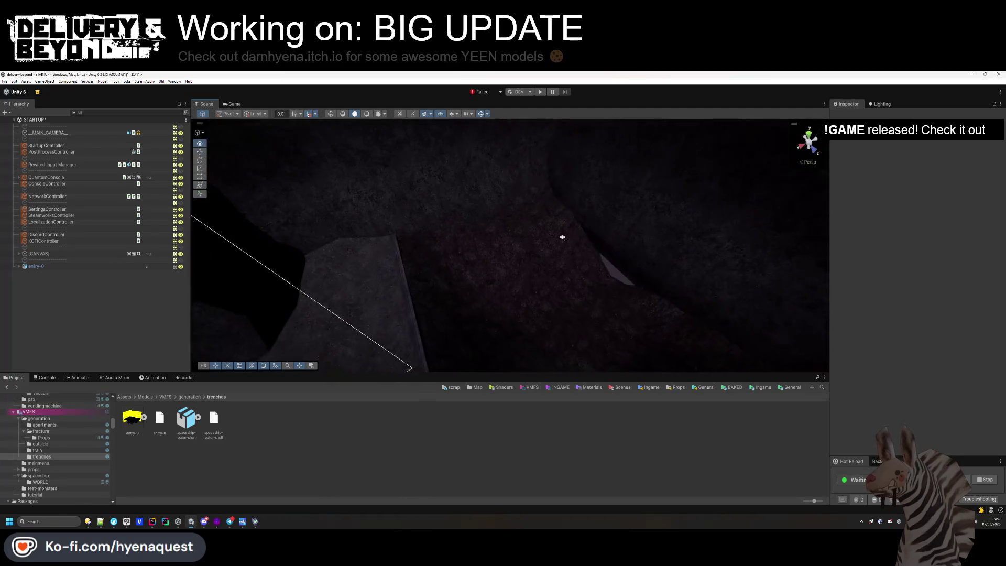
mouse_move(562, 237)
mouse_down()
mouse_move(514, 240)
mouse_move(445, 192)
mouse_move(711, 150)
mouse_move(670, 181)
mouse_move(424, 269)
mouse_move(592, 263)
mouse_move(550, 272)
mouse_move(262, 254)
mouse_move(527, 233)
mouse_move(442, 273)
mouse_move(523, 246)
mouse_up()
Reselect entry-0 and expand its Entity_room script settings.
click(107, 266)
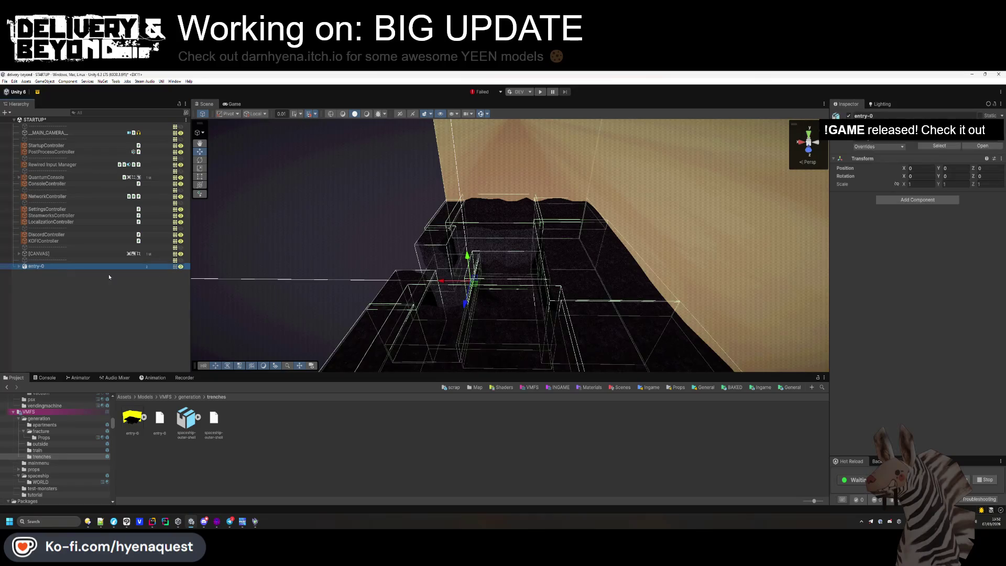
key(BackSpace)
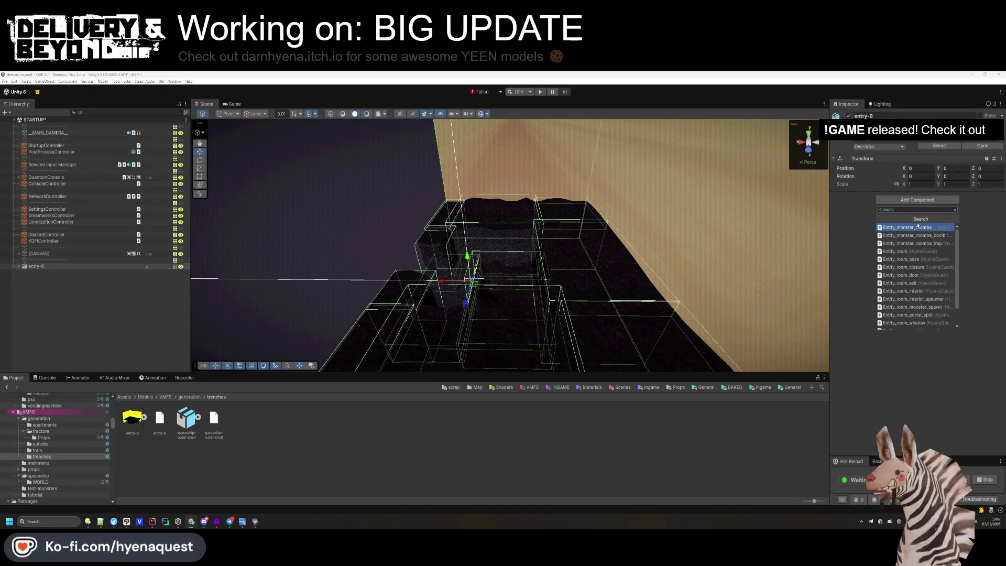
key(Escape)
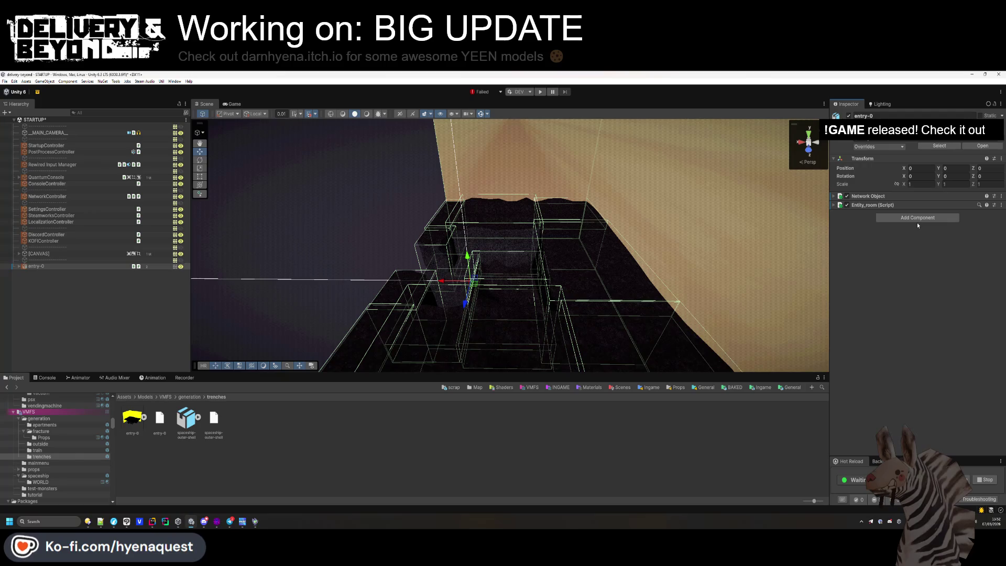
click(911, 205)
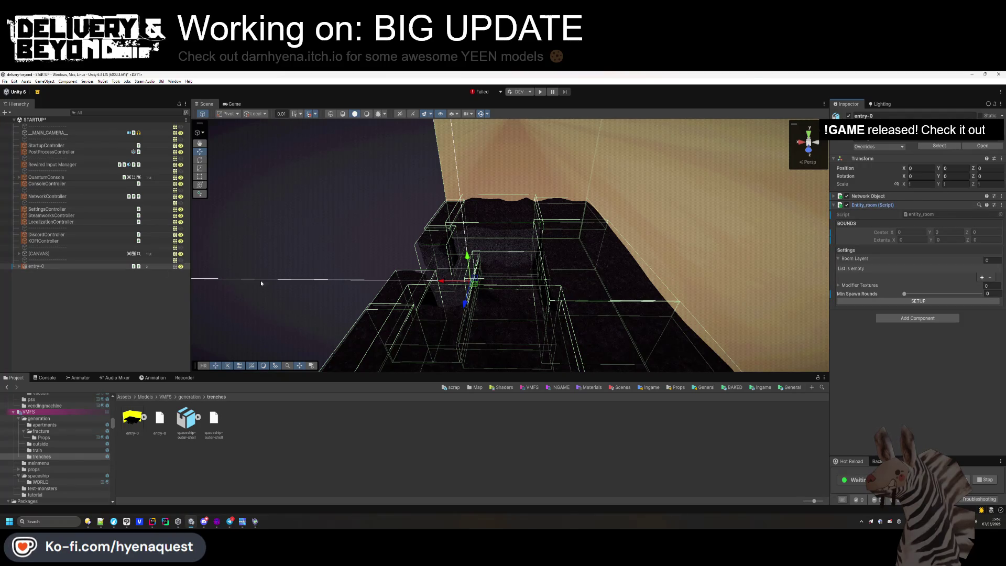
Move func_colliders to a different layer, confirming the Change Layer prompt.
click(58, 279)
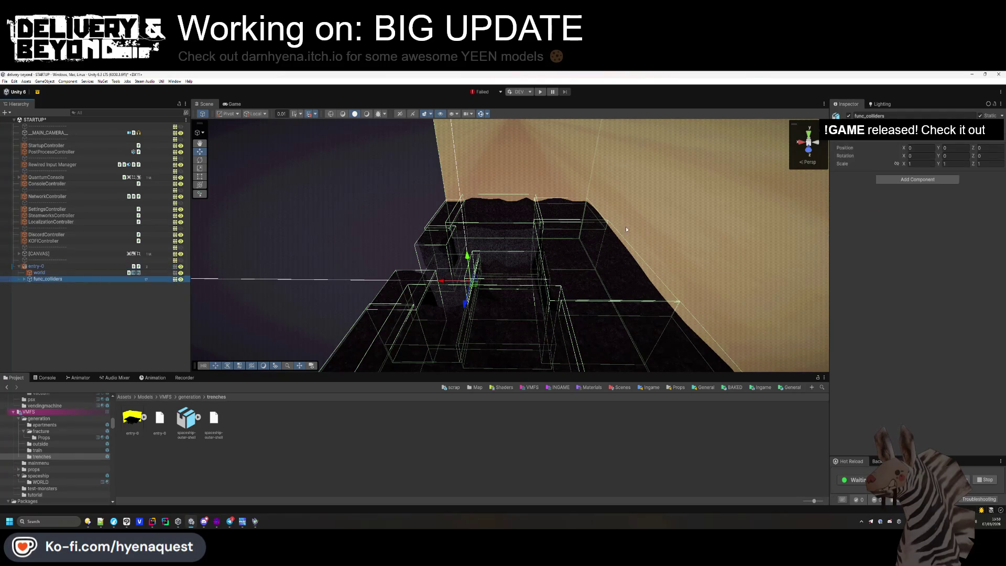
click(974, 124)
click(963, 190)
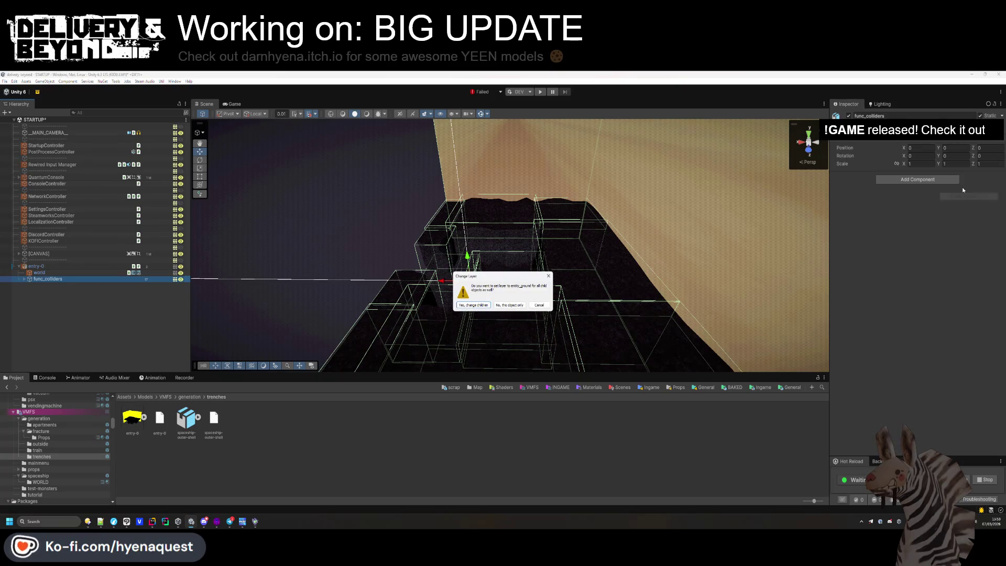
click(473, 305)
In Hammer++, convert the rock terrain pieces and dark ledge into a func_collider_special entity.
key(alt+Tab)
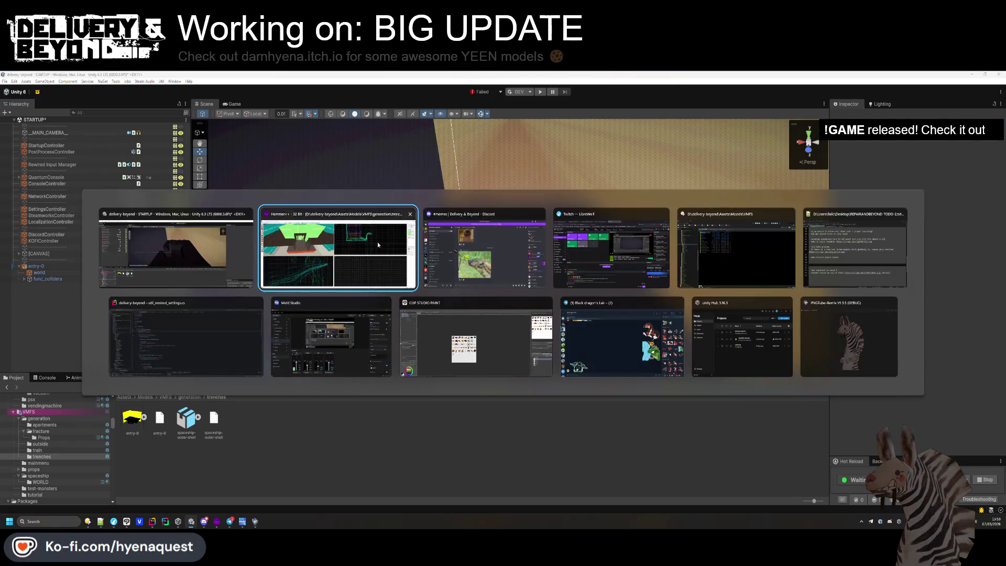
click(313, 254)
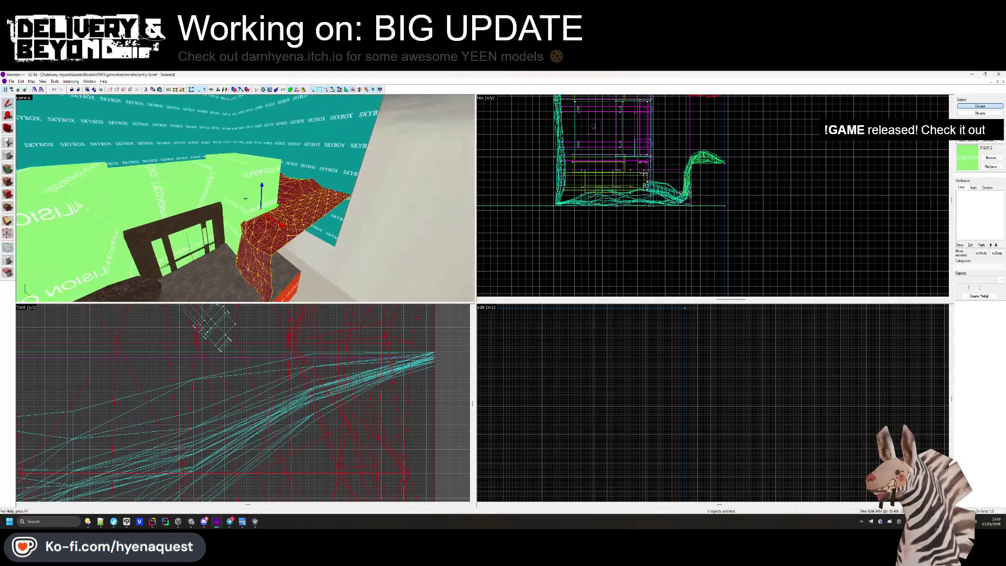
key(w)
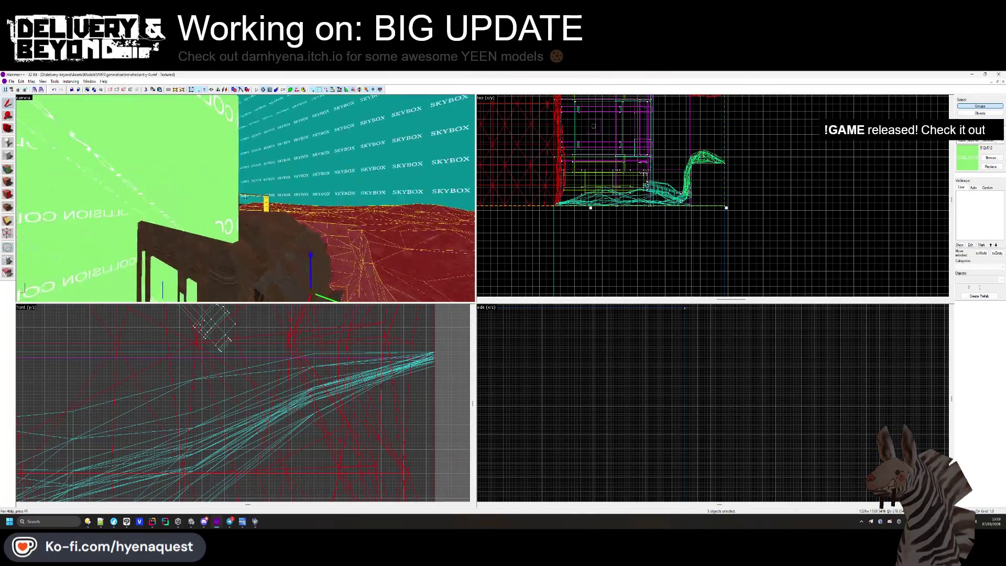
ctrl+click(246, 198)
click(245, 198)
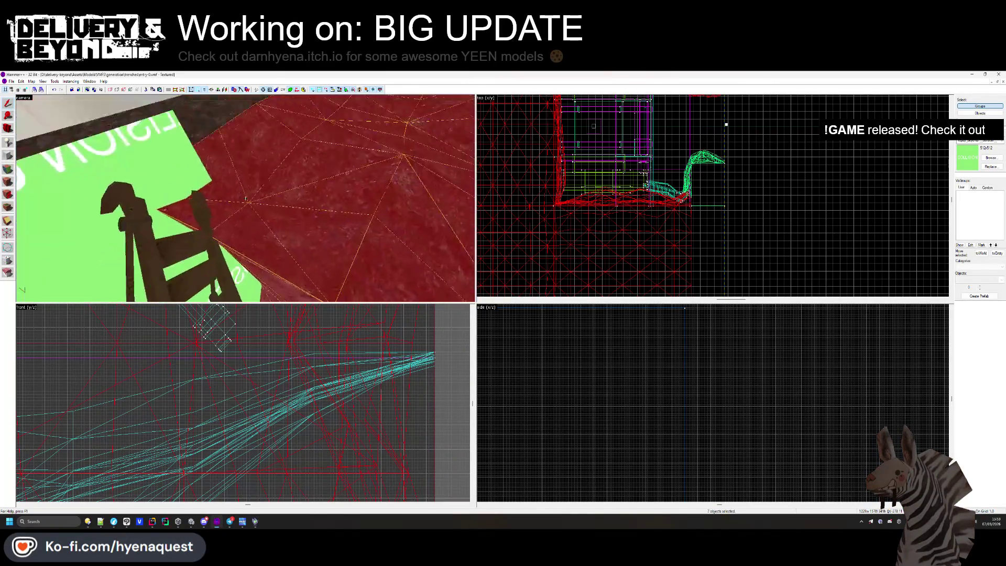
key(z)
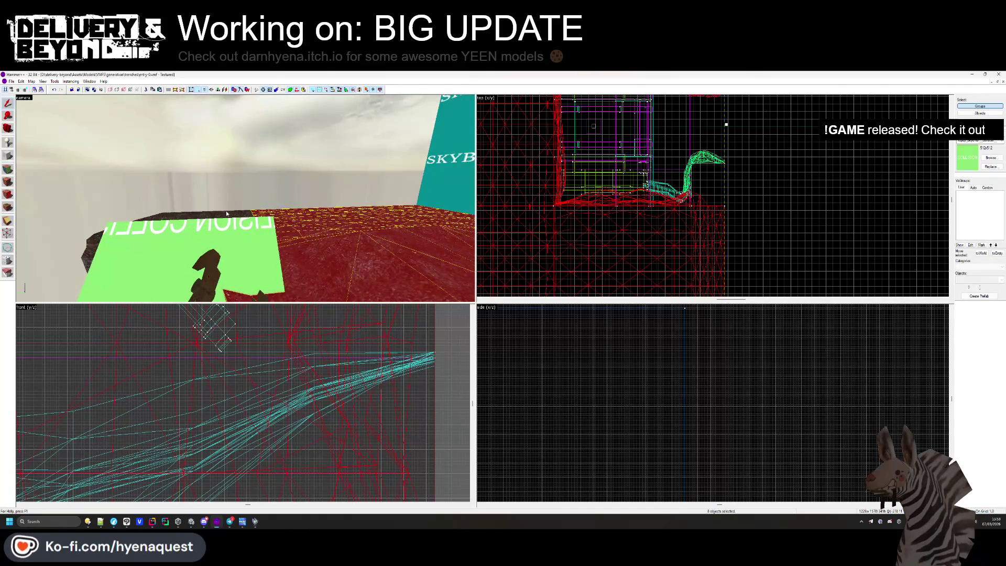
ctrl+click(226, 213)
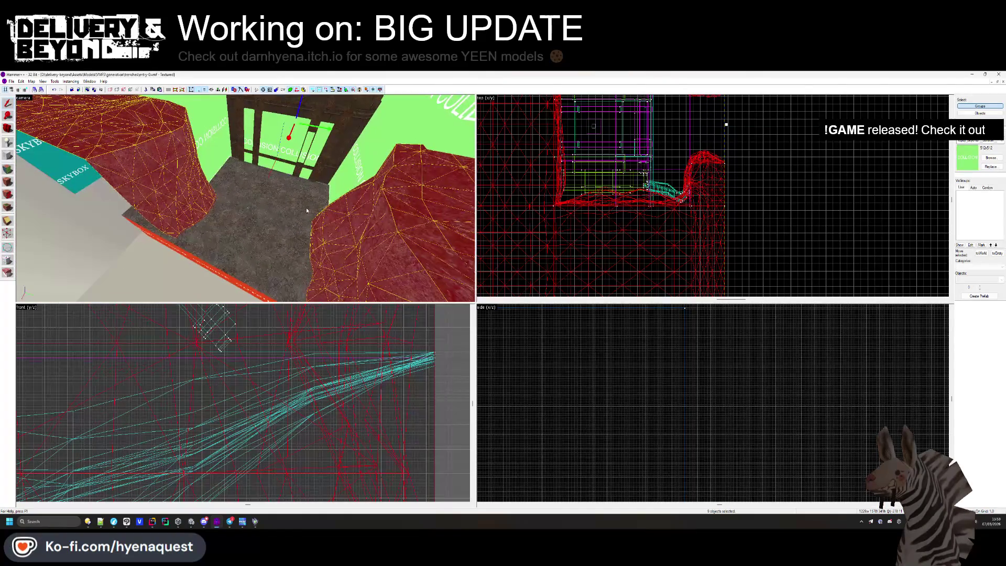
key(ctrl+t)
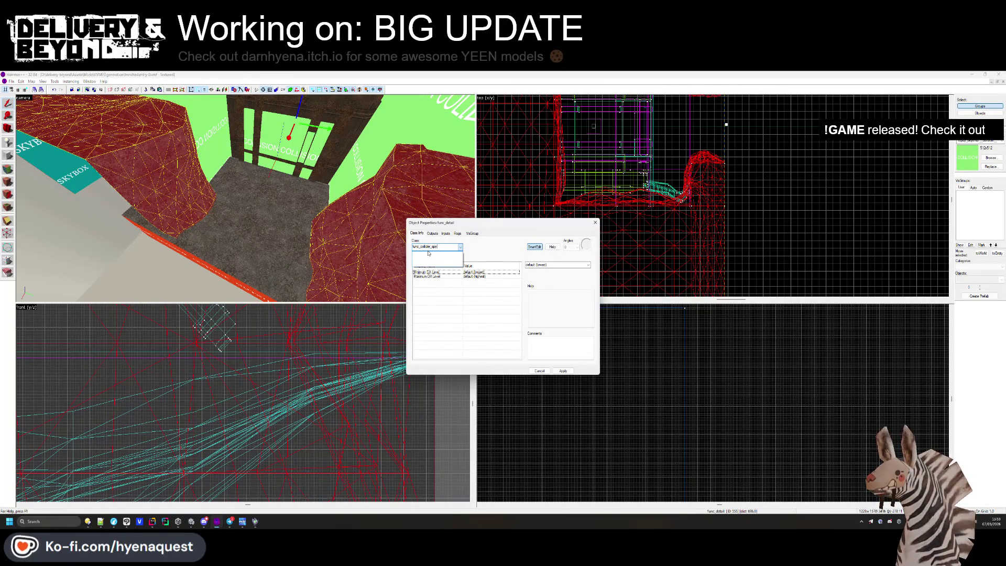
key(Return)
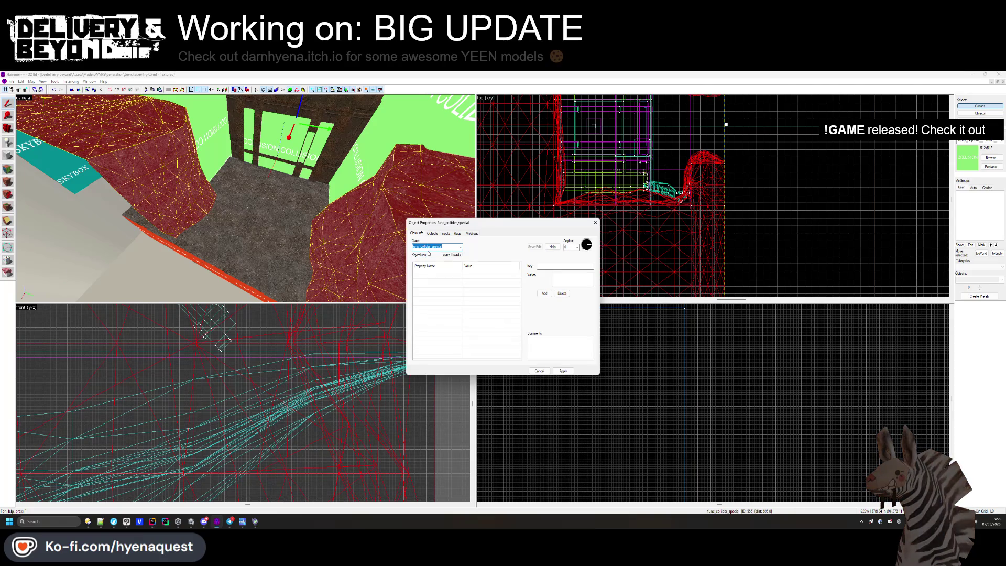
click(594, 221)
key(z)
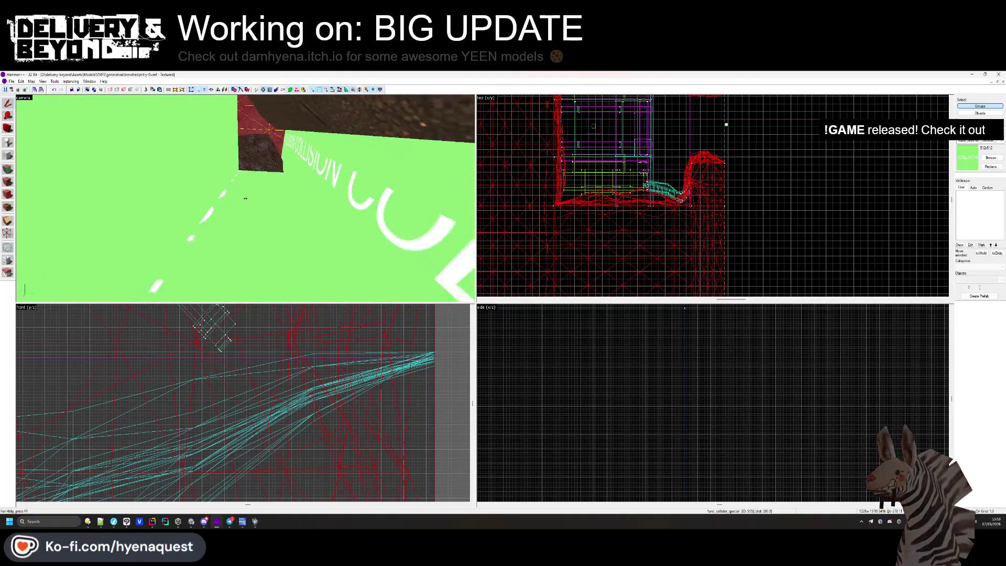
Select the brush beside the green floor and check its func_detail properties.
key(z)
click(174, 279)
key(z)
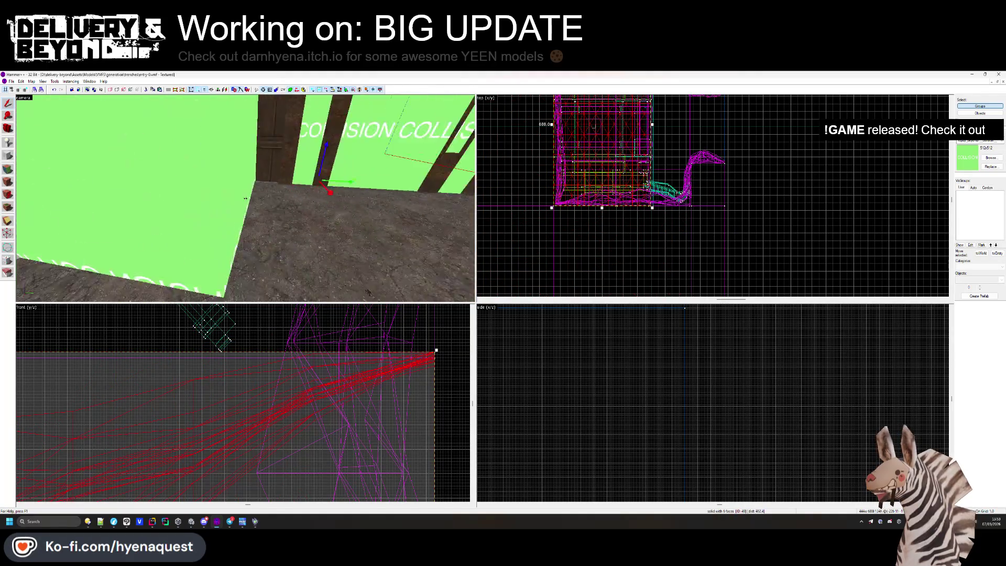
key(z)
key(ctrl+t)
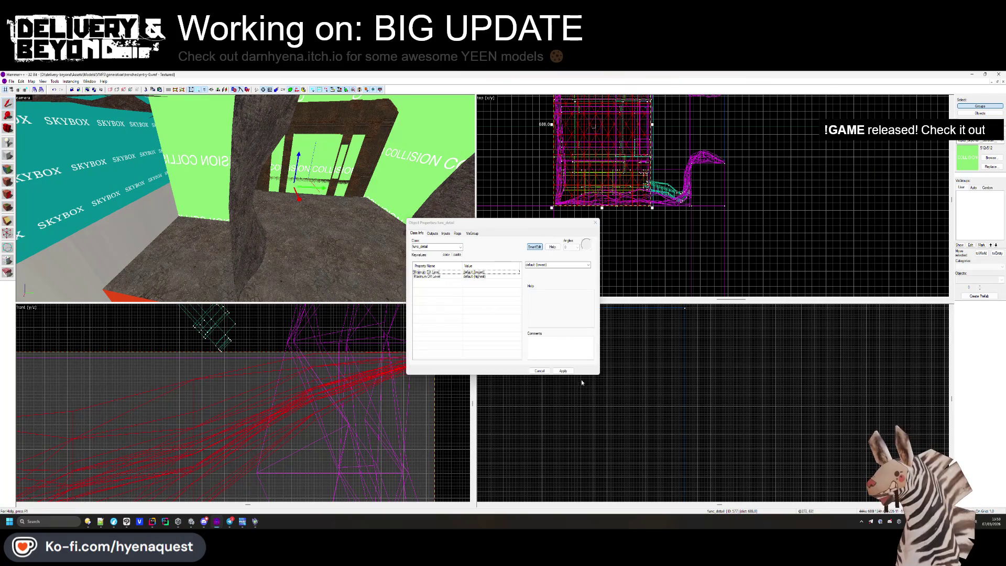
key(Return)
In Unity, remove the VMF Materials script from func_detail.
key(alt+Tab)
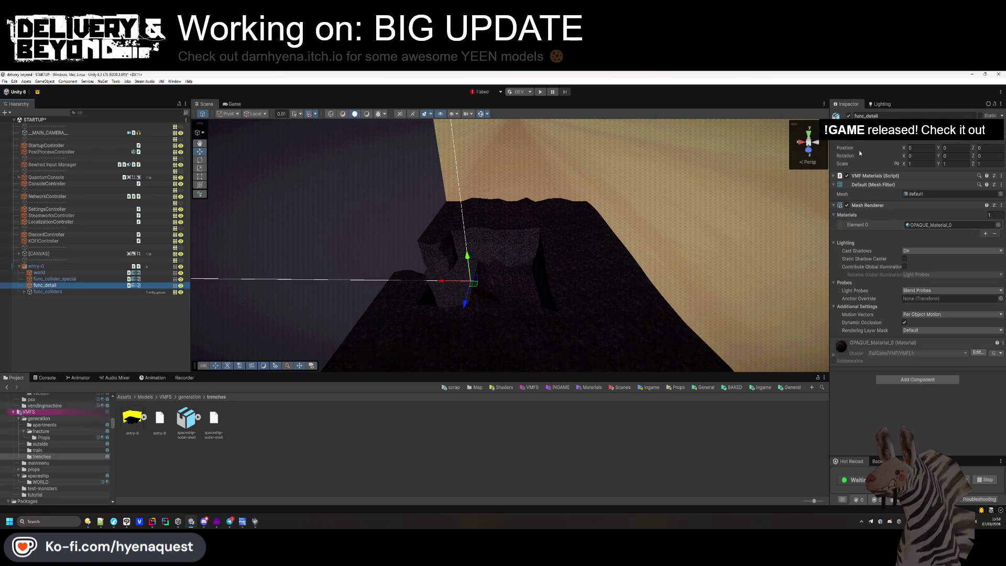
right_click(873, 176)
click(891, 192)
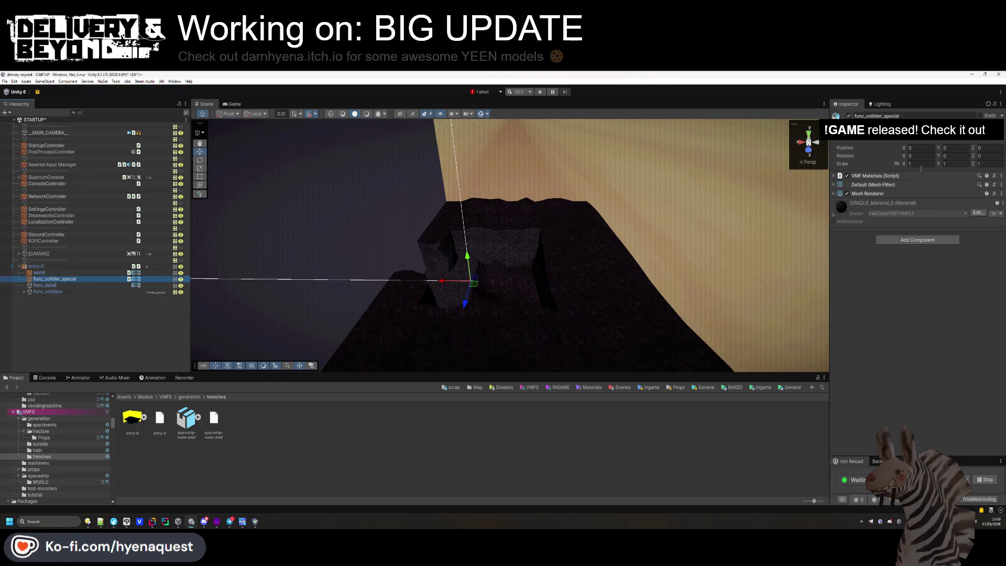
Give func_collider_special a Mesh Collider and mark it Static.
click(897, 241)
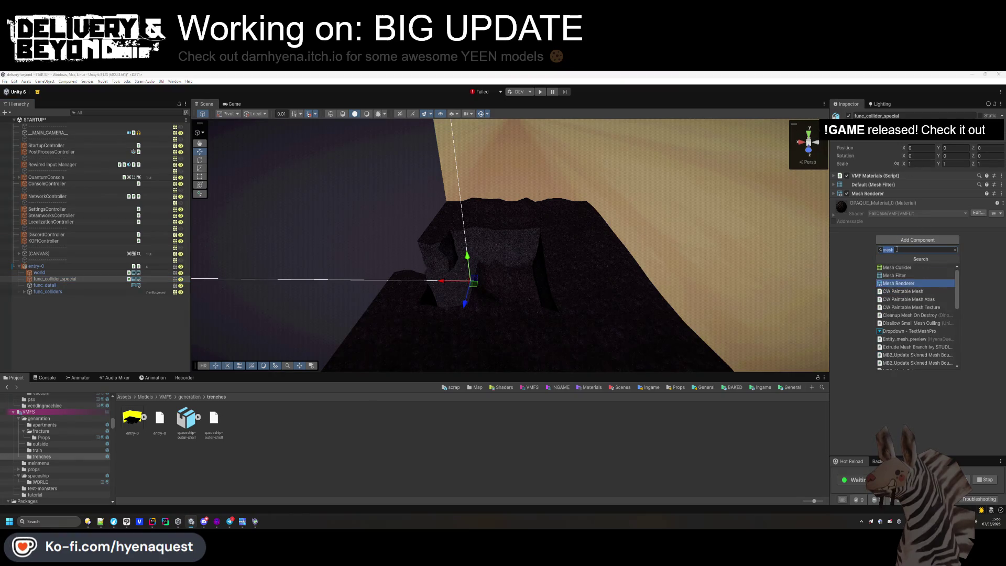
key(Up)
key(Up)
key(Return)
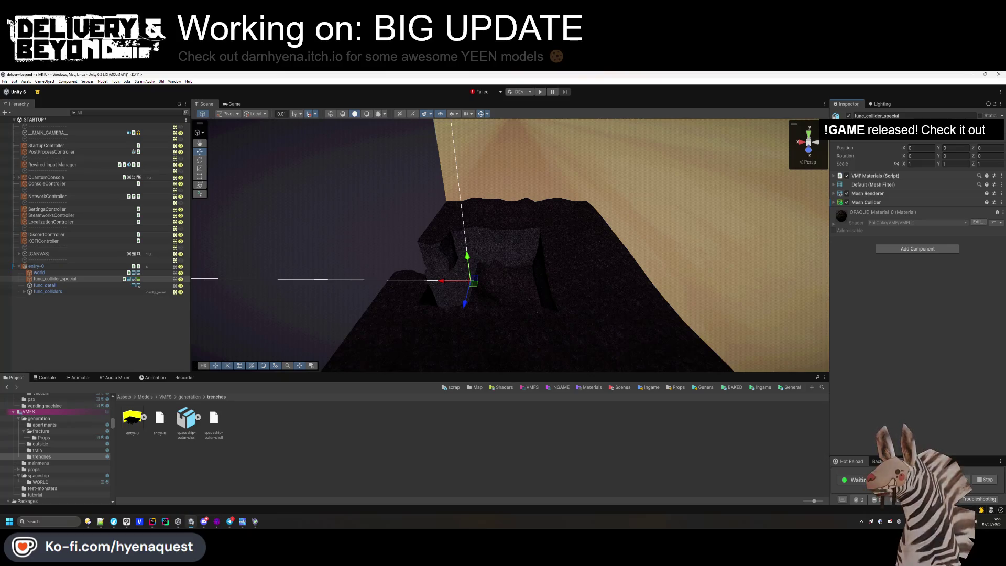
click(1000, 115)
click(974, 156)
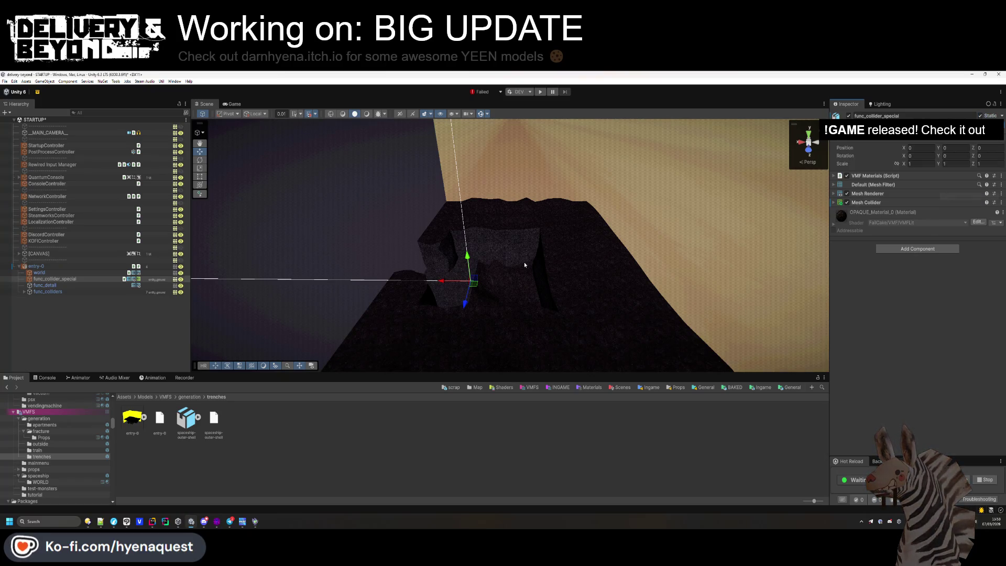
Add Steam Audio Geometry to world, func_collider_special and func_detail together.
click(113, 267)
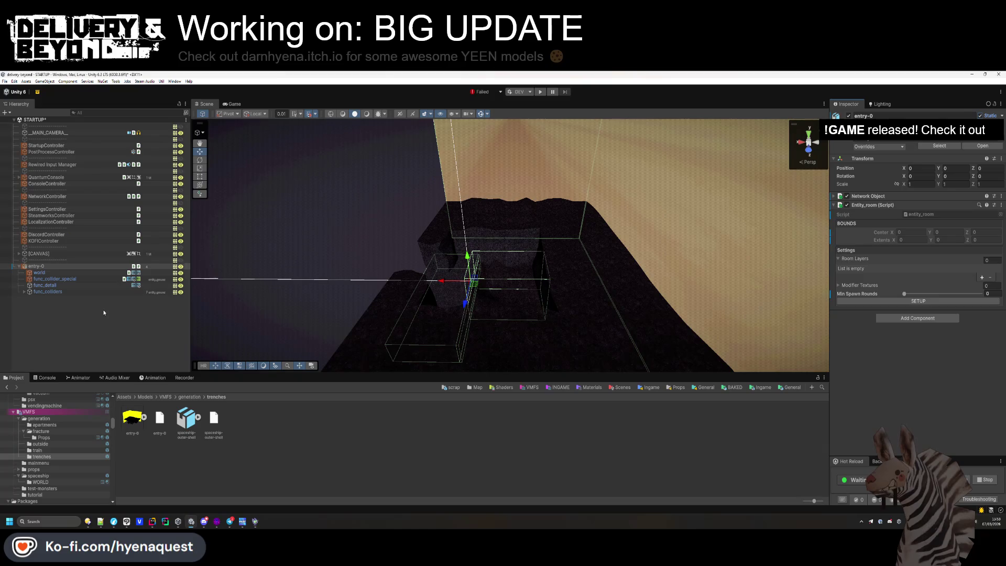
click(104, 312)
click(58, 273)
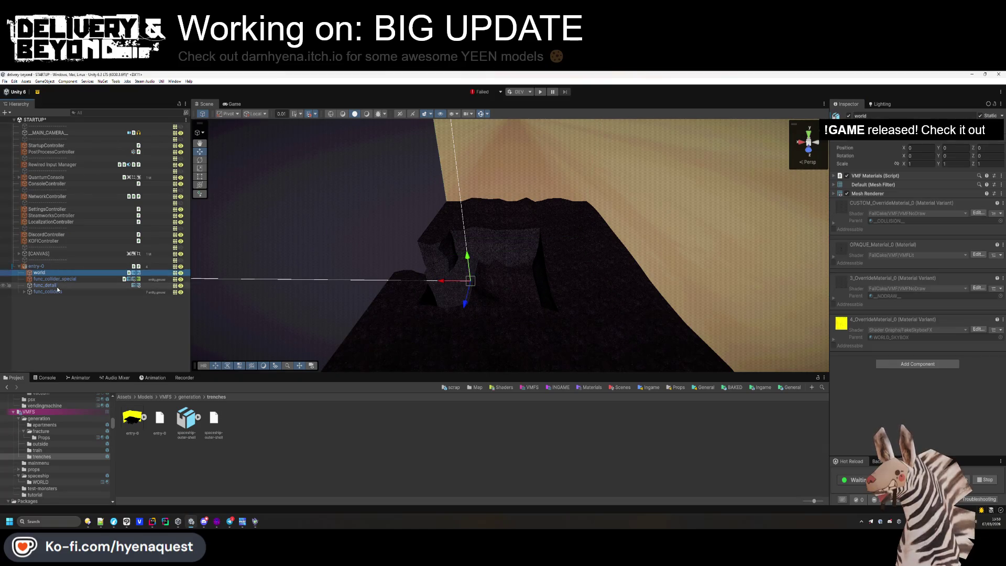
shift+click(47, 285)
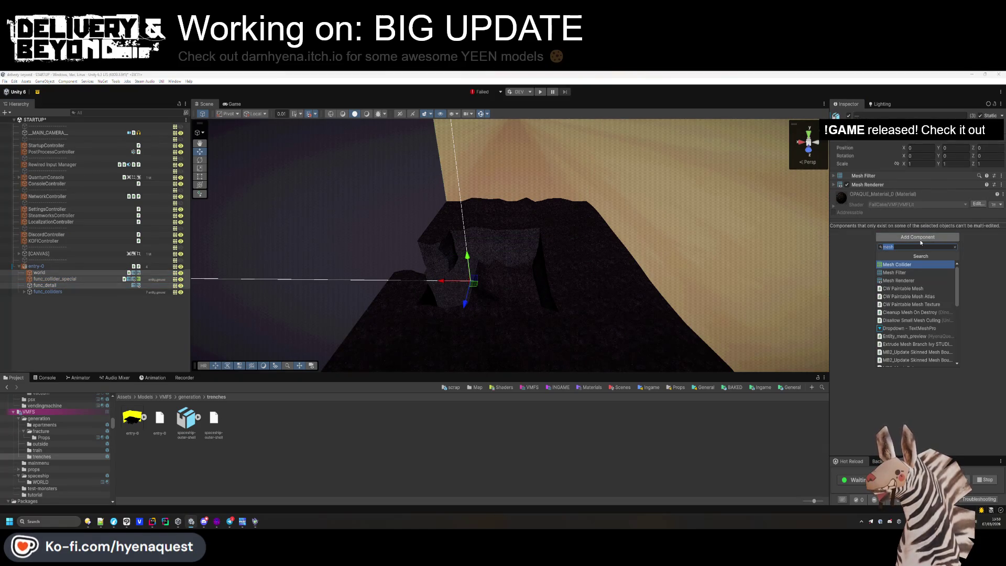
text(geom)
key(Down)
key(Down)
key(Return)
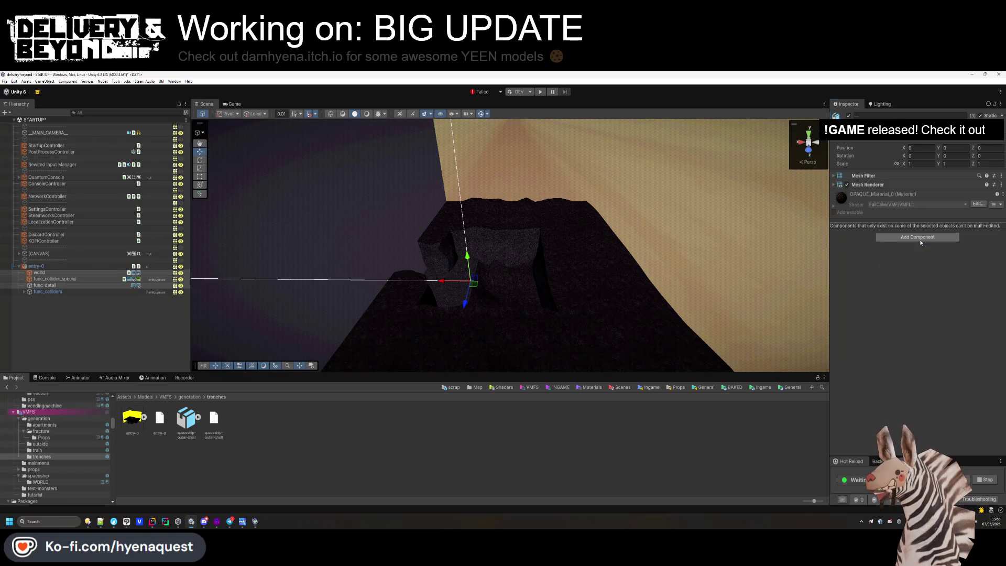
Add an Entity_vis_room script and a Steam Audio Dynamic Object component to entry-0.
click(162, 266)
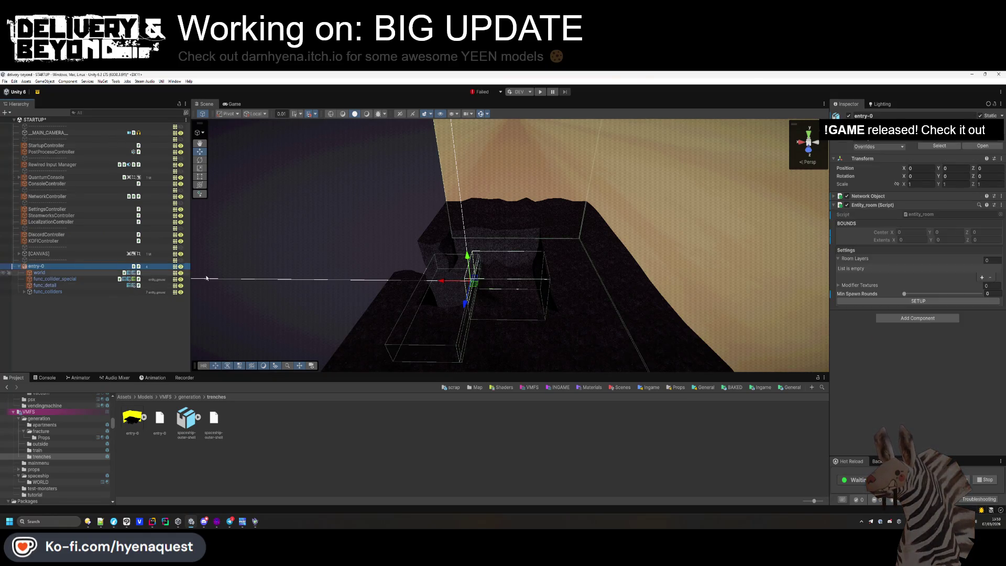
click(907, 318)
text(vis)
key(Down)
key(Down)
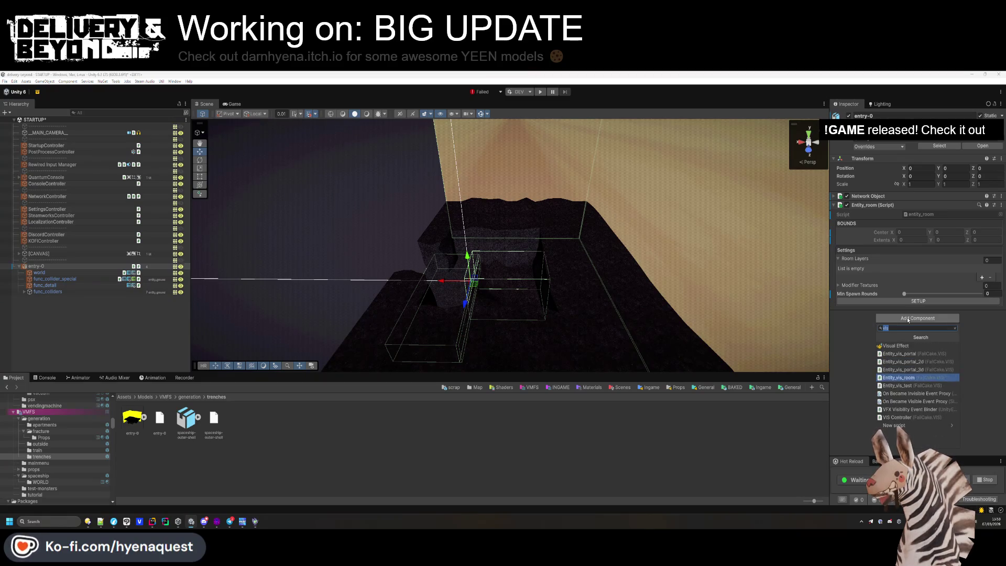
key(Return)
click(894, 328)
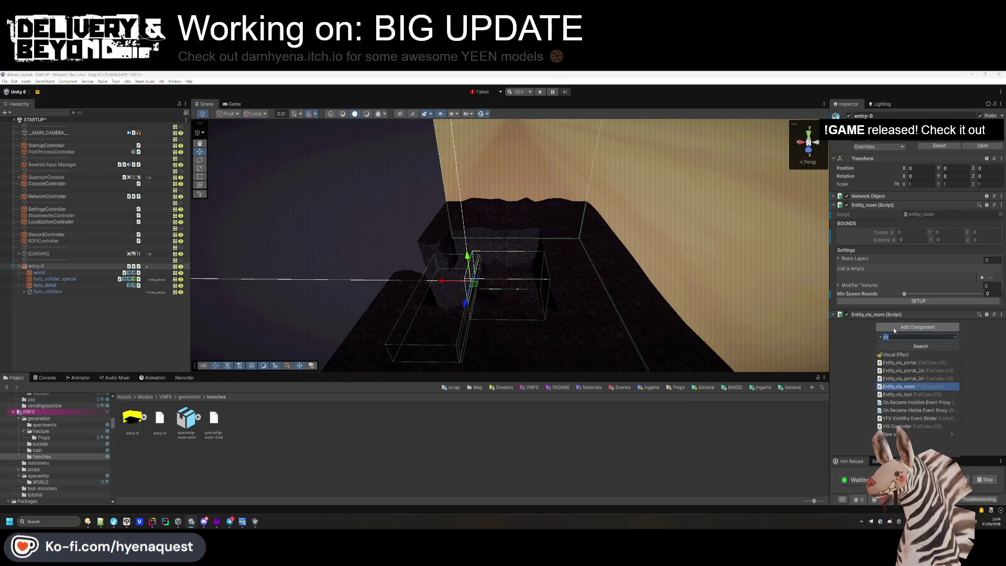
text(dynamic)
key(Return)
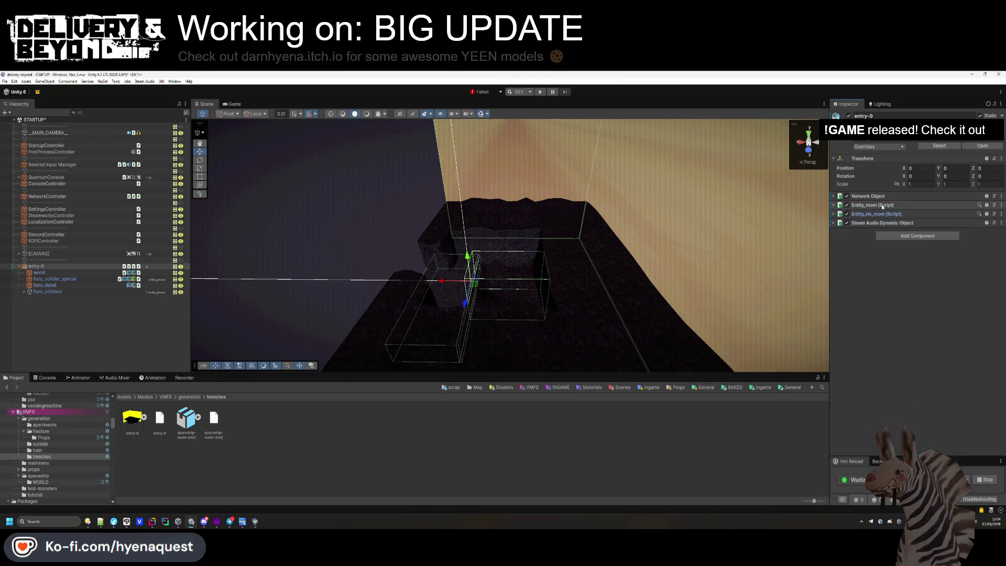
Create an empty [LAYERS] child at the top of entry-0 and duplicate it as [PROPS].
right_click(36, 266)
click(59, 321)
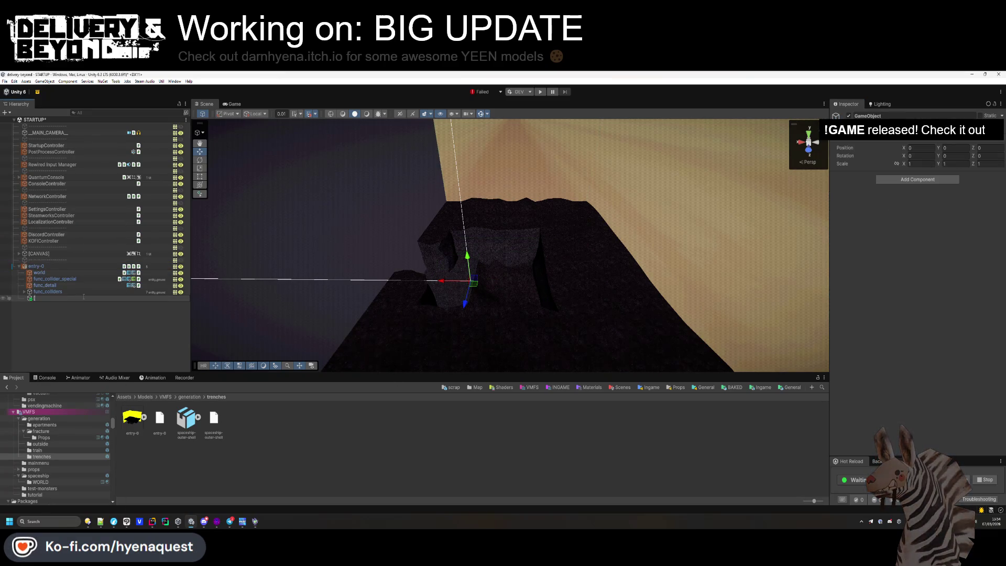
text([LAYERS])
key(Return)
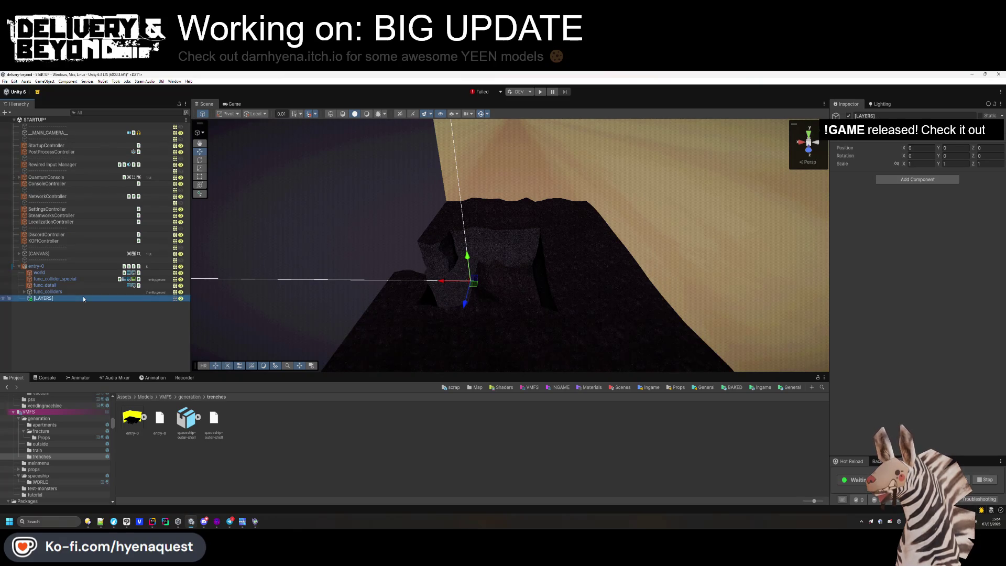
drag(42, 273, 42, 272)
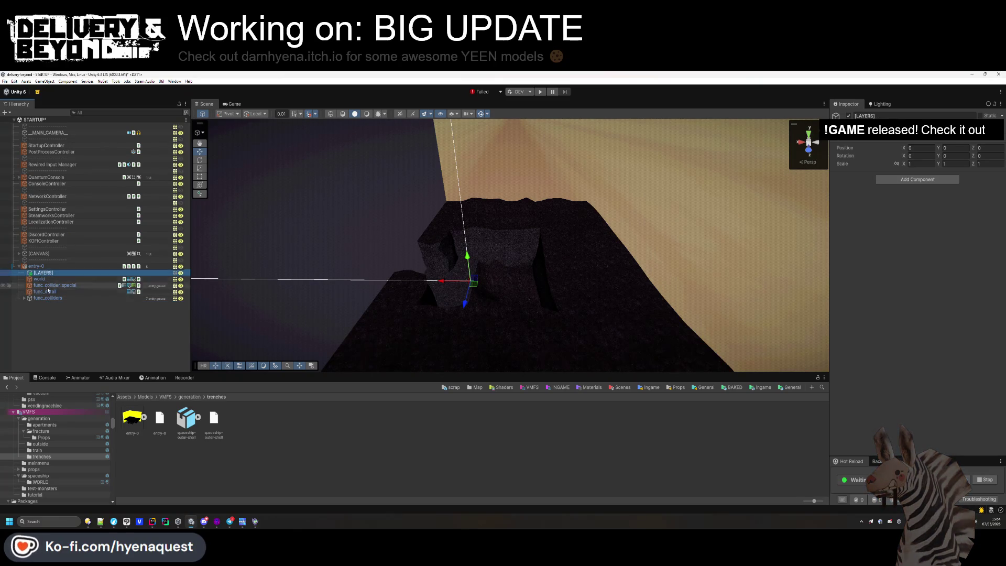
key(ctrl+d)
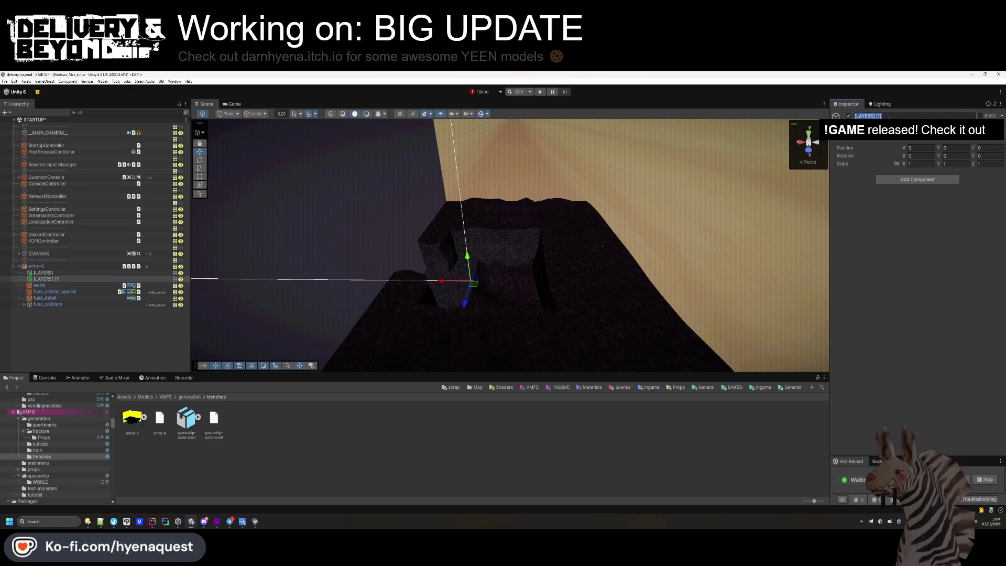
text(PROPS])
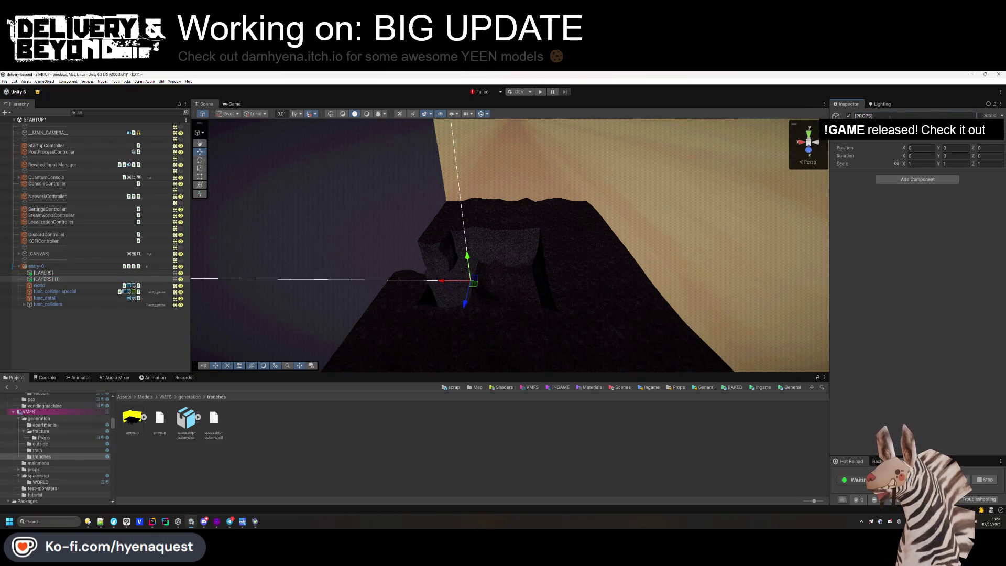
Create an empty child named [LAYER-0] inside [LAYERS].
right_click(52, 274)
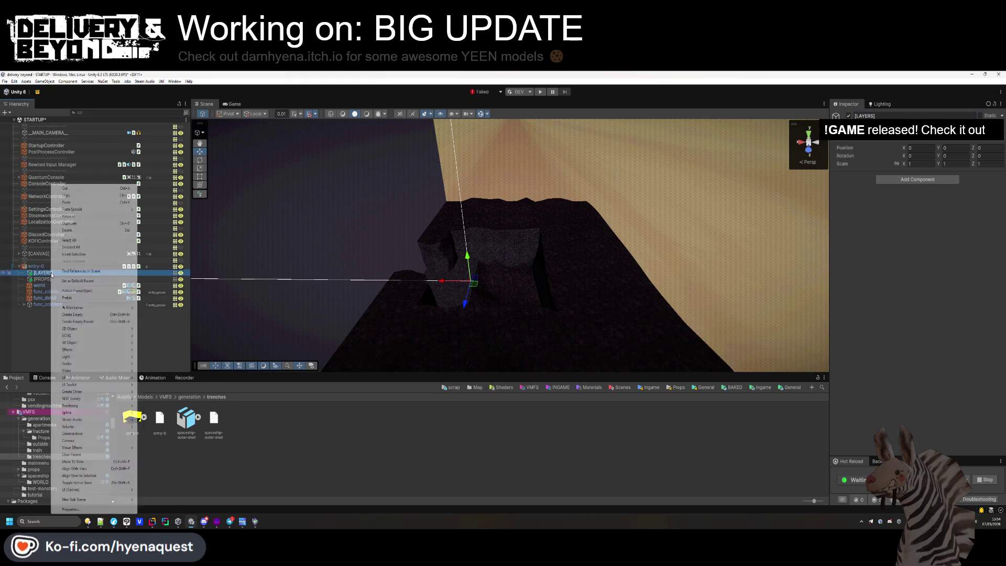
click(87, 315)
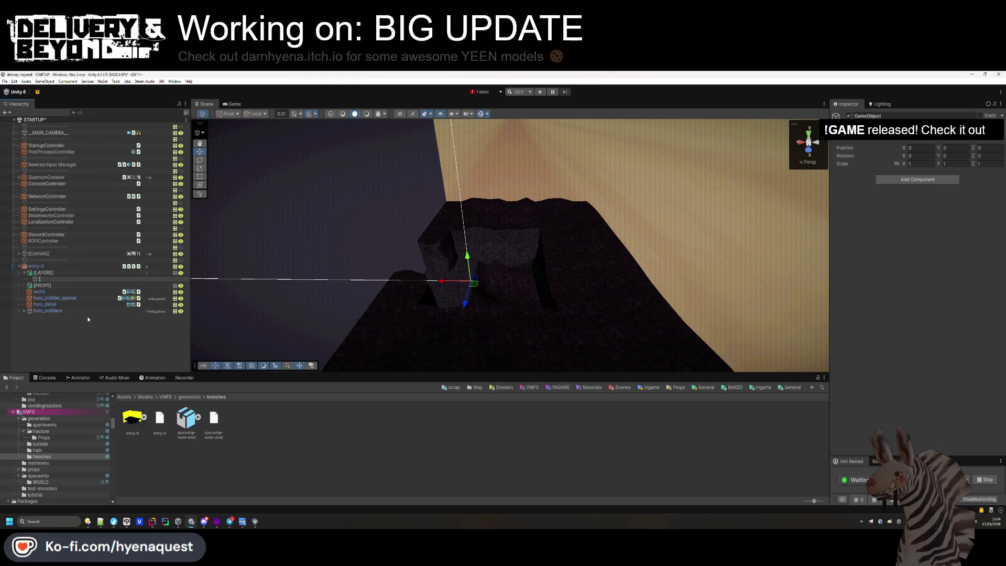
text(LAYERS)
text(])
key(Return)
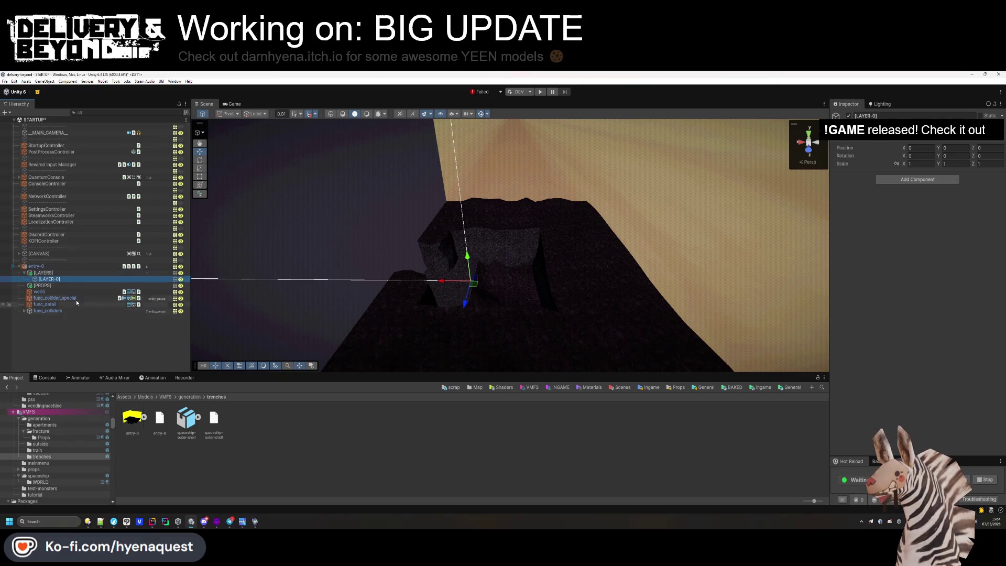
Duplicate [PROPS] as [LIGHTS] and collapse the [LAYERS] group.
click(149, 274)
click(149, 285)
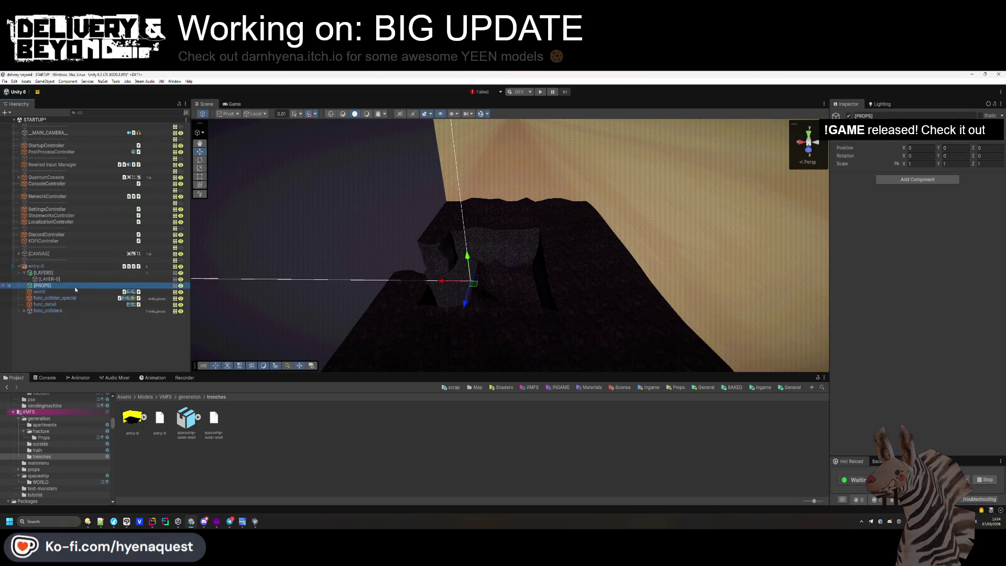
key(ctrl+d)
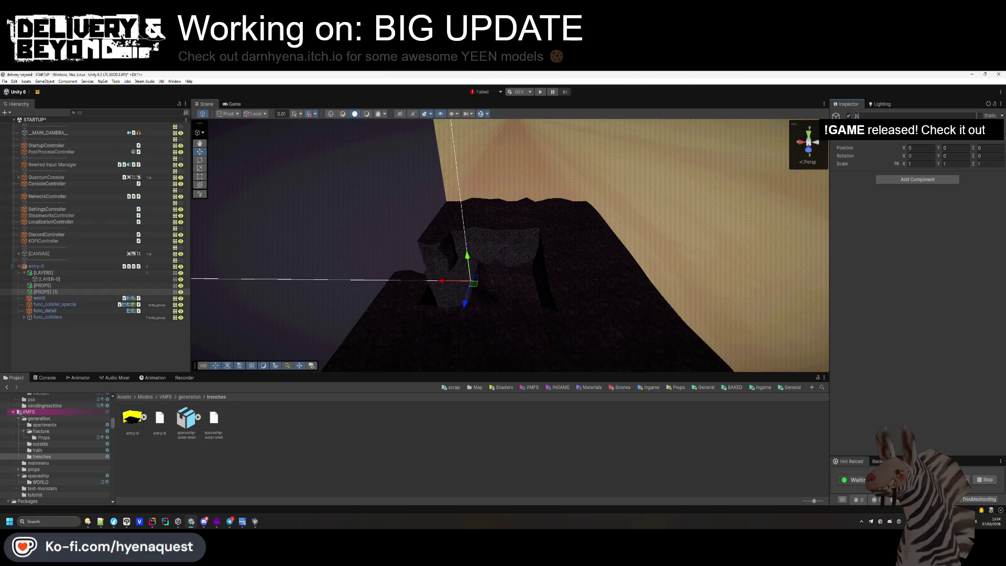
text(IGHTS)
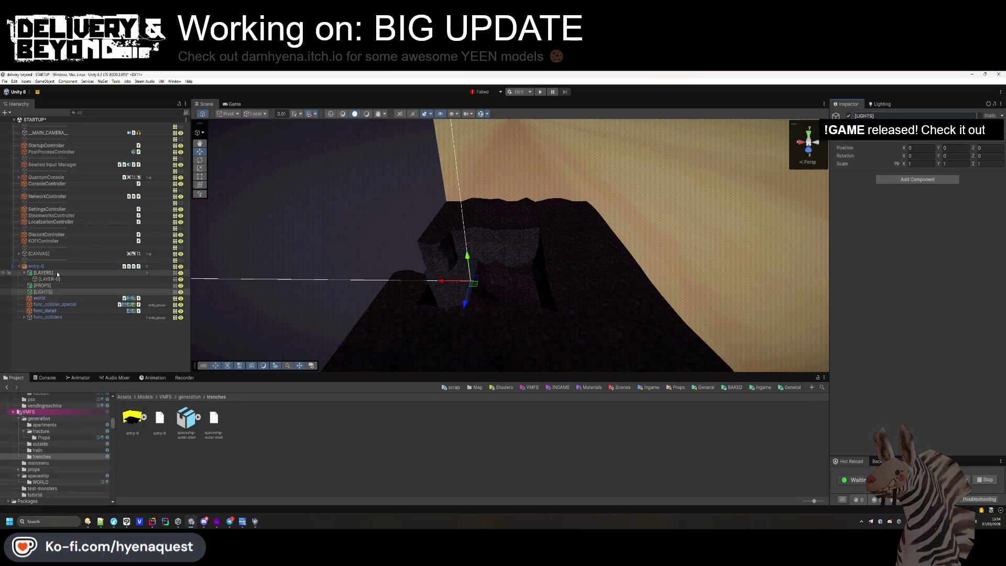
click(25, 273)
mouse_move(480, 199)
mouse_down()
mouse_move(517, 162)
mouse_move(523, 168)
mouse_move(464, 149)
mouse_move(548, 178)
mouse_up()
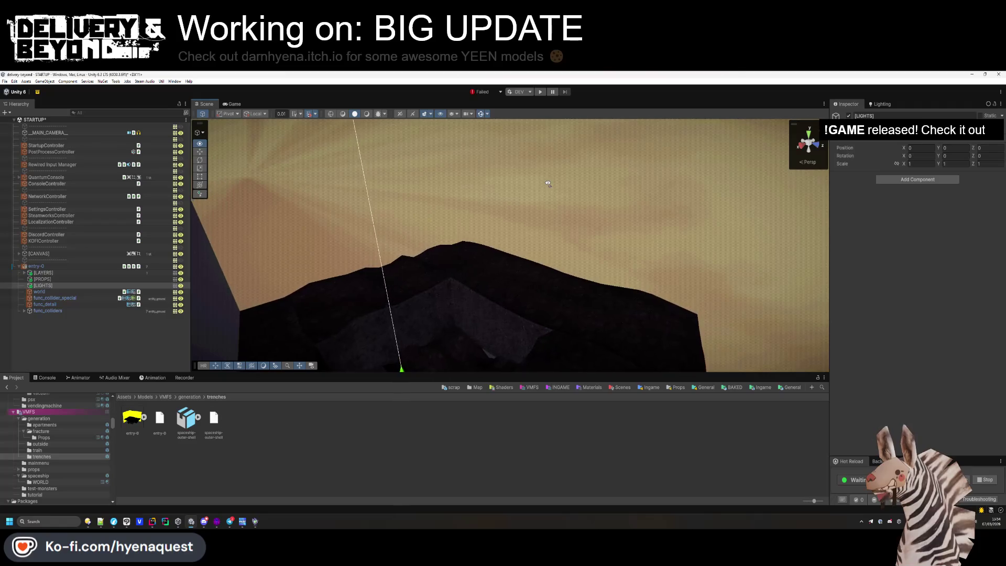
Add one Room Layers element on entry-0's Entity_room with [LAYER-0] as its Layer.
shift+click(54, 274)
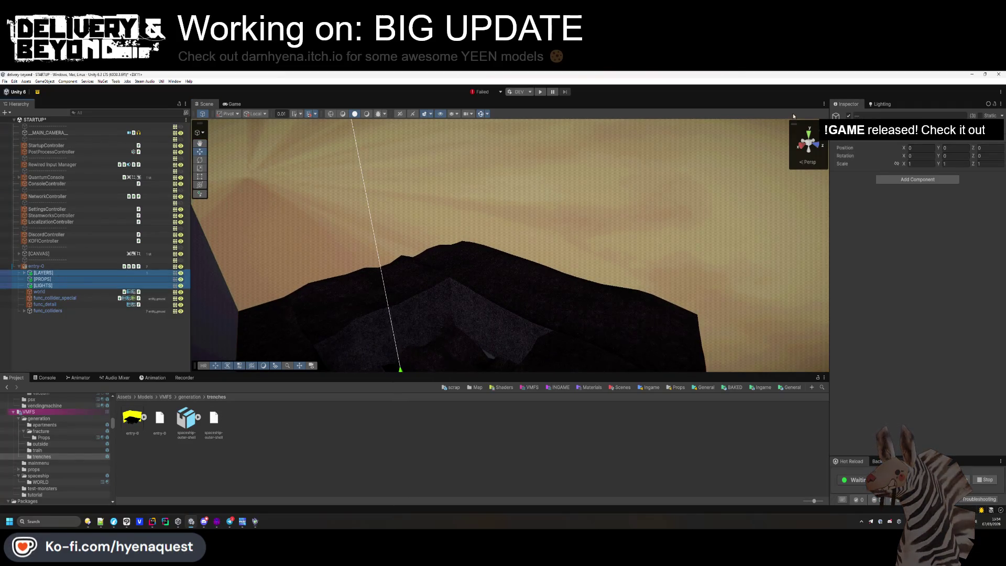
key(Delete)
key(Return)
click(44, 273)
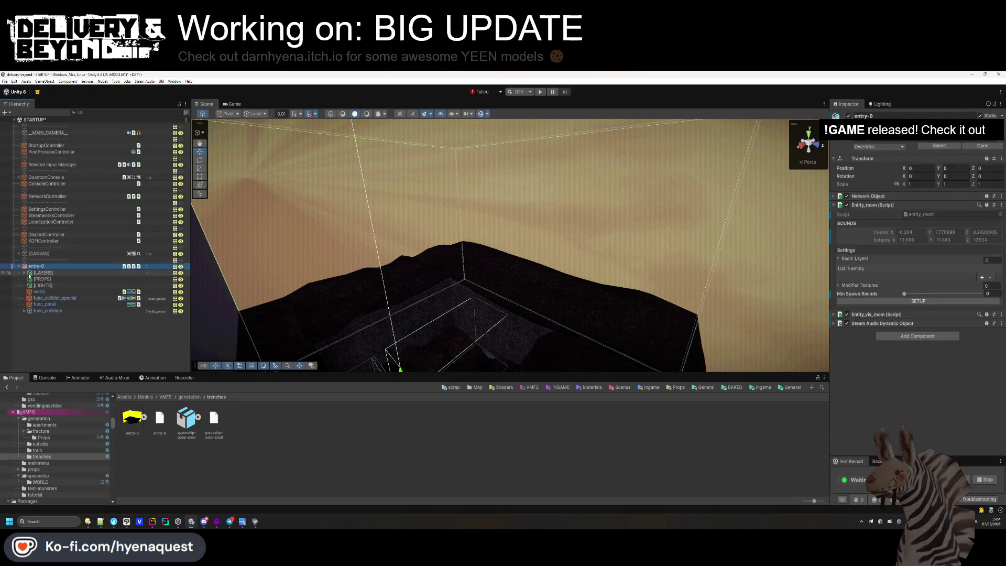
click(60, 267)
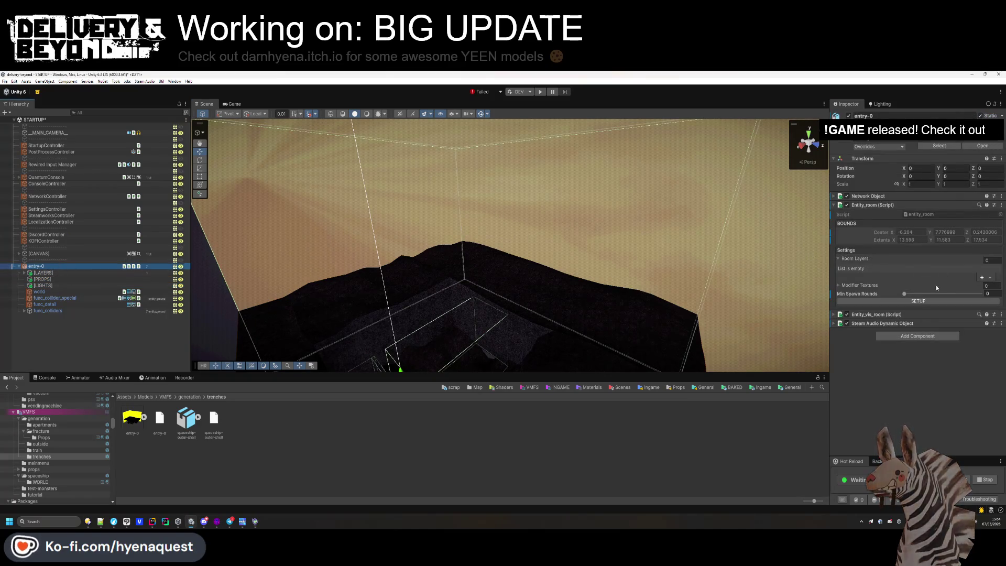
click(912, 284)
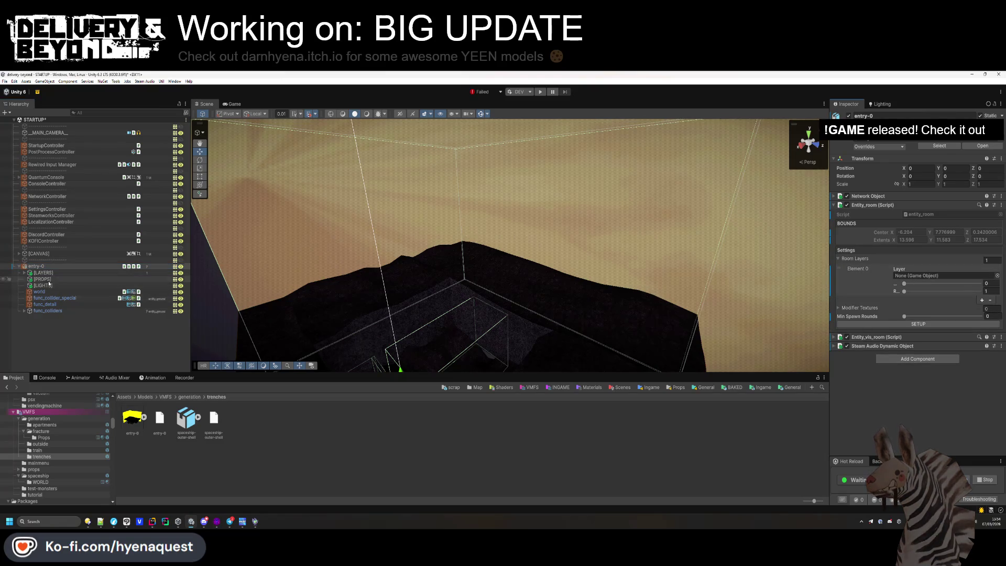
drag(140, 274, 943, 275)
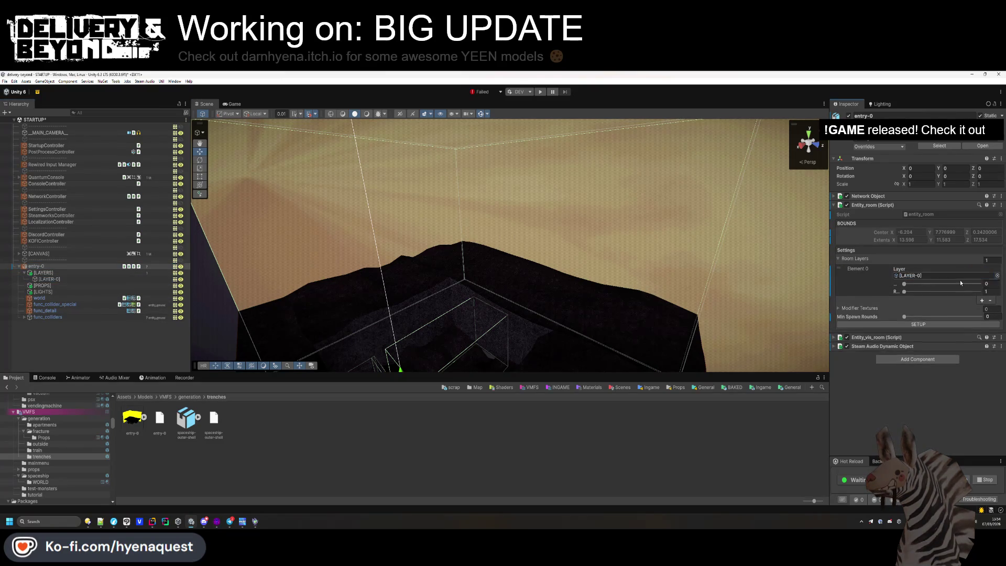
click(847, 259)
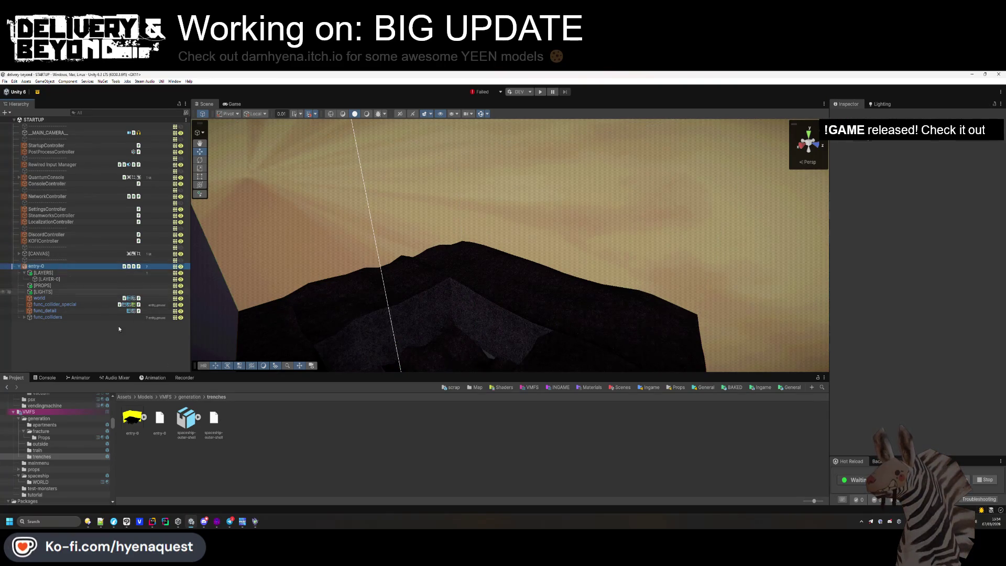
click(157, 266)
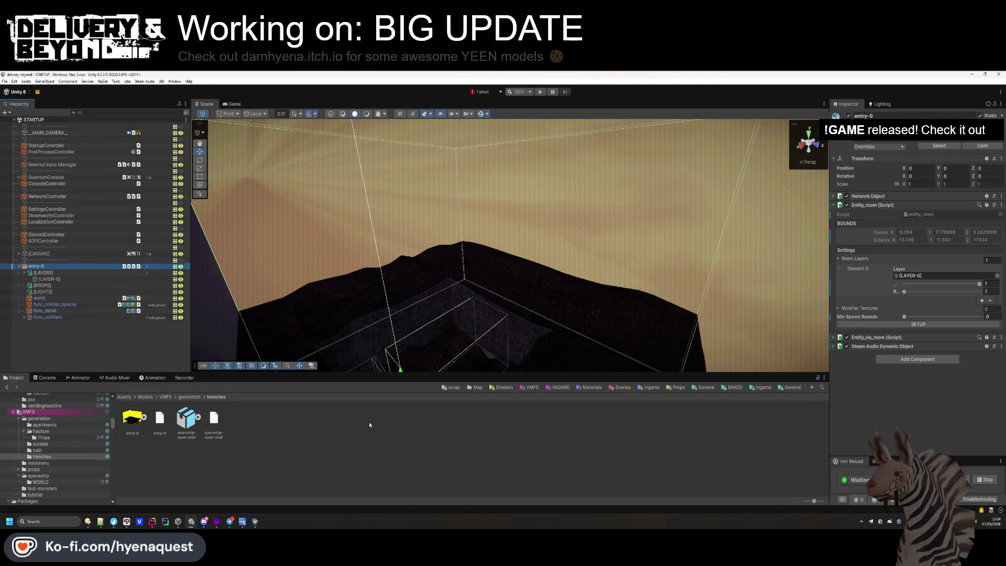
click(762, 387)
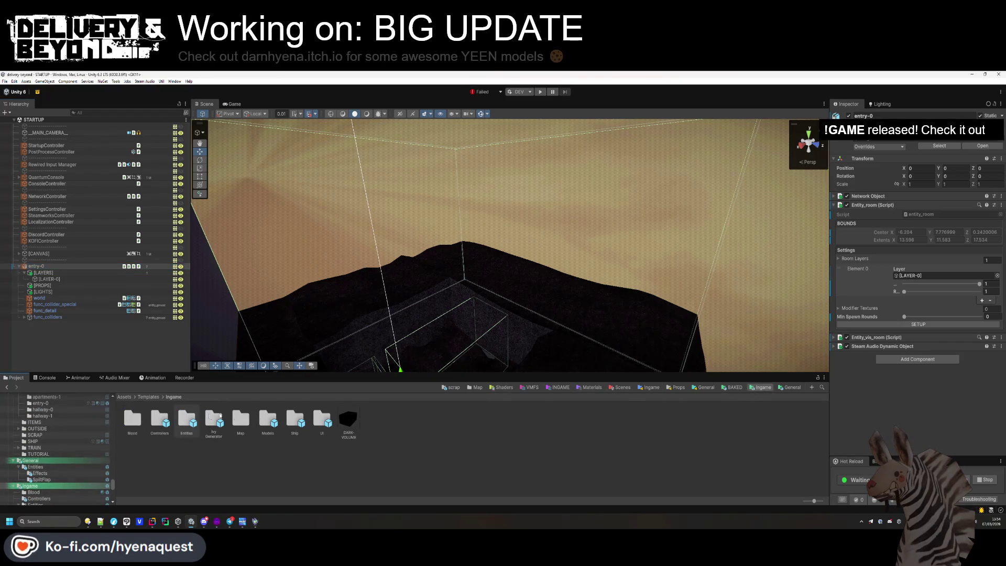
Create a new Trenches folder inside Templates/Ingame/Map.
double_click(241, 418)
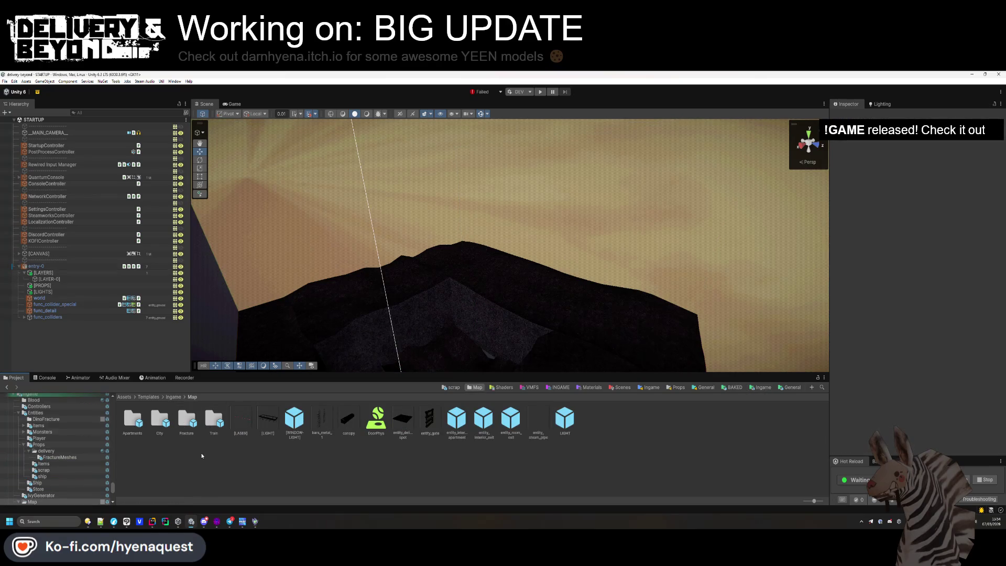
right_click(202, 456)
mouse_move(289, 236)
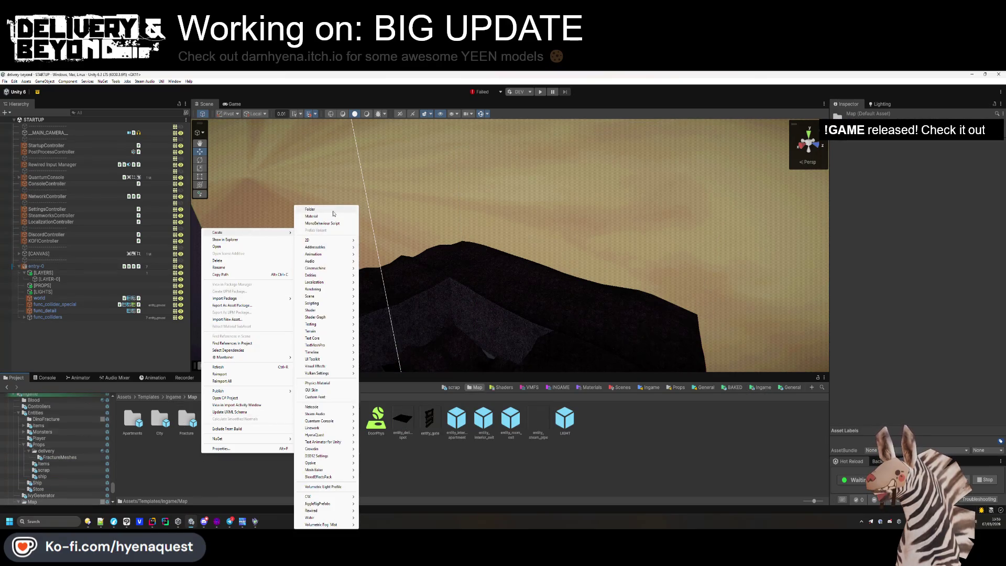
click(333, 209)
text(Trenches)
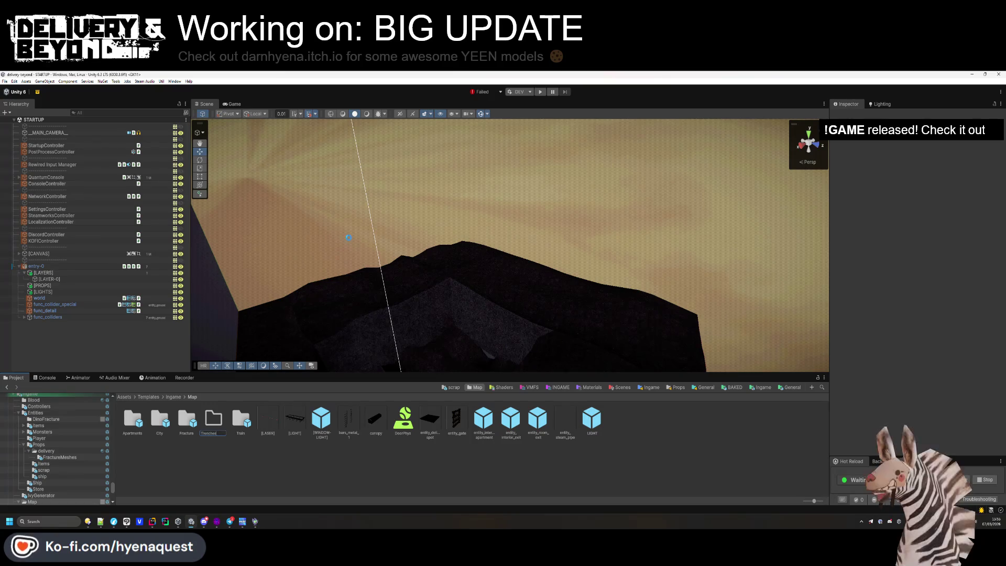
key(Return)
double_click(213, 418)
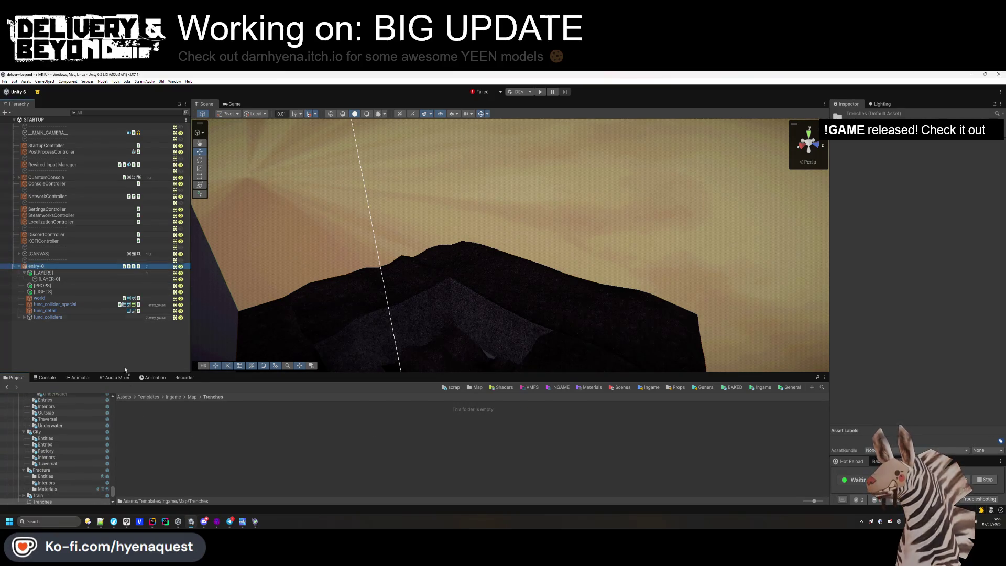
Save entry-0 as a prefab in Trenches, delete the scene copy, and open the prefab.
mouse_move(126, 370)
mouse_down()
mouse_move(188, 455)
mouse_move(189, 441)
mouse_up()
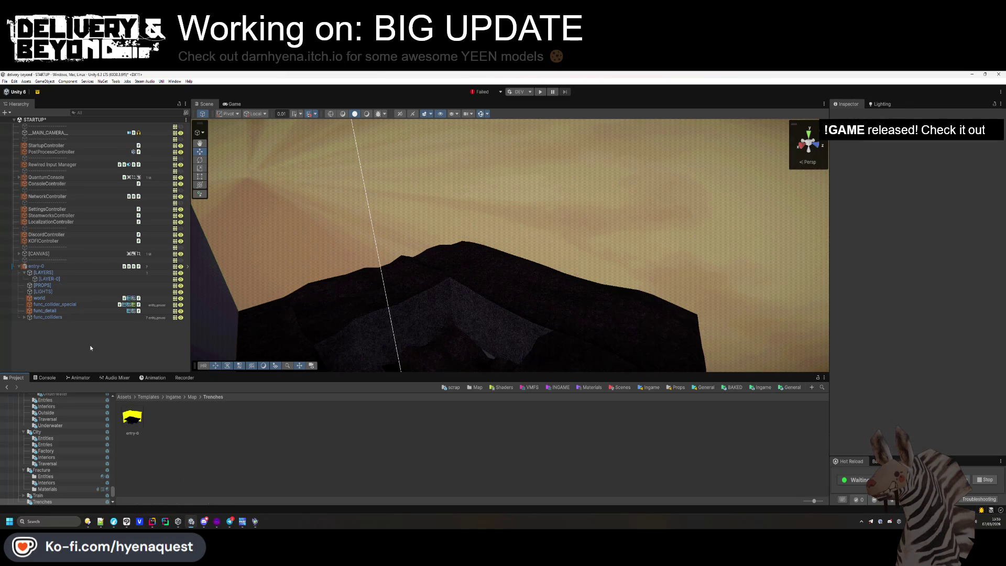
click(68, 267)
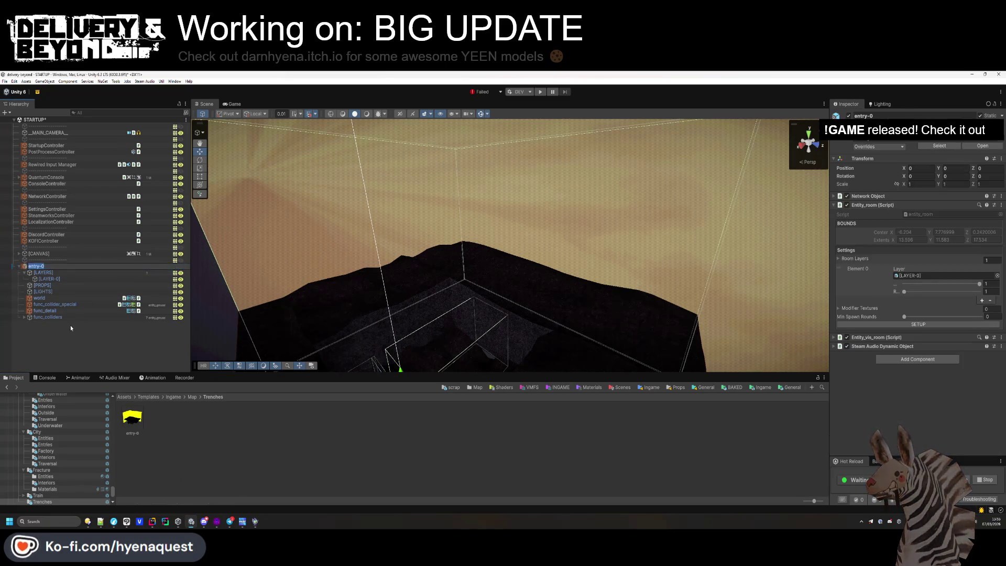
key(Delete)
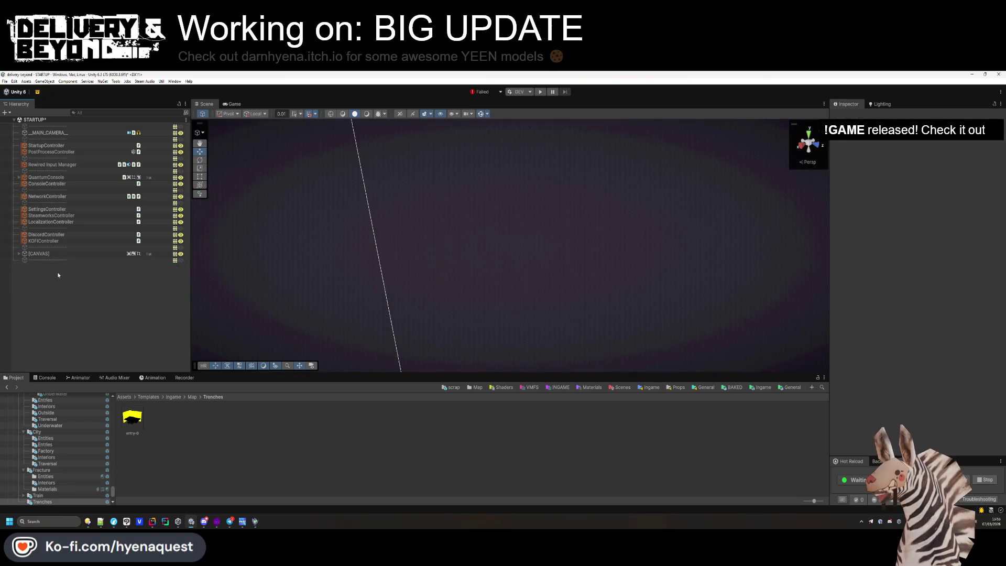
double_click(133, 418)
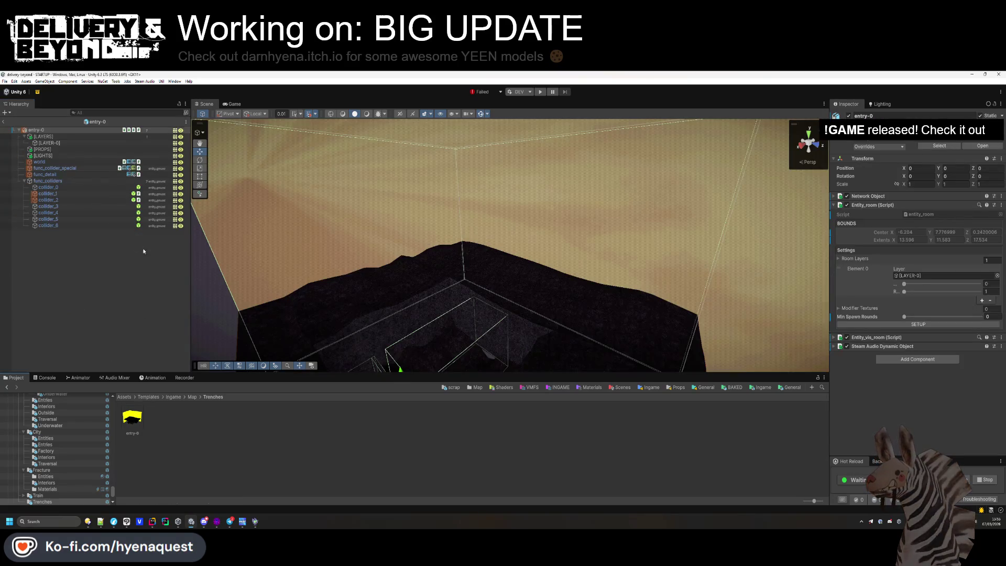
click(25, 180)
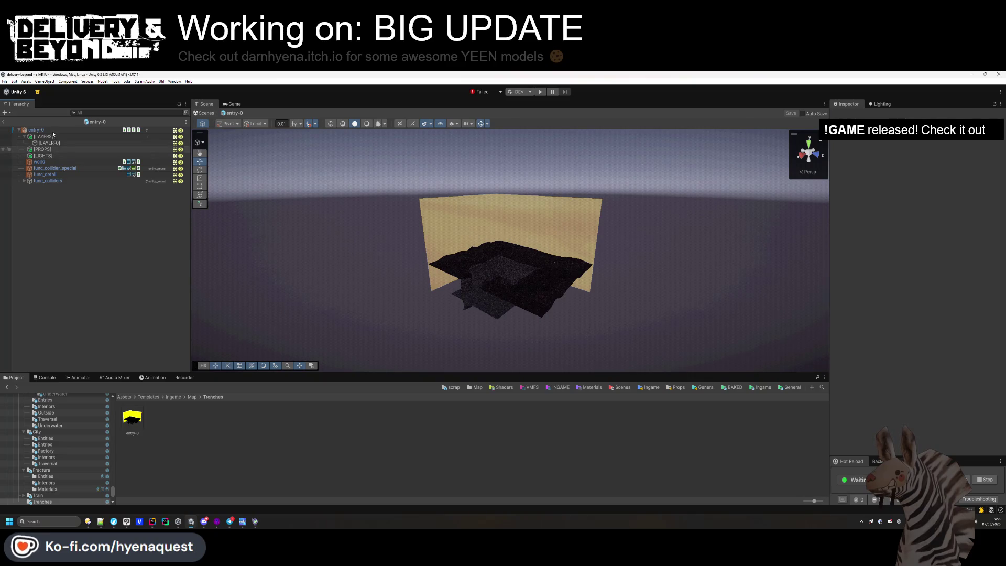
click(53, 131)
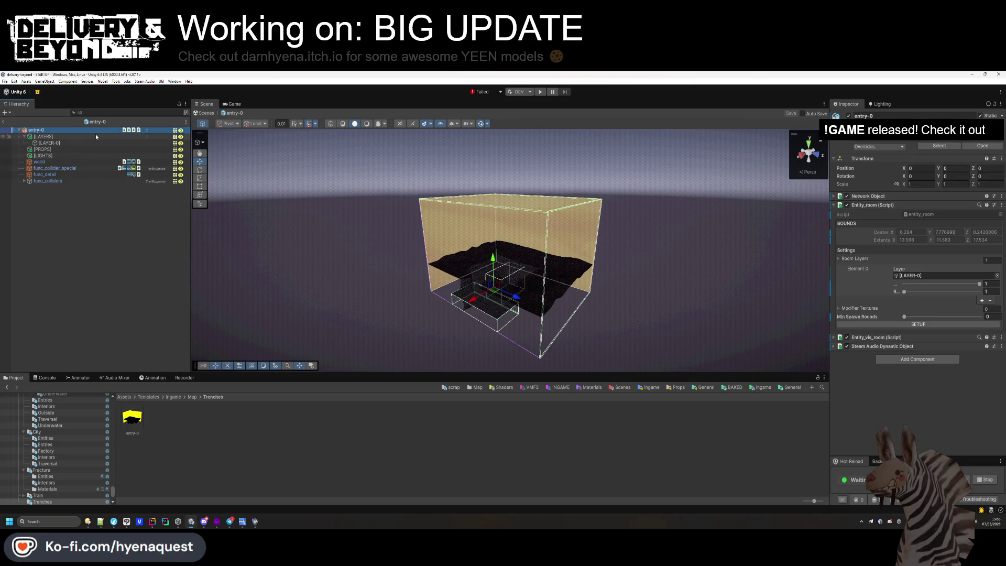
Export entry-0's Steam Audio dynamic object into a new Data/Audio/TRENCHES folder.
click(887, 347)
click(919, 393)
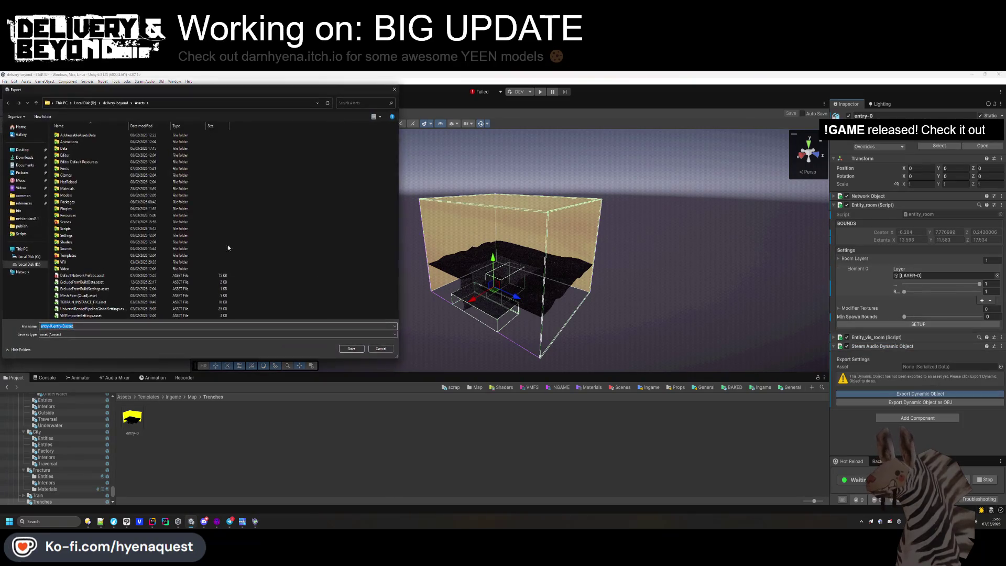
double_click(80, 149)
double_click(78, 142)
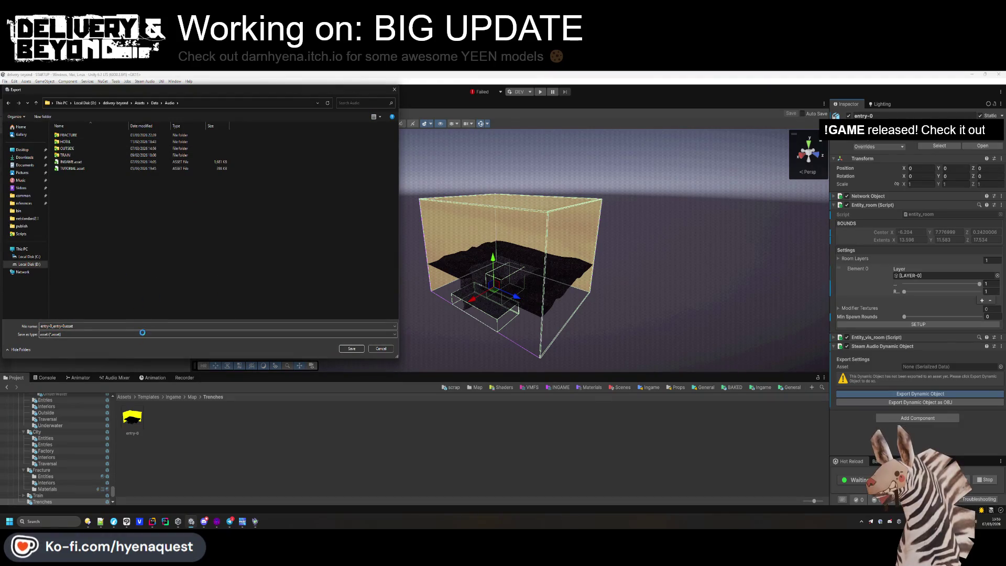
right_click(99, 256)
click(189, 404)
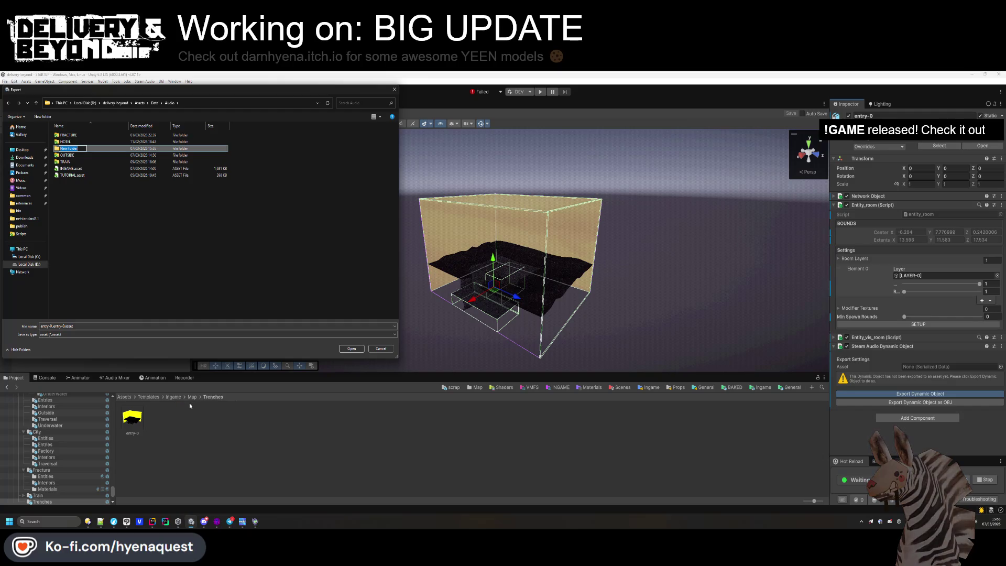
text(TRENCHES)
key(Return)
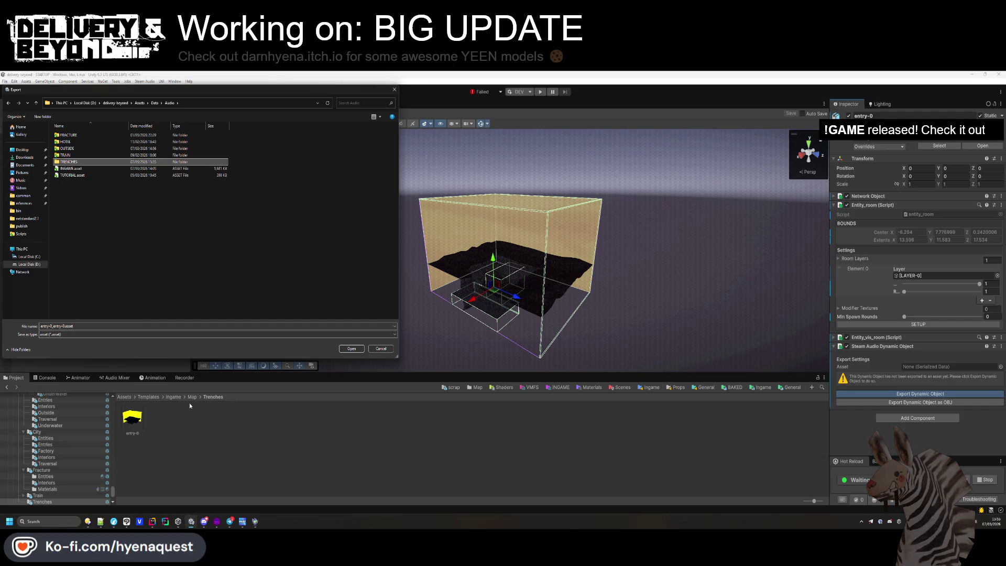
double_click(66, 149)
click(351, 349)
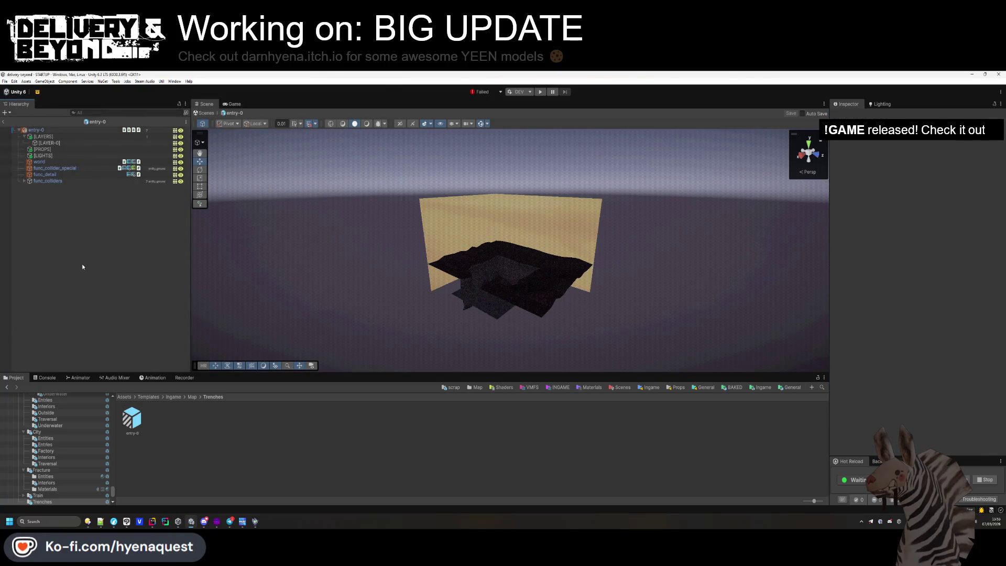
Return to the Map templates folder, then go to the top-level Assets folder.
drag(461, 341, 446, 319)
click(476, 387)
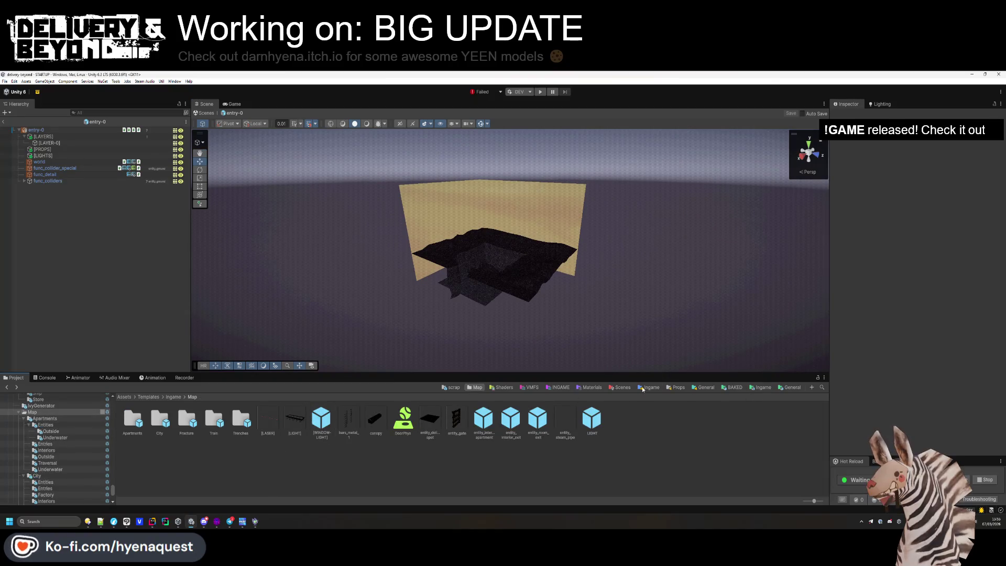
click(128, 397)
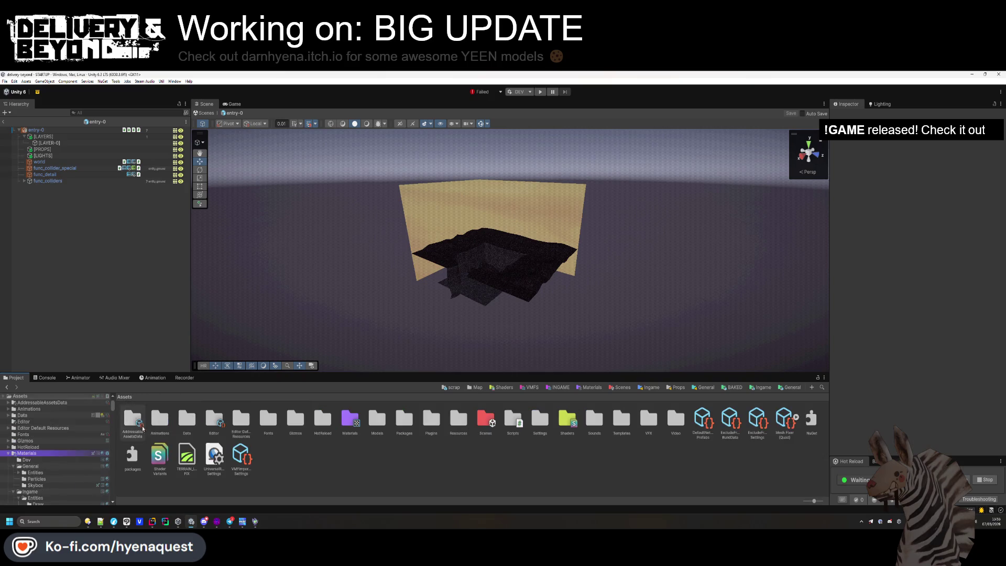
In Assets/Resources/World, create a HyenaQuest World Settings asset named Trenches.
double_click(187, 430)
key(BackSpace)
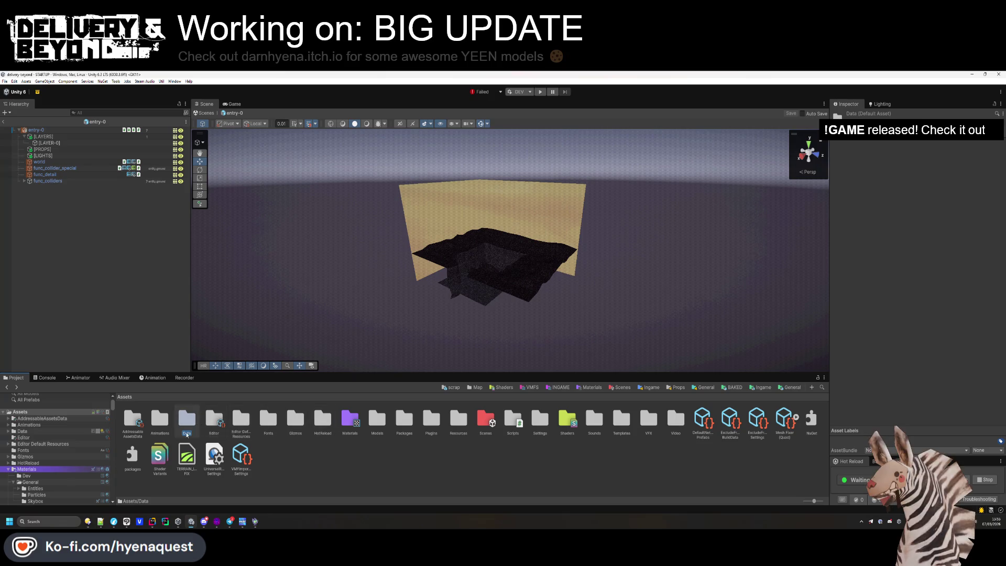
double_click(459, 419)
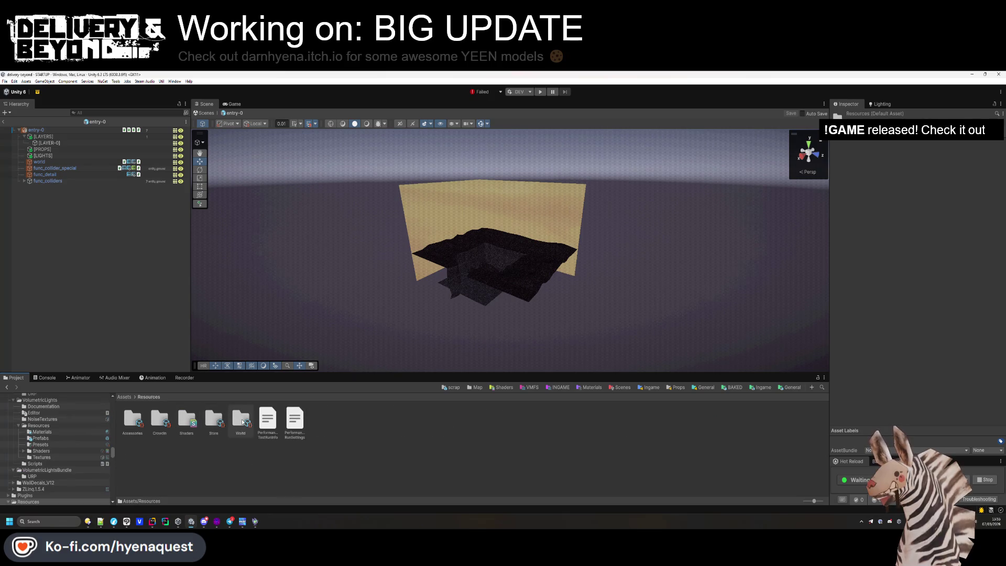
double_click(239, 420)
right_click(259, 455)
mouse_move(301, 238)
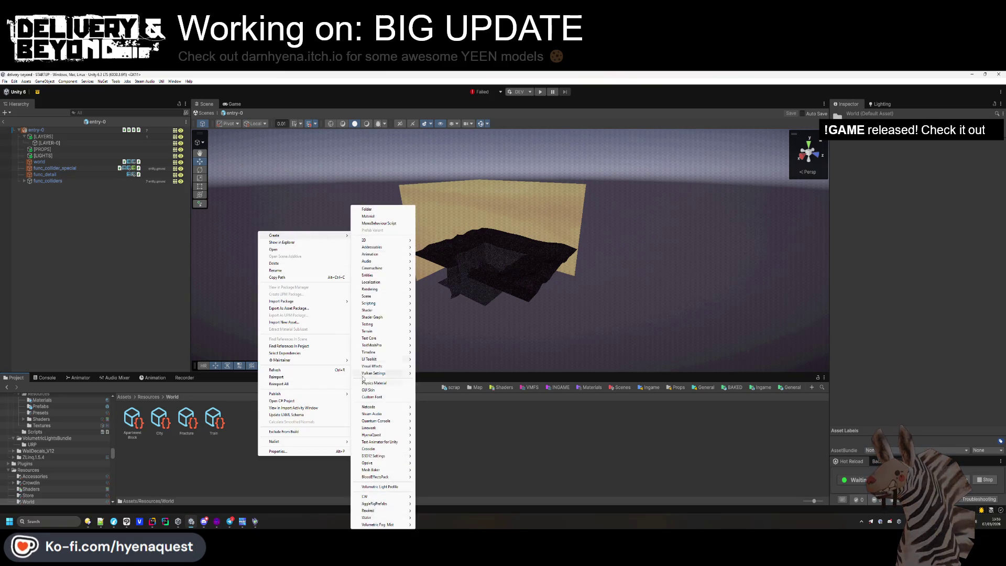
mouse_move(378, 434)
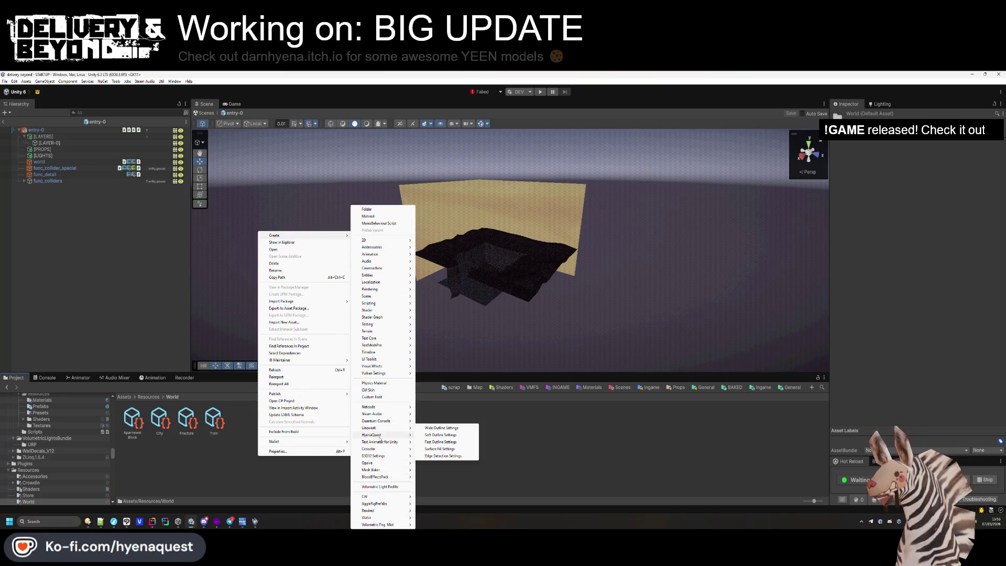
click(441, 434)
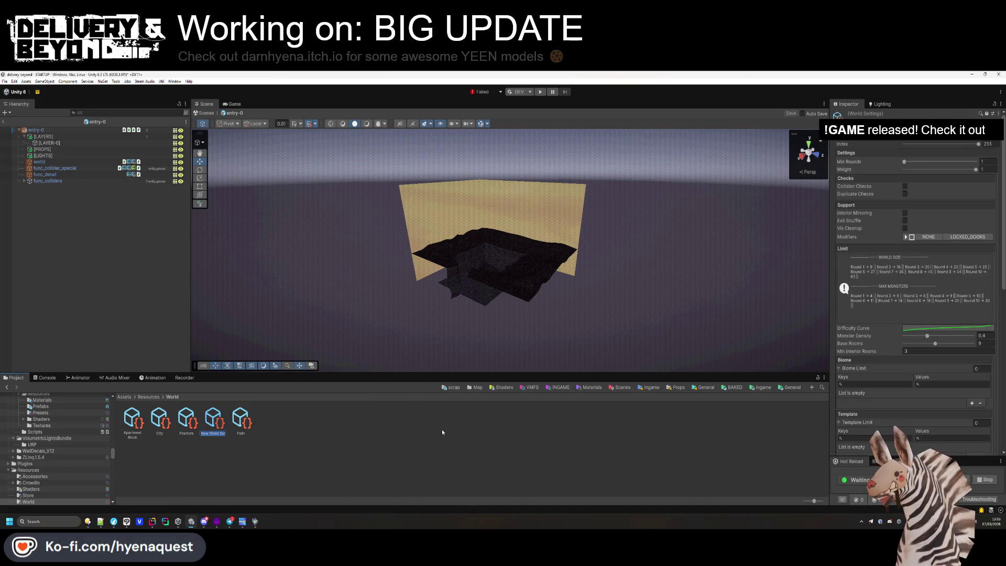
text(Trenches)
key(Return)
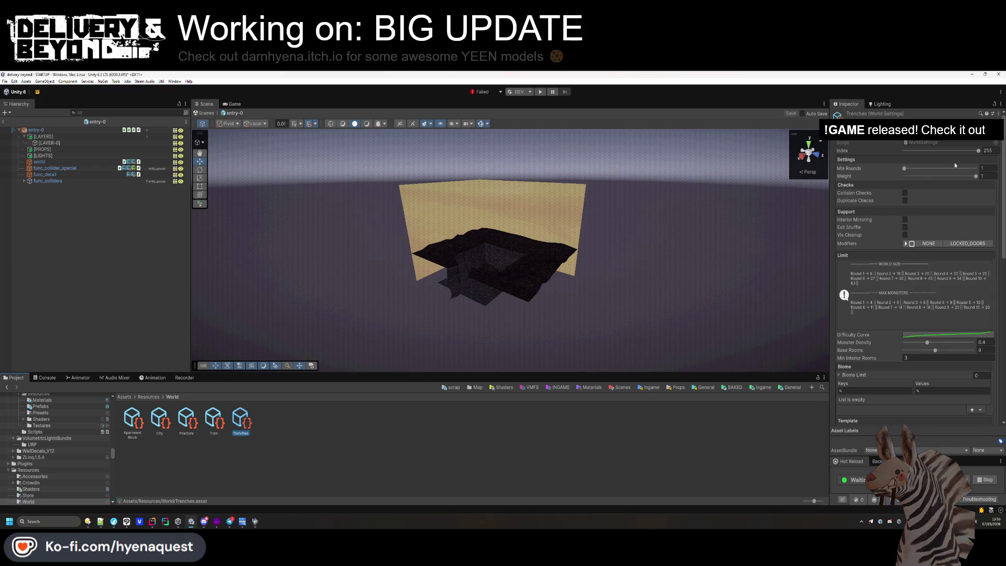
Set the Trenches world's Index to 4 and Weight to 0, checking the Fracture world for reference.
click(906, 244)
click(906, 244)
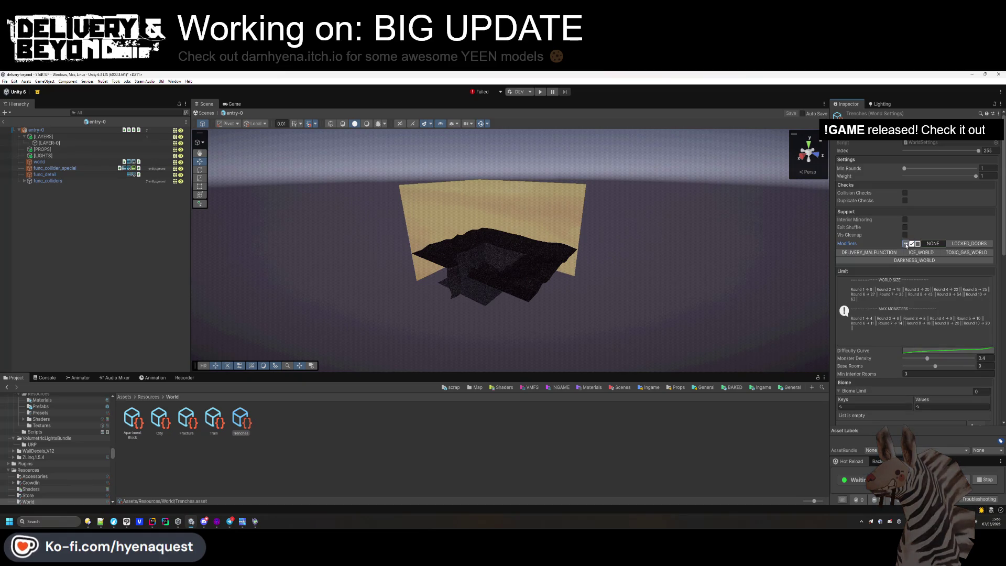
click(906, 244)
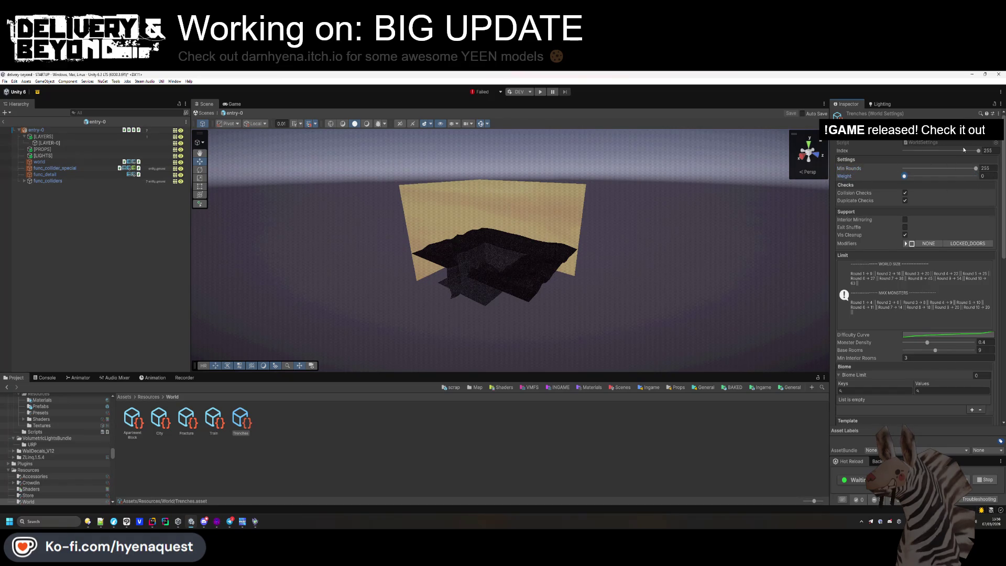
click(990, 151)
text(4)
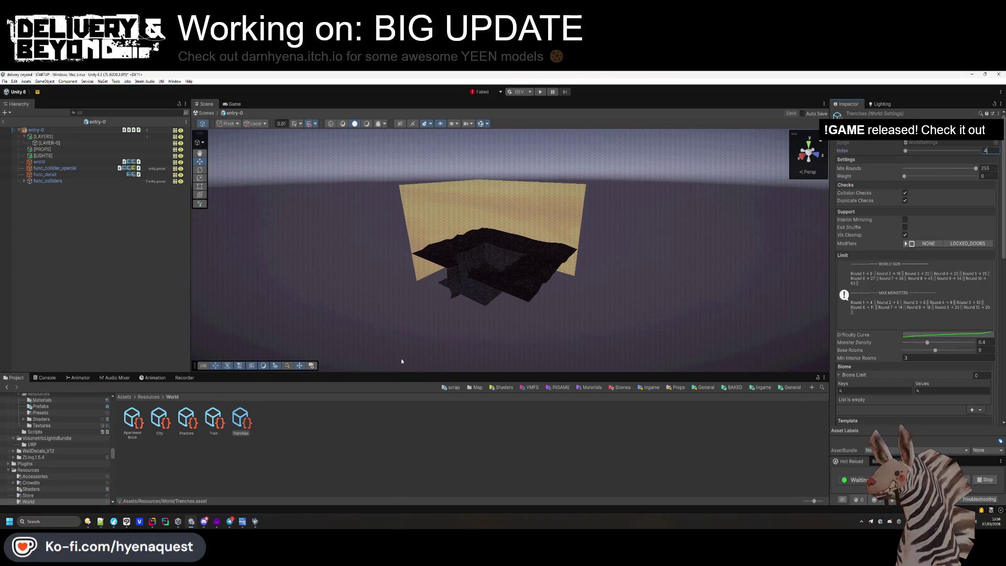
click(186, 419)
click(242, 422)
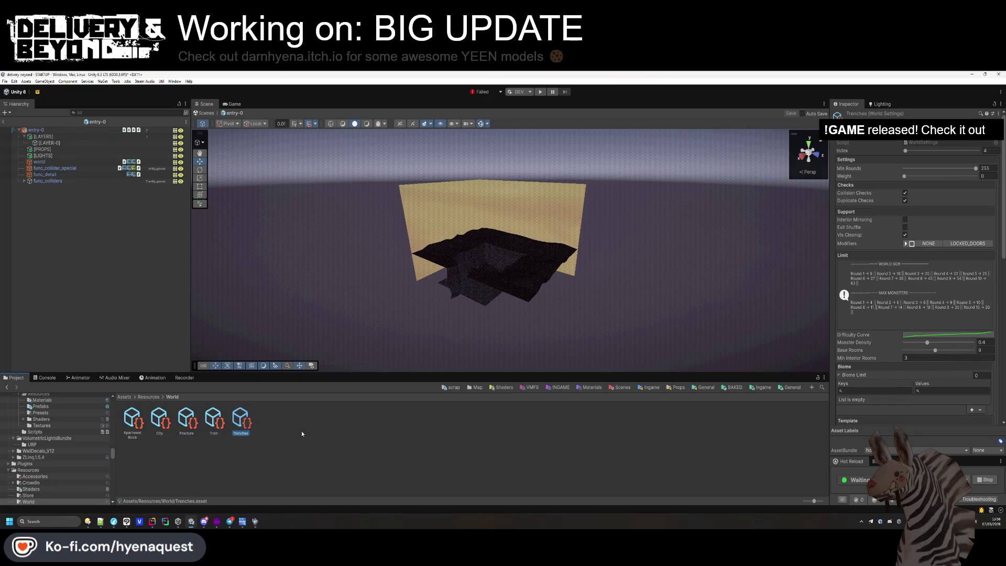
scroll(870, 341, down, 8)
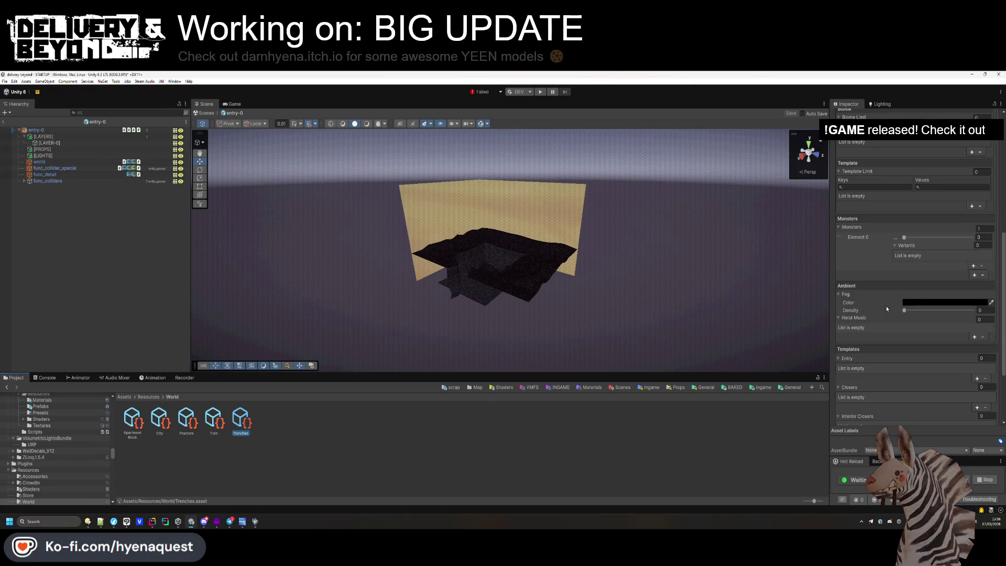
Copy the Train world's Monsters list and paste it into the Trenches Monsters list.
click(973, 266)
click(976, 264)
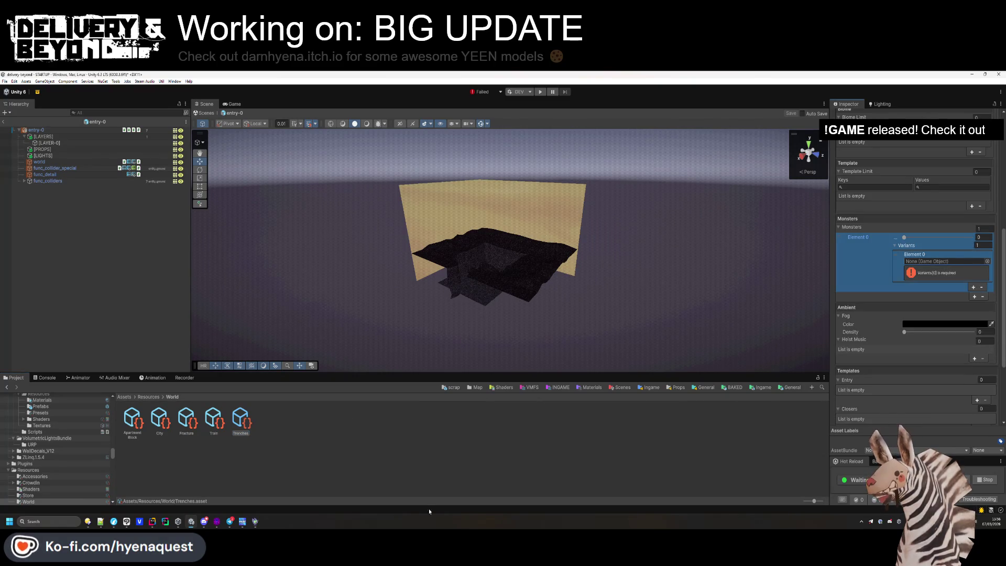
click(213, 419)
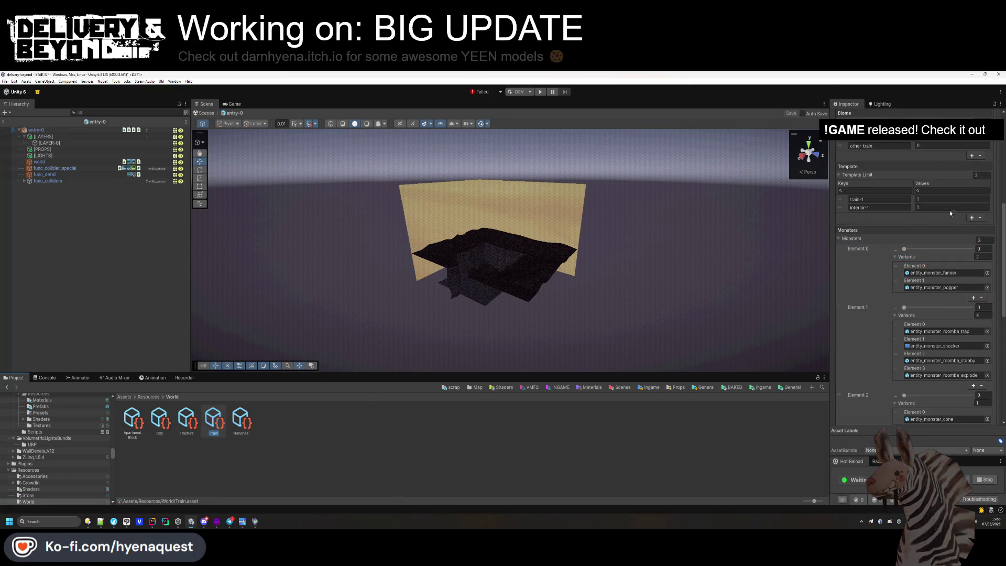
right_click(859, 238)
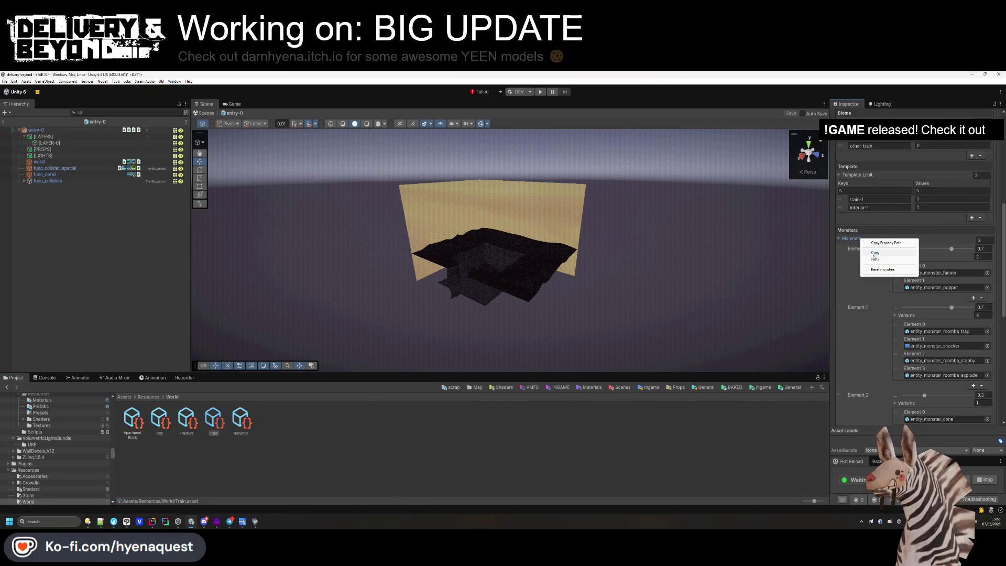
right_click(866, 241)
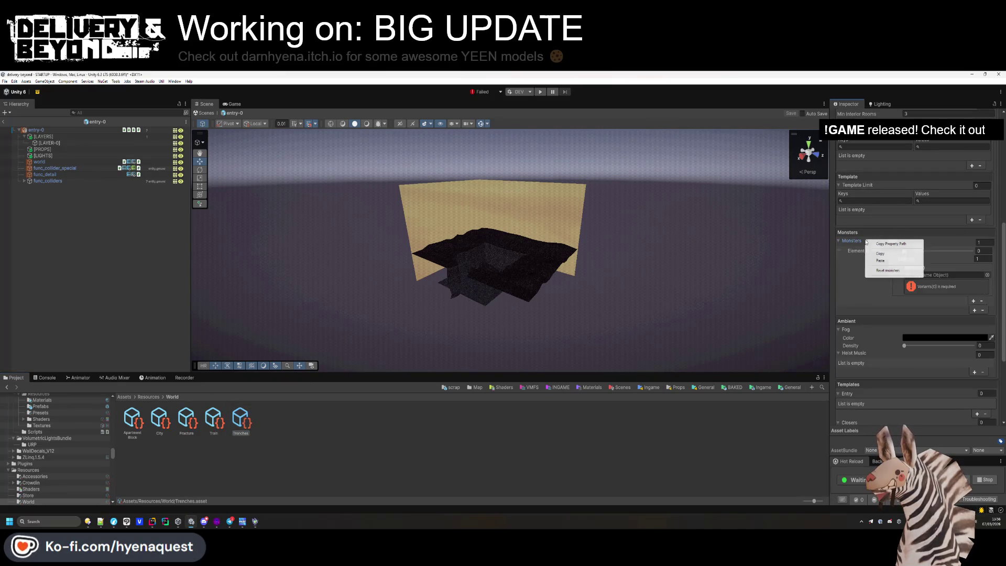
click(915, 271)
click(839, 241)
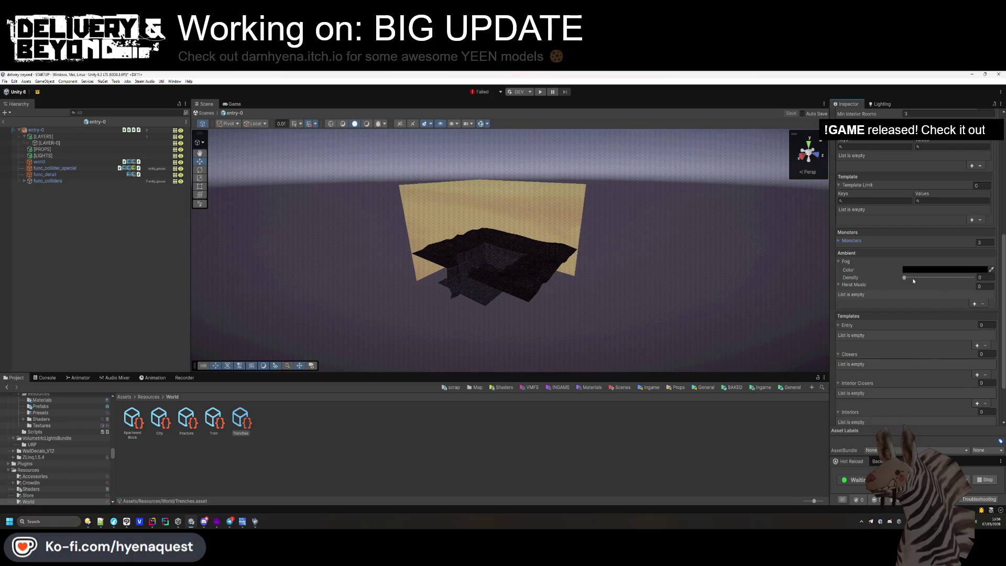
Copy Train's orange Fog Color and paste it into the Trenches Fog Color.
click(213, 419)
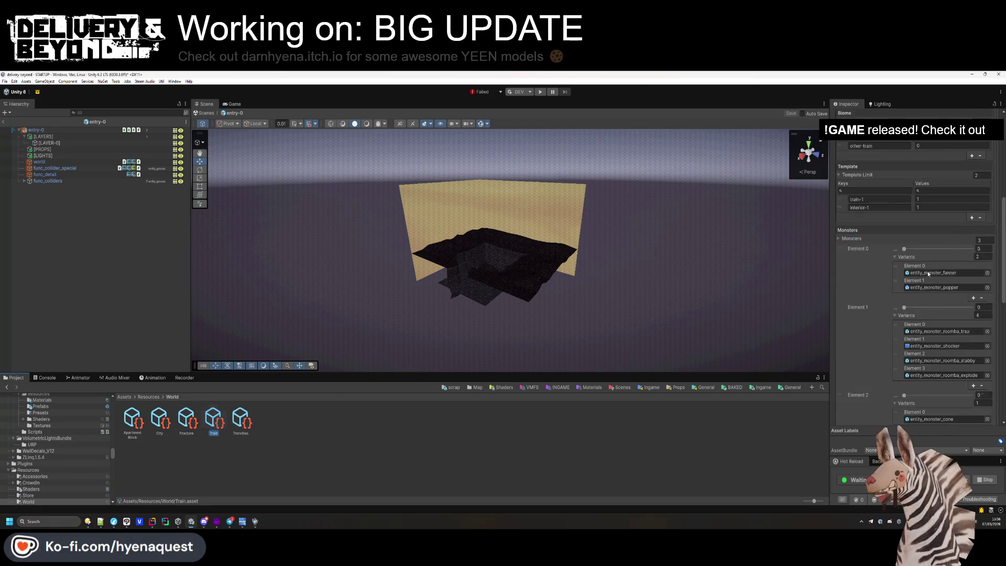
click(991, 294)
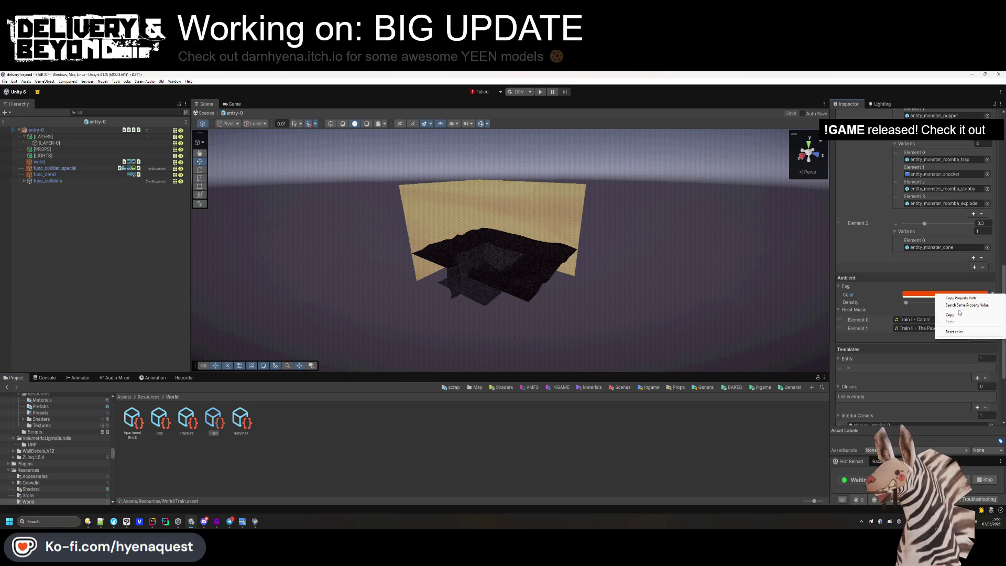
click(245, 422)
right_click(937, 331)
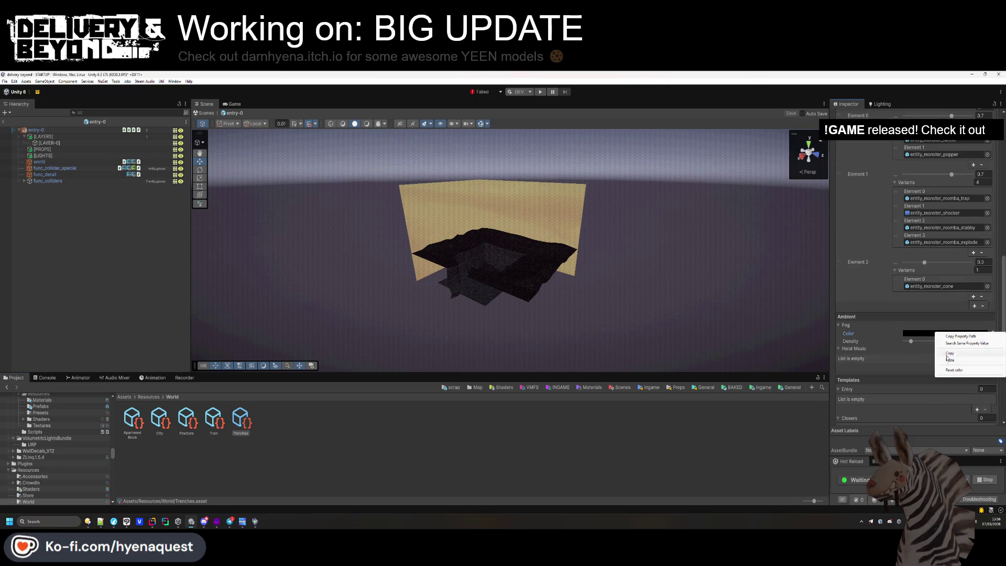
click(948, 354)
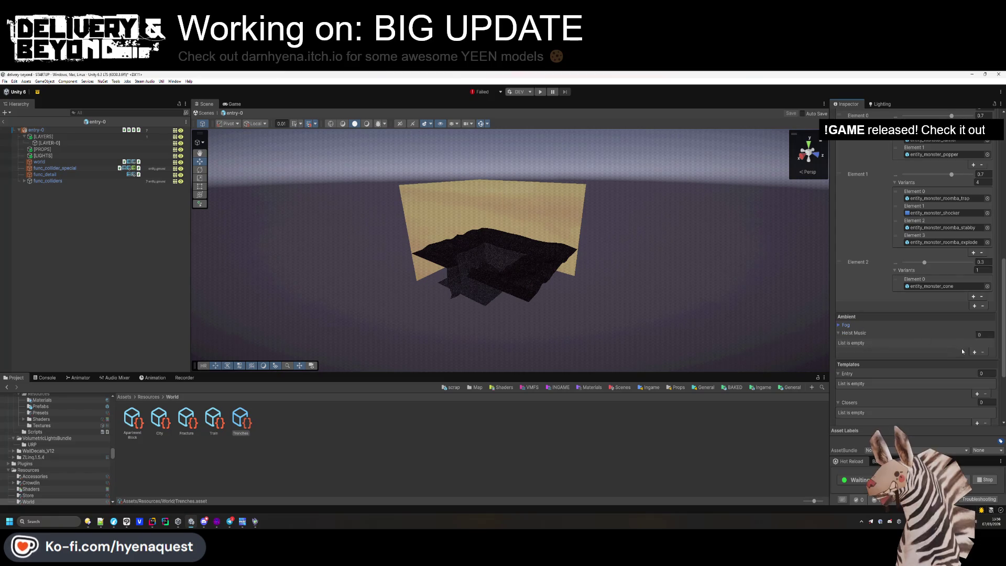
Assign 'Streets II - Zebra Crossing' as the Trenches world's Heist Music clip.
click(977, 350)
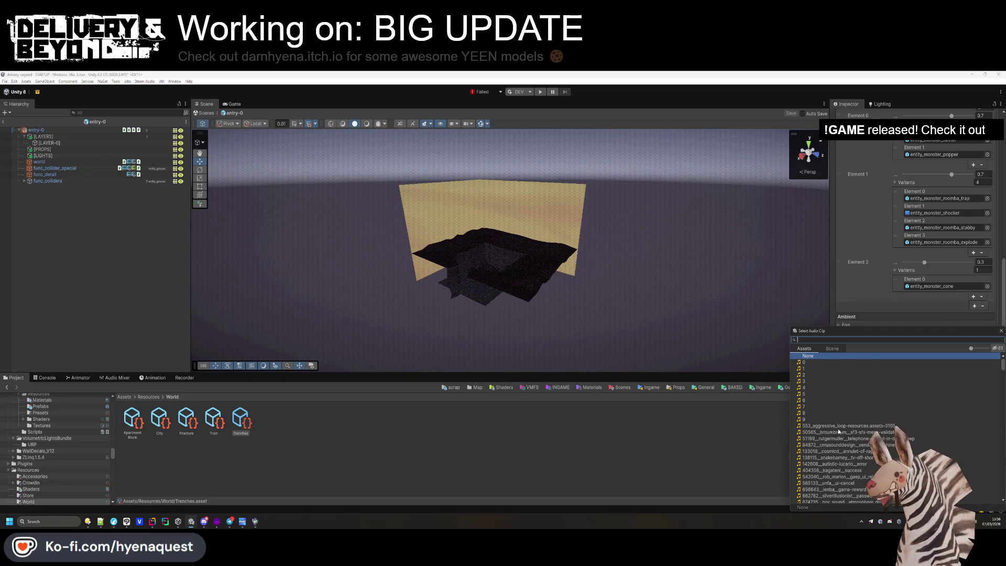
scroll(838, 431, down, 15)
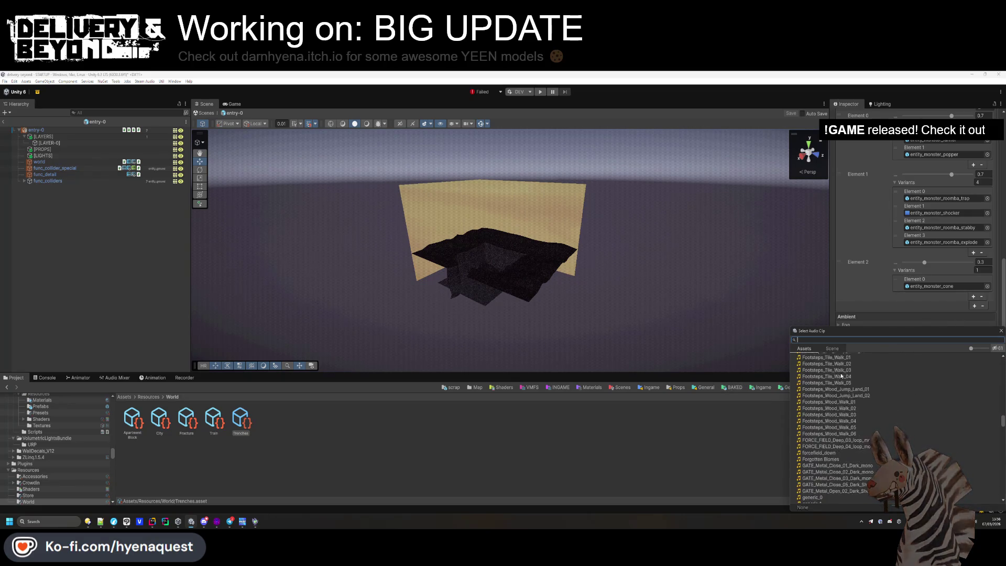
scroll(838, 377, down, 20)
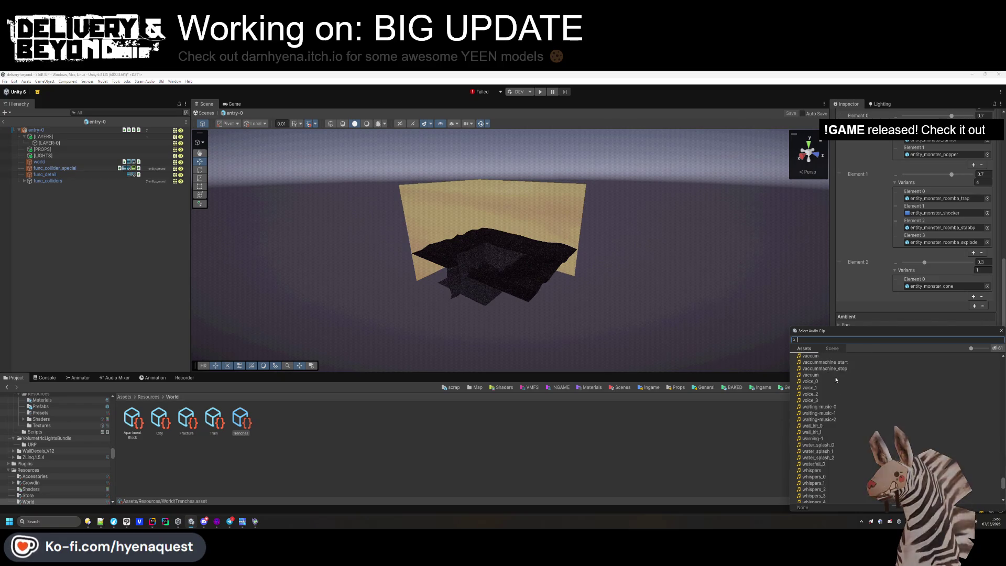
scroll(836, 380, up, 10)
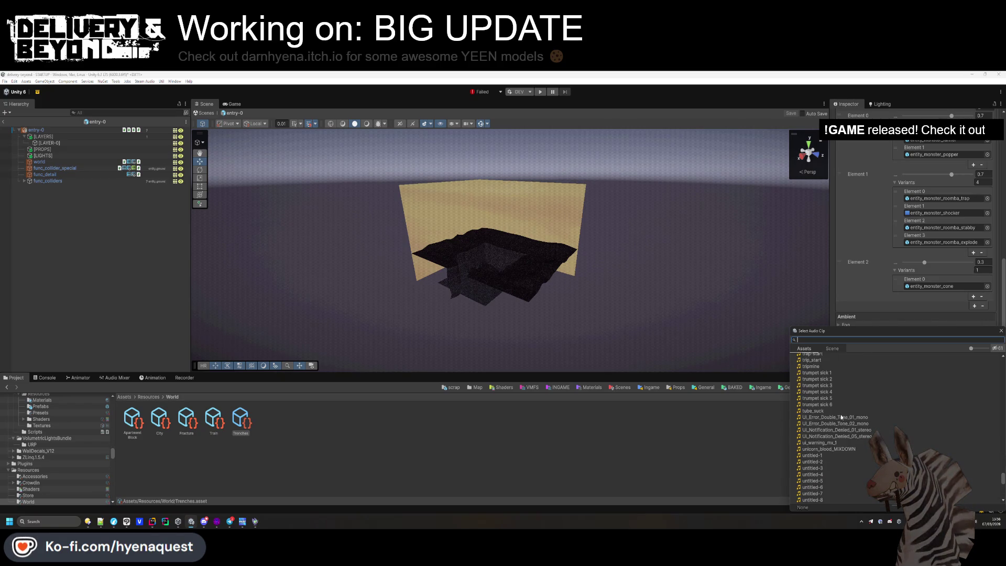
scroll(840, 417, down, 10)
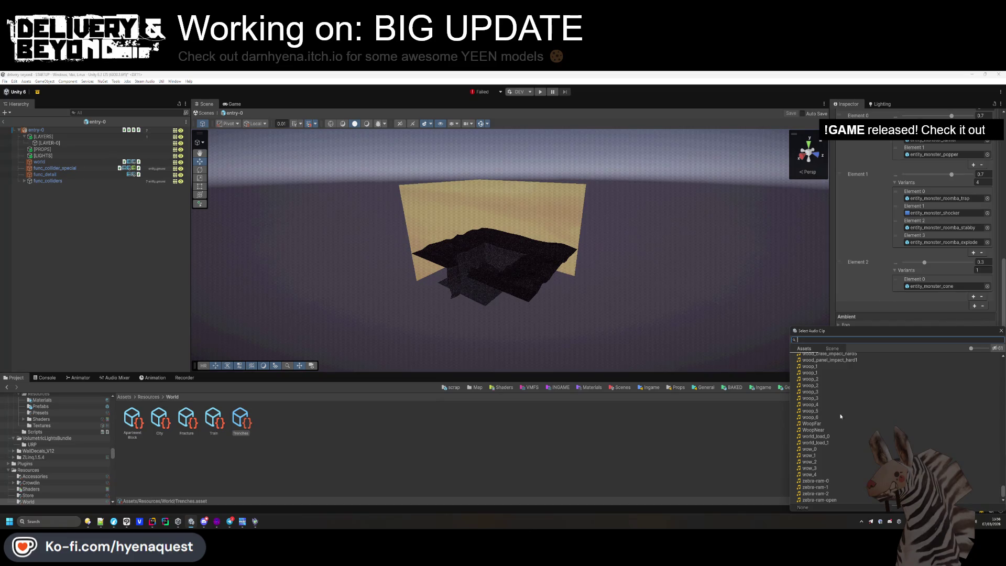
scroll(838, 418, up, 12)
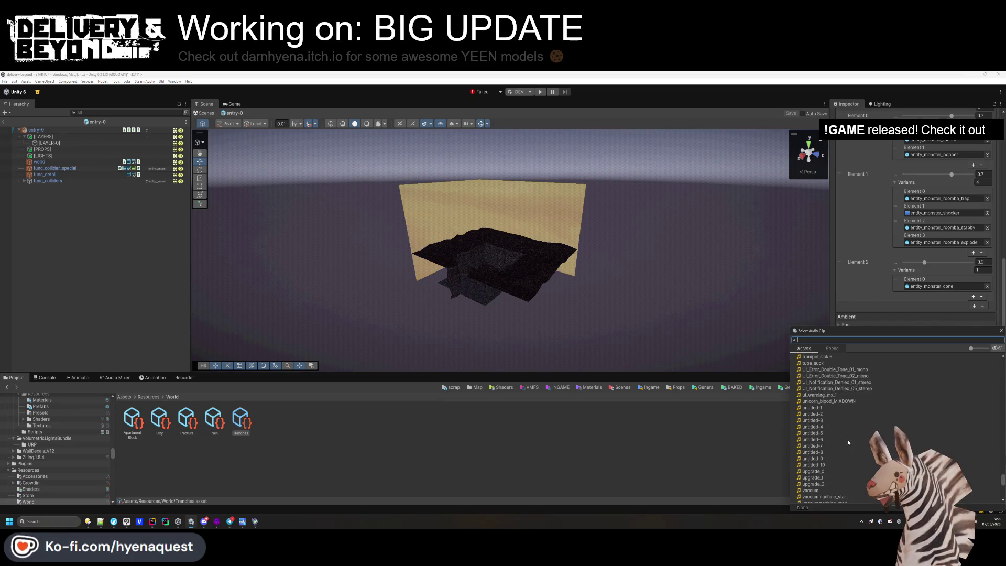
scroll(850, 433, up, 5)
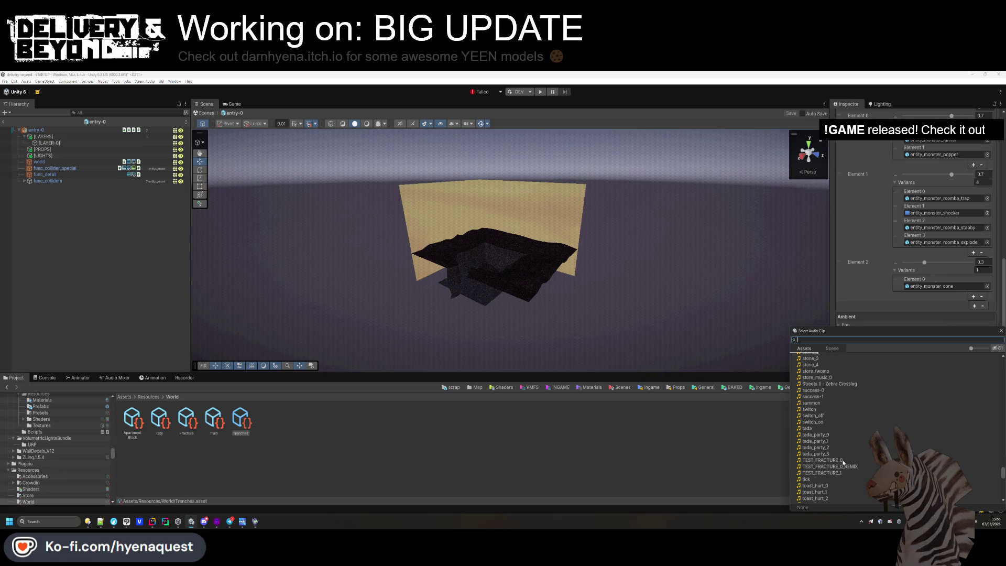
double_click(829, 383)
scroll(934, 344, down, 1)
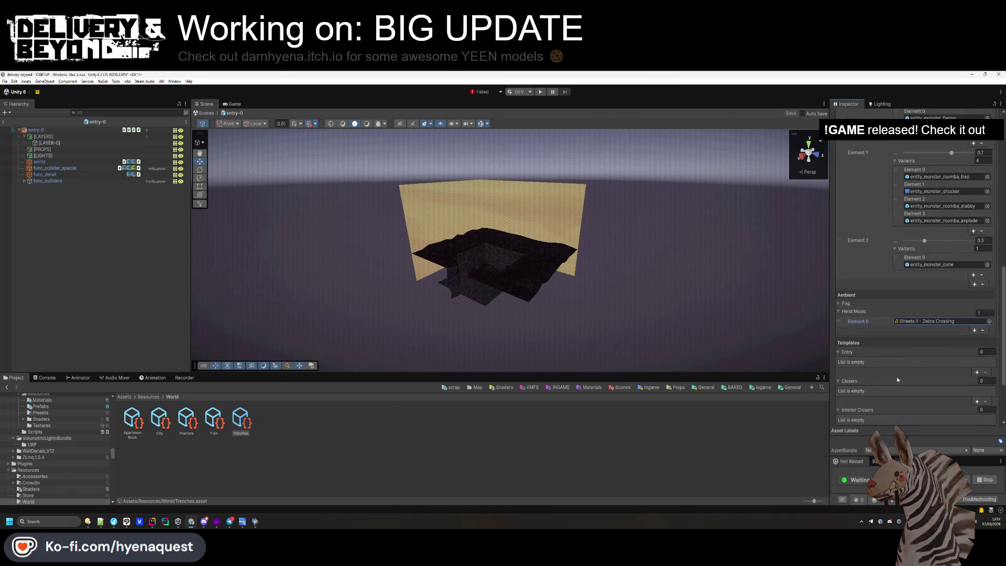
scroll(923, 375, down, 1)
Add an Entry templates slot and reselect the Trenches world settings in Resources/World.
click(976, 349)
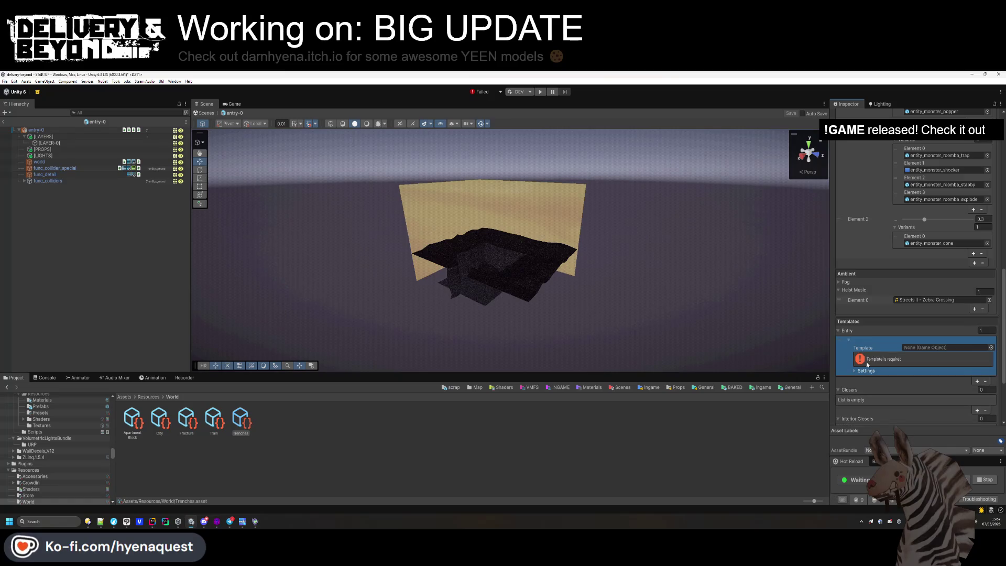
click(759, 387)
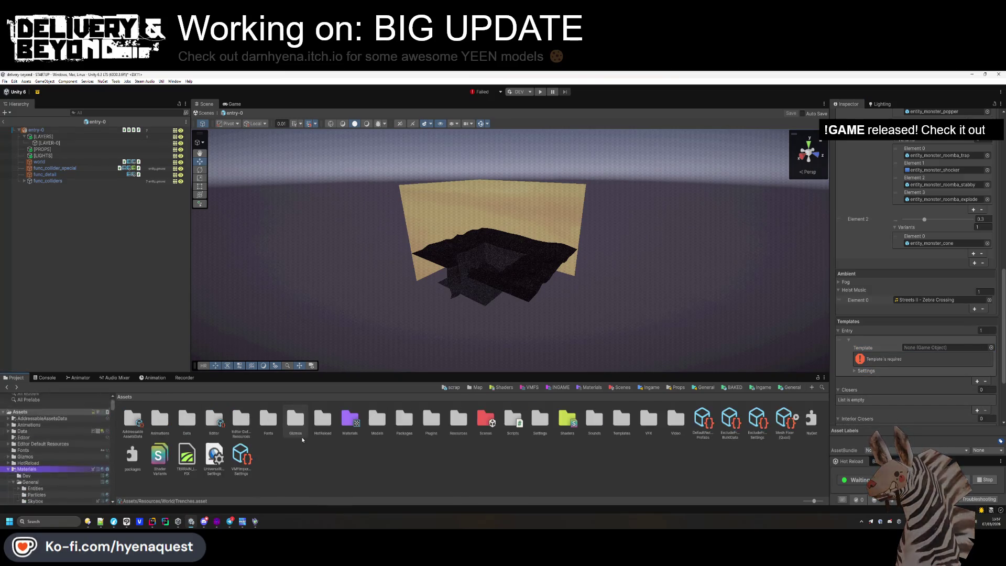
double_click(241, 418)
double_click(424, 429)
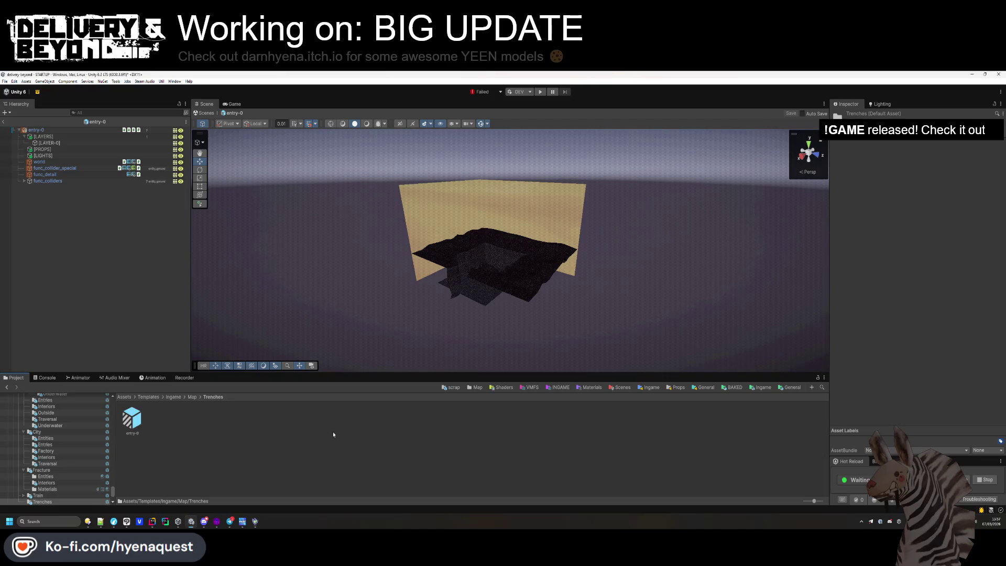
key(alt+Left)
key(alt+Left)
key(alt+Left)
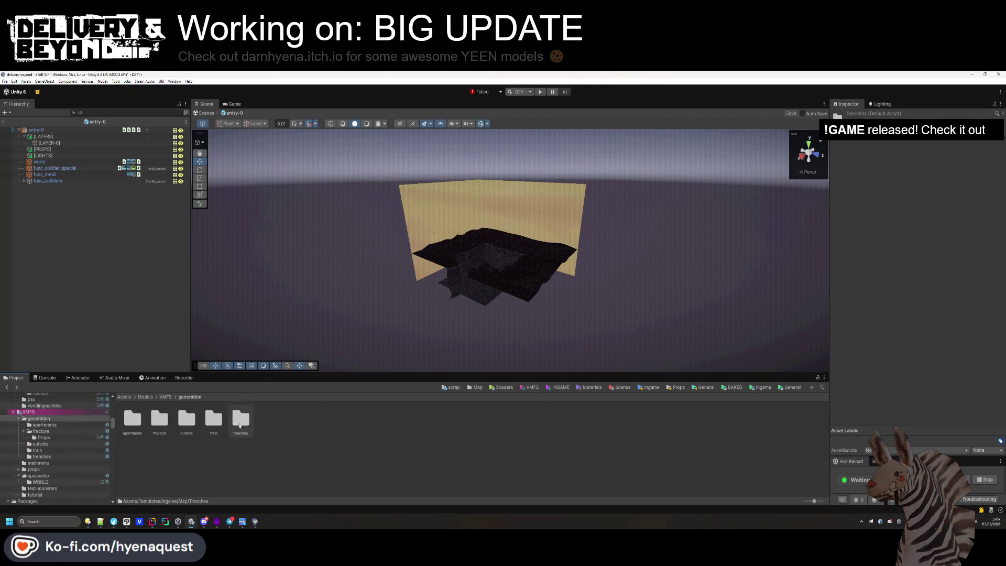
key(alt+Right)
key(alt+Right)
key(alt+Right)
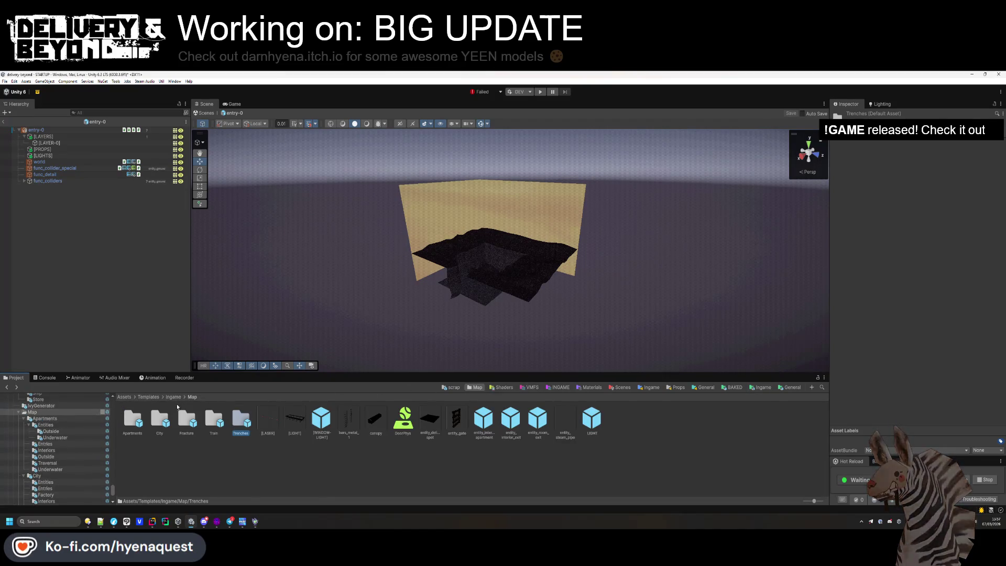
click(124, 397)
double_click(459, 419)
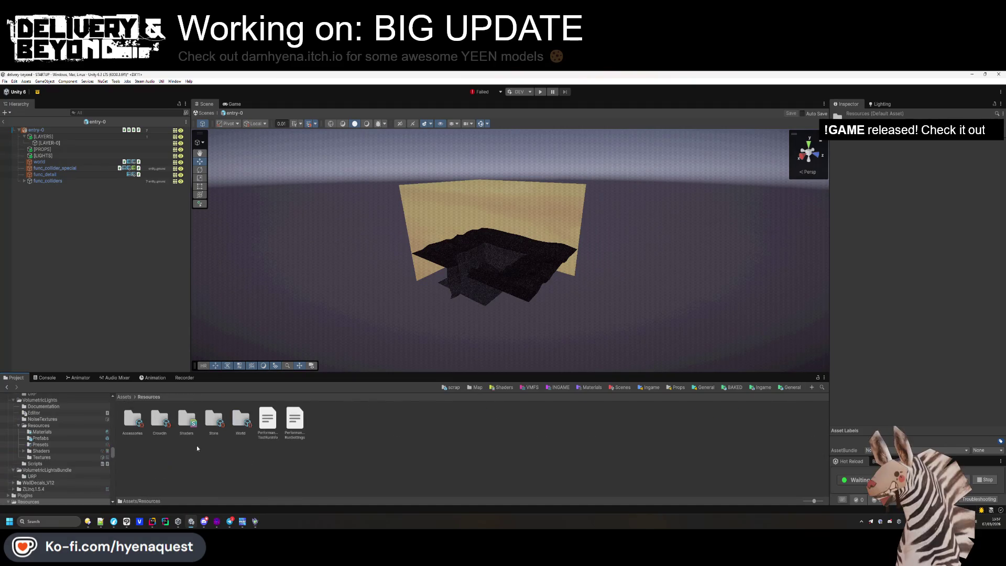
double_click(238, 422)
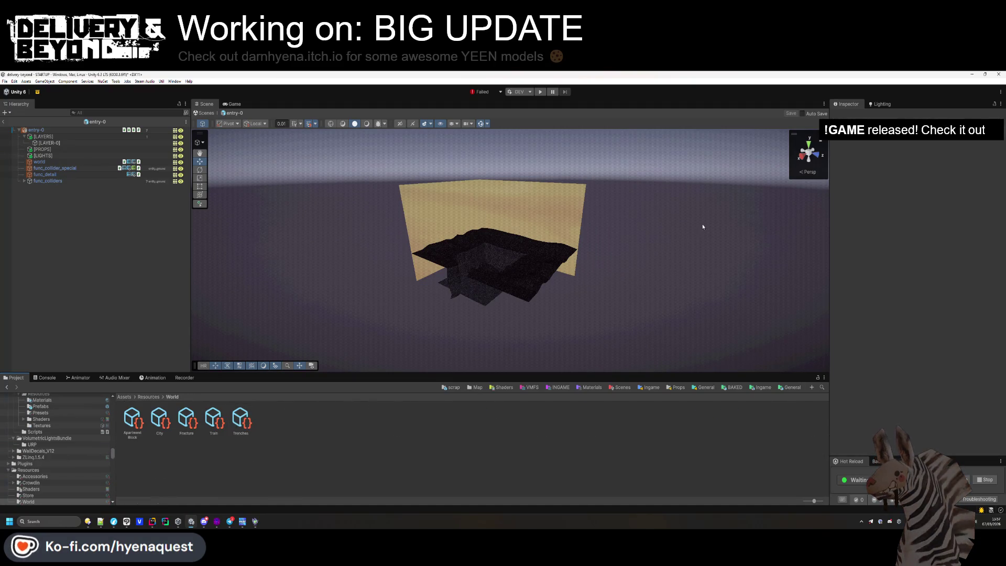
click(240, 419)
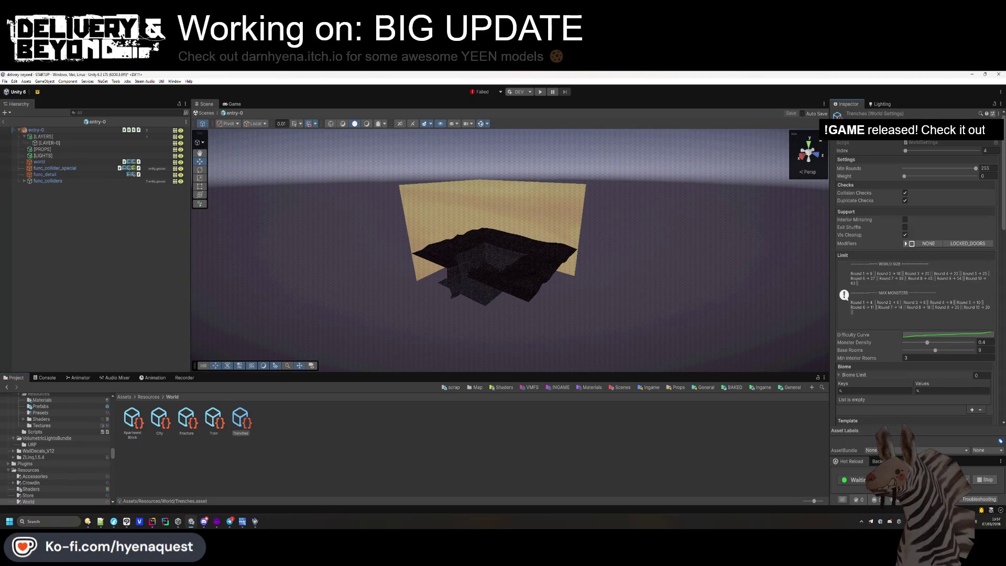
Drag entry-0 from the Map/Trenches templates into the Entry template slot and expand it.
click(651, 387)
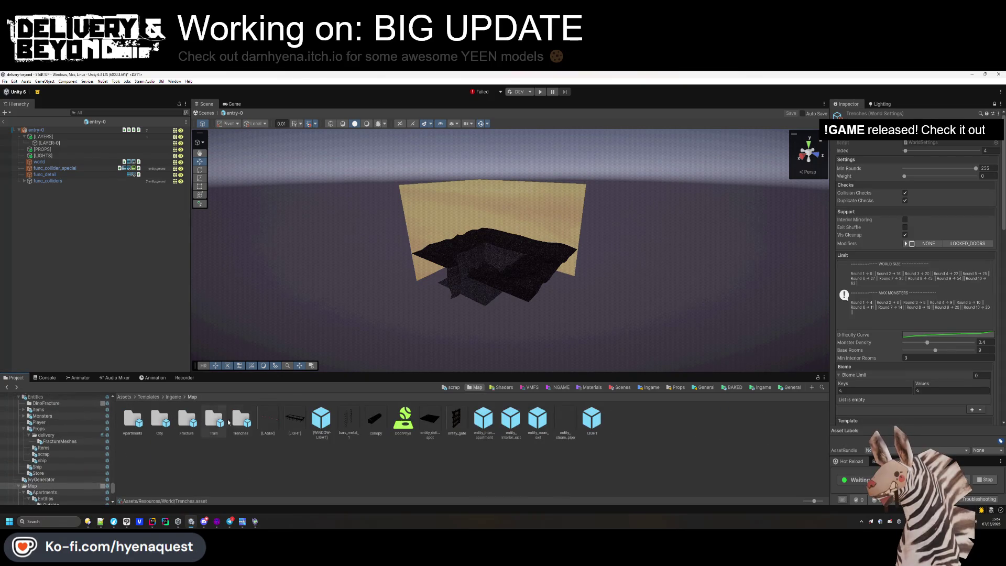
double_click(241, 419)
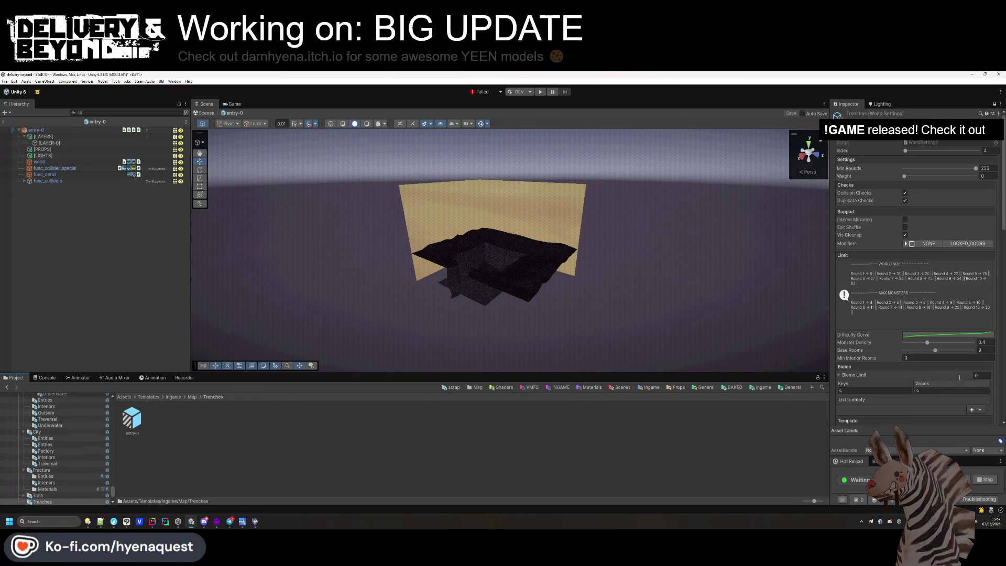
scroll(916, 262, down, 10)
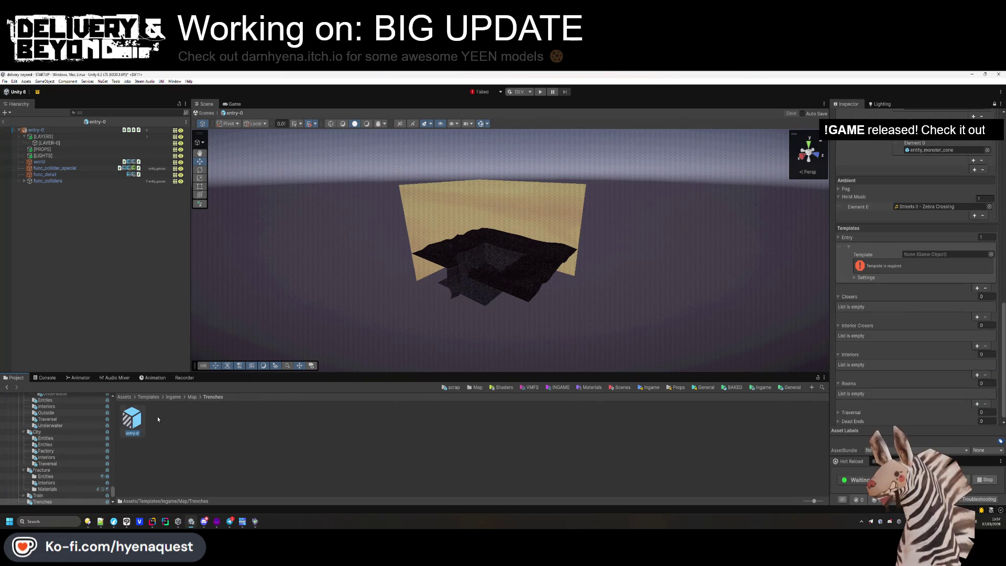
mouse_move(157, 420)
mouse_down()
mouse_move(628, 272)
mouse_move(942, 254)
mouse_up()
click(855, 273)
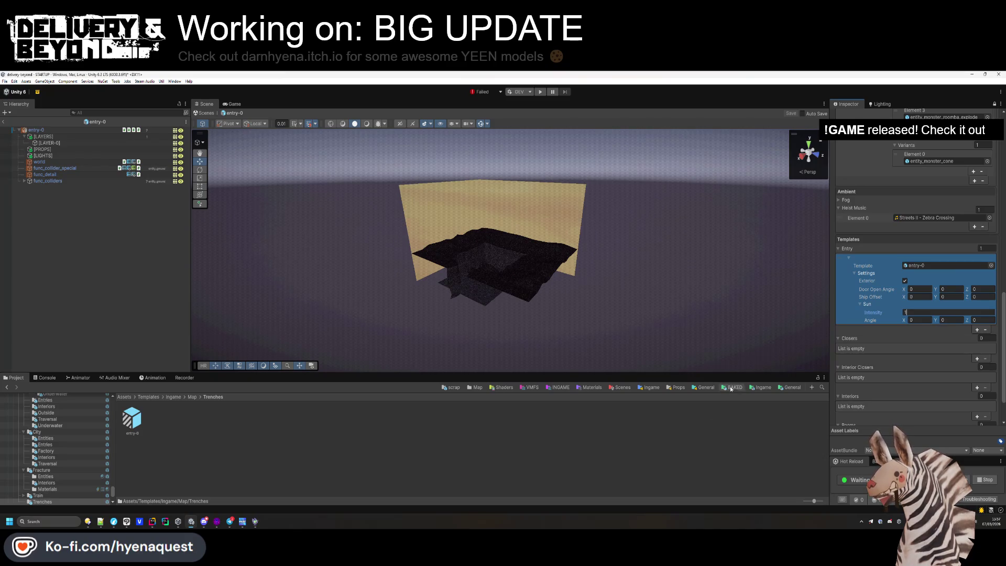
Ping the WorldSettings script from the Inspector to return to the Resources/World world assets.
key(BackSpace)
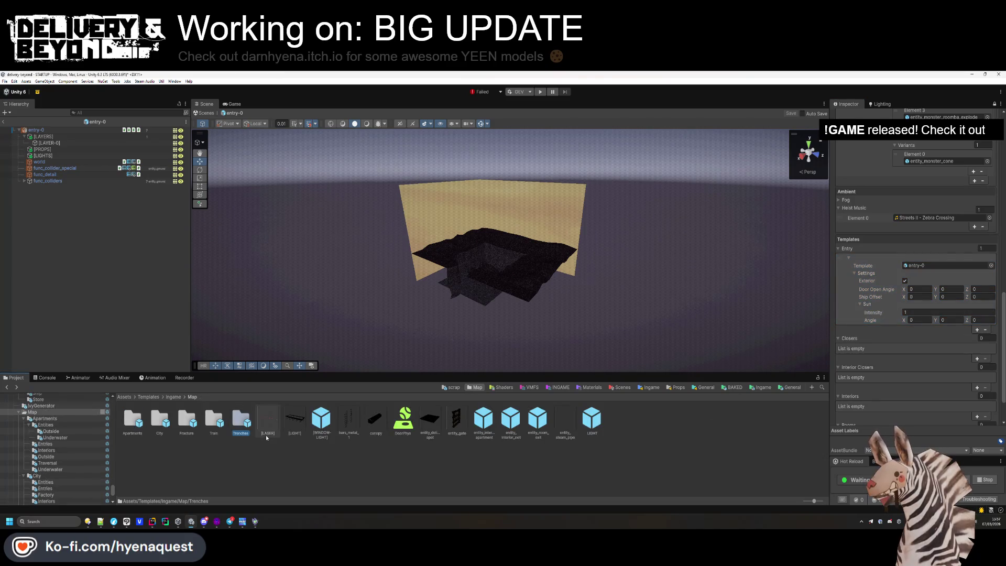
key(alt+Left)
key(alt+Left)
key(alt+Left)
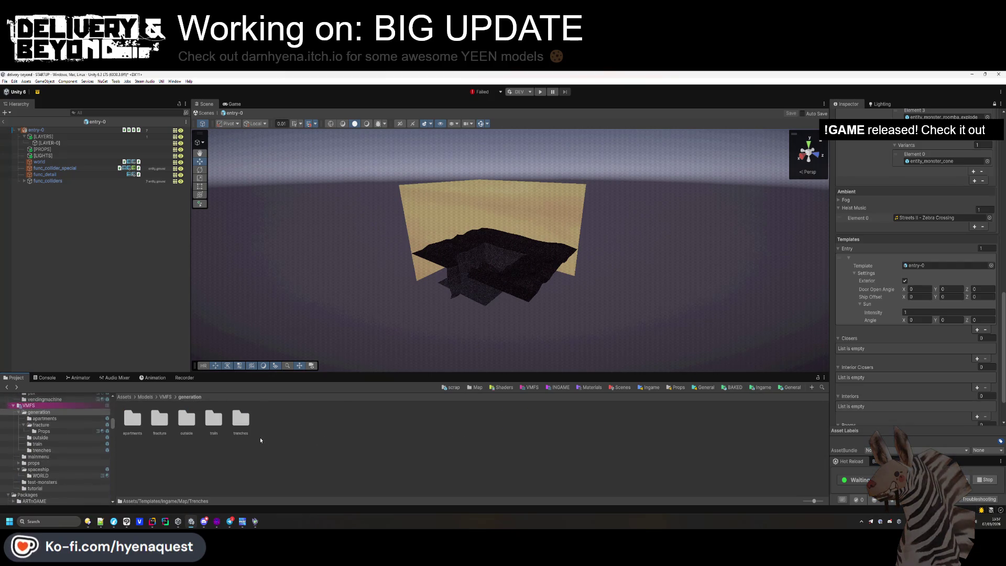
key(alt+Left)
key(alt+Left)
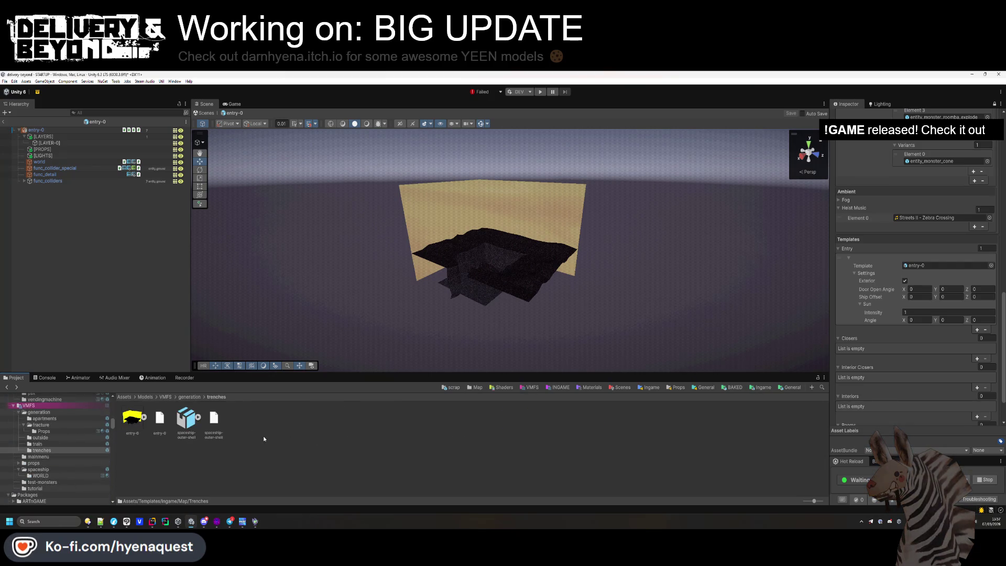
key(alt+Right)
key(alt+Right)
key(alt+Right)
scroll(924, 337, up, 5)
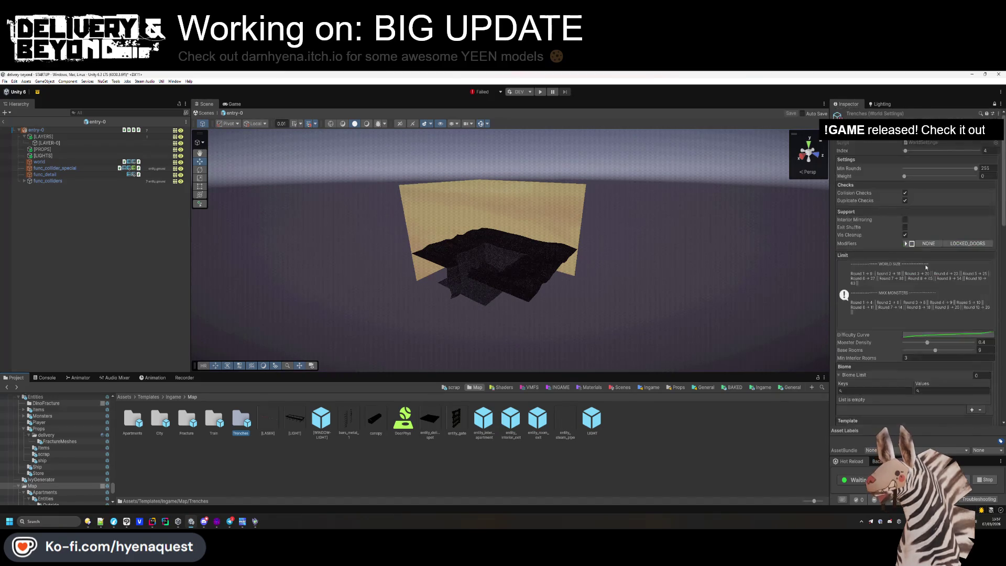
click(938, 142)
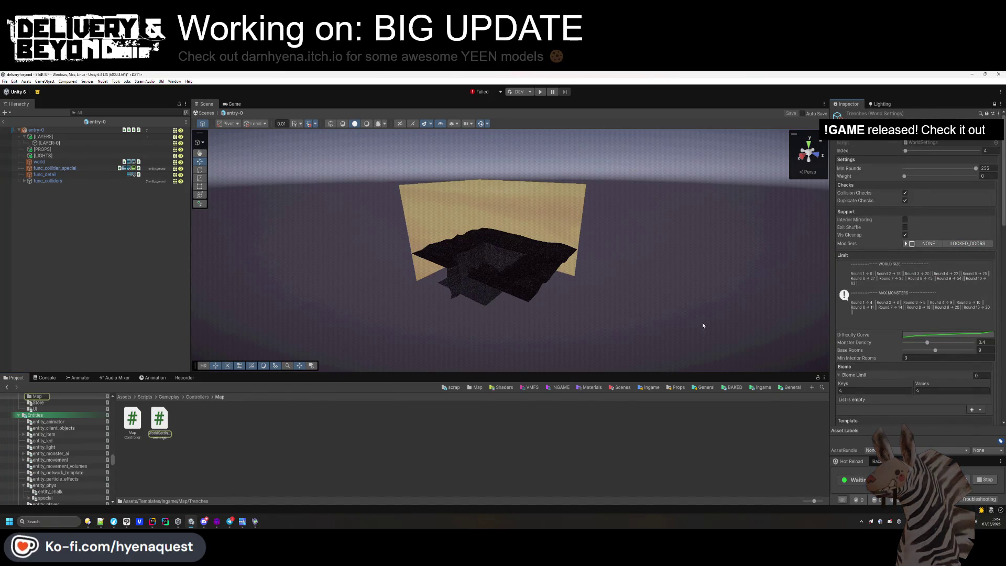
click(1000, 105)
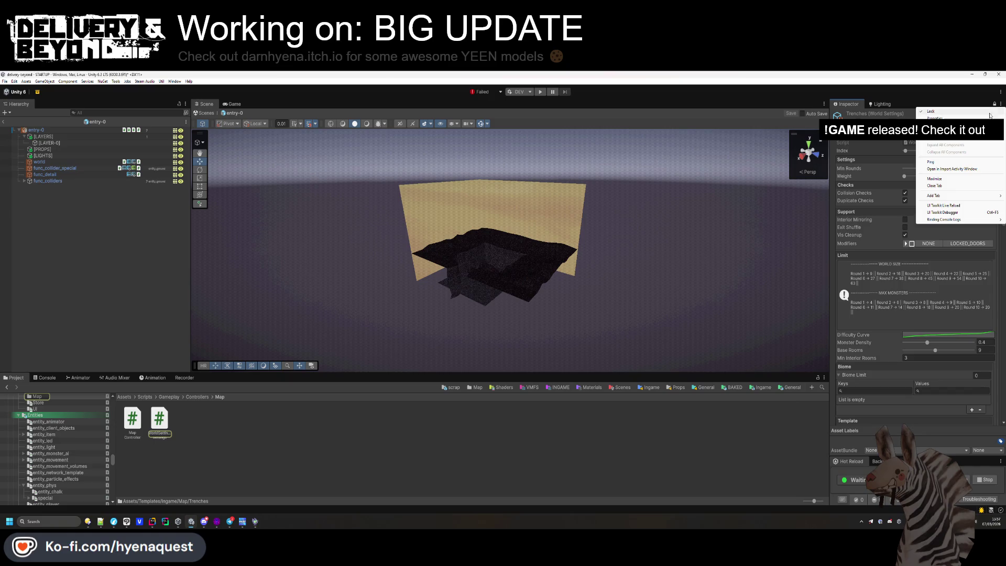
click(939, 163)
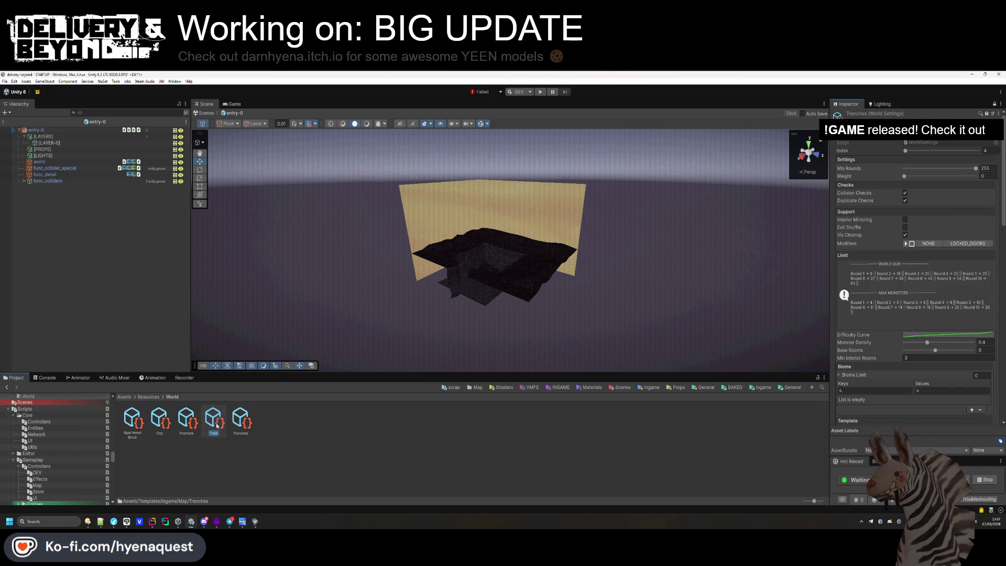
scroll(889, 312, down, 5)
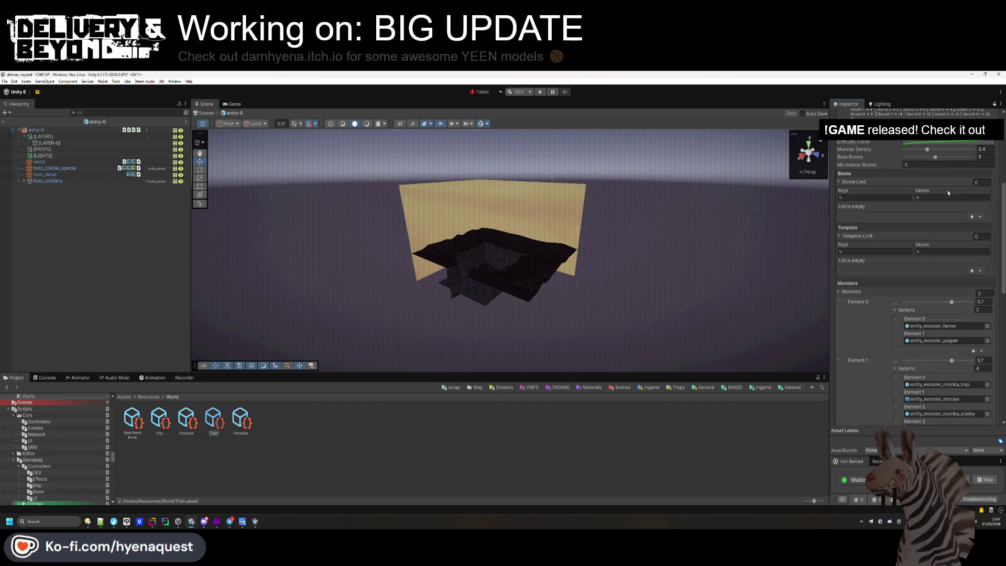
Copy Train's Entry template element and paste it onto the Trenches Entry element.
scroll(947, 193, down, 10)
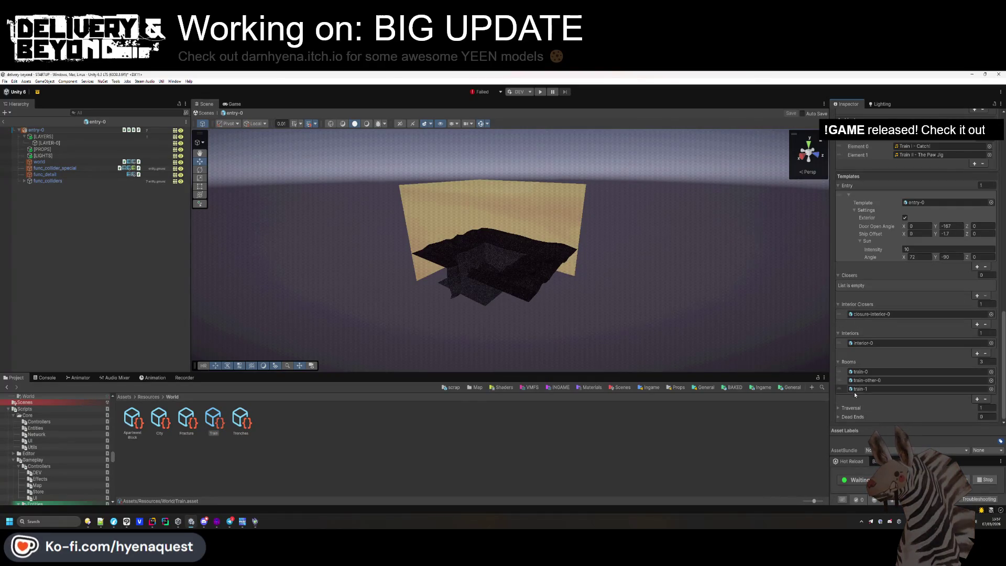
click(909, 257)
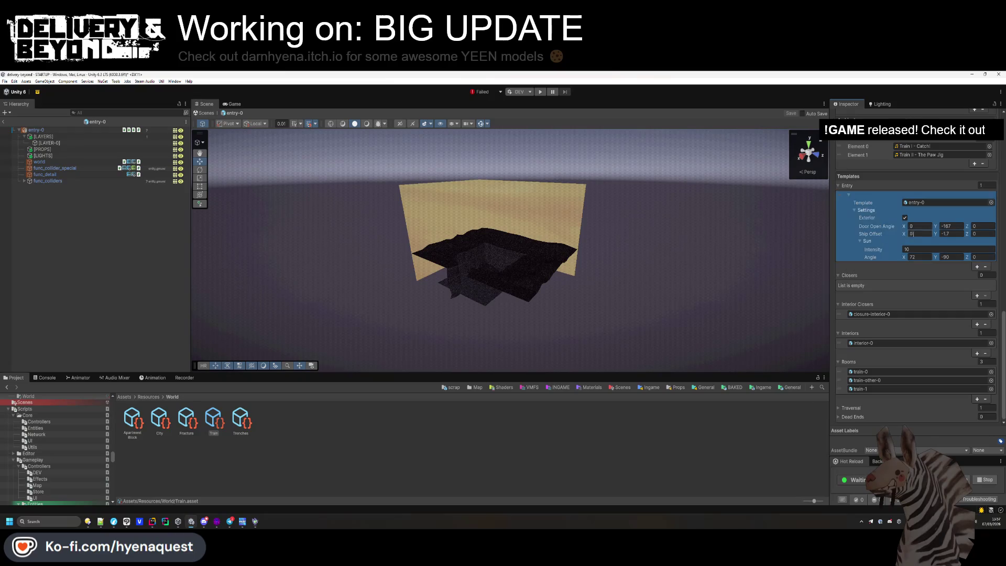
scroll(909, 283, up, 1)
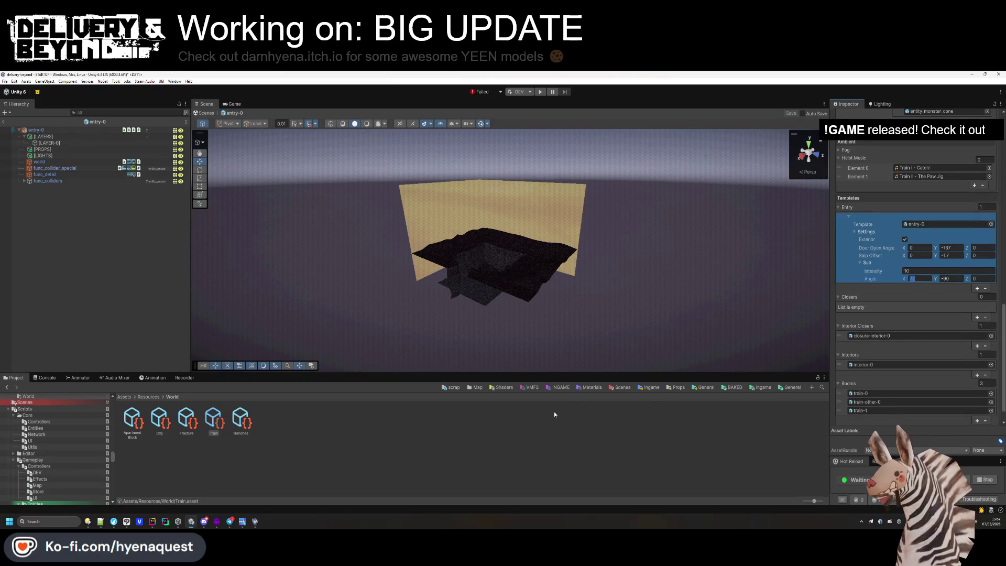
right_click(857, 208)
click(872, 213)
click(240, 419)
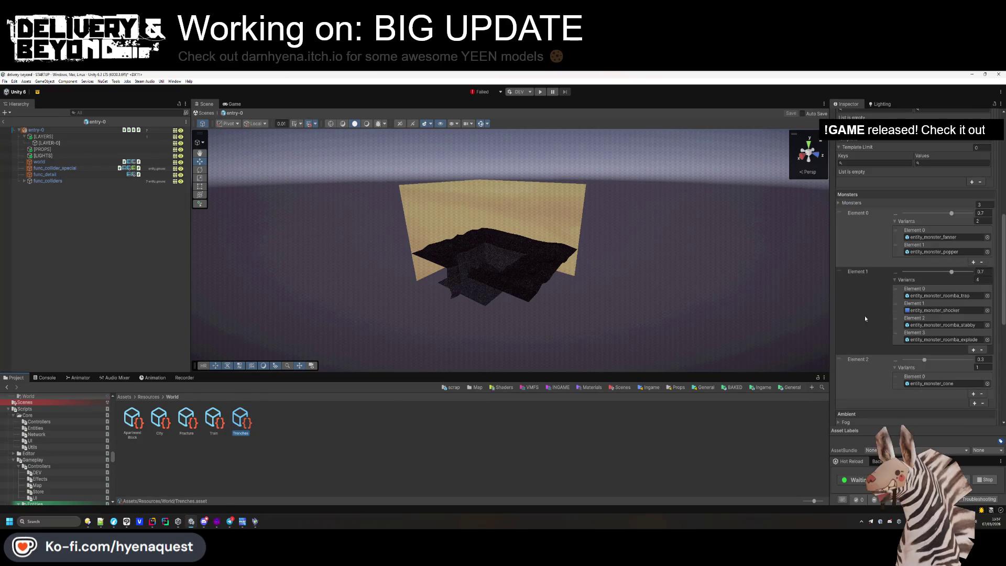
click(854, 310)
right_click(855, 309)
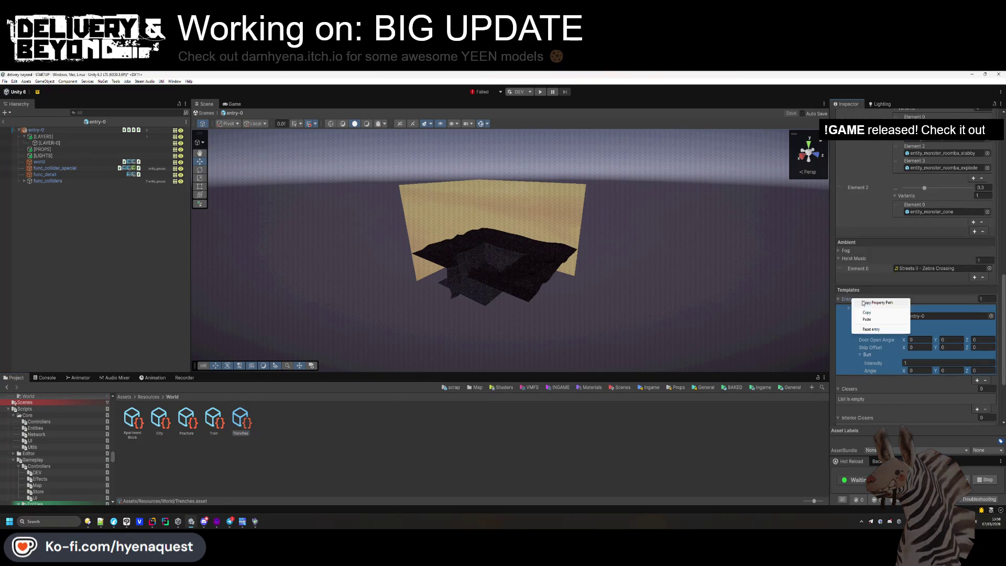
click(874, 320)
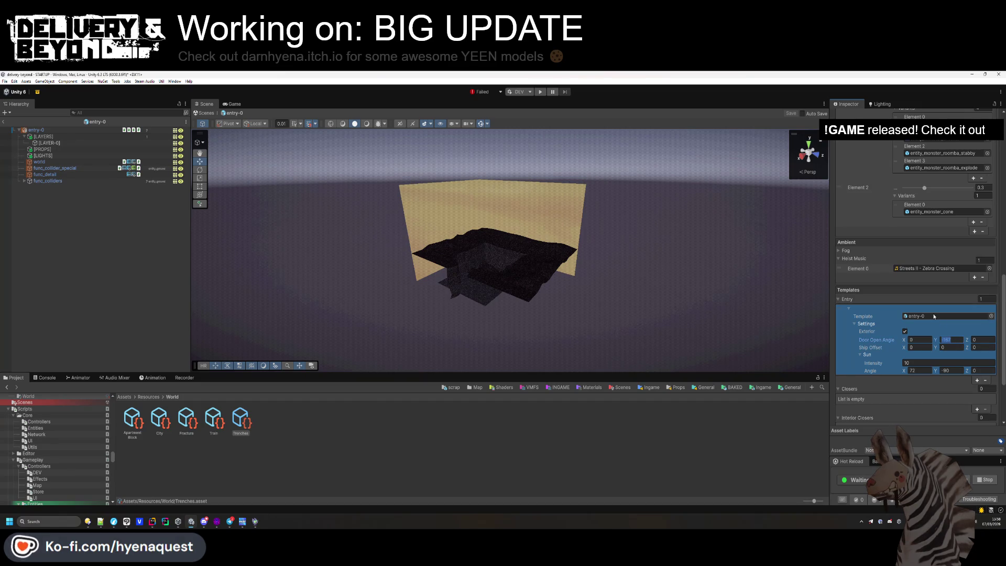
click(475, 387)
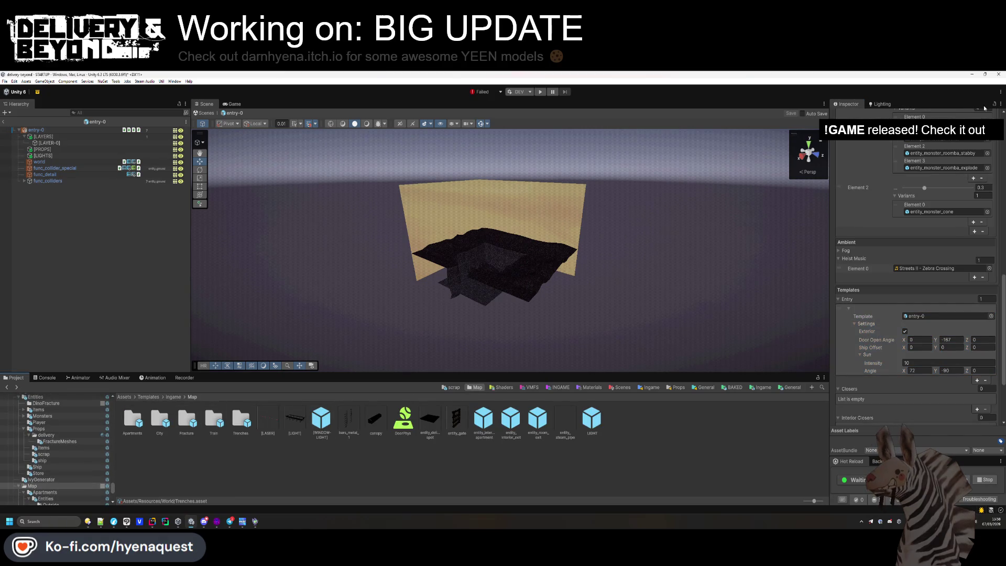
Re-drop entry-0 onto the Trenches Entry template and collapse the element.
double_click(241, 419)
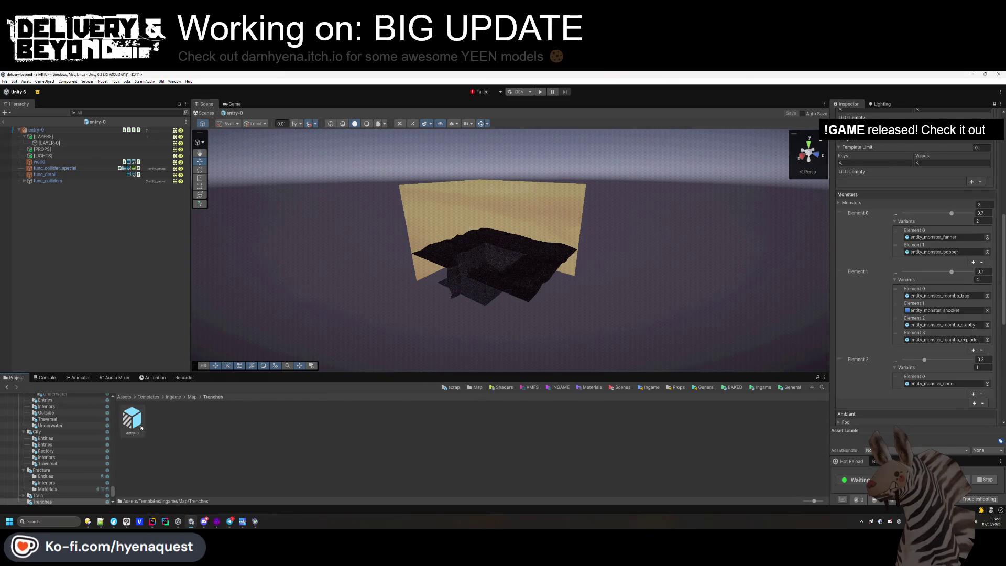
mouse_move(141, 427)
mouse_down()
mouse_move(472, 262)
mouse_move(889, 378)
mouse_move(891, 293)
mouse_up()
drag(232, 401, 916, 294)
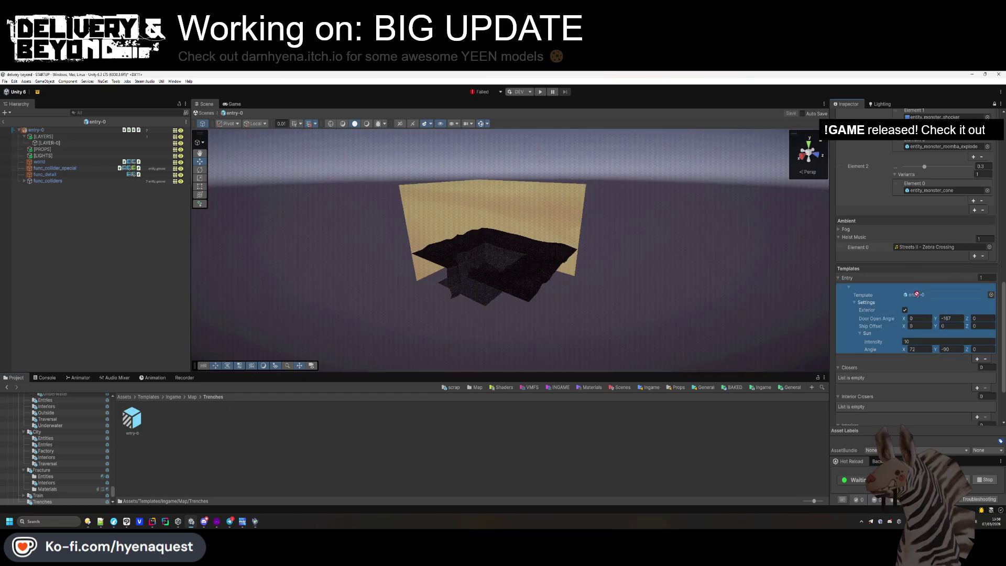
click(839, 278)
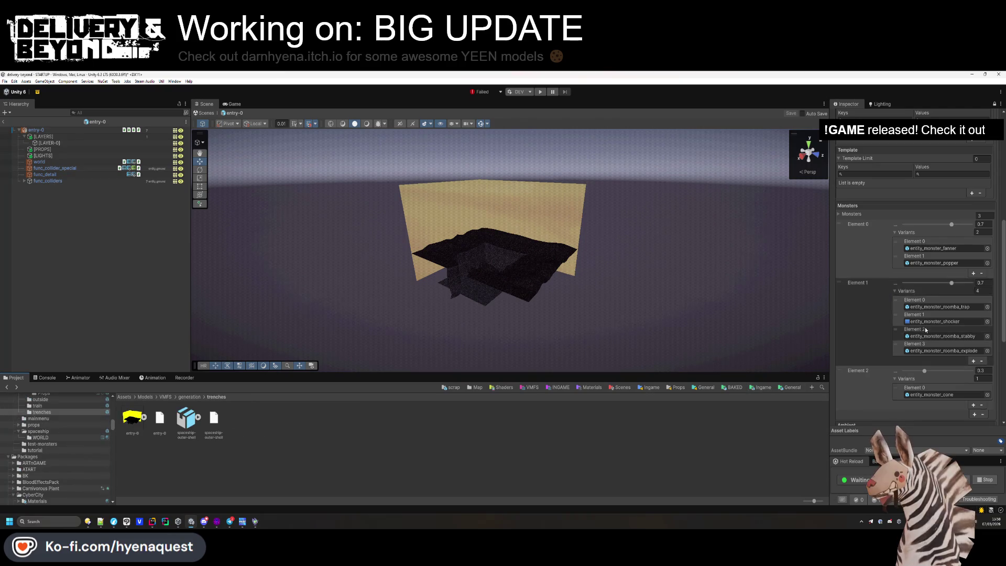
Add a Closers slot and fill it with closure-0 from the City templates.
scroll(926, 330, down, 5)
click(977, 312)
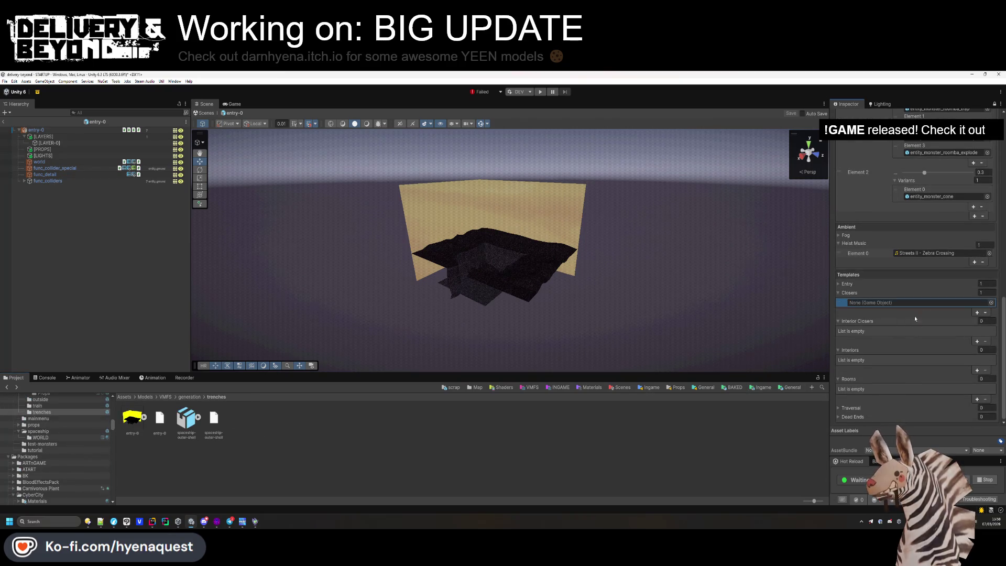
click(476, 387)
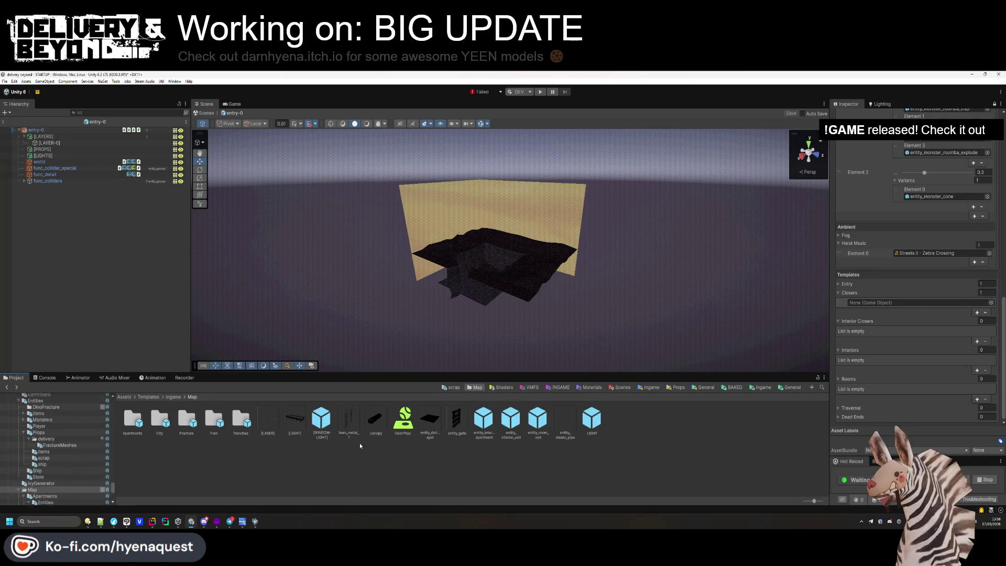
click(218, 423)
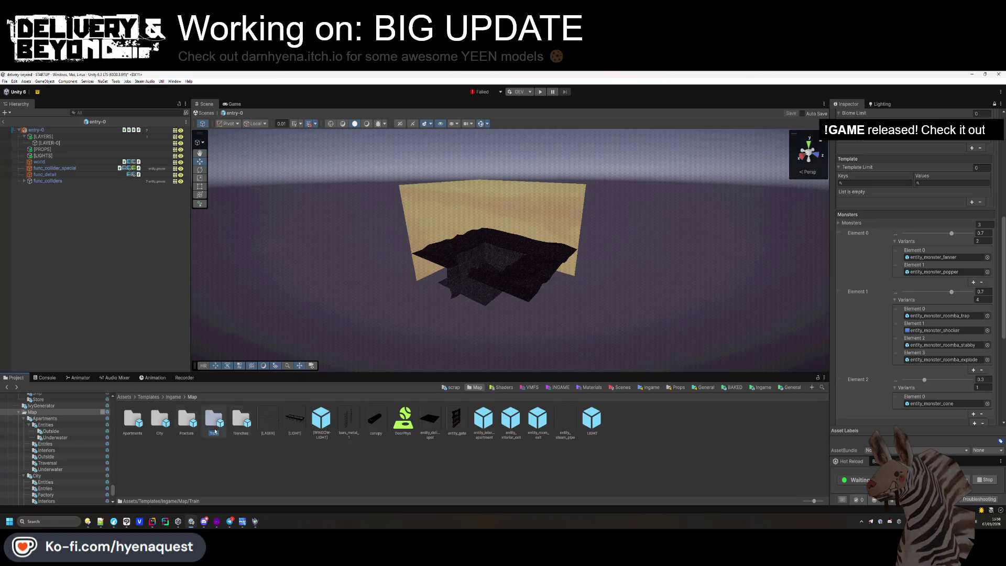
right_click(167, 429)
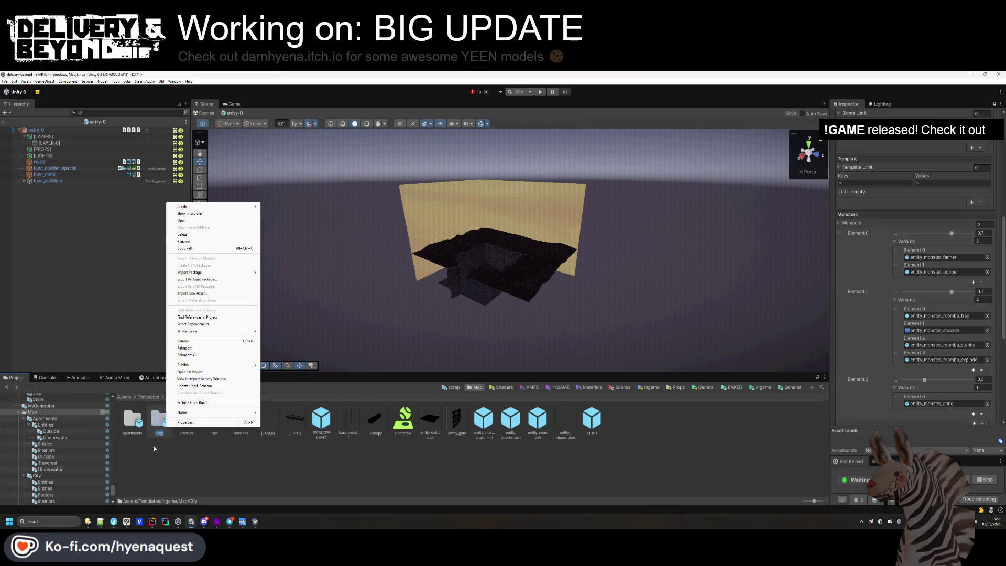
key(Escape)
click(159, 425)
double_click(159, 424)
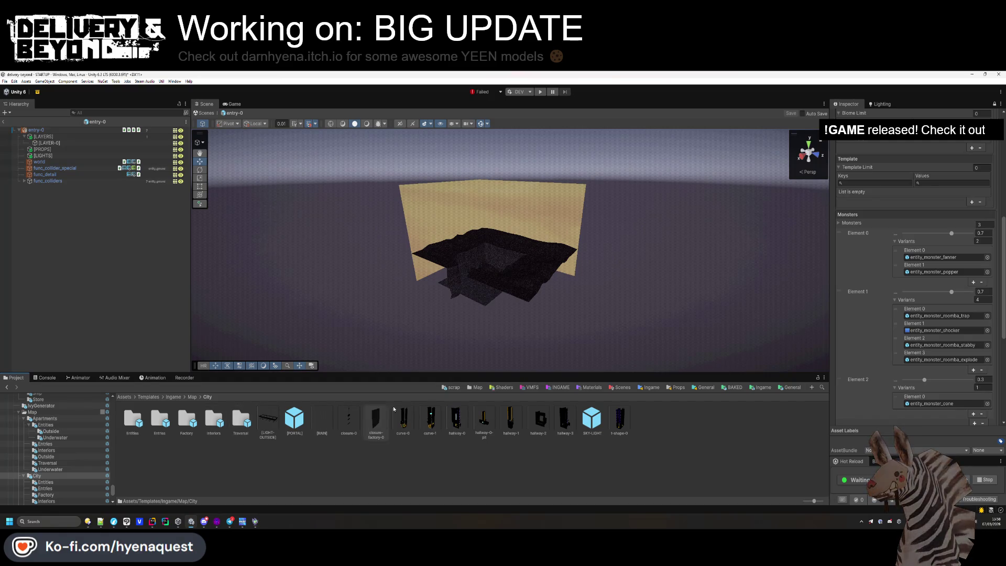
mouse_move(349, 419)
mouse_down()
mouse_move(925, 338)
mouse_move(864, 363)
mouse_up()
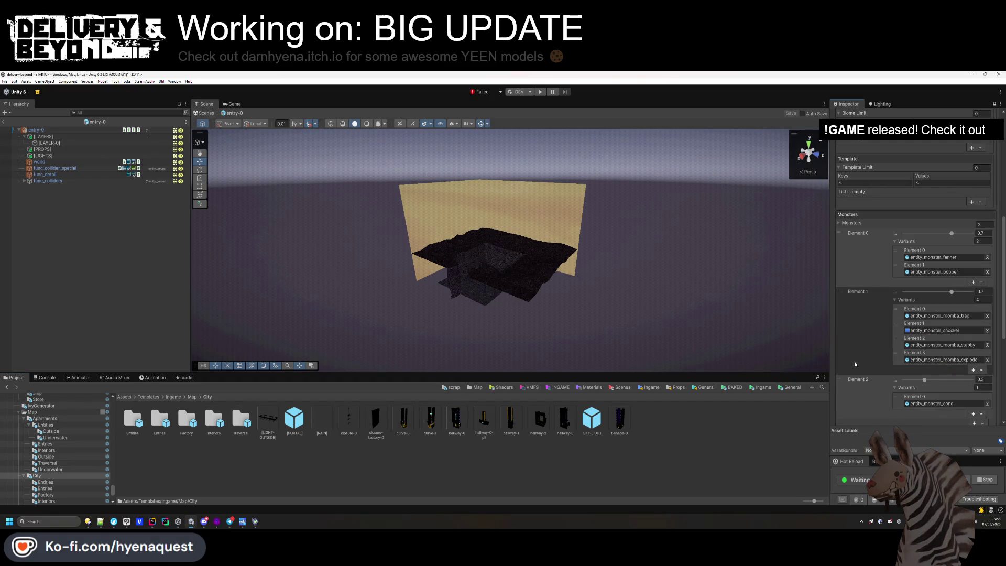
scroll(855, 364, down, 5)
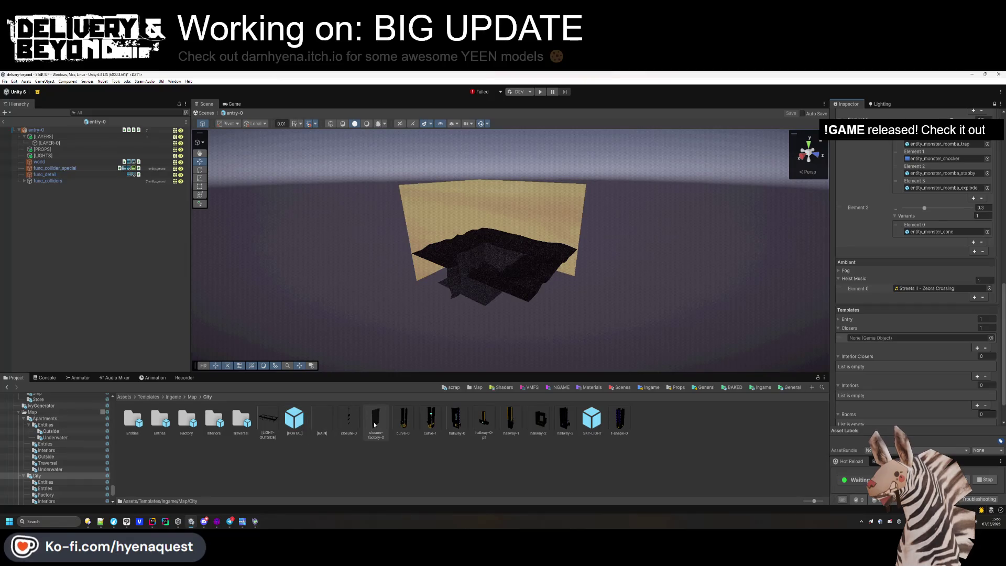
drag(349, 419, 917, 338)
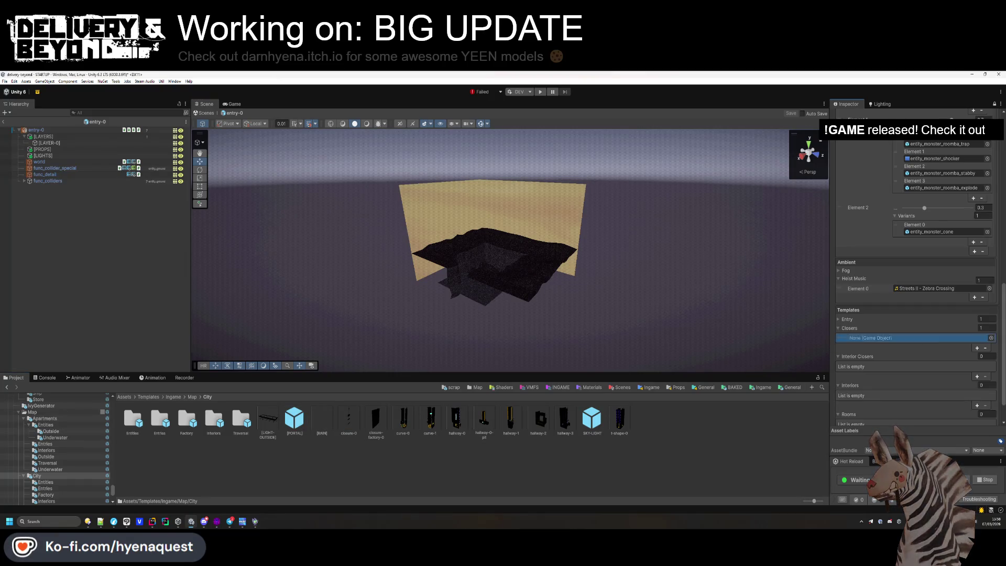
Put closure-0 into a new Interior Closers slot and store-0 into a new Interiors slot.
click(977, 376)
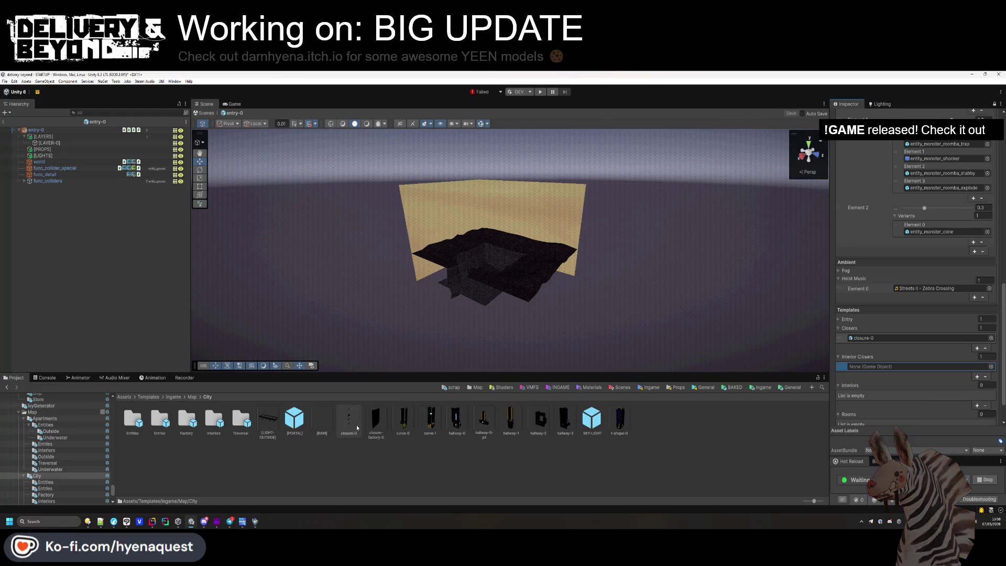
drag(349, 419, 903, 369)
scroll(916, 366, down, 1)
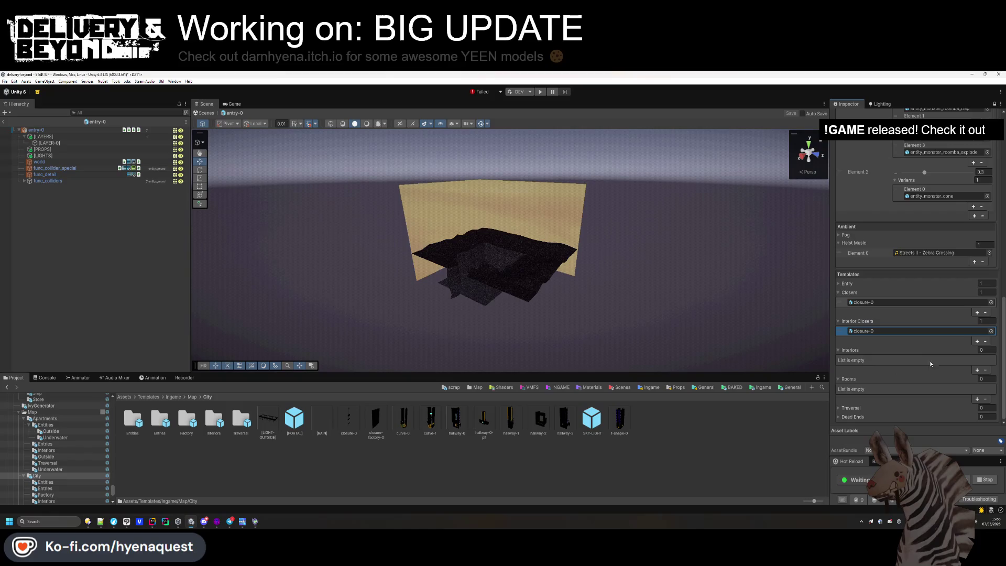
click(977, 369)
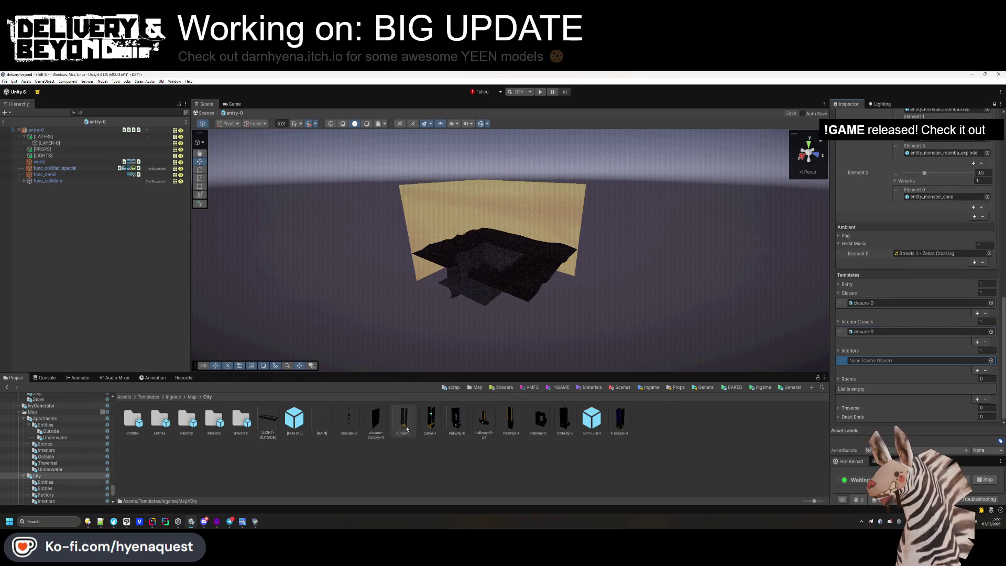
click(133, 419)
double_click(214, 419)
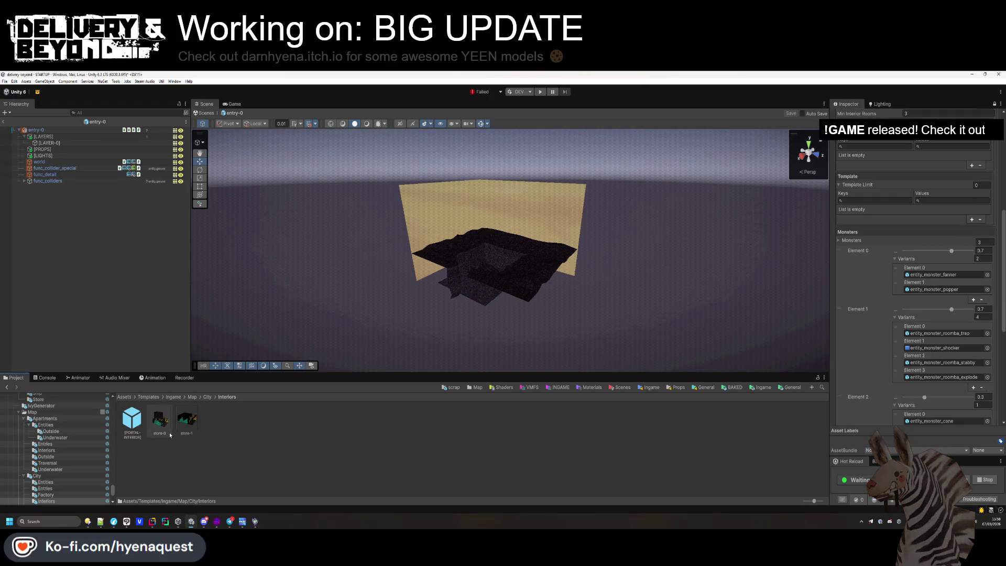
scroll(873, 318, down, 10)
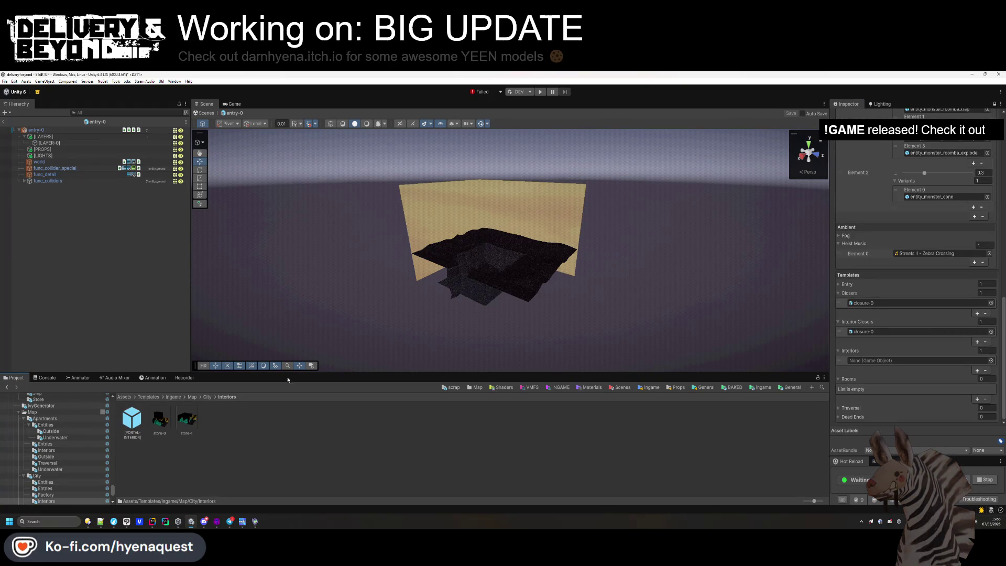
drag(894, 378, 890, 361)
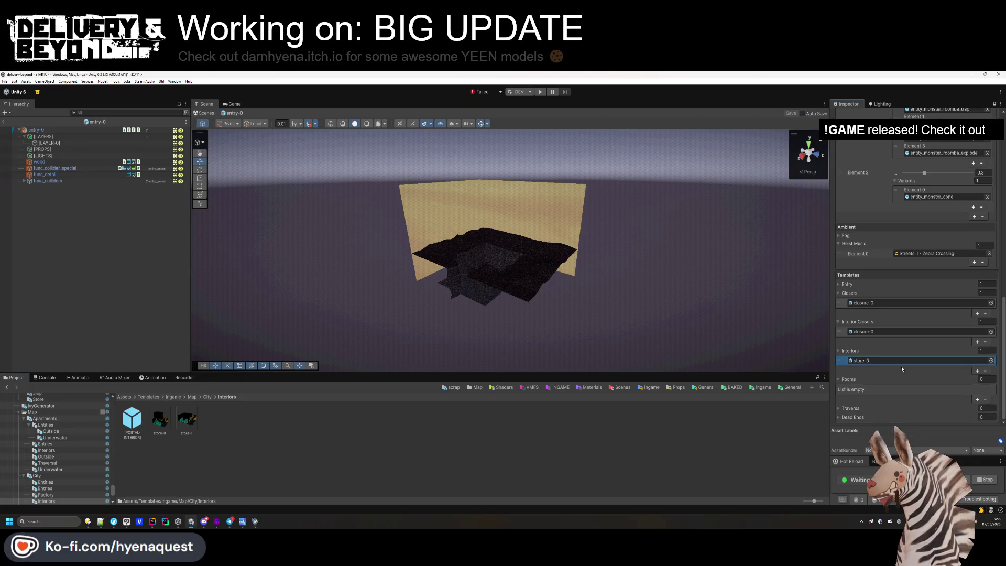
Add an empty slot to the Rooms list.
click(977, 399)
click(208, 397)
click(191, 397)
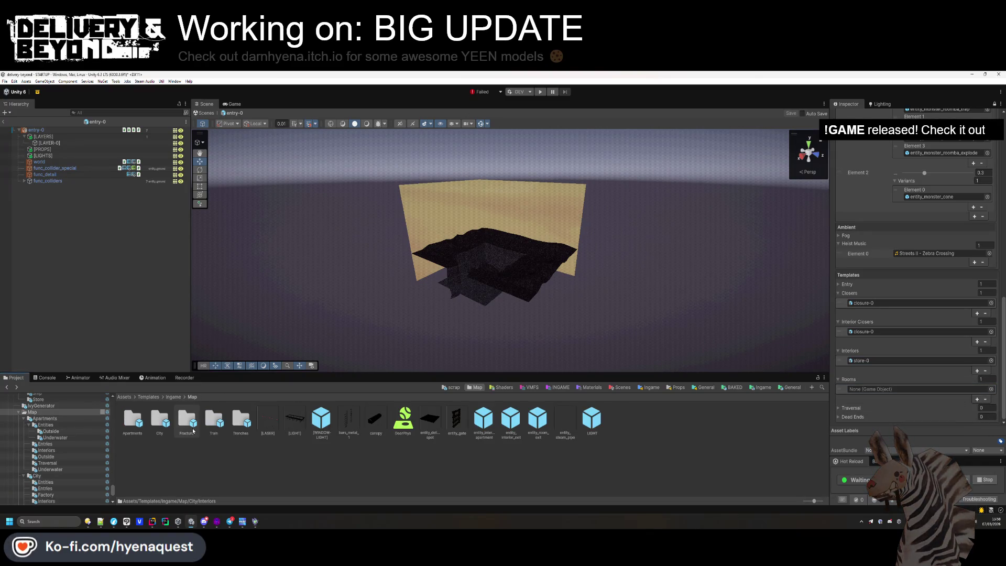
Drag hallway-0 from the Apartments templates into the Trenches Rooms slot.
double_click(129, 431)
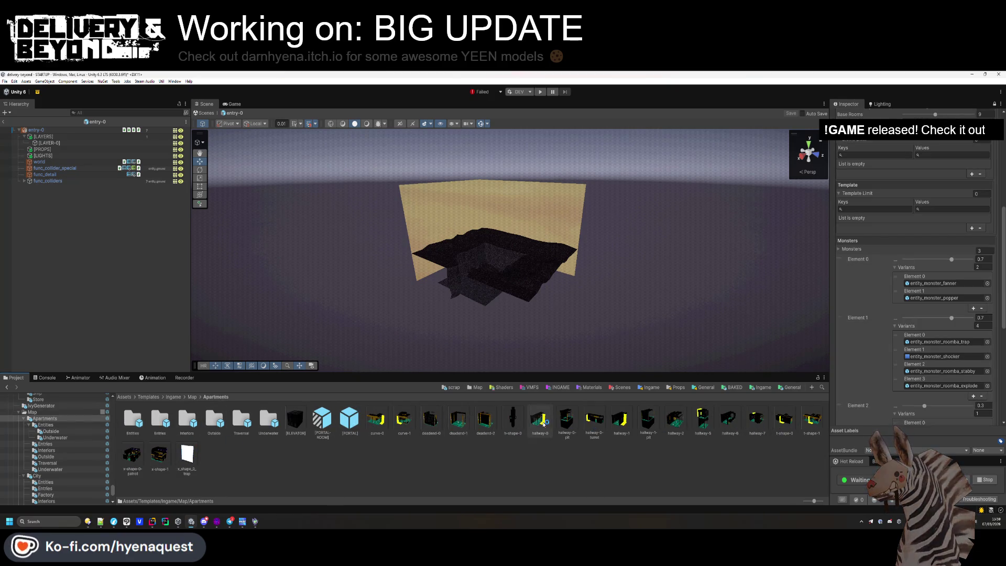
scroll(893, 339, down, 5)
drag(543, 423, 897, 333)
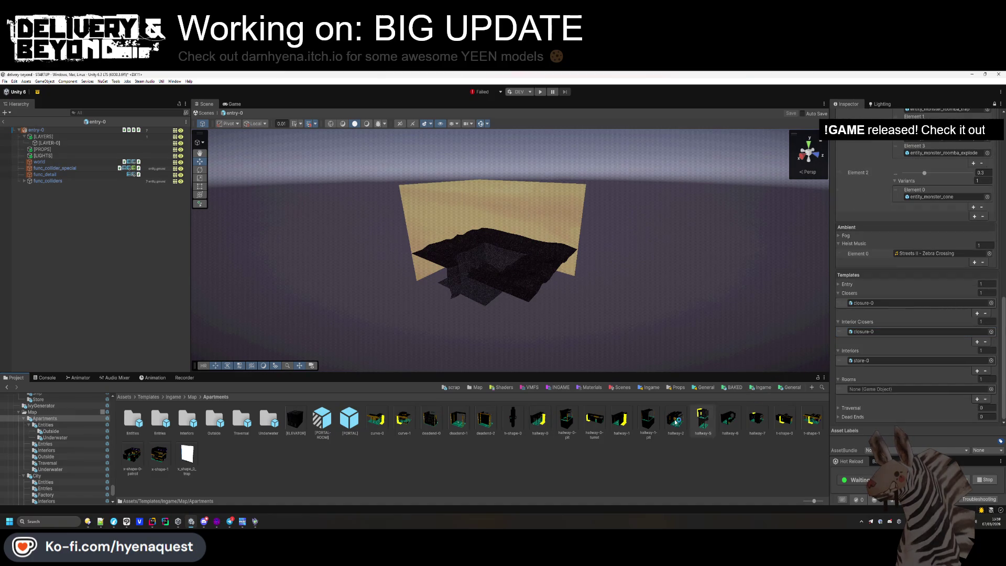
drag(846, 395, 886, 389)
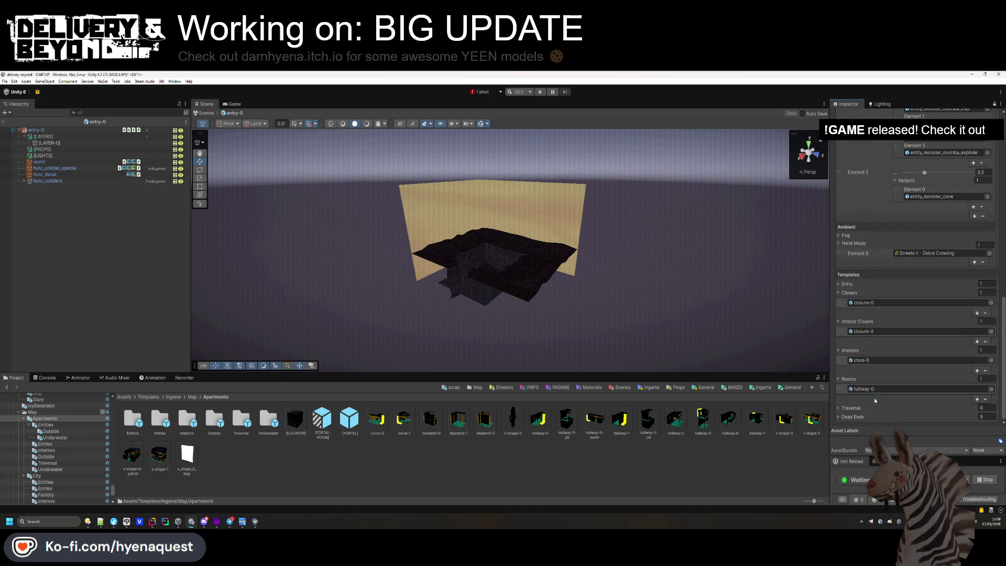
scroll(879, 320, up, 2)
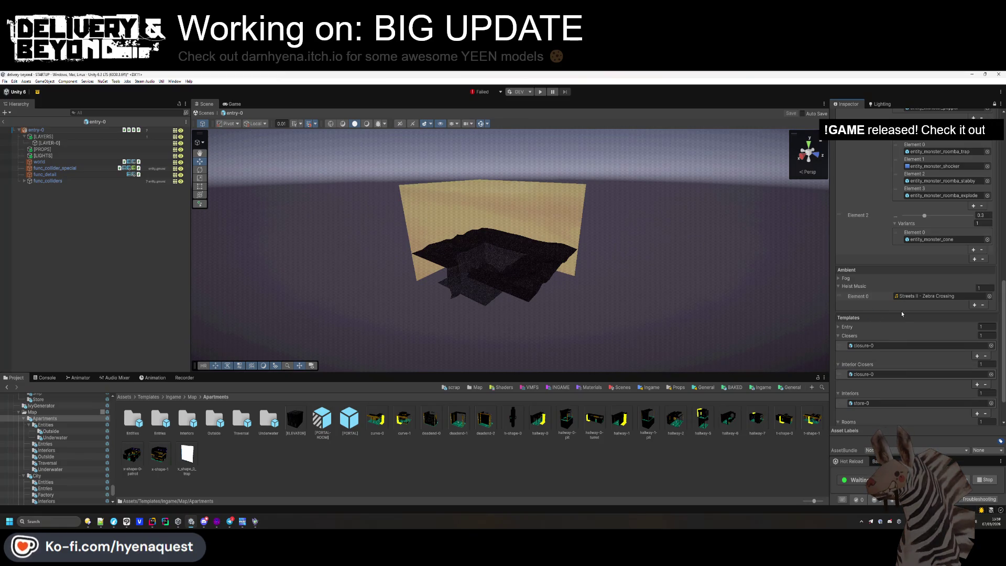
scroll(901, 314, up, 10)
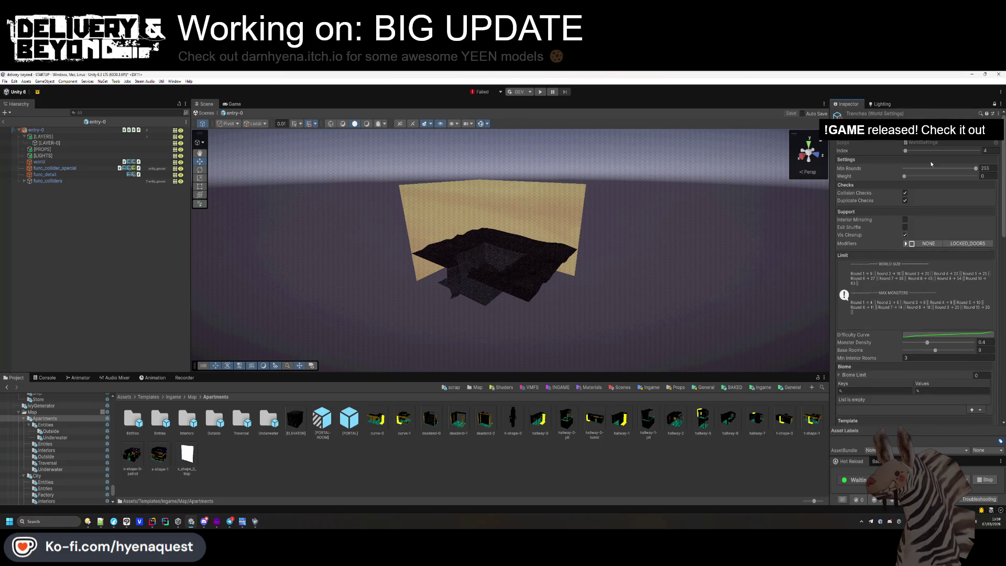
scroll(448, 278, up, 10)
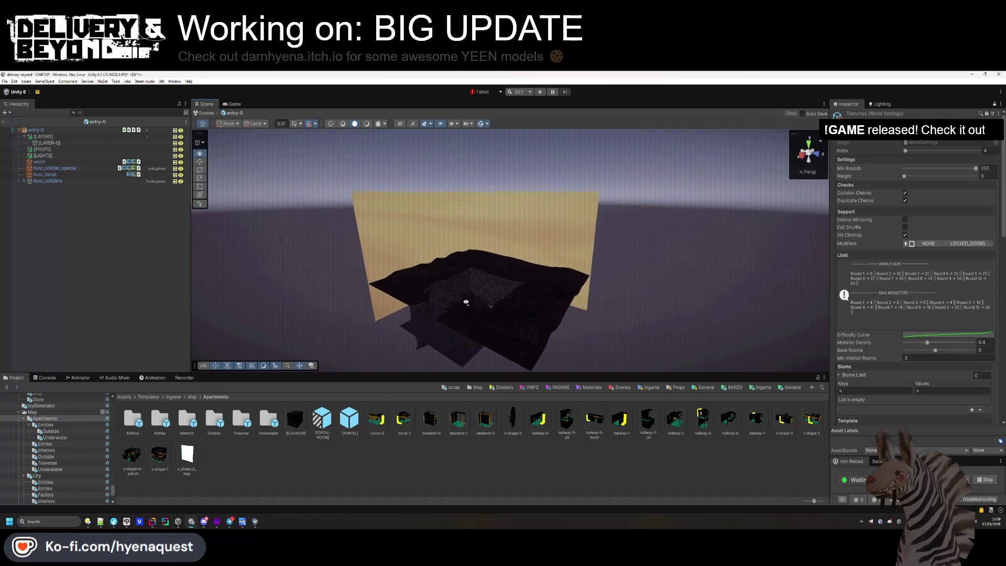
Select the world object, open Materials/Ingame/World/Skyboxes and select the WORLD_SKYBOX material.
drag(447, 278, 398, 293)
click(474, 387)
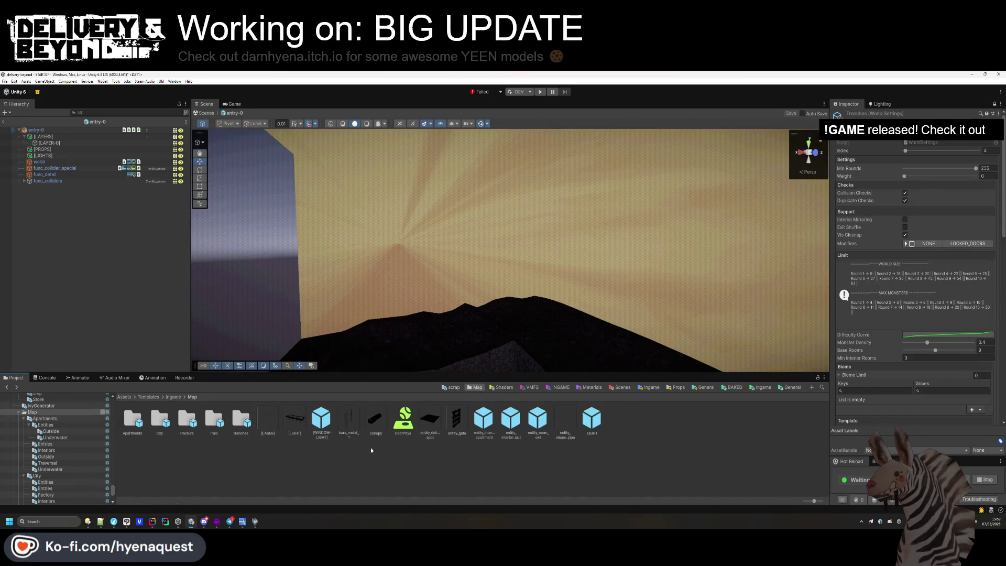
click(39, 162)
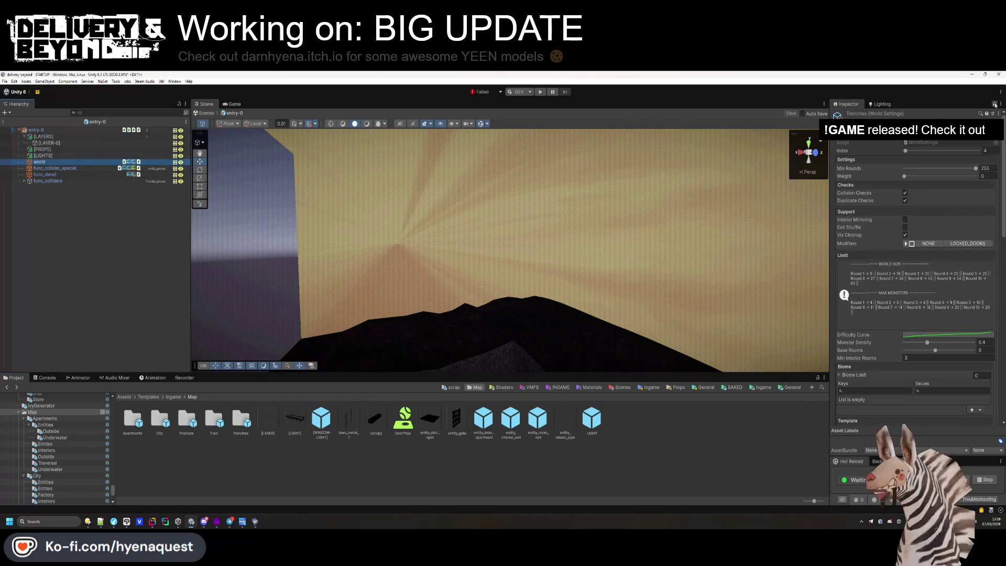
click(891, 346)
click(307, 460)
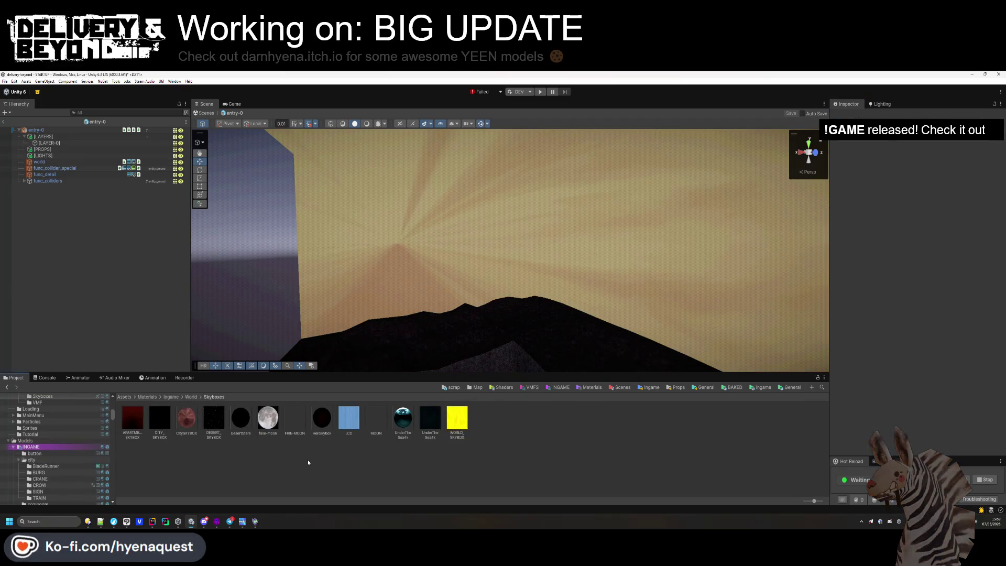
drag(432, 438, 478, 274)
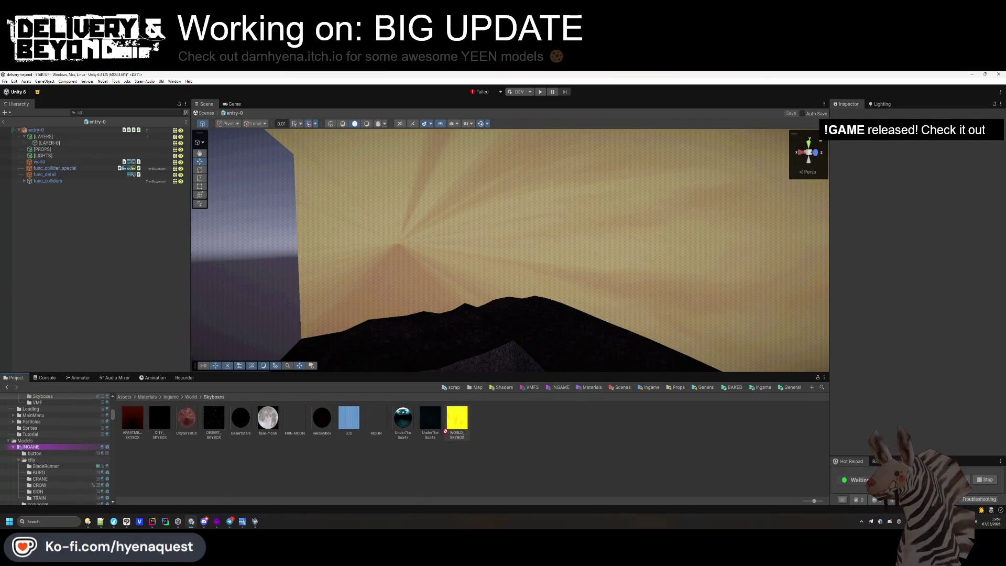
drag(445, 431, 446, 433)
mouse_move(187, 423)
mouse_down()
mouse_move(243, 417)
mouse_move(431, 241)
mouse_up()
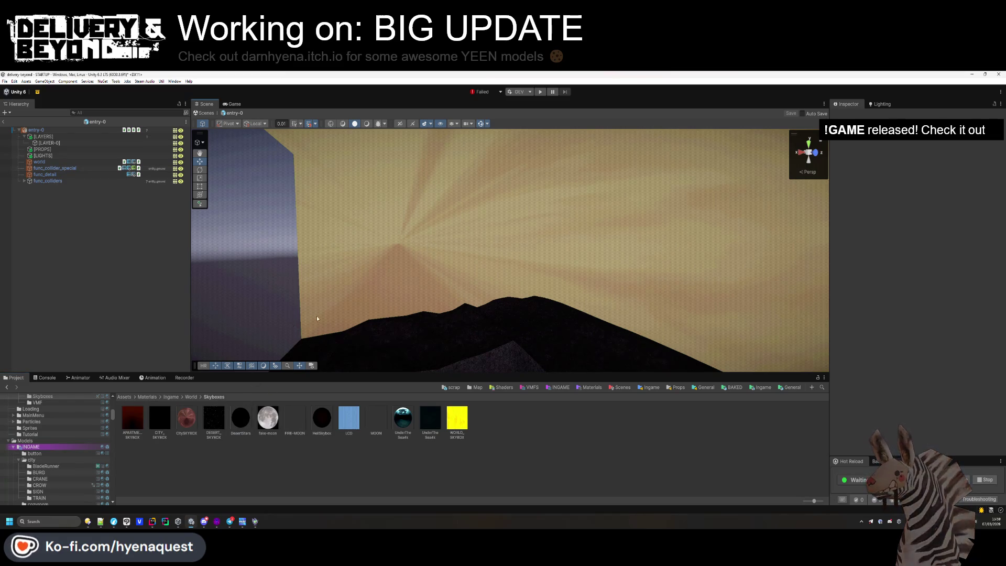
mouse_move(316, 315)
mouse_down()
mouse_move(377, 317)
mouse_move(348, 330)
mouse_up()
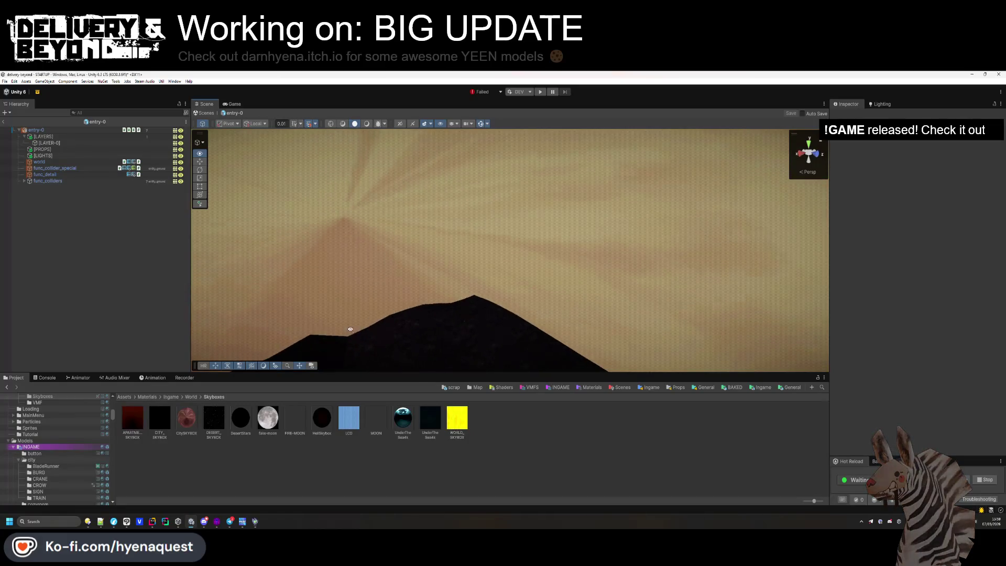
click(164, 423)
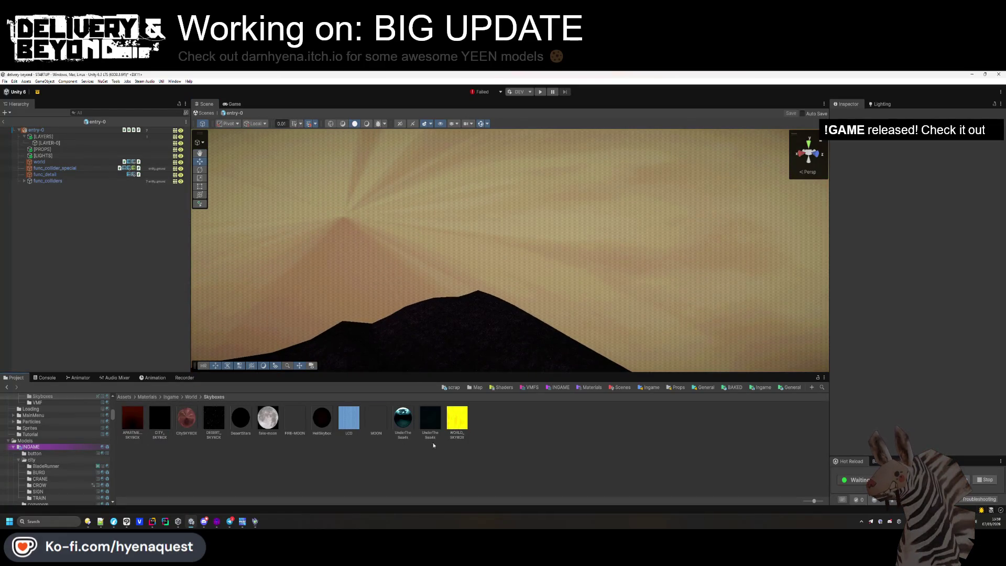
click(459, 430)
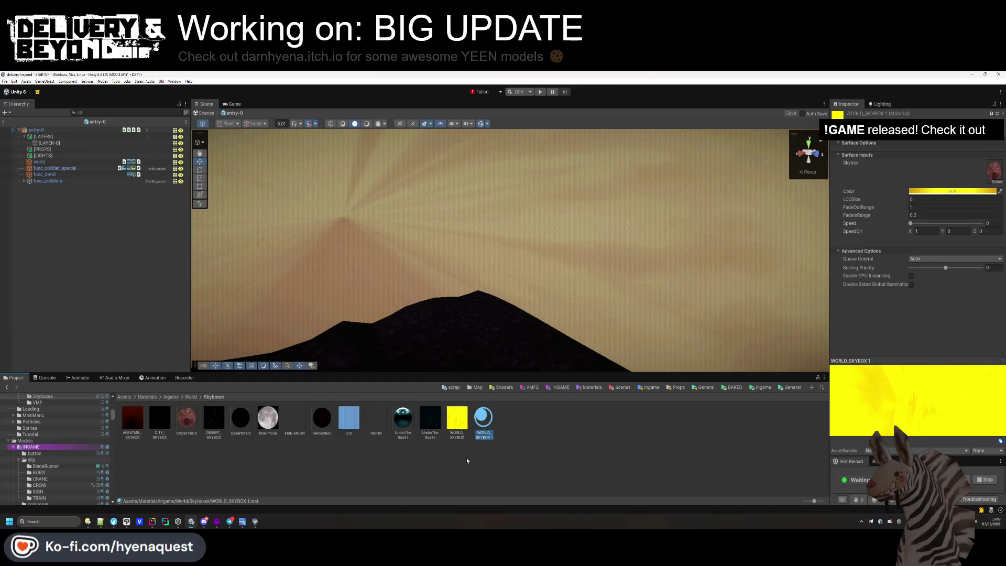
Duplicate WORLD_SKYBOX as TRENCHES_SKYBOX and assign it to the world mesh's Element 3 material slot.
key(ctrl+d)
text(TRENCHES_SK)
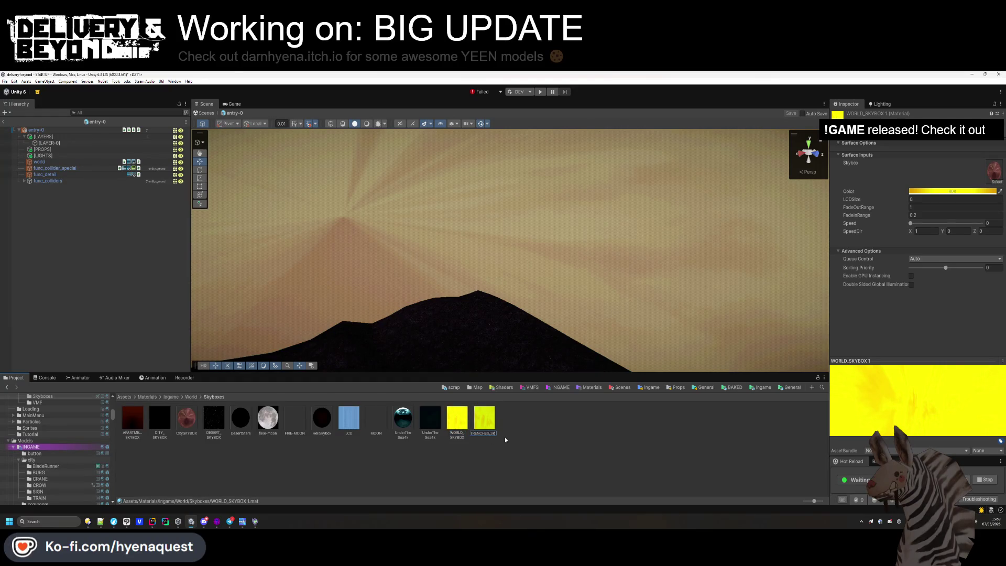
text(YBOX)
key(Return)
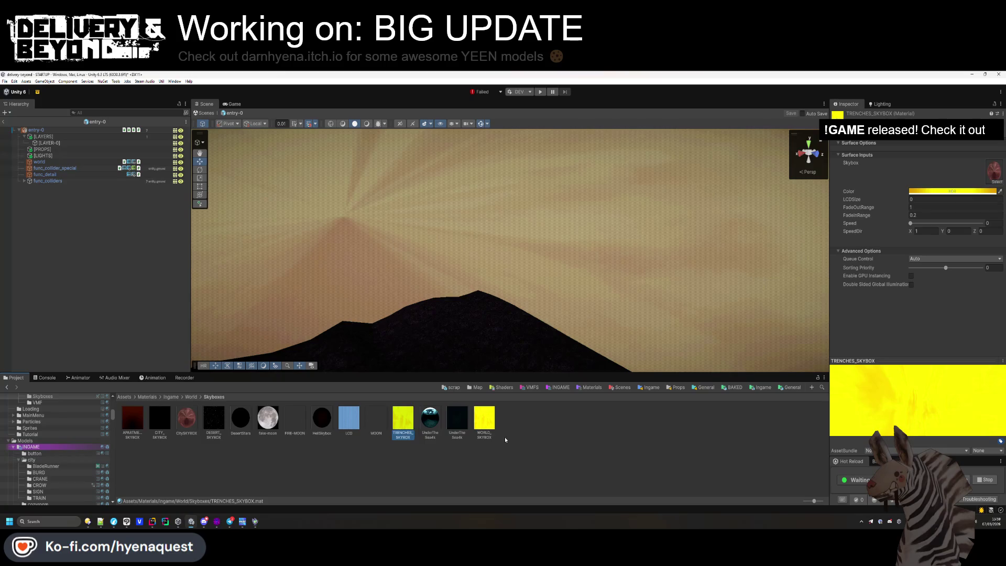
click(45, 162)
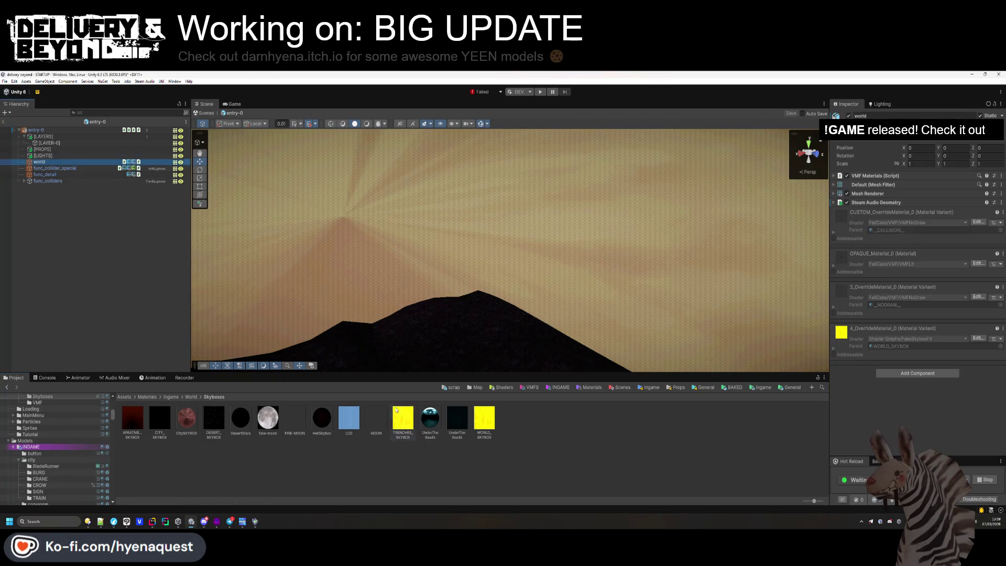
click(883, 185)
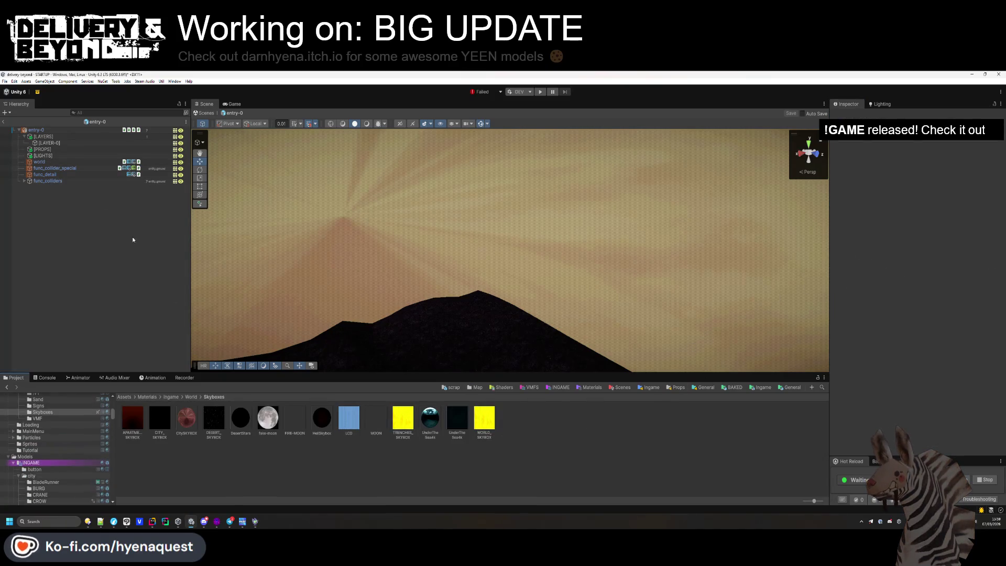
click(63, 130)
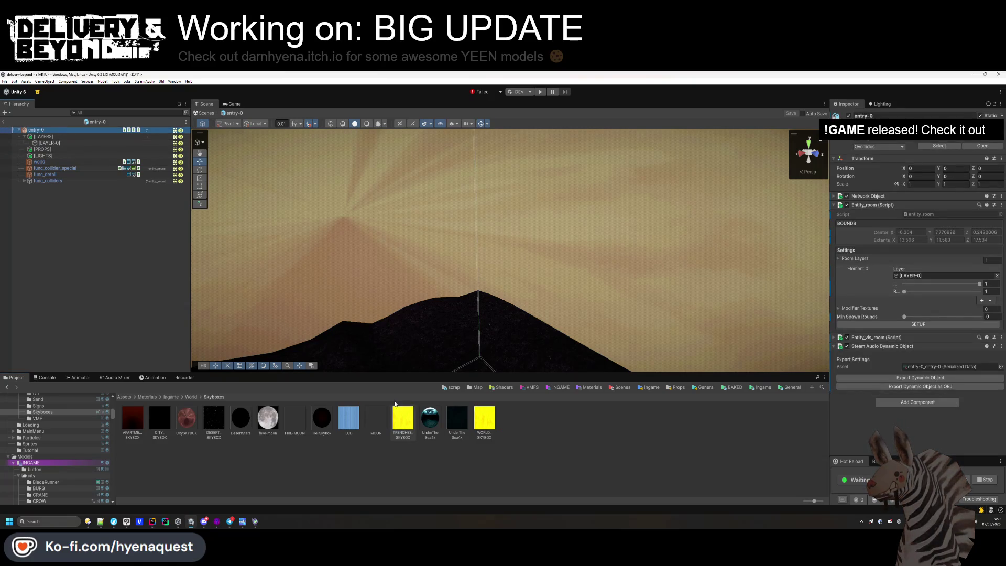
click(64, 161)
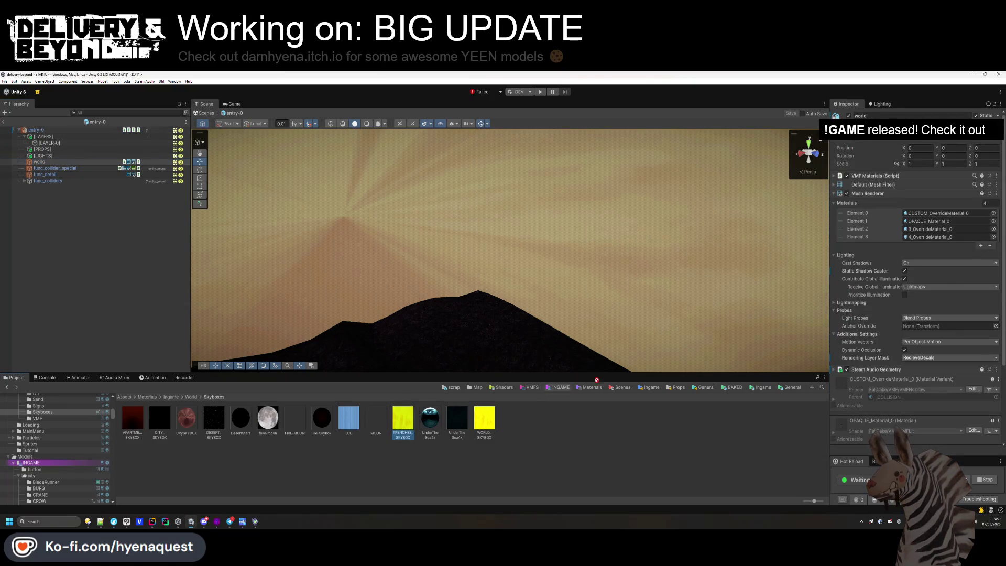
drag(596, 379, 938, 243)
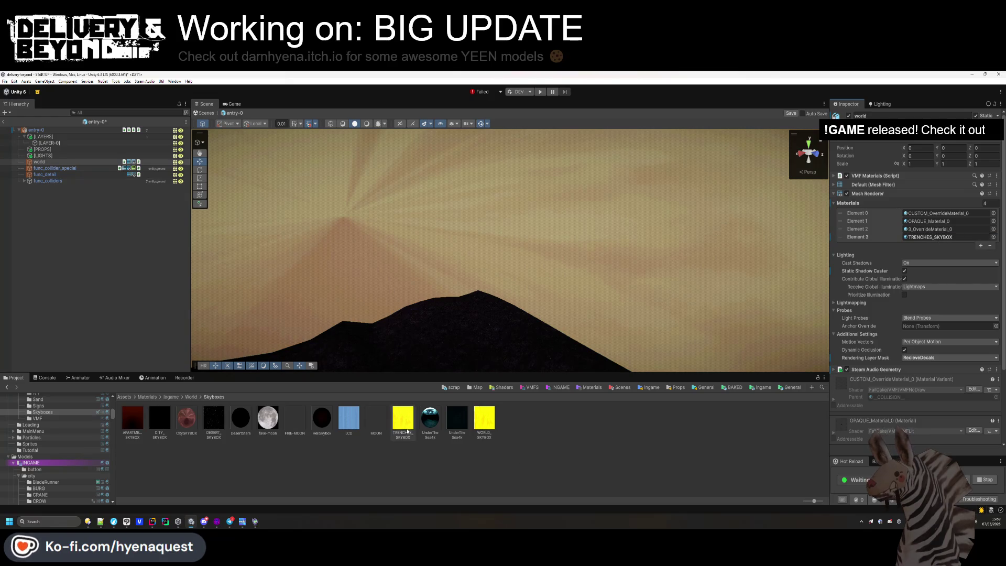
Darken the TRENCHES_SKYBOX colour from yellow so the room's sky turns dusky purple.
double_click(927, 237)
click(914, 191)
mouse_move(959, 242)
mouse_down()
mouse_move(871, 284)
mouse_move(872, 264)
mouse_move(866, 275)
mouse_up()
click(746, 401)
mouse_move(628, 236)
mouse_down()
mouse_move(442, 243)
mouse_move(427, 296)
mouse_move(615, 235)
mouse_move(688, 241)
mouse_up()
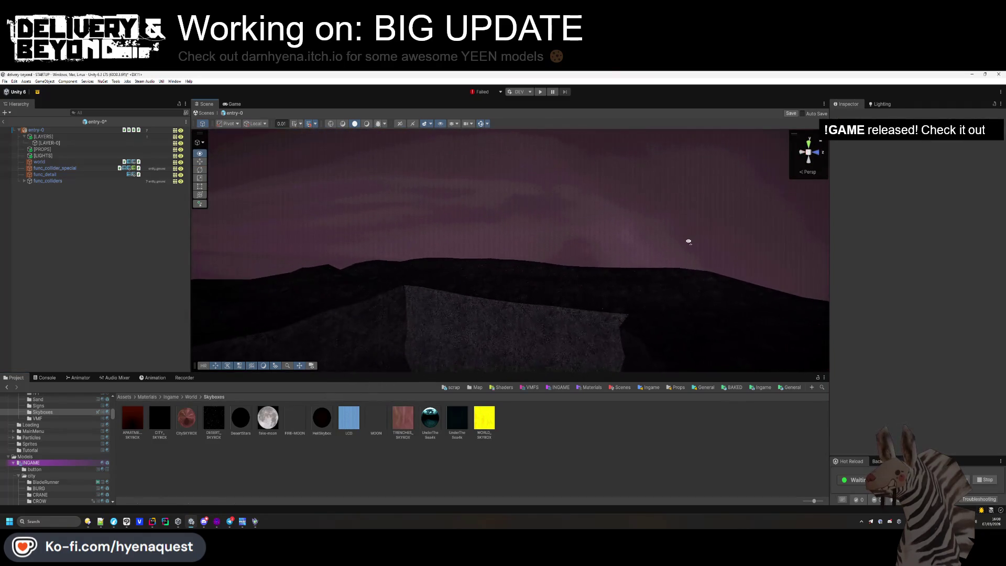